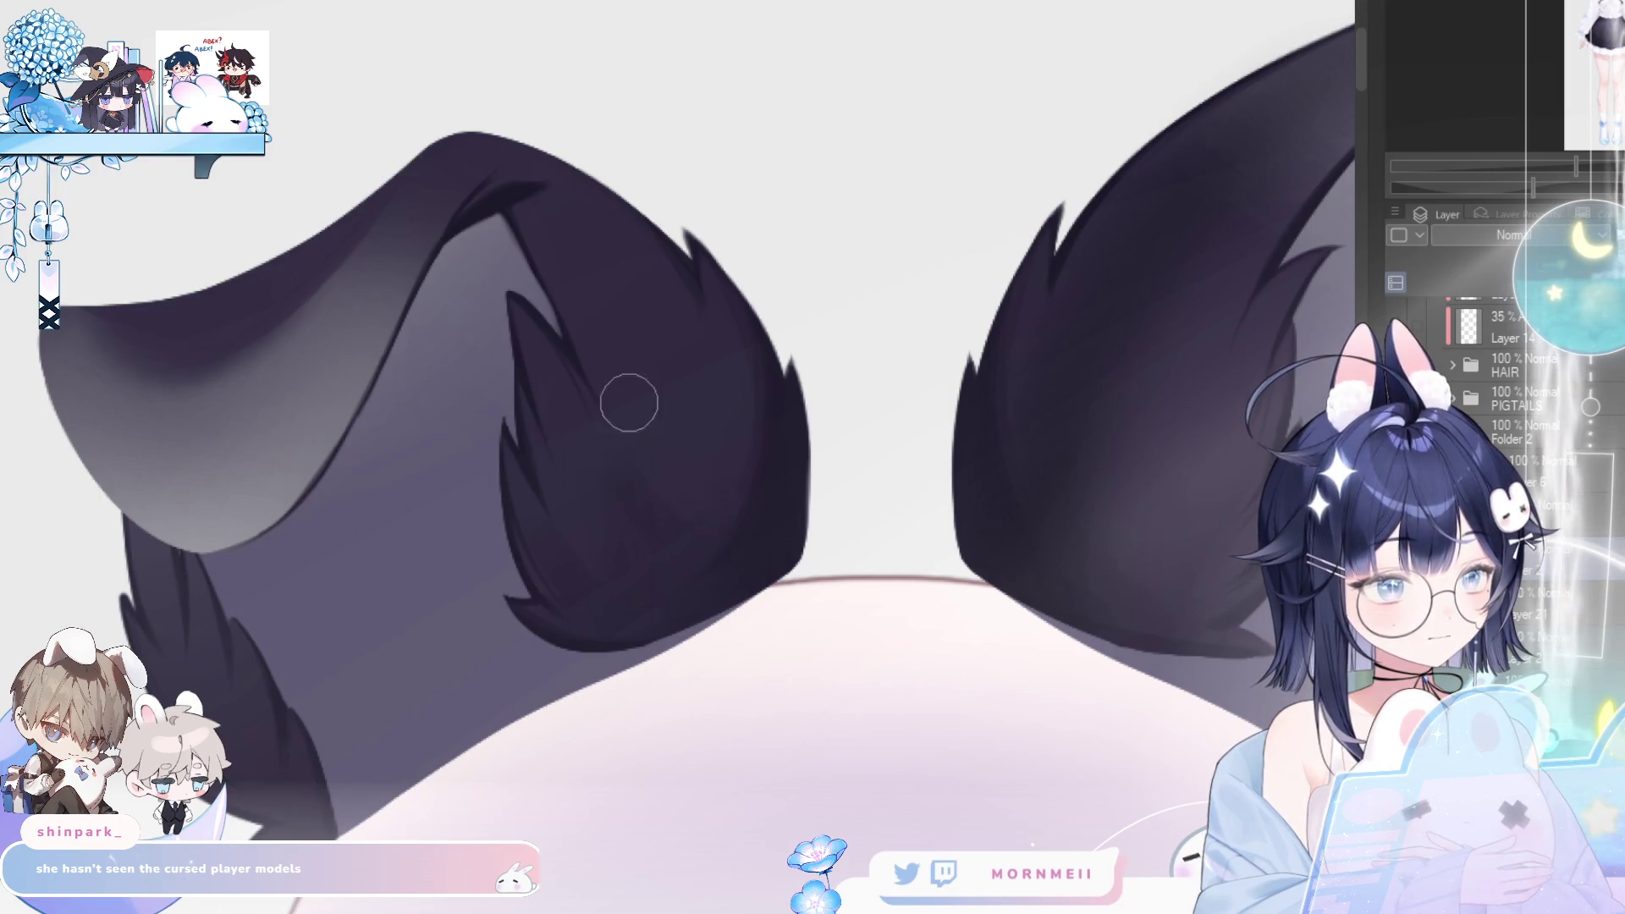
- Zoom in on the ears, checking them mirrored, and shrink the brush for fine detail
key("h")
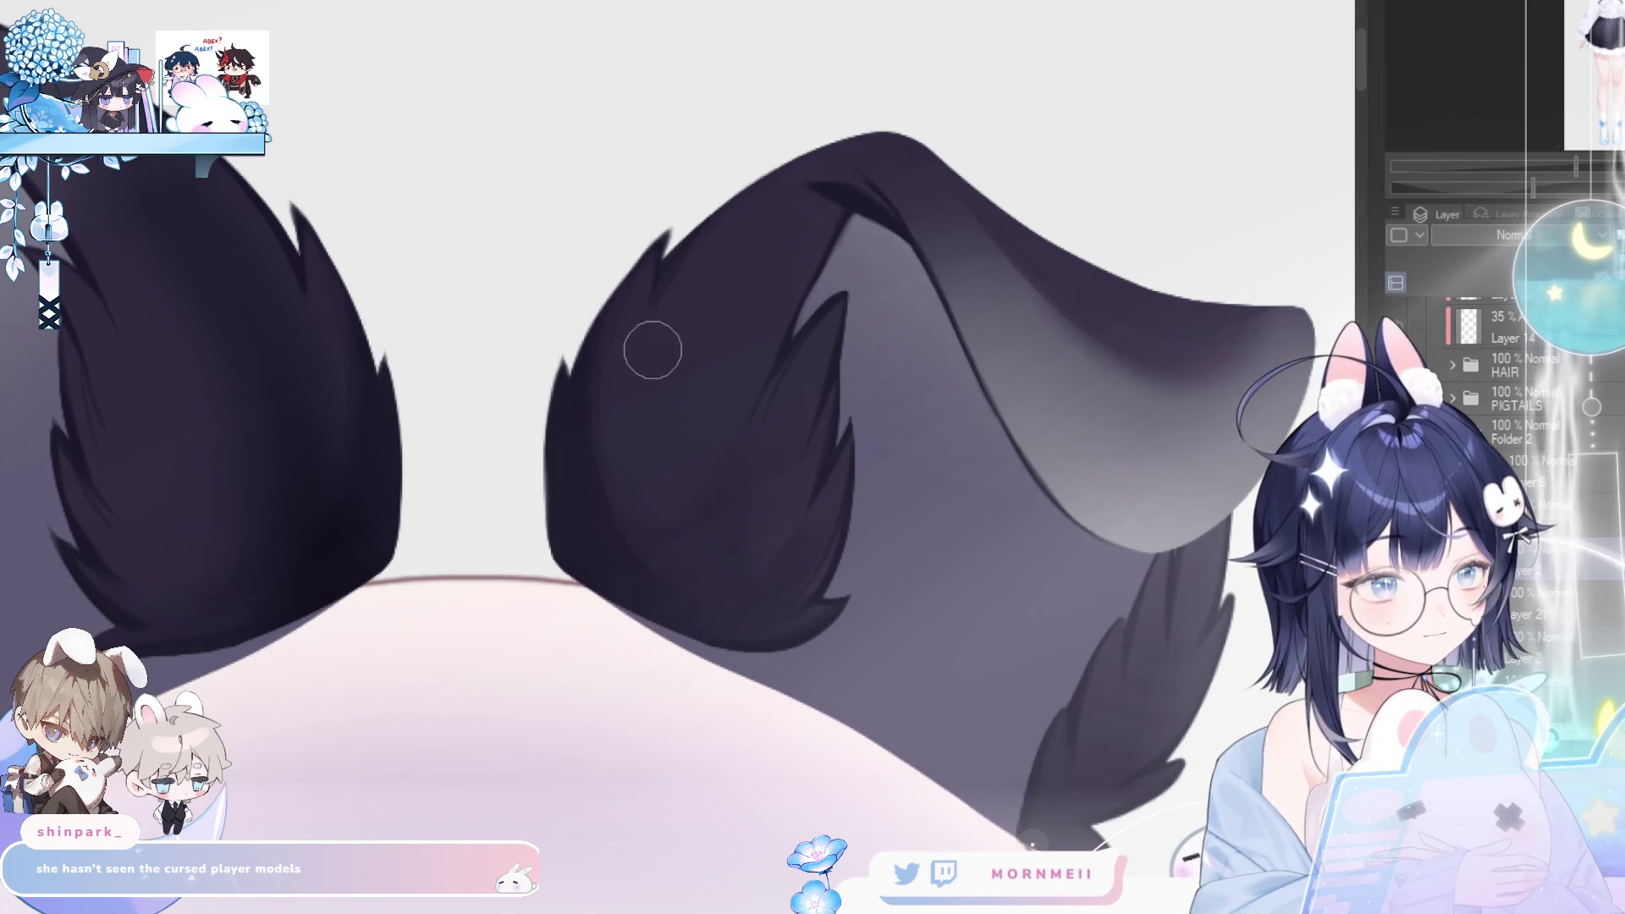
scroll(840, 262, "down", 3)
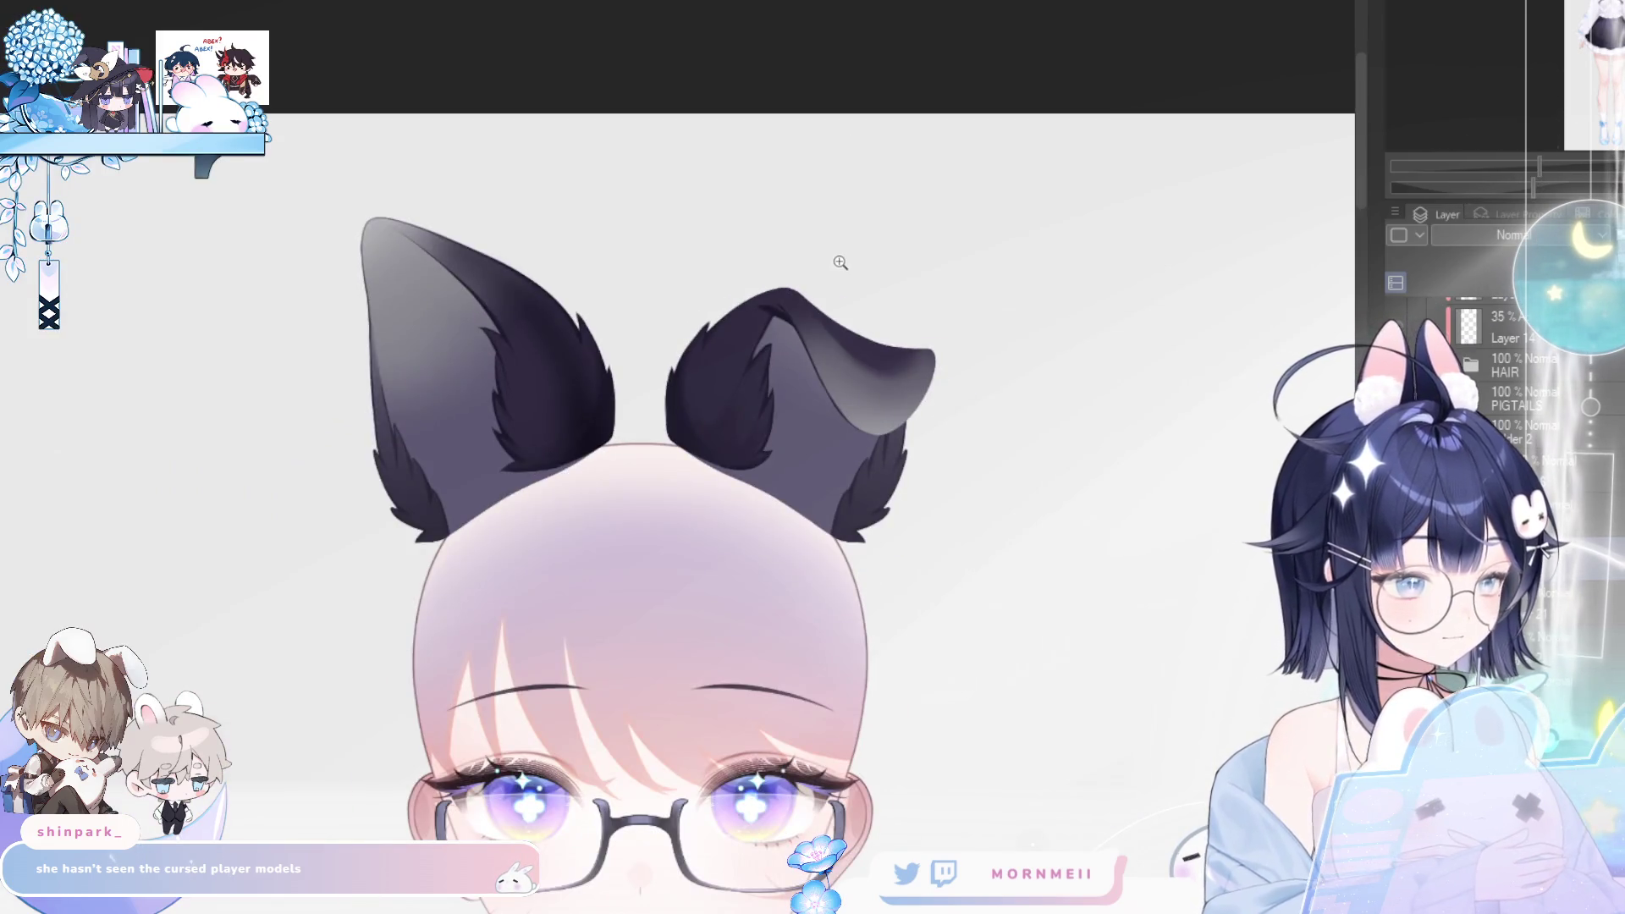
scroll(762, 309, "up", 3)
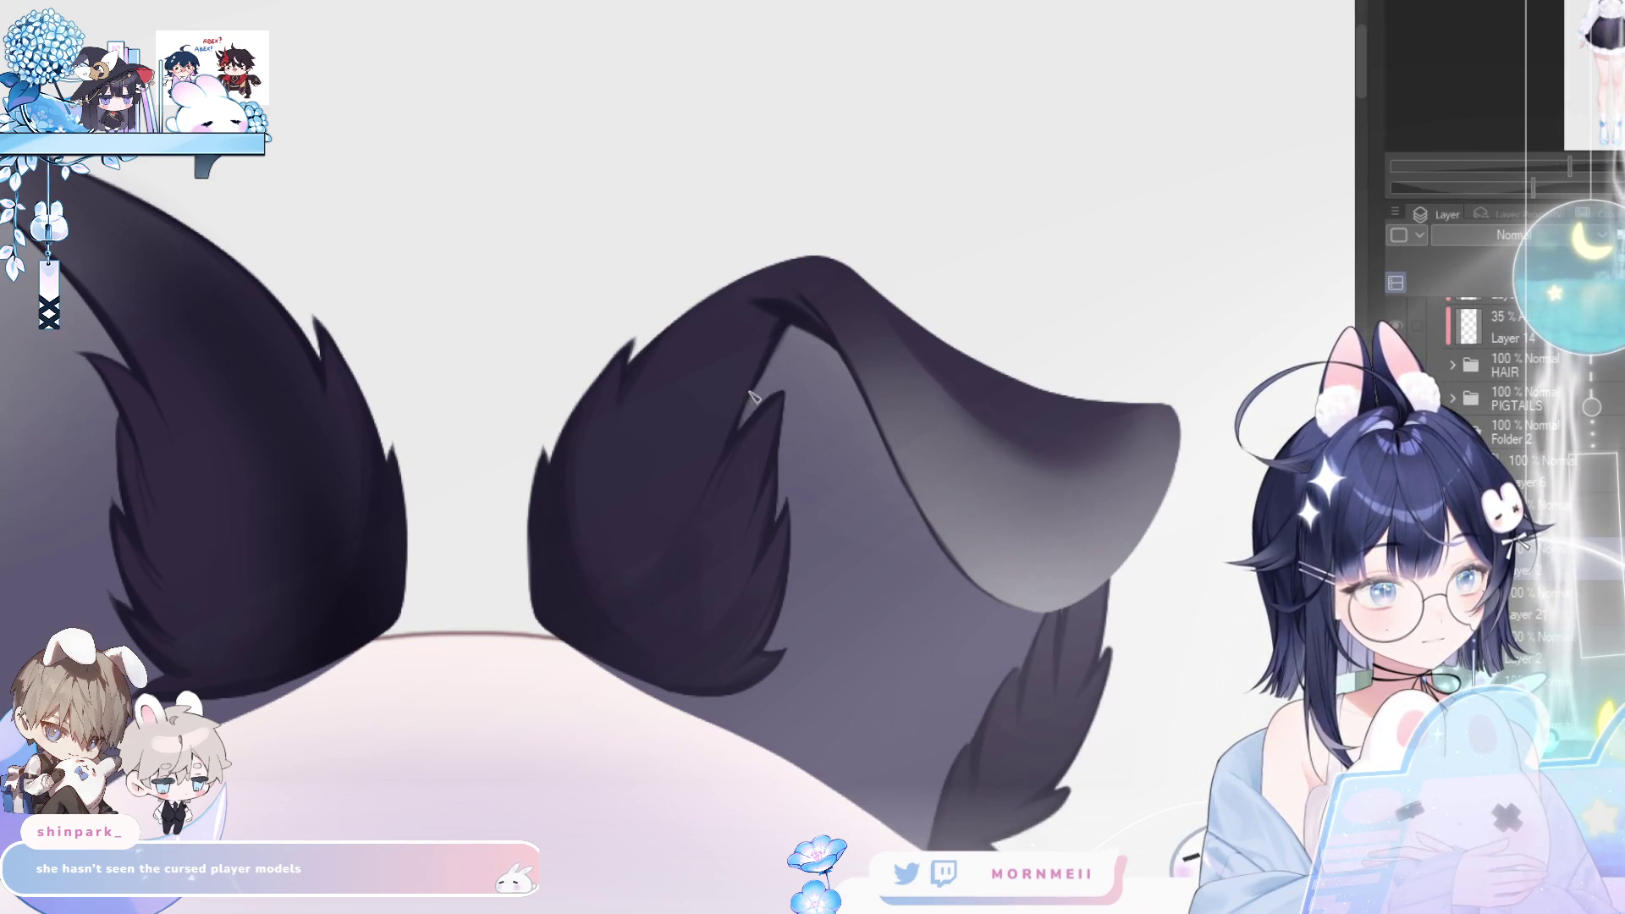
key("ctrl+0")
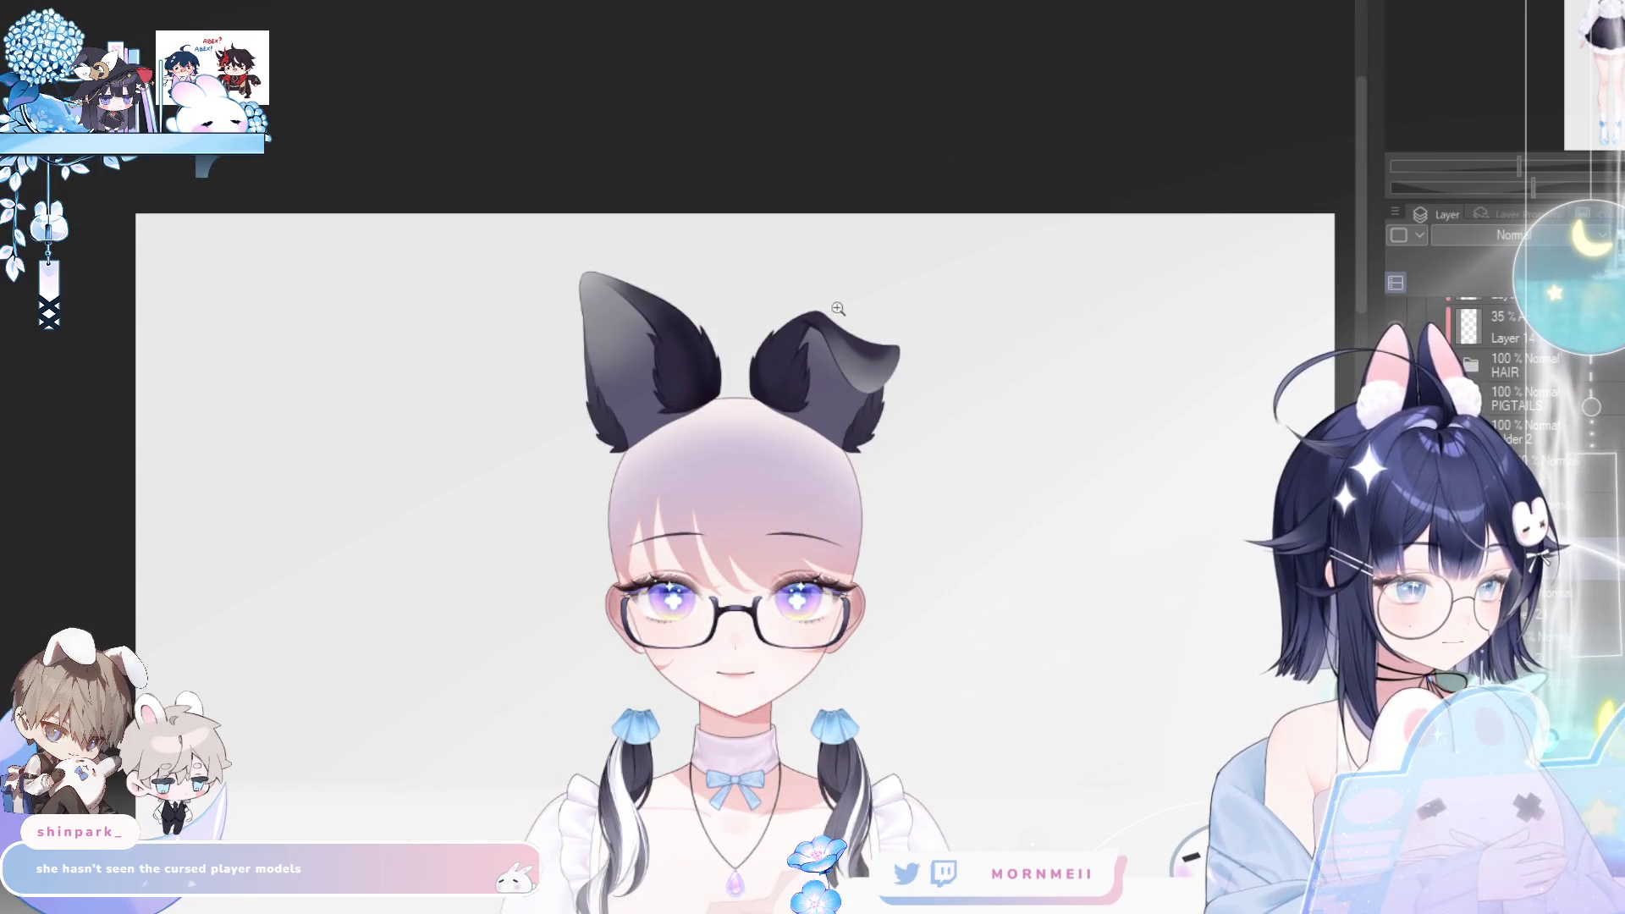
left_click(843, 306)
key("h")
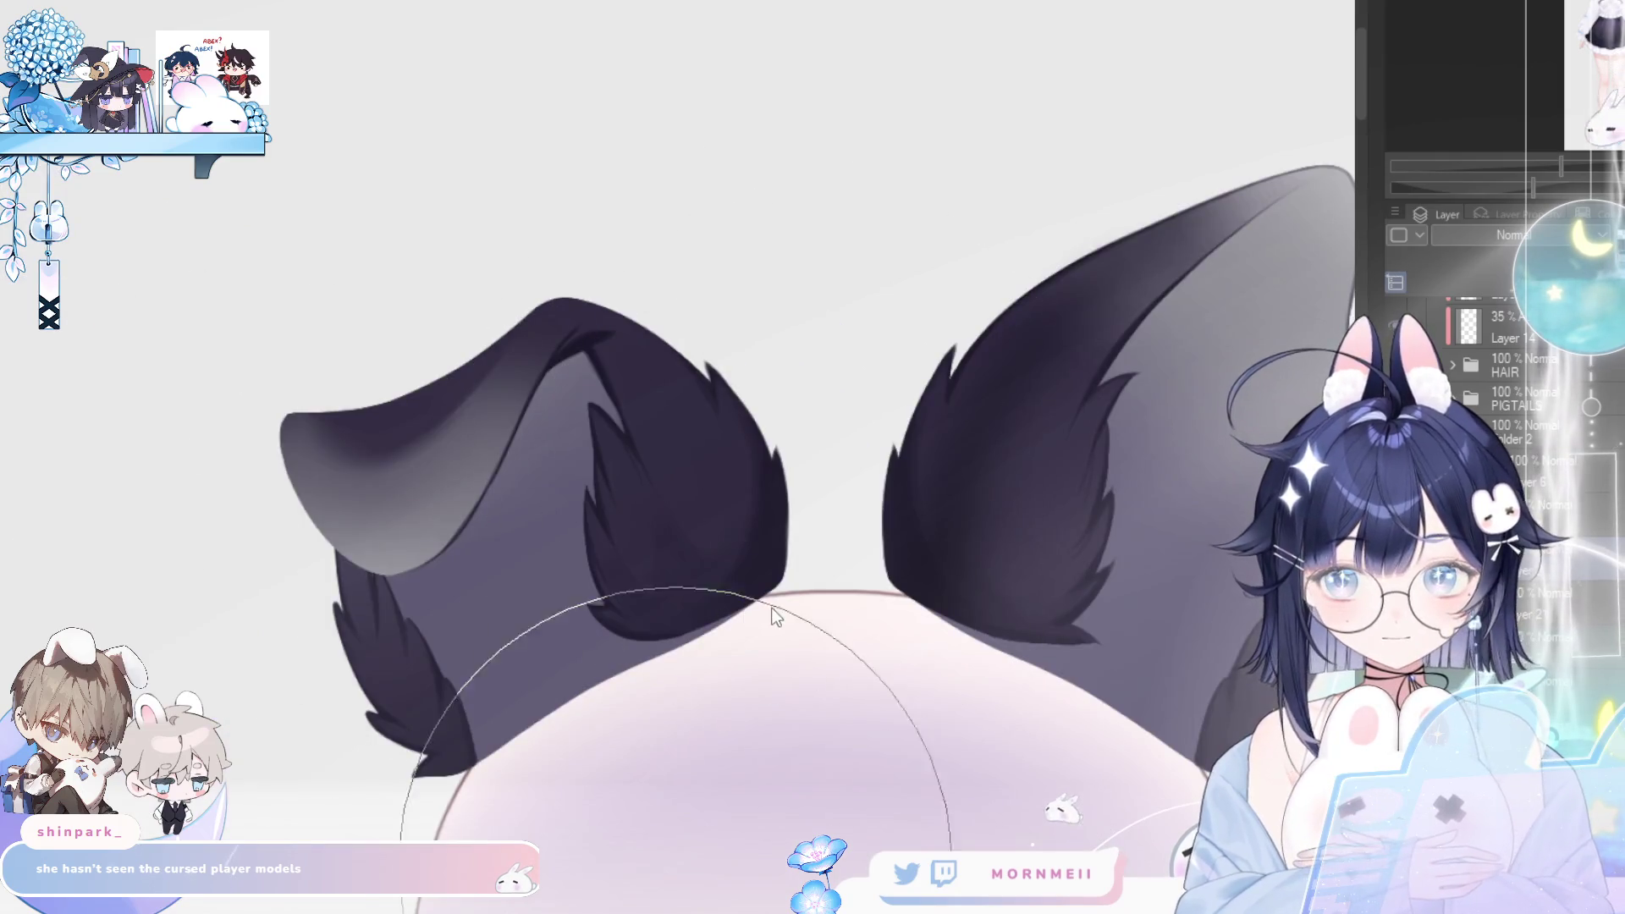
key("[")
key("[")
key("[")
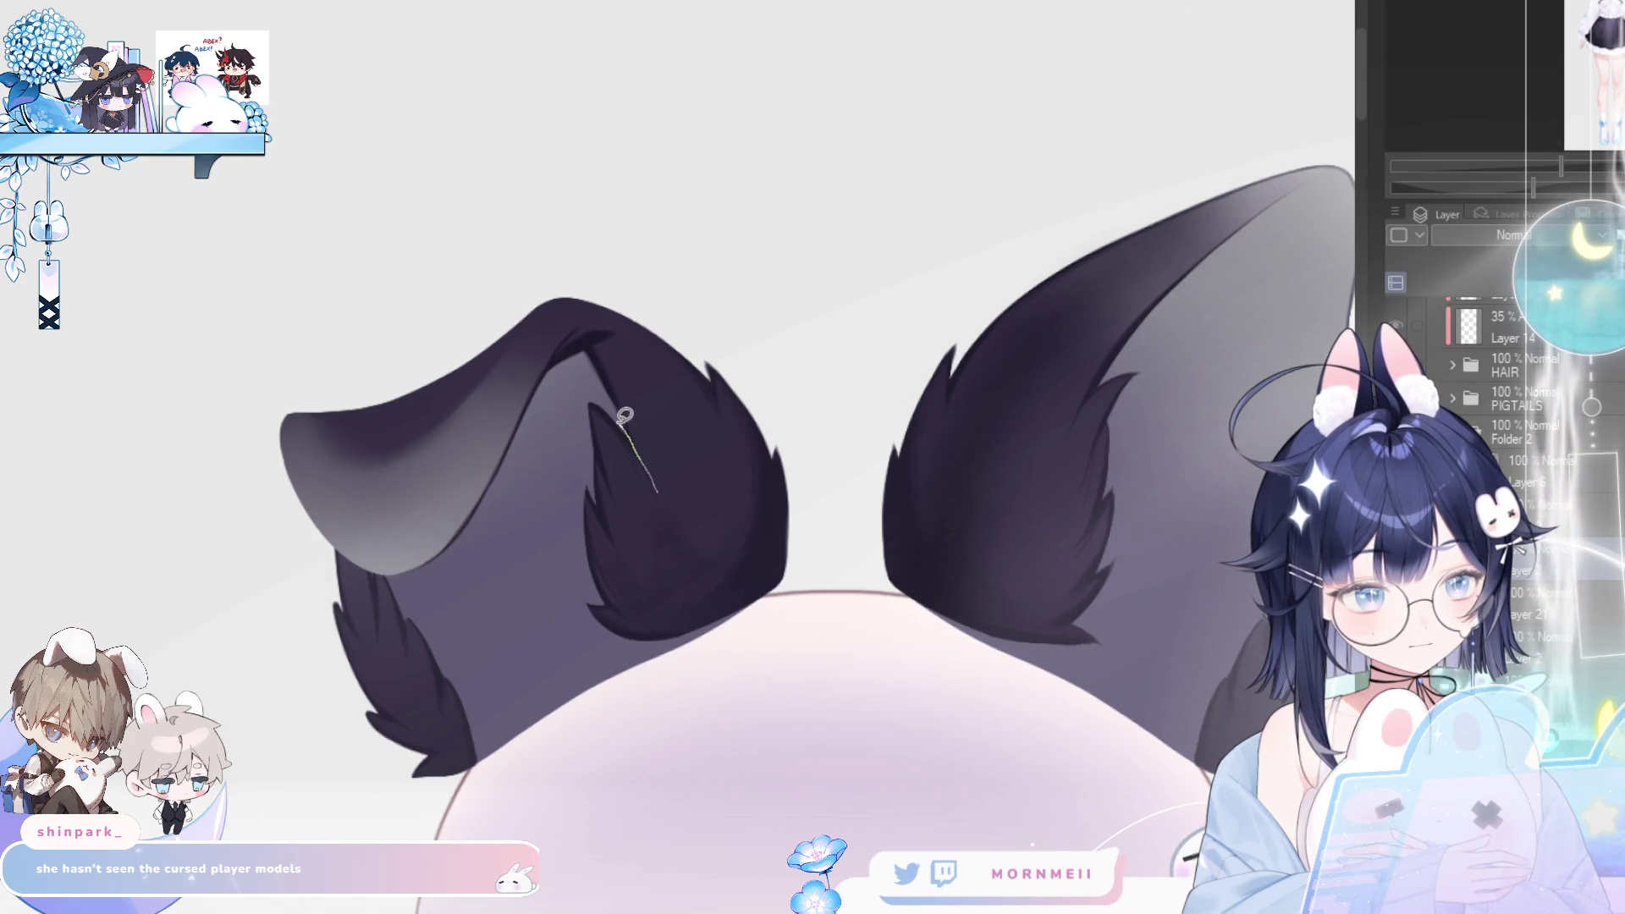
- Try a lasso selection around the left ear's inner fur, then drop it
left_click_drag(562, 413, 721, 631)
left_click_drag(693, 552, 696, 558)
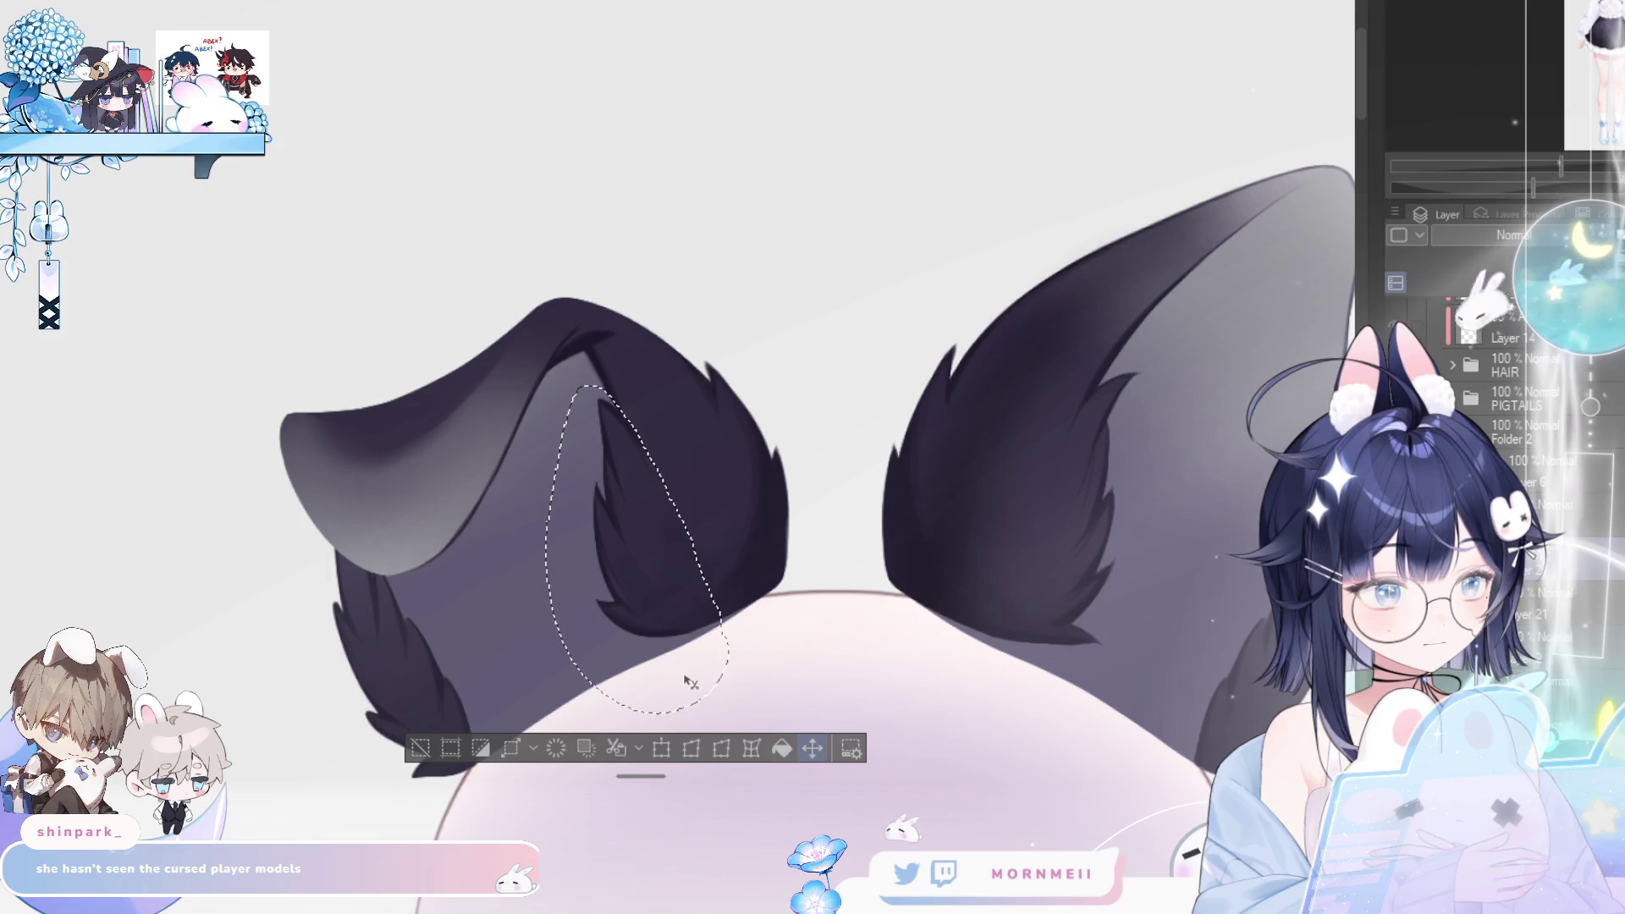
left_click(421, 748)
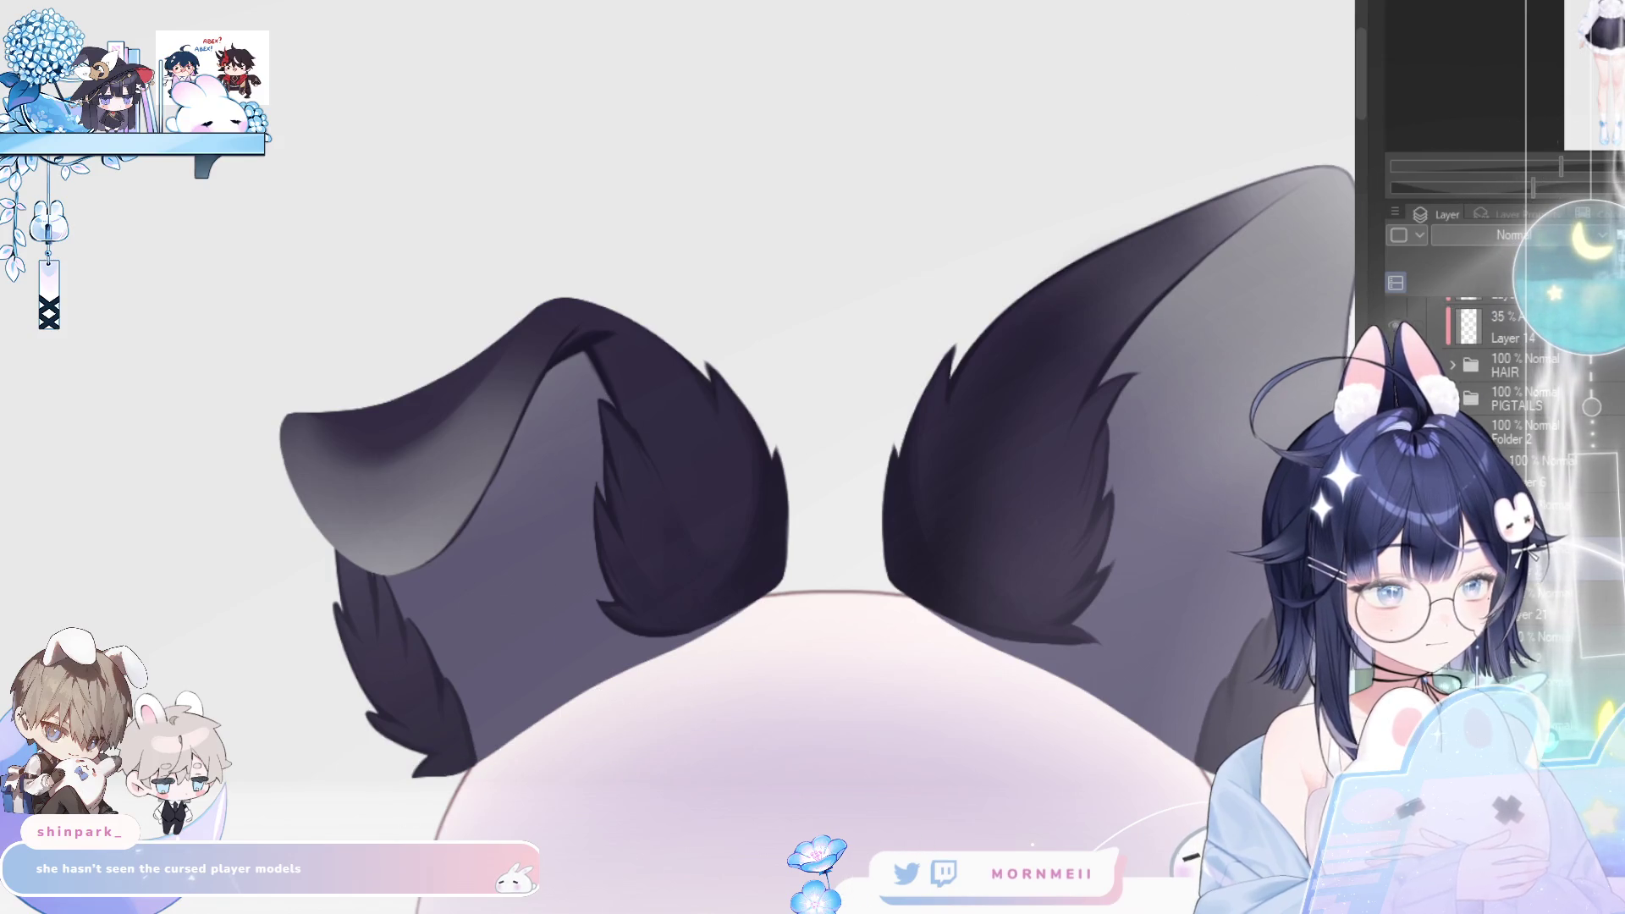
scroll(790, 601, "up", 3)
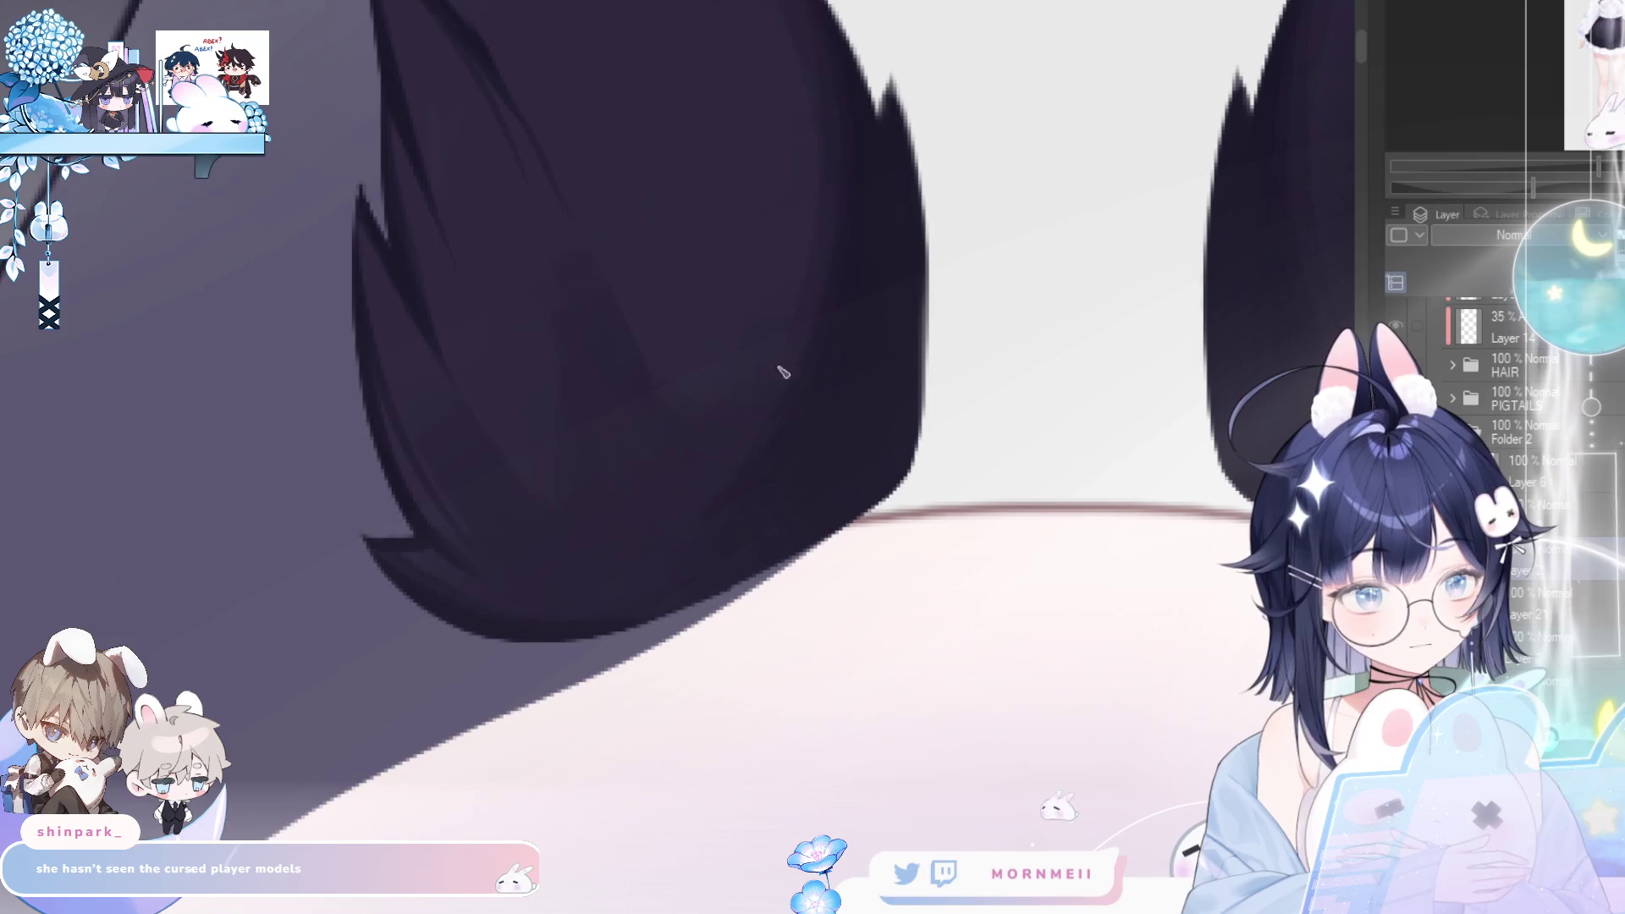
scroll(780, 541, "down", 5)
key("h")
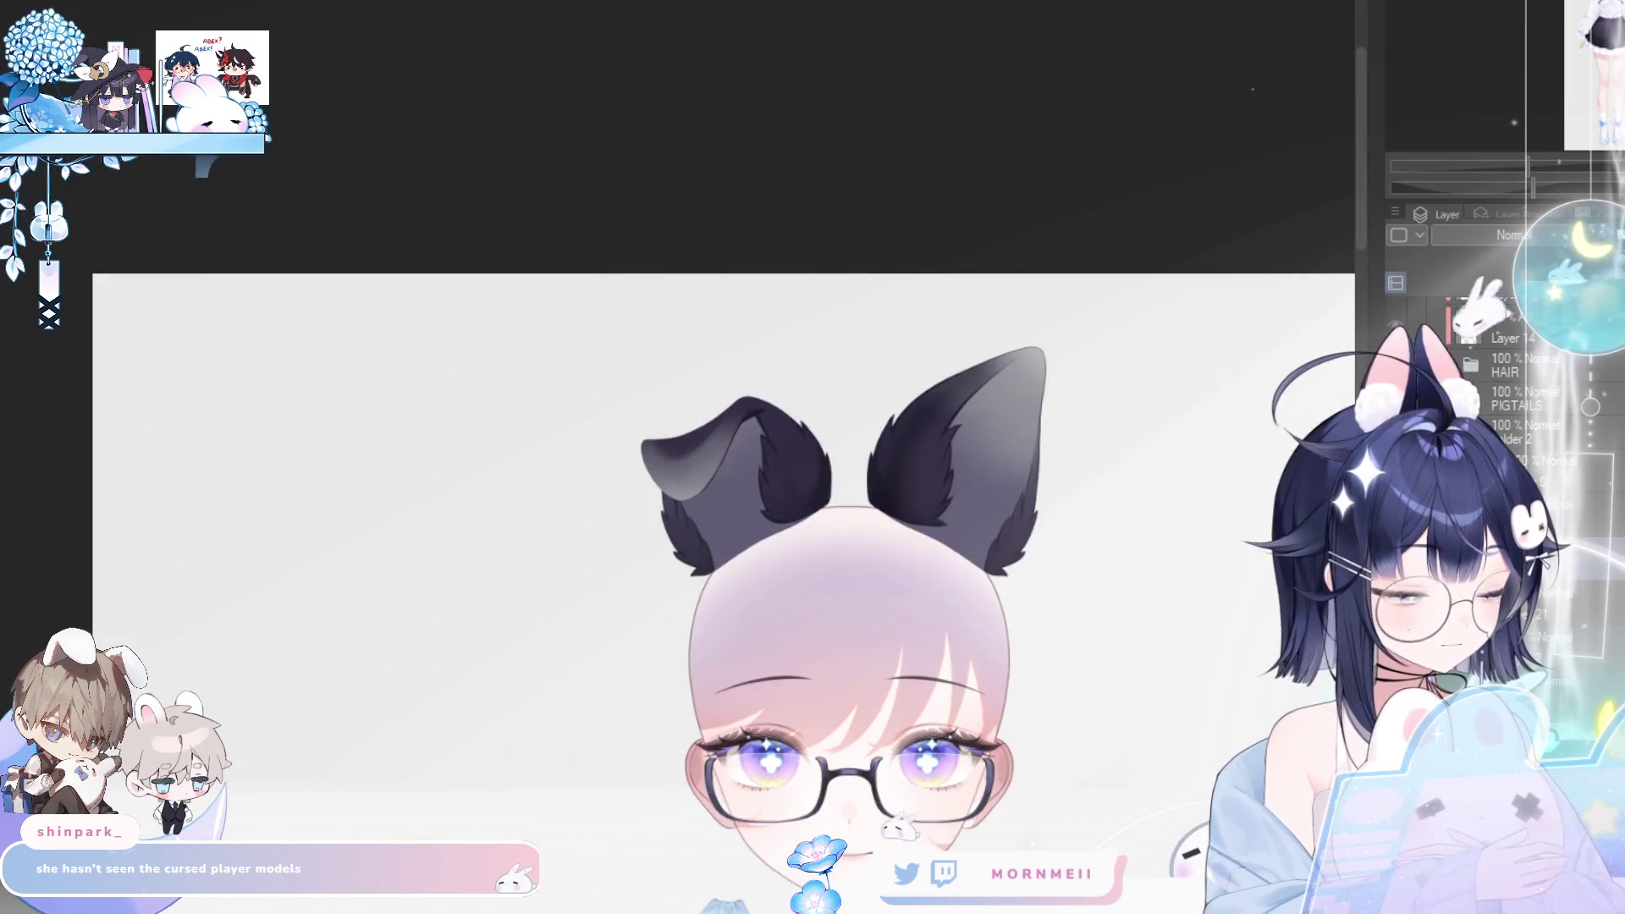
- Zoom and pan the view to frame the folded left ear
left_click(745, 454)
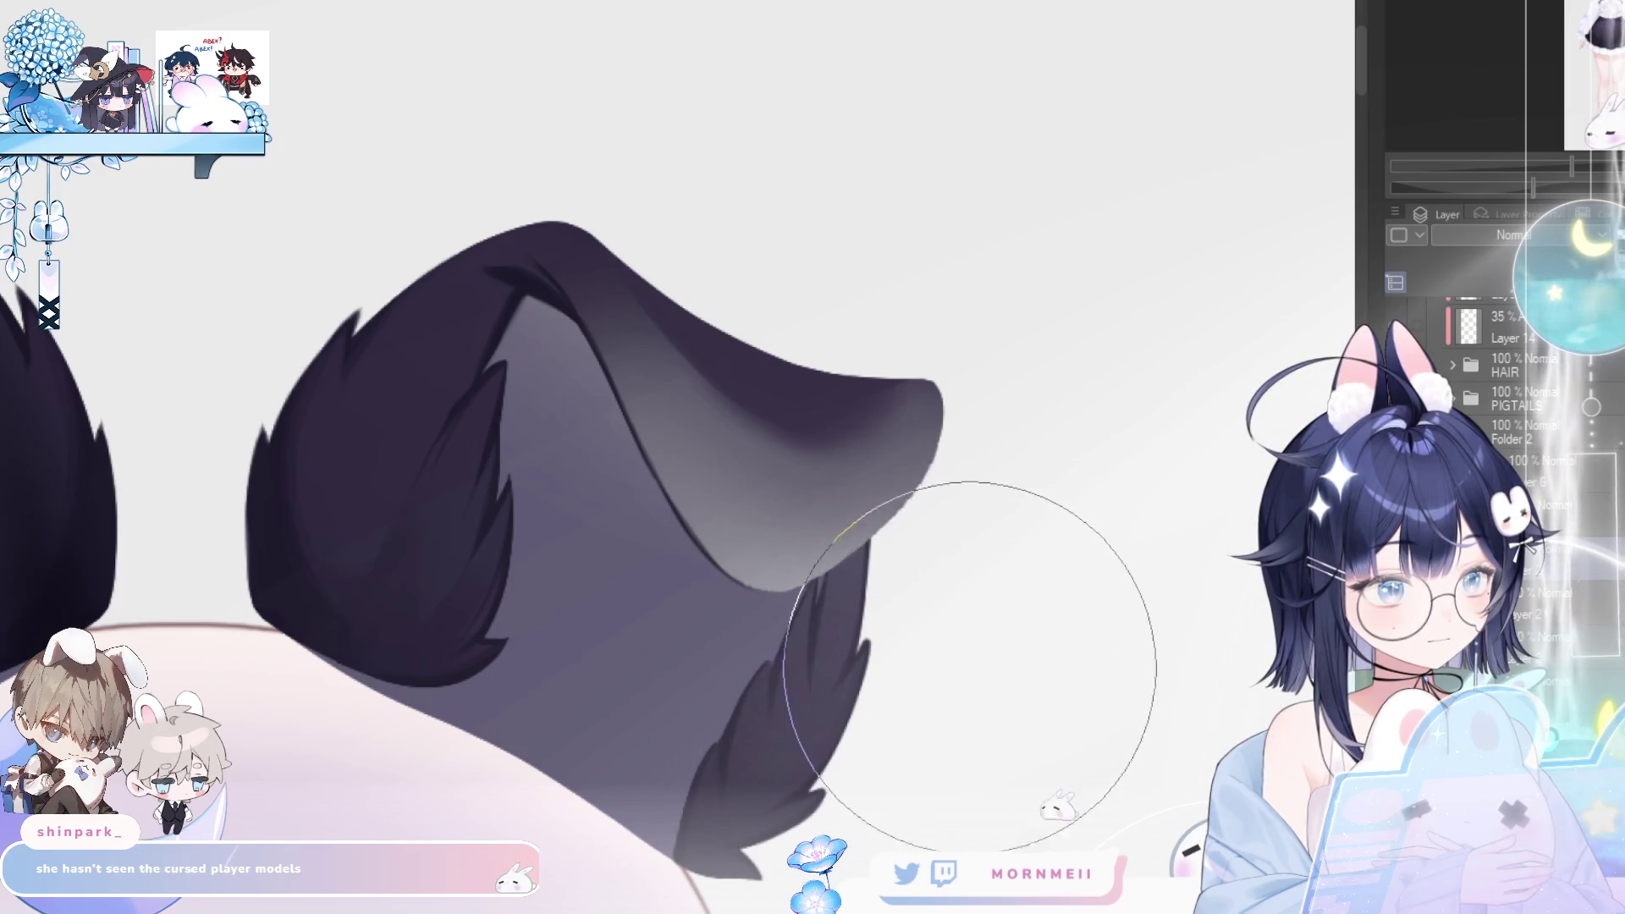
left_click(865, 759, "alt")
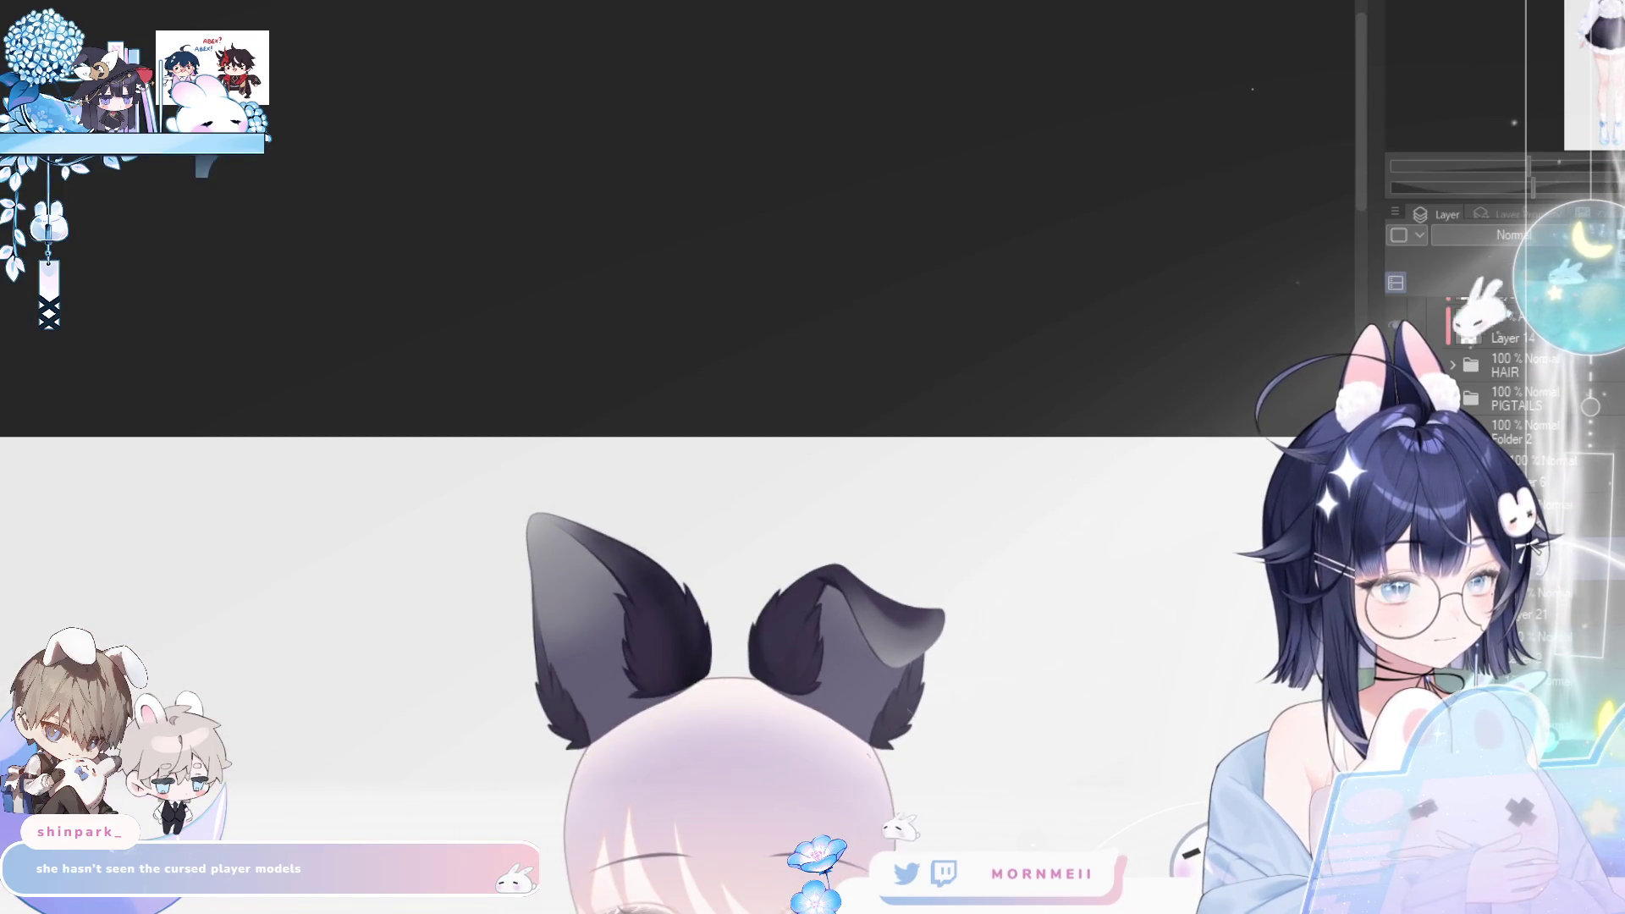
left_click(865, 759)
key("h")
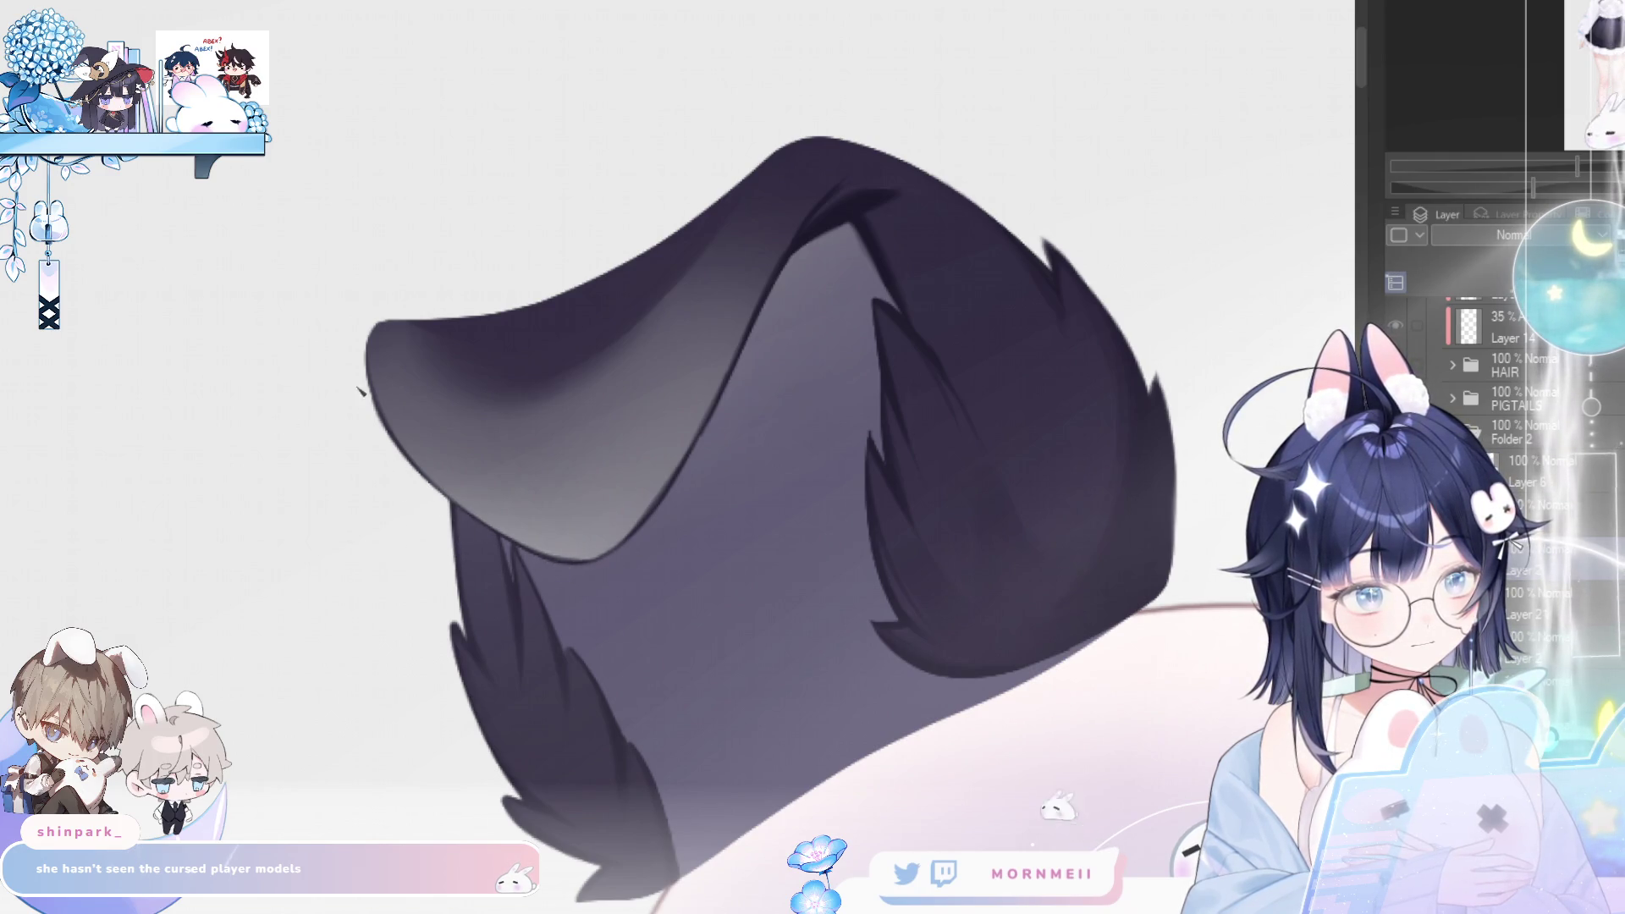
key("h")
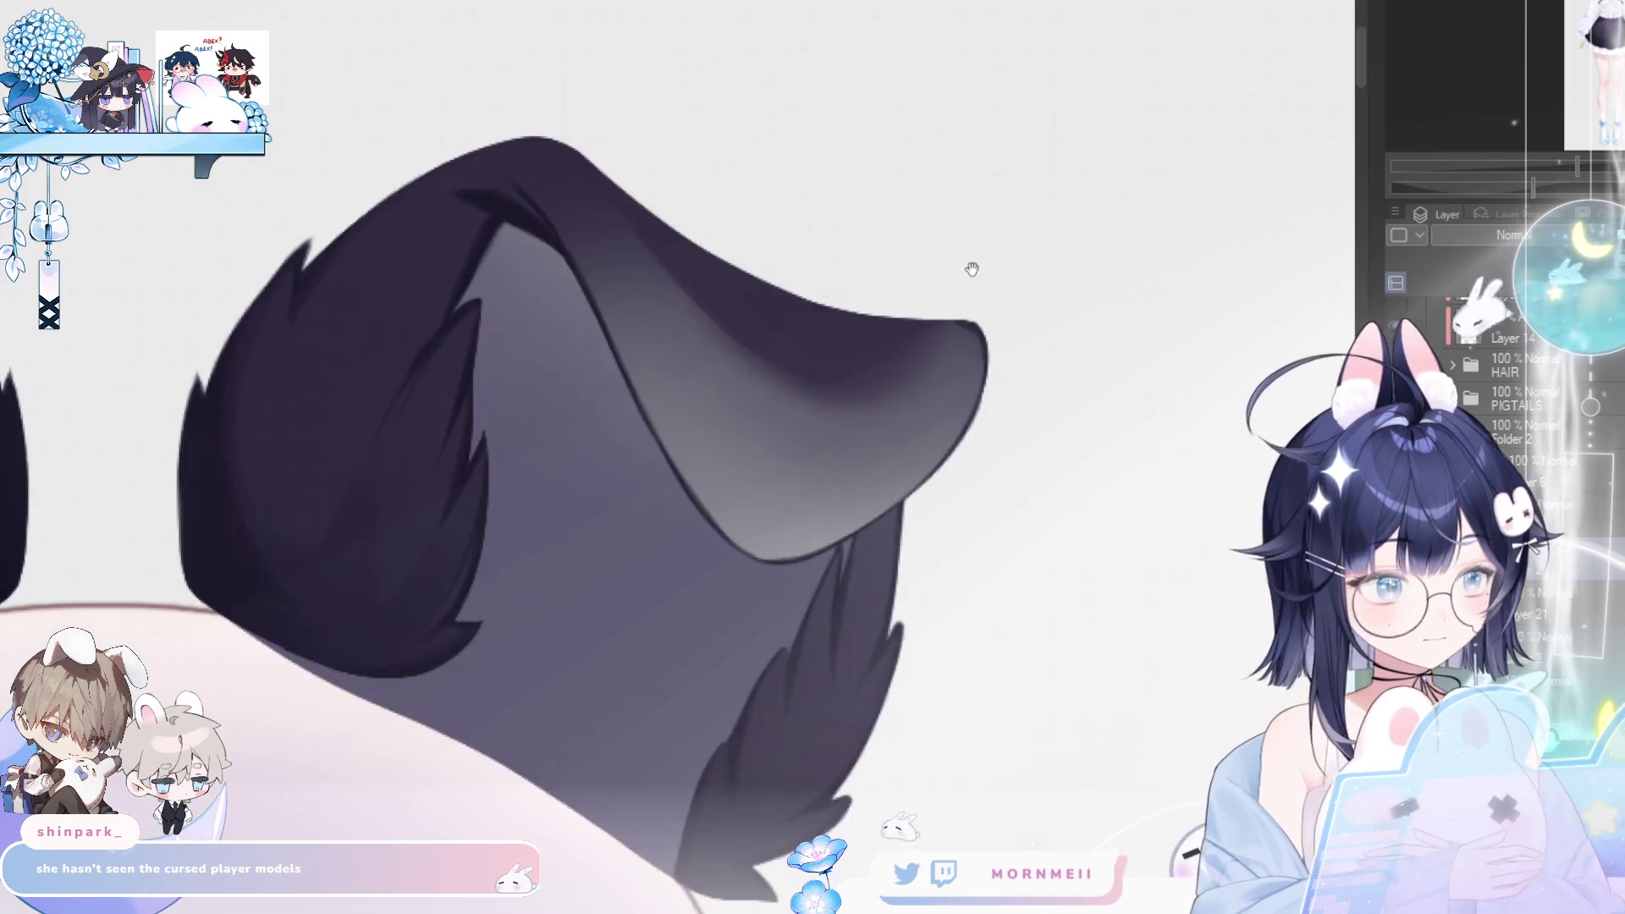
left_click_drag(824, 332, 463, 391)
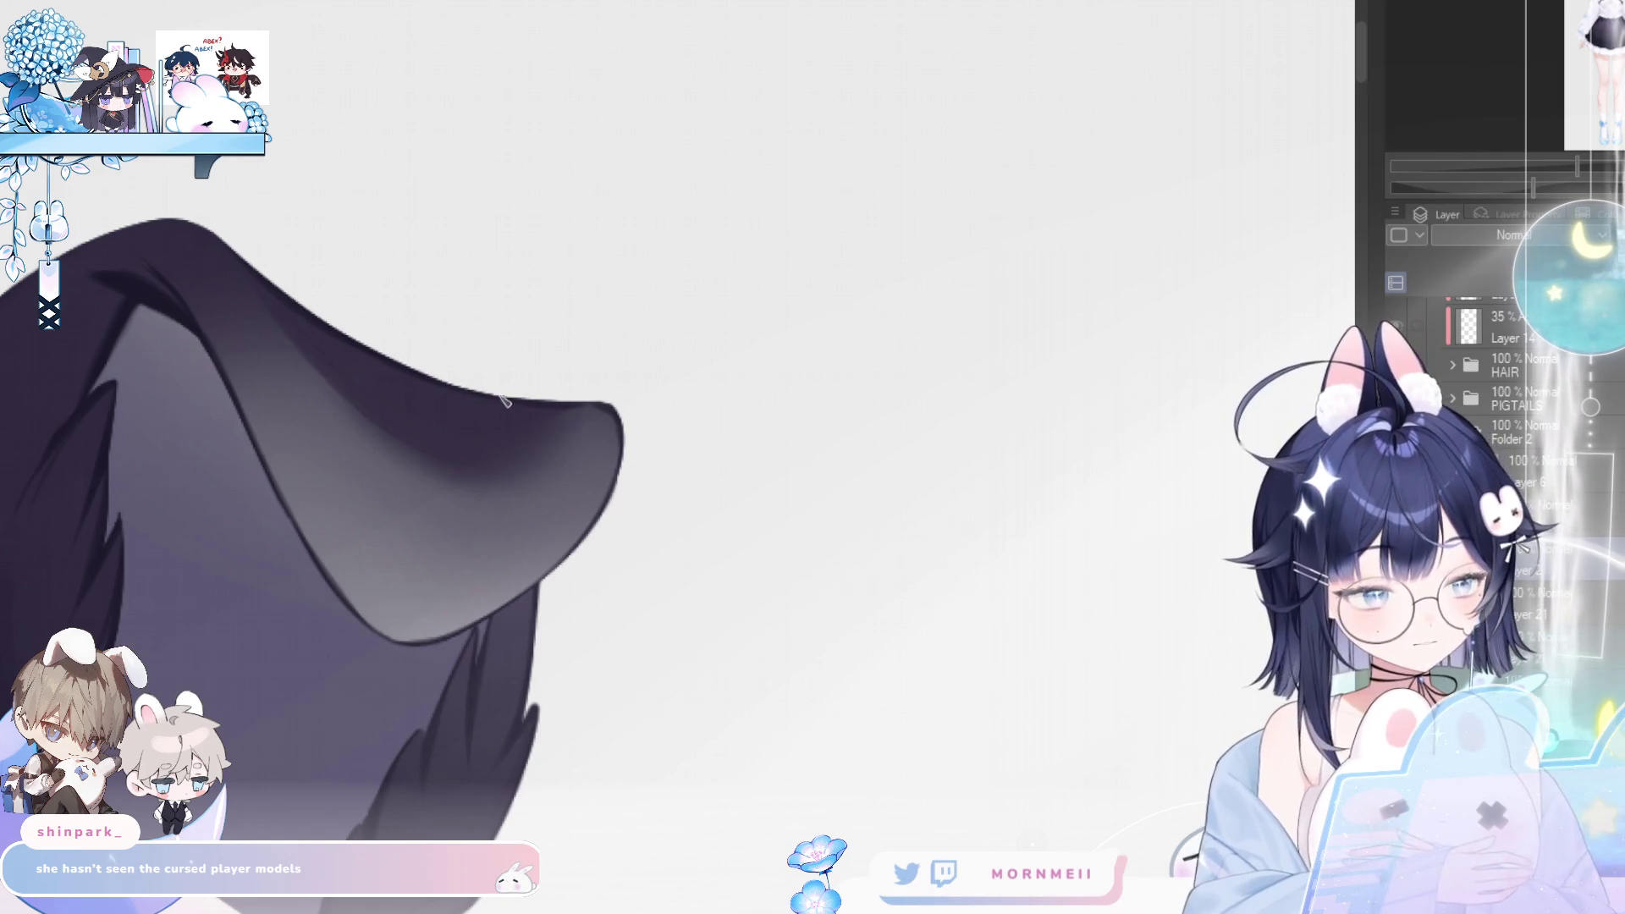
mouse_move(598, 421)
left_mouse_down()
mouse_move(693, 243)
mouse_move(438, 292)
left_mouse_up()
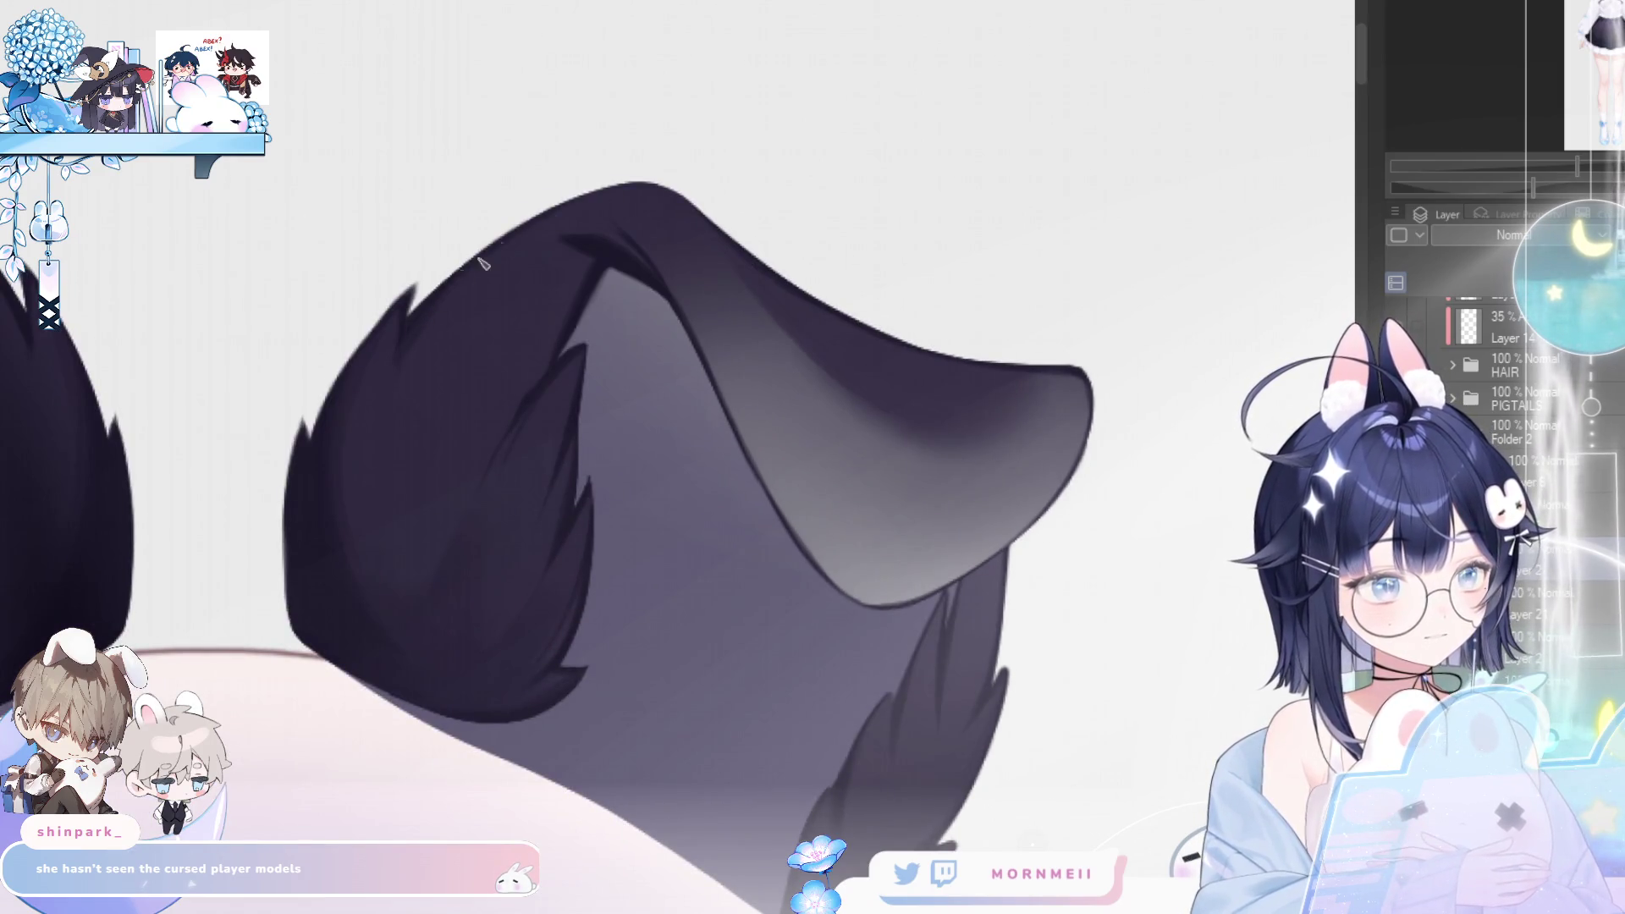
scroll(643, 186, "down", 10)
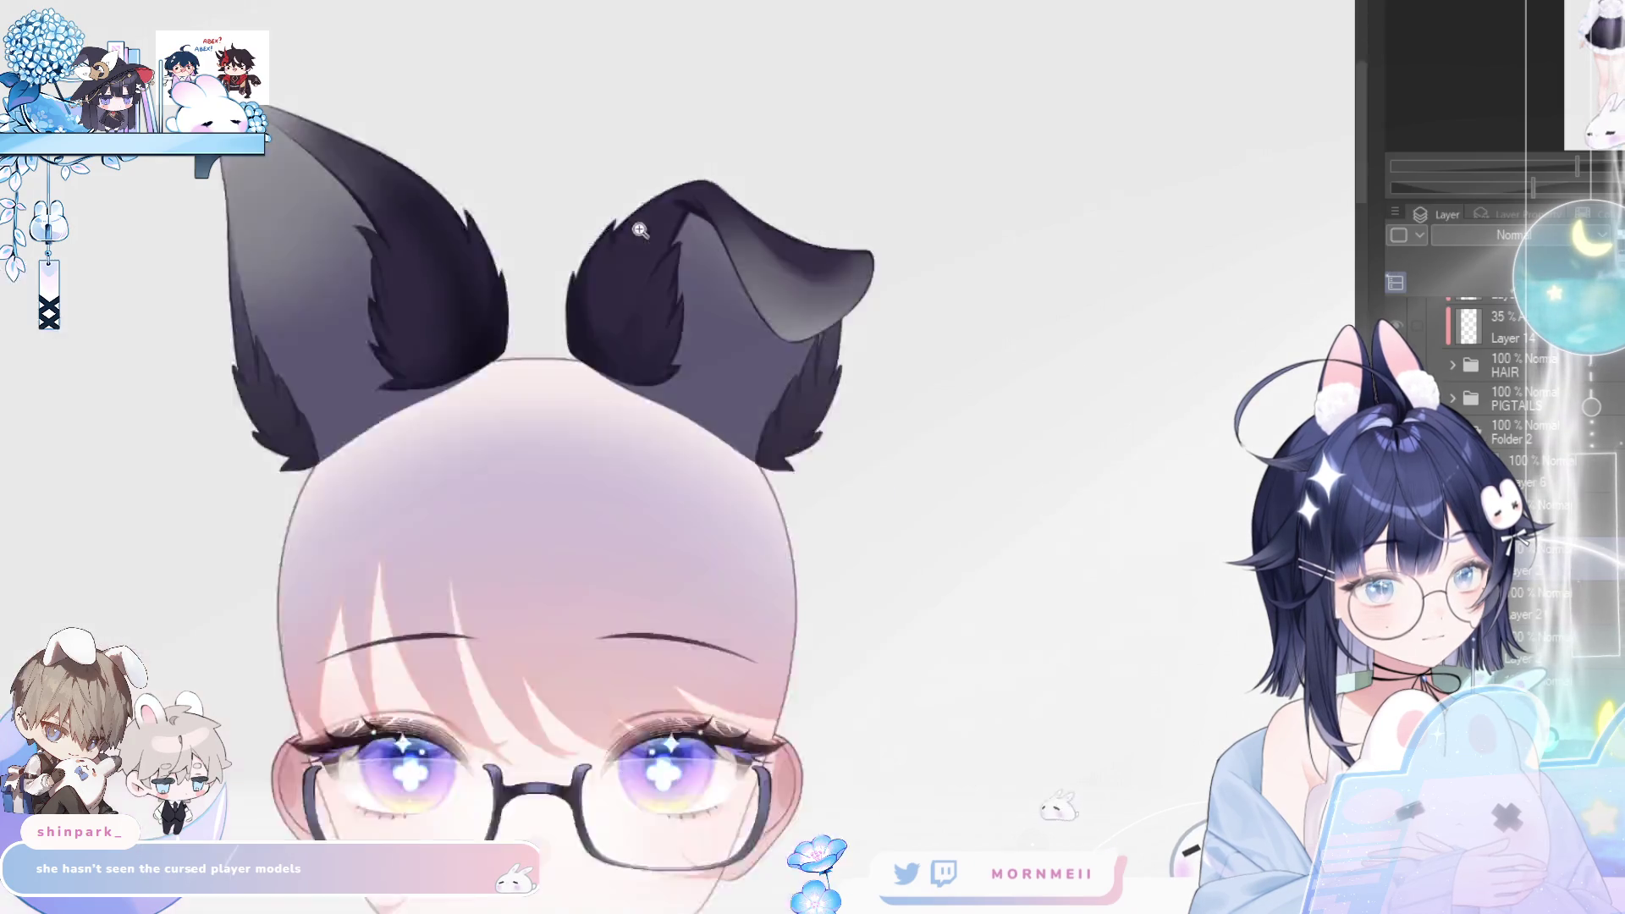
scroll(778, 345, "up", 8)
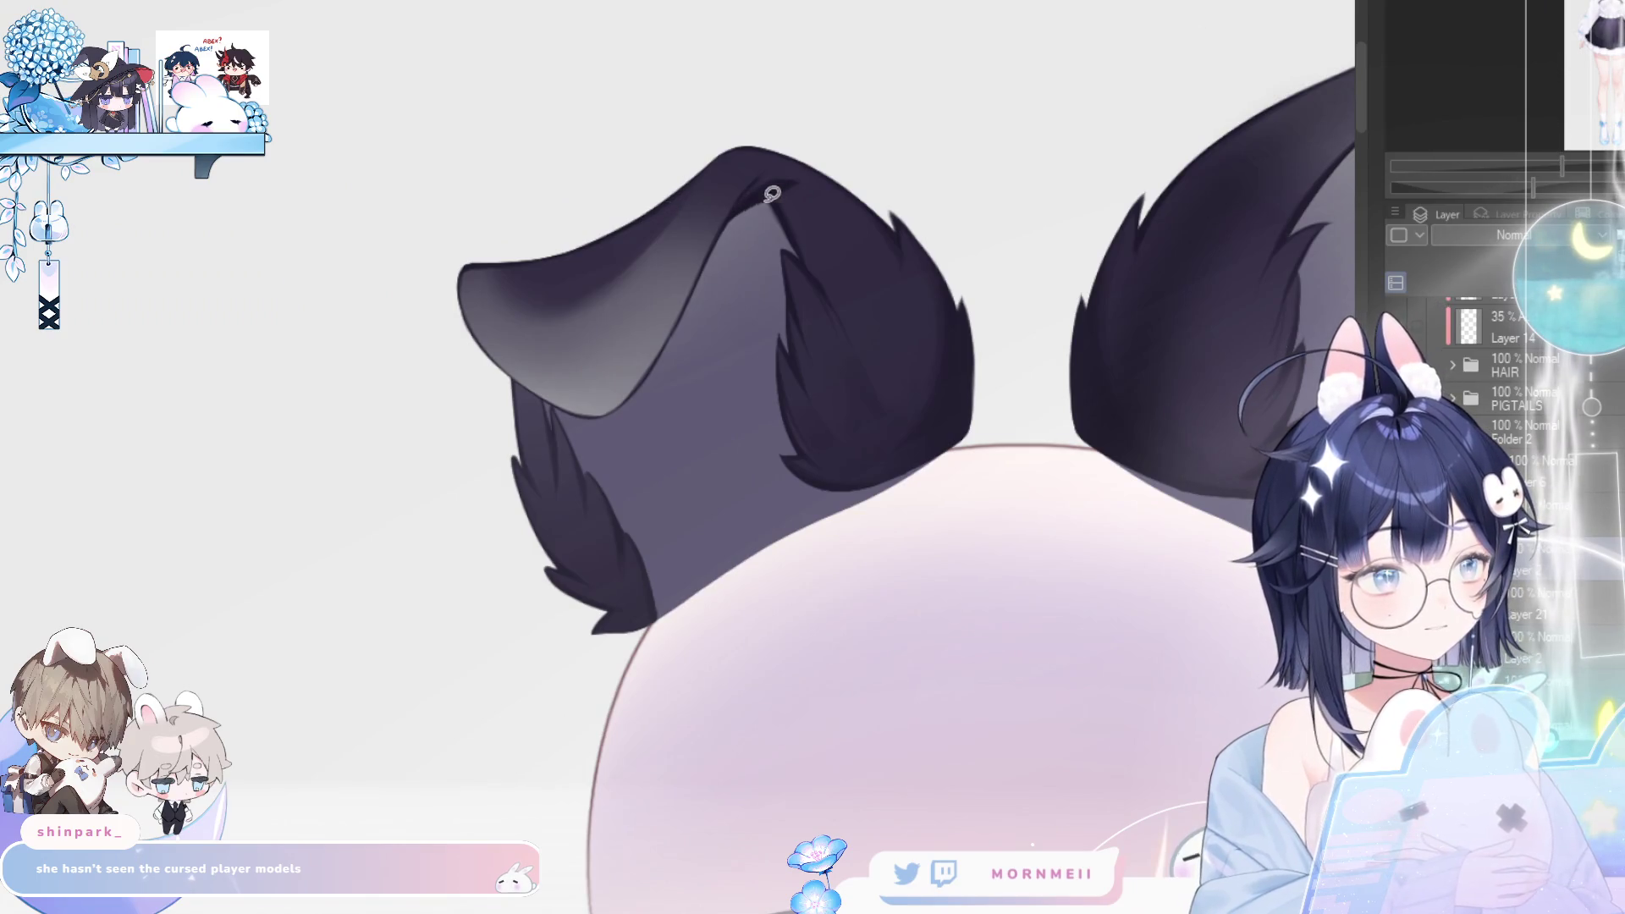
- Lasso the folded left ear's edge and remove its dark inner fur
mouse_move(723, 99)
left_mouse_down()
mouse_move(536, 481)
mouse_move(757, 246)
left_mouse_up()
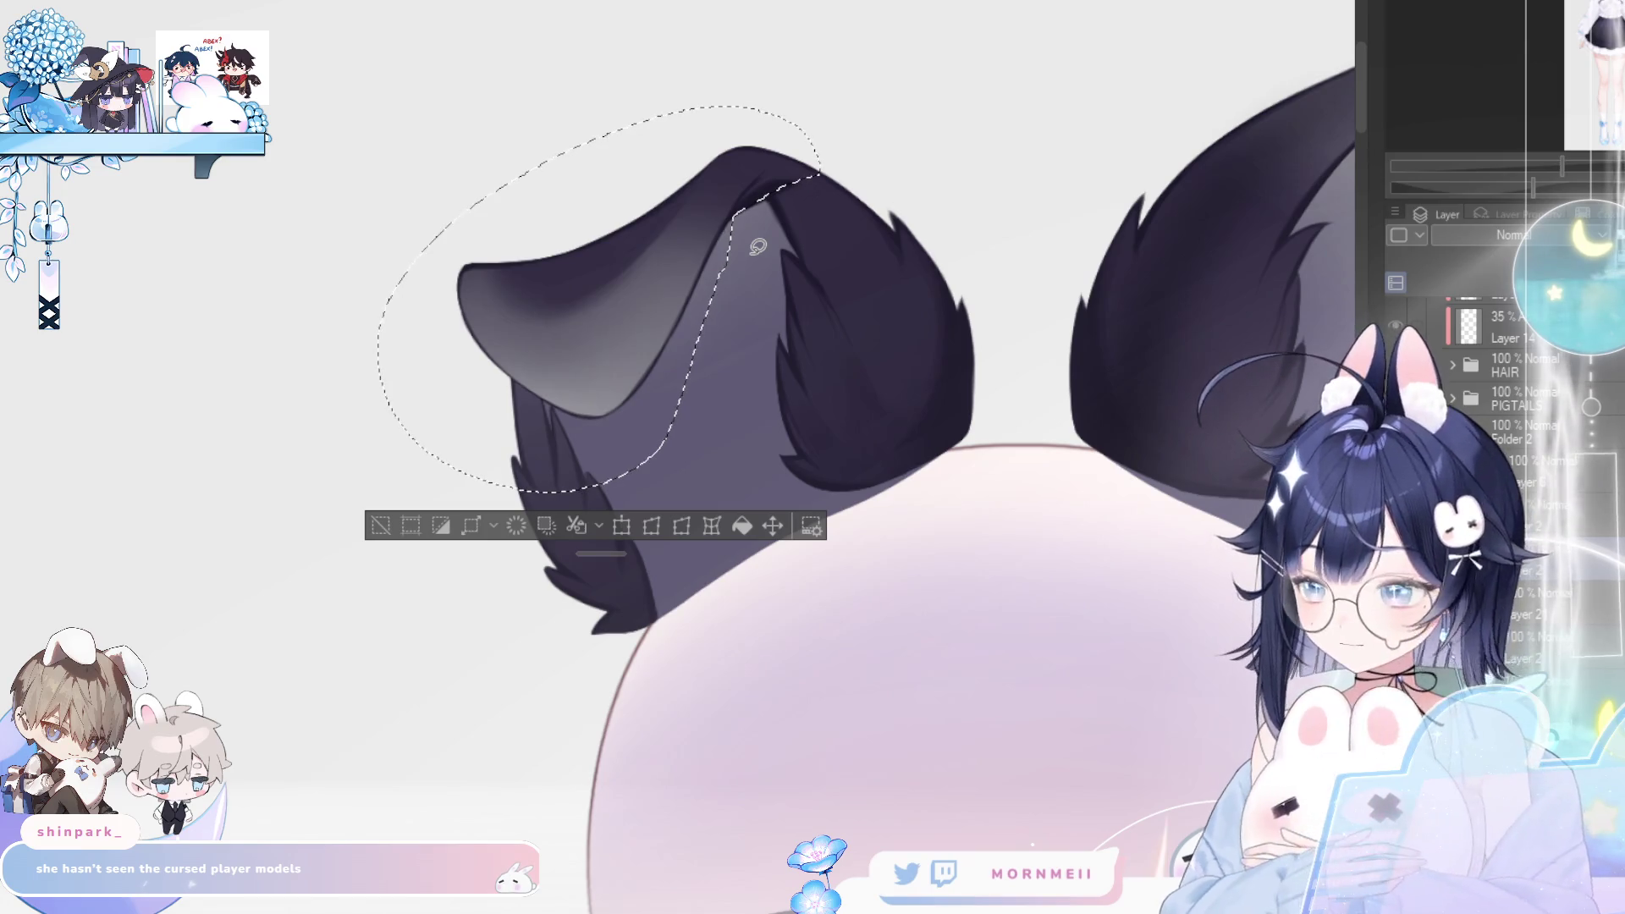
scroll(824, 175, "up", 5)
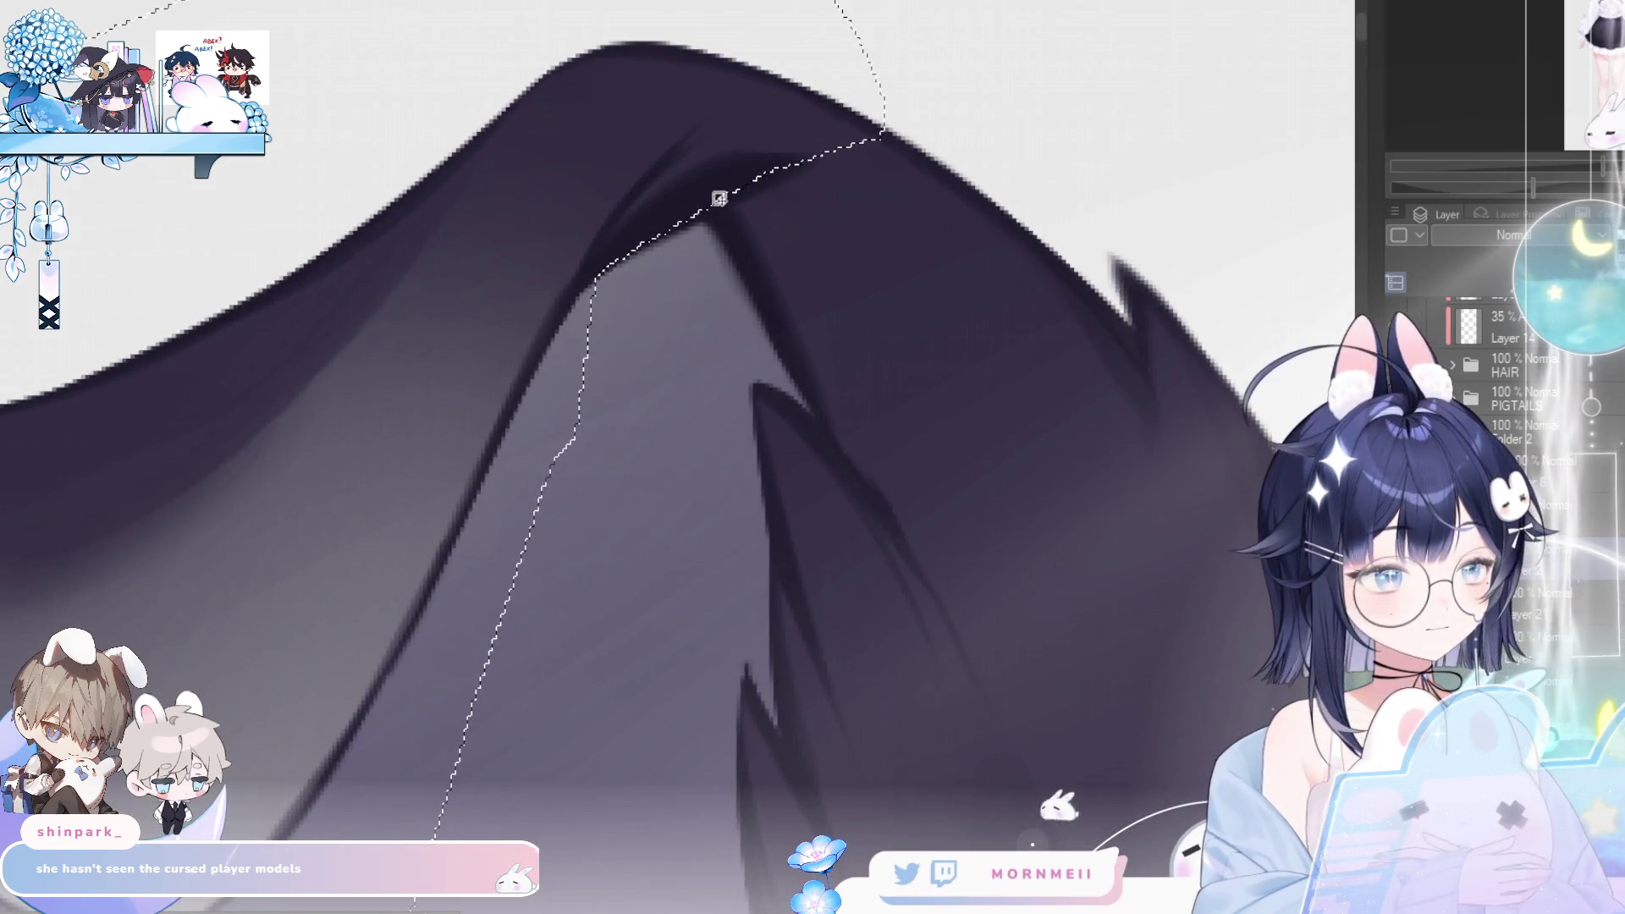
mouse_move(590, 281)
left_mouse_down()
mouse_move(664, 225)
mouse_move(921, 136)
left_mouse_up()
left_click_drag(850, 0, 850, 1)
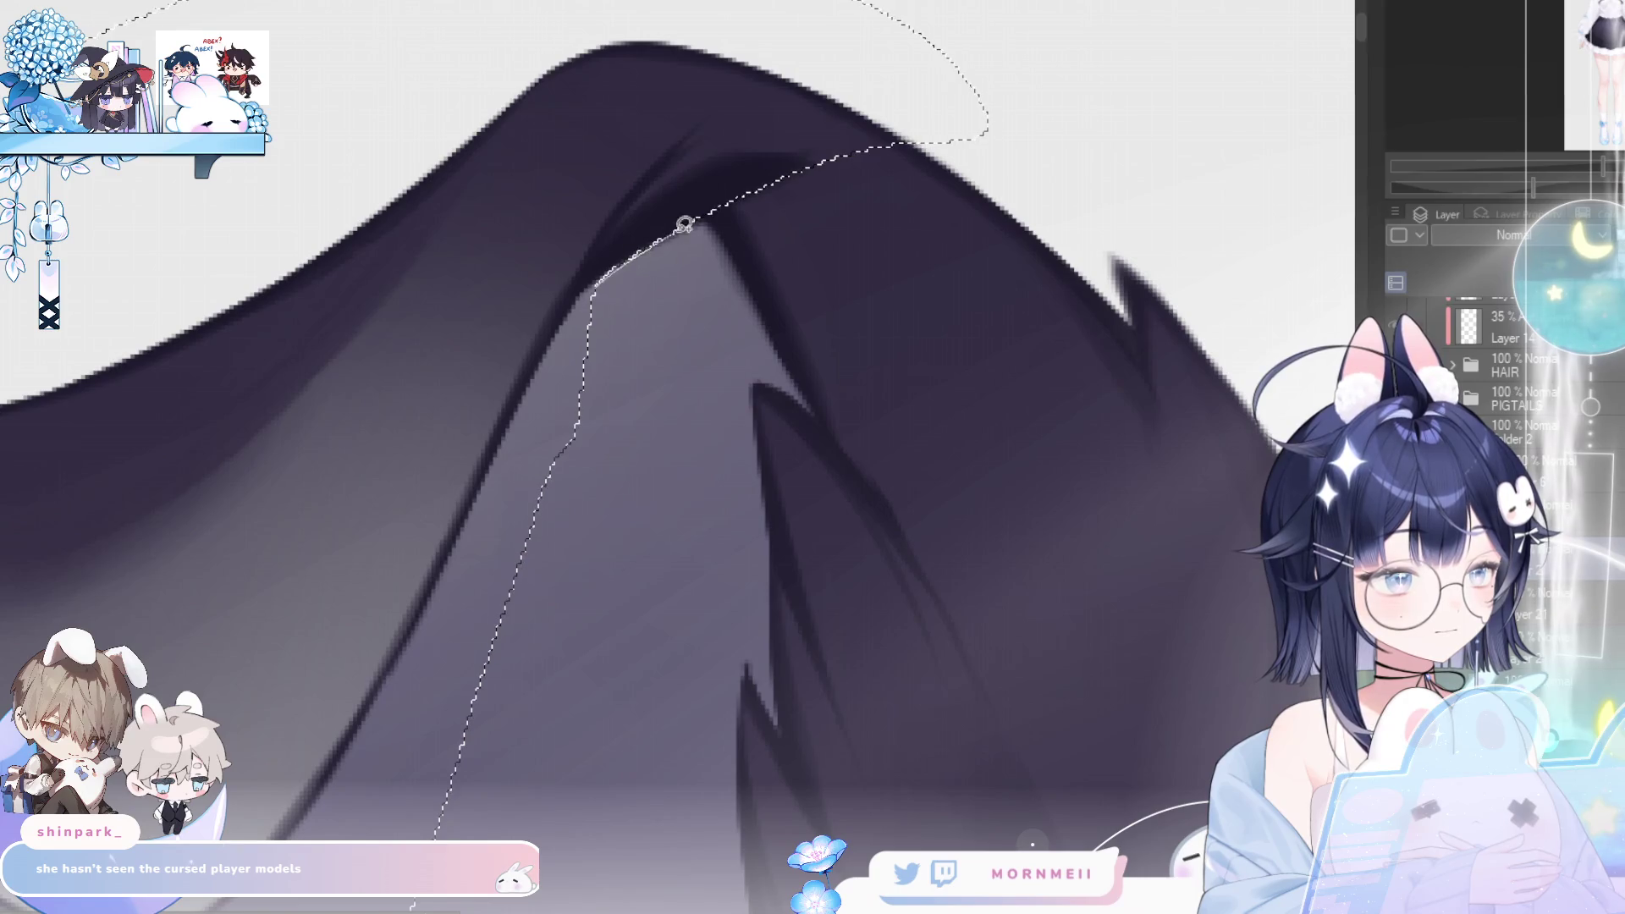
mouse_move(597, 288)
left_mouse_down()
mouse_move(835, 155)
mouse_move(852, 28)
left_mouse_up()
key("ctrl+0")
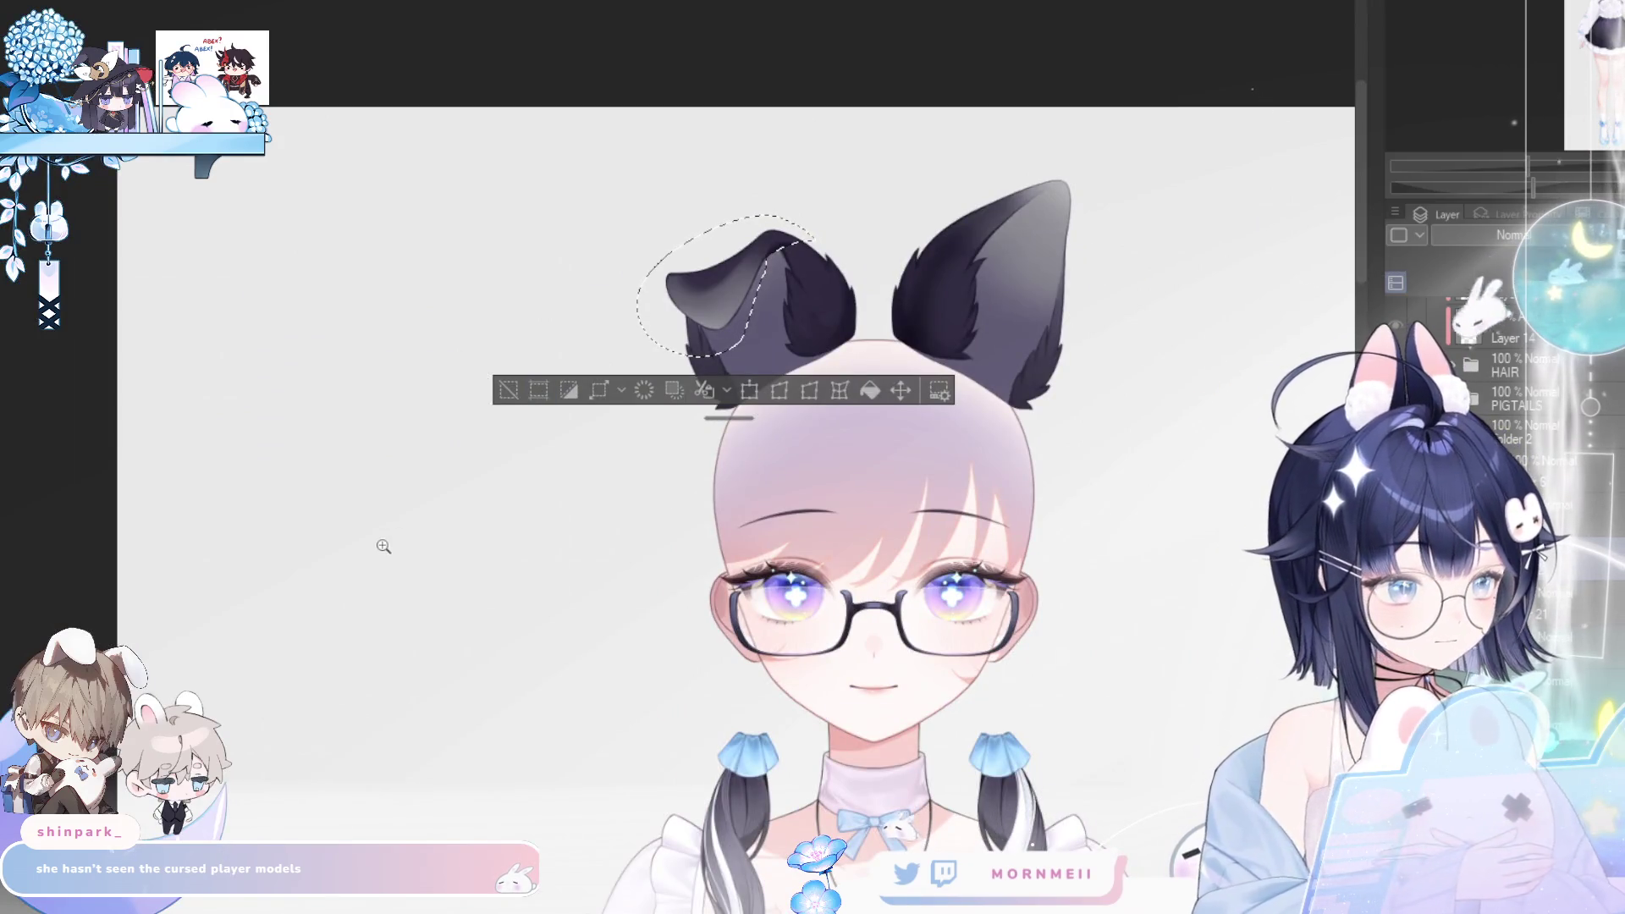
left_click_drag(808, 234, 876, 206)
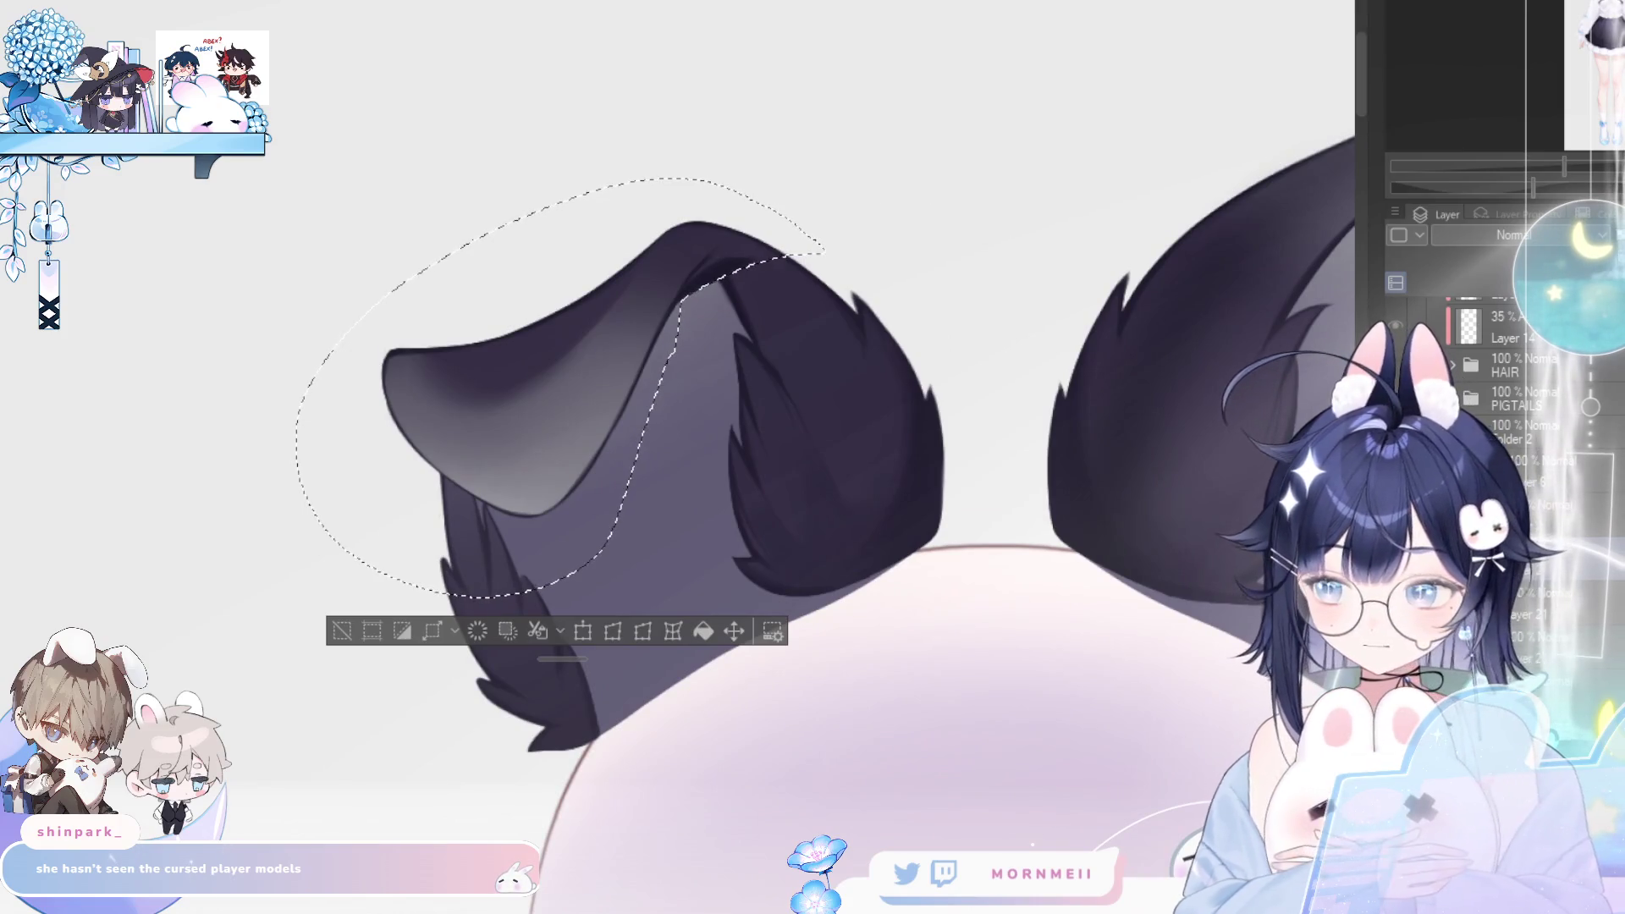
key("ctrl+d")
left_click_drag(759, 254, 815, 256)
key("ctrl+z")
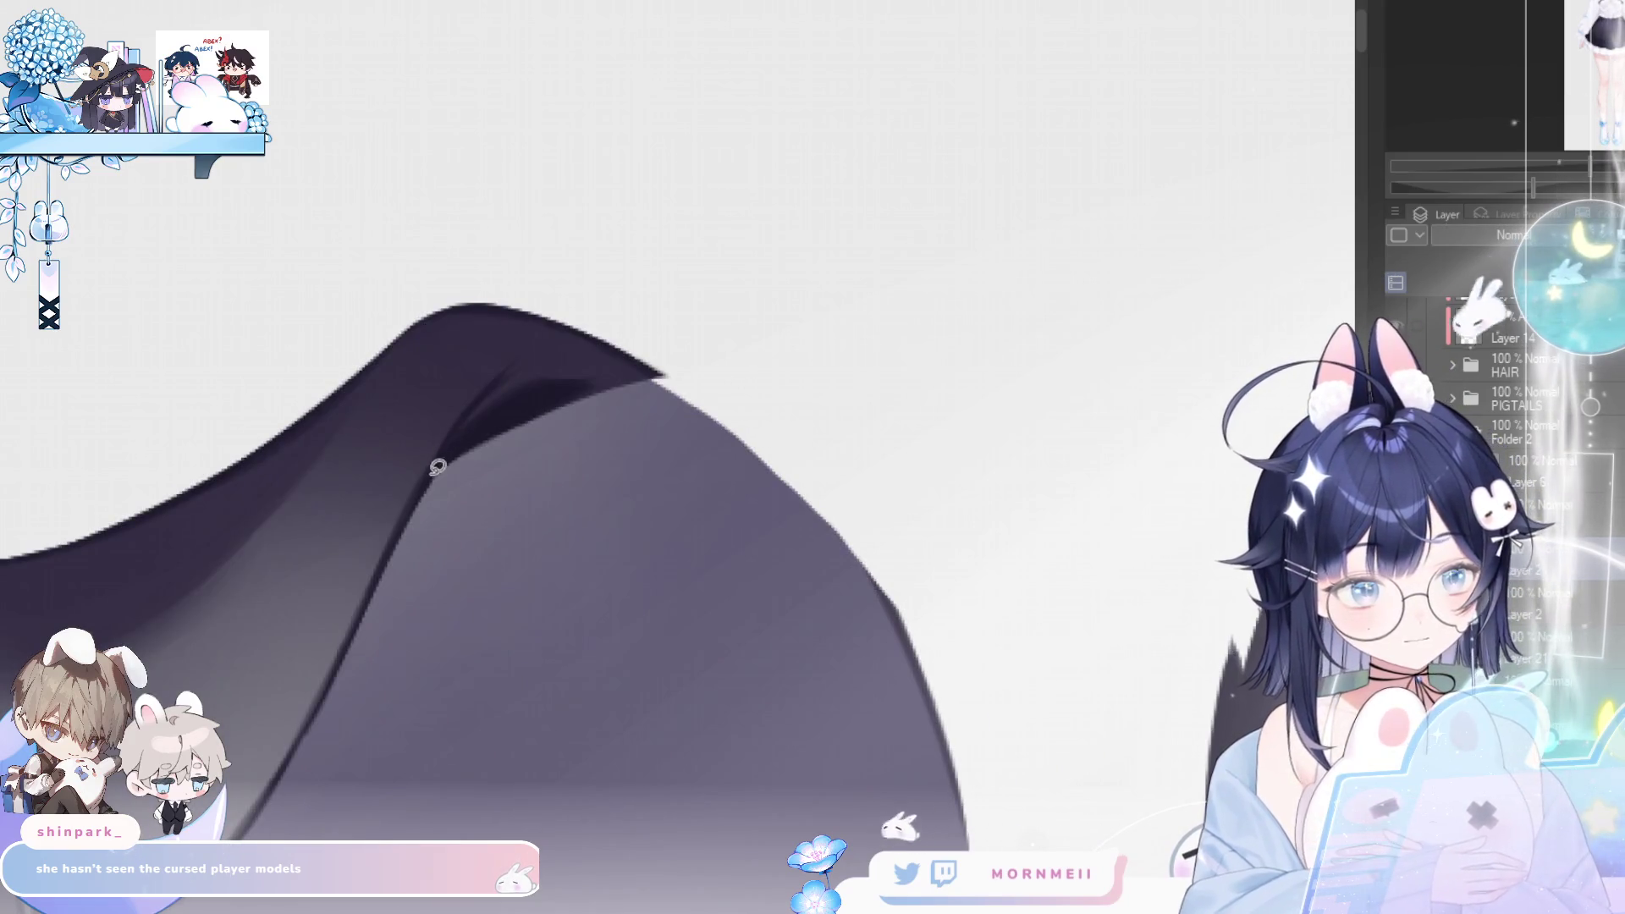
- Lasso the ear's dark fold and clear its shading
left_click_drag(591, 302, 559, 526)
key("ctrl+d")
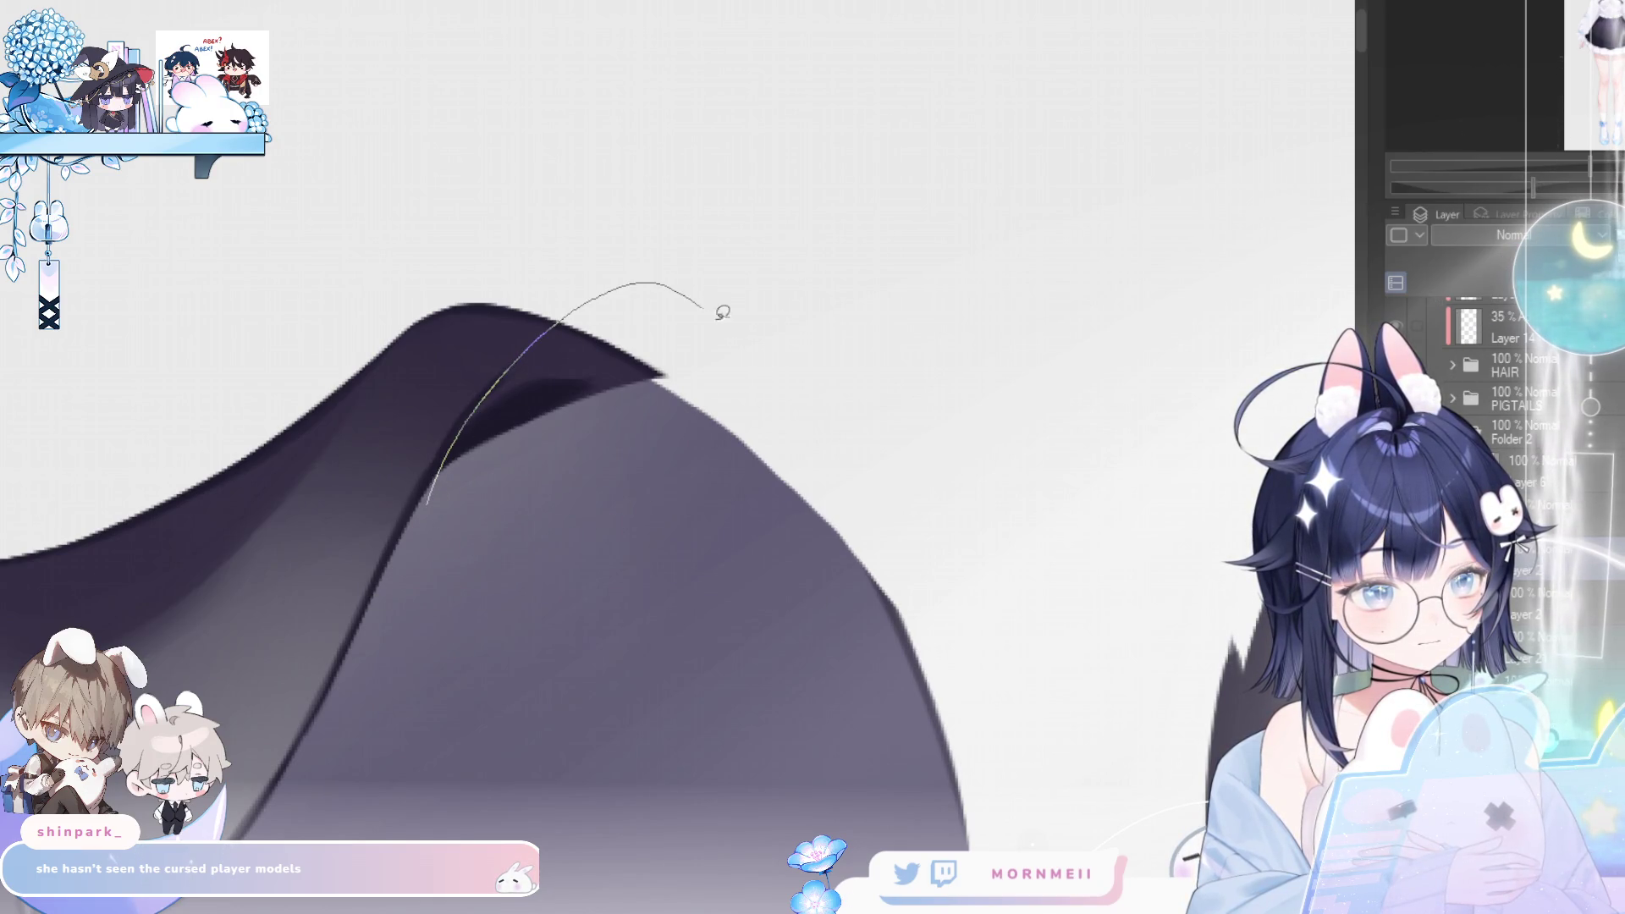
left_click_drag(711, 301, 471, 497)
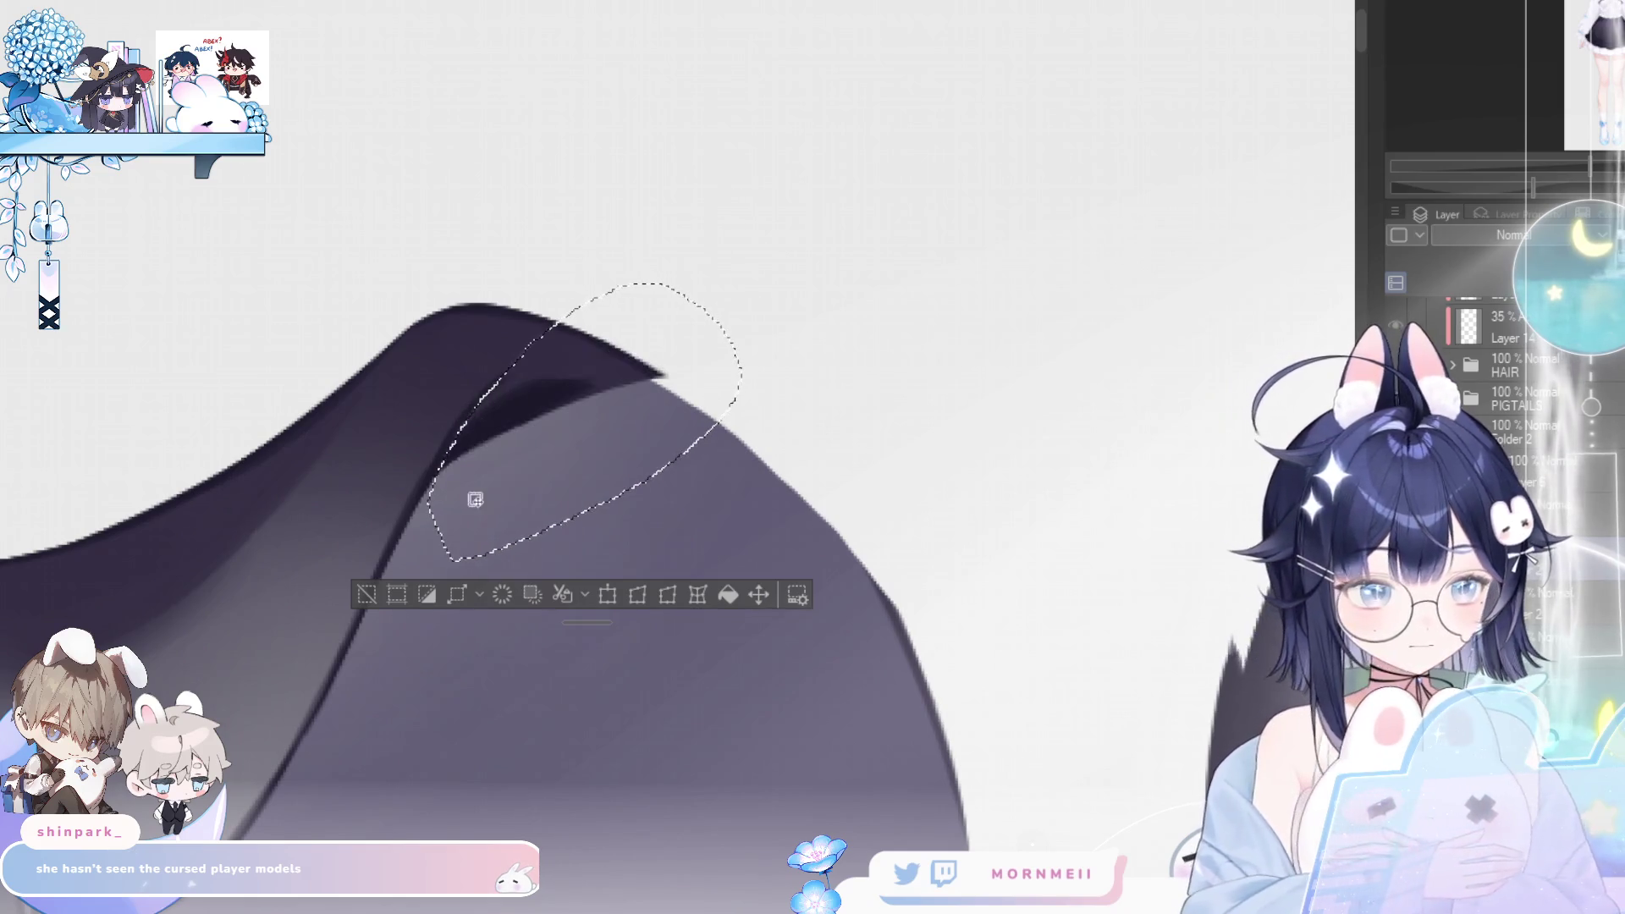
left_click(363, 594)
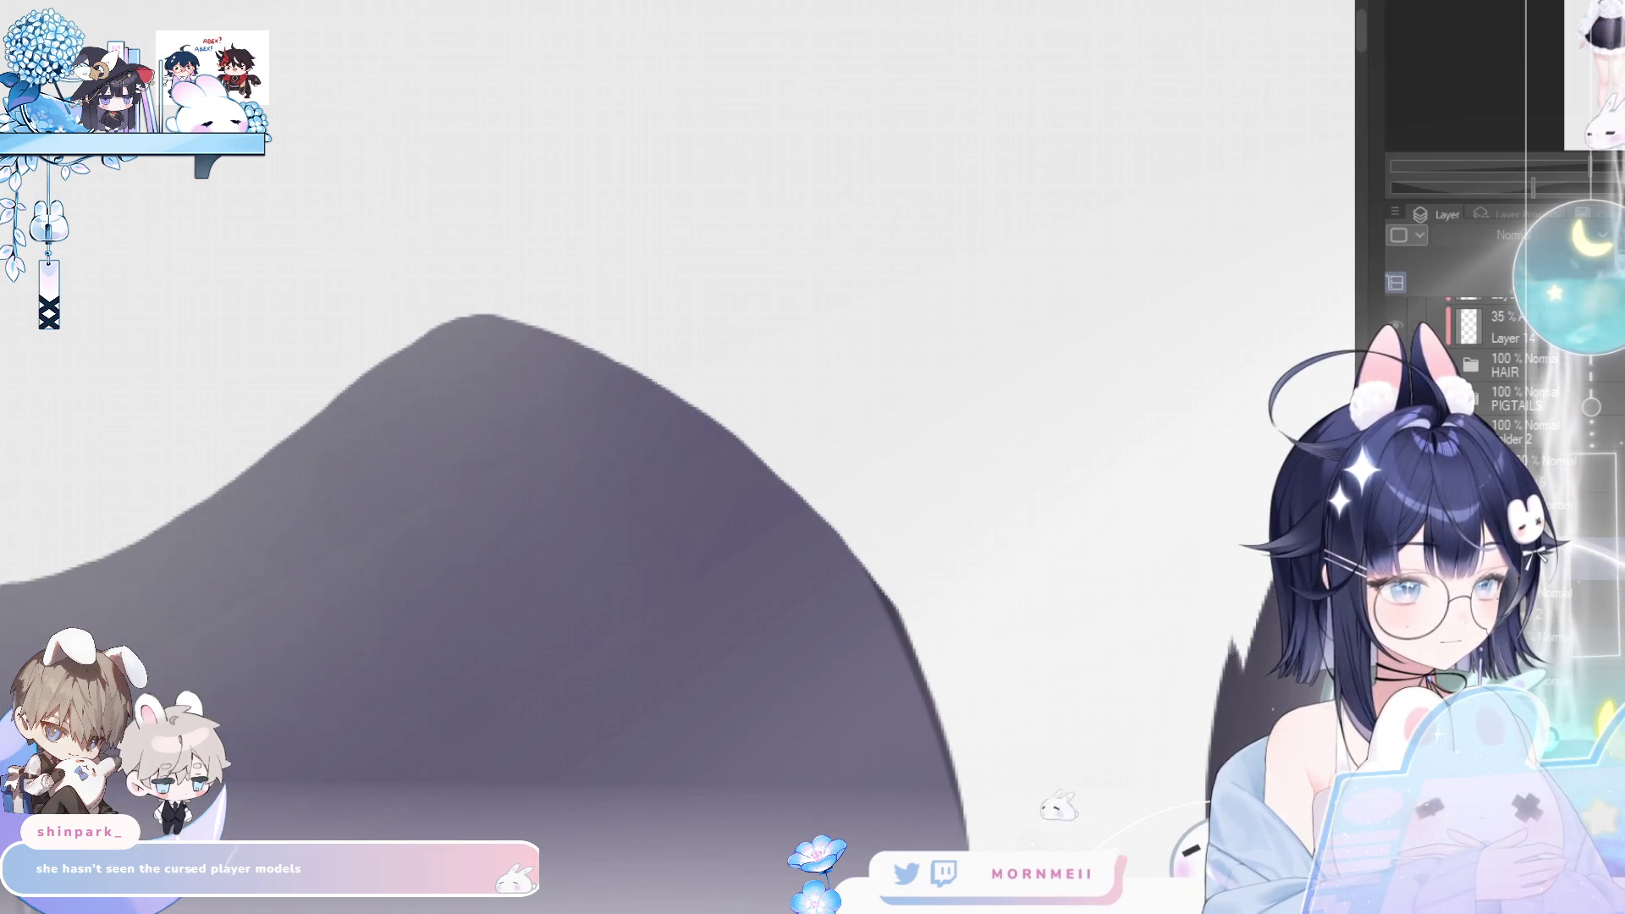
- Compare the ear's fold shading with and without it in normal and mirrored views, keeping it
key("ctrl+z")
key("ctrl+z")
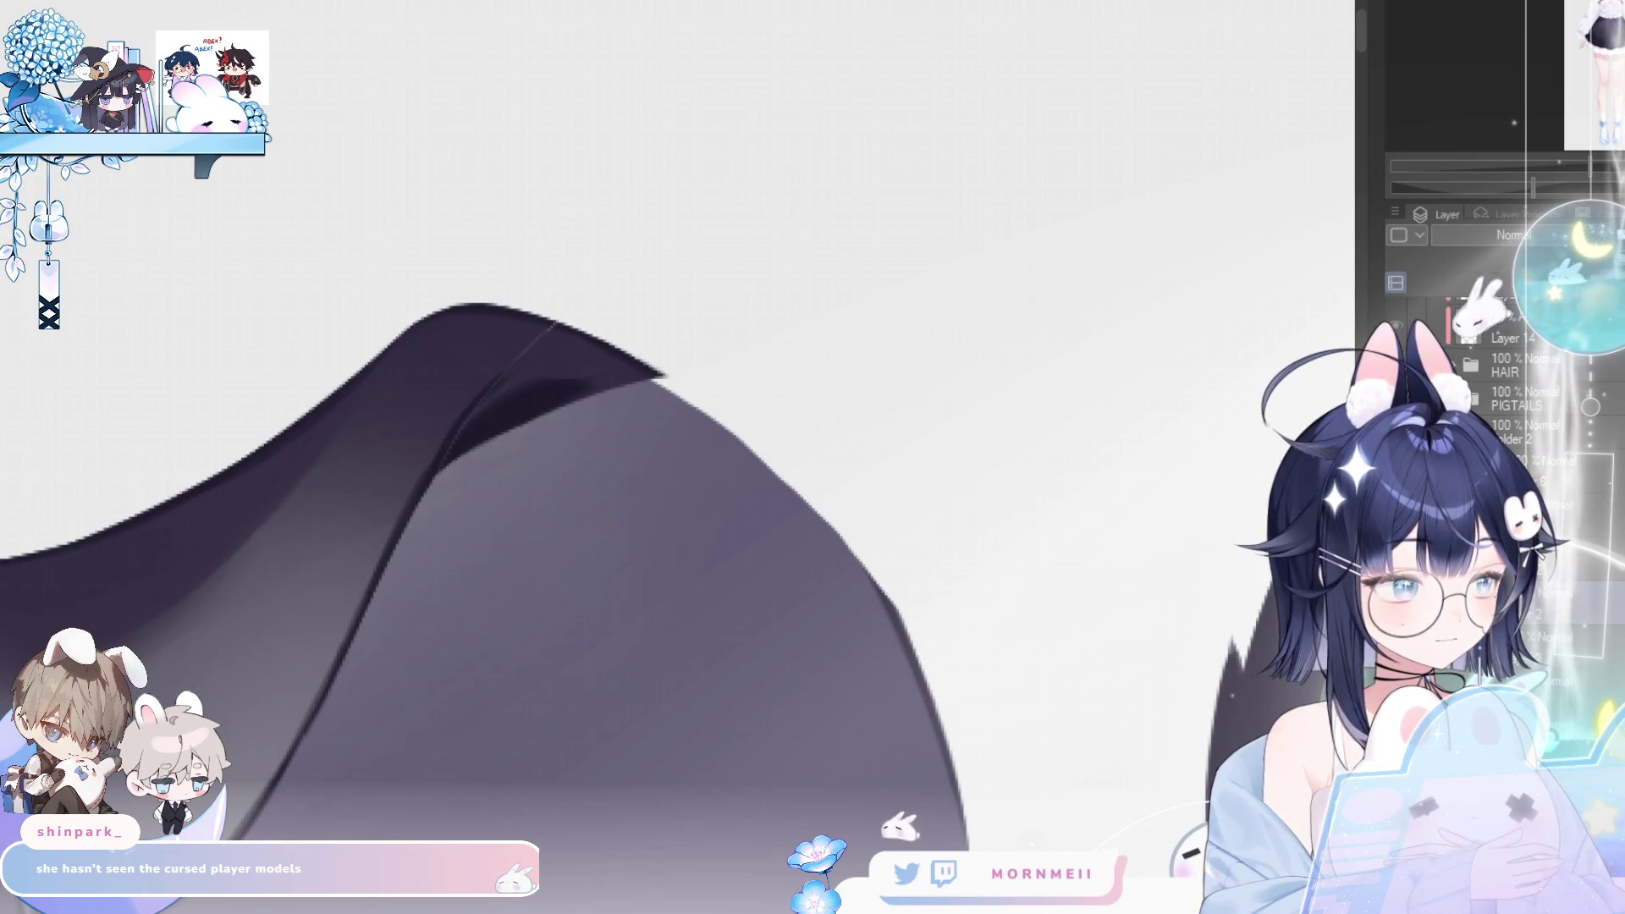
key("ctrl+y")
key("ctrl+y")
key("ctrl+y")
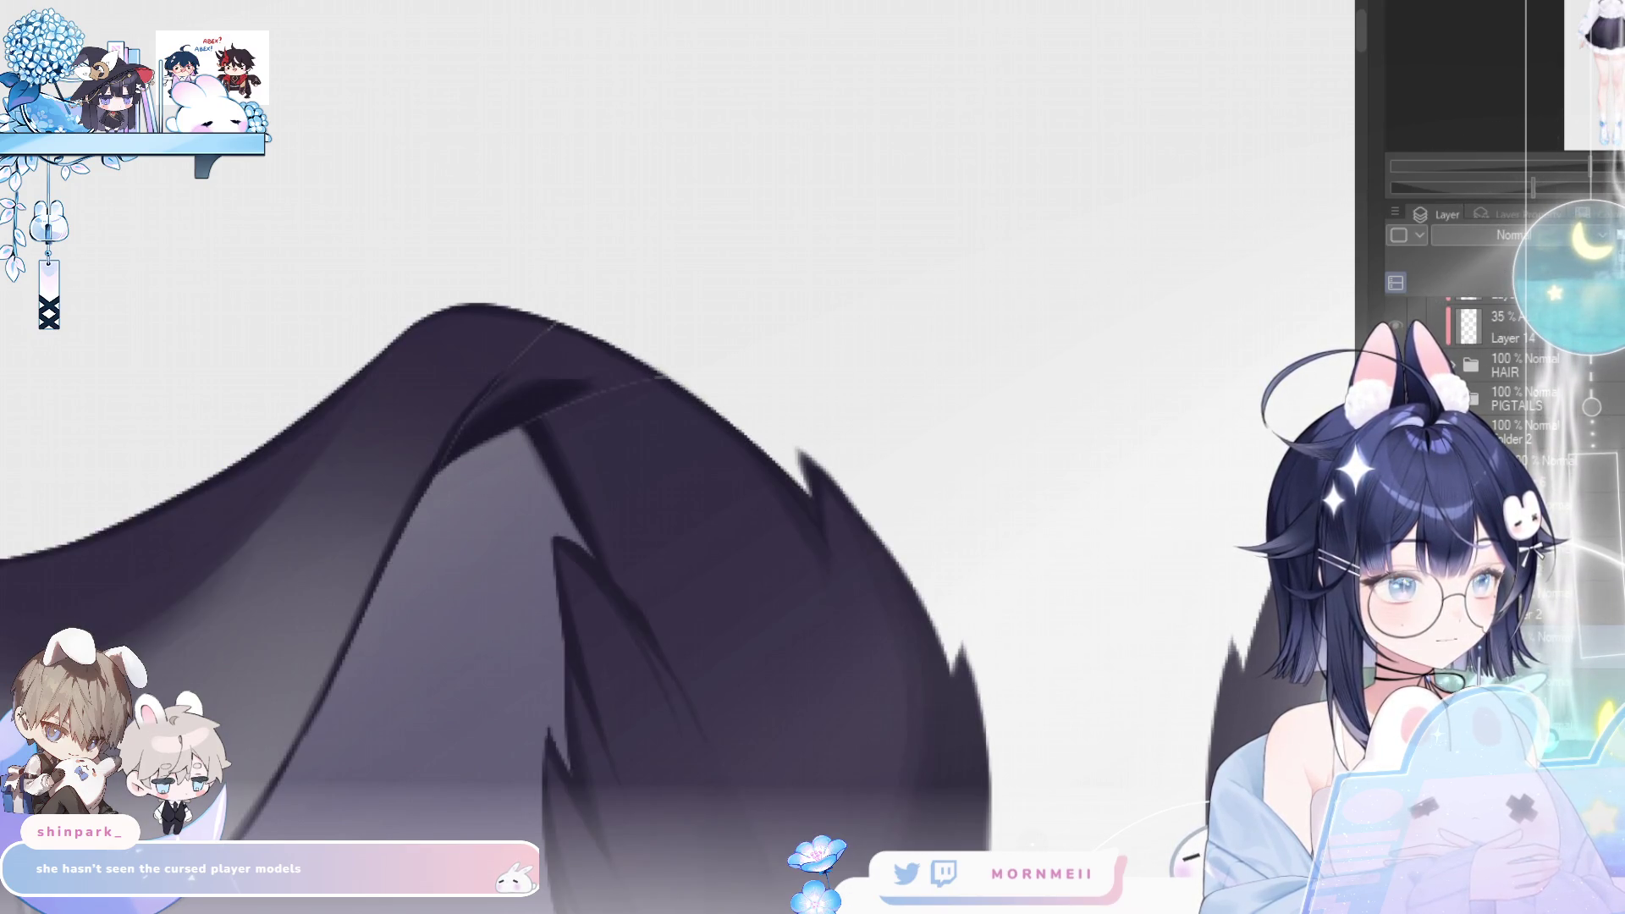
key("ctrl+y")
key("h")
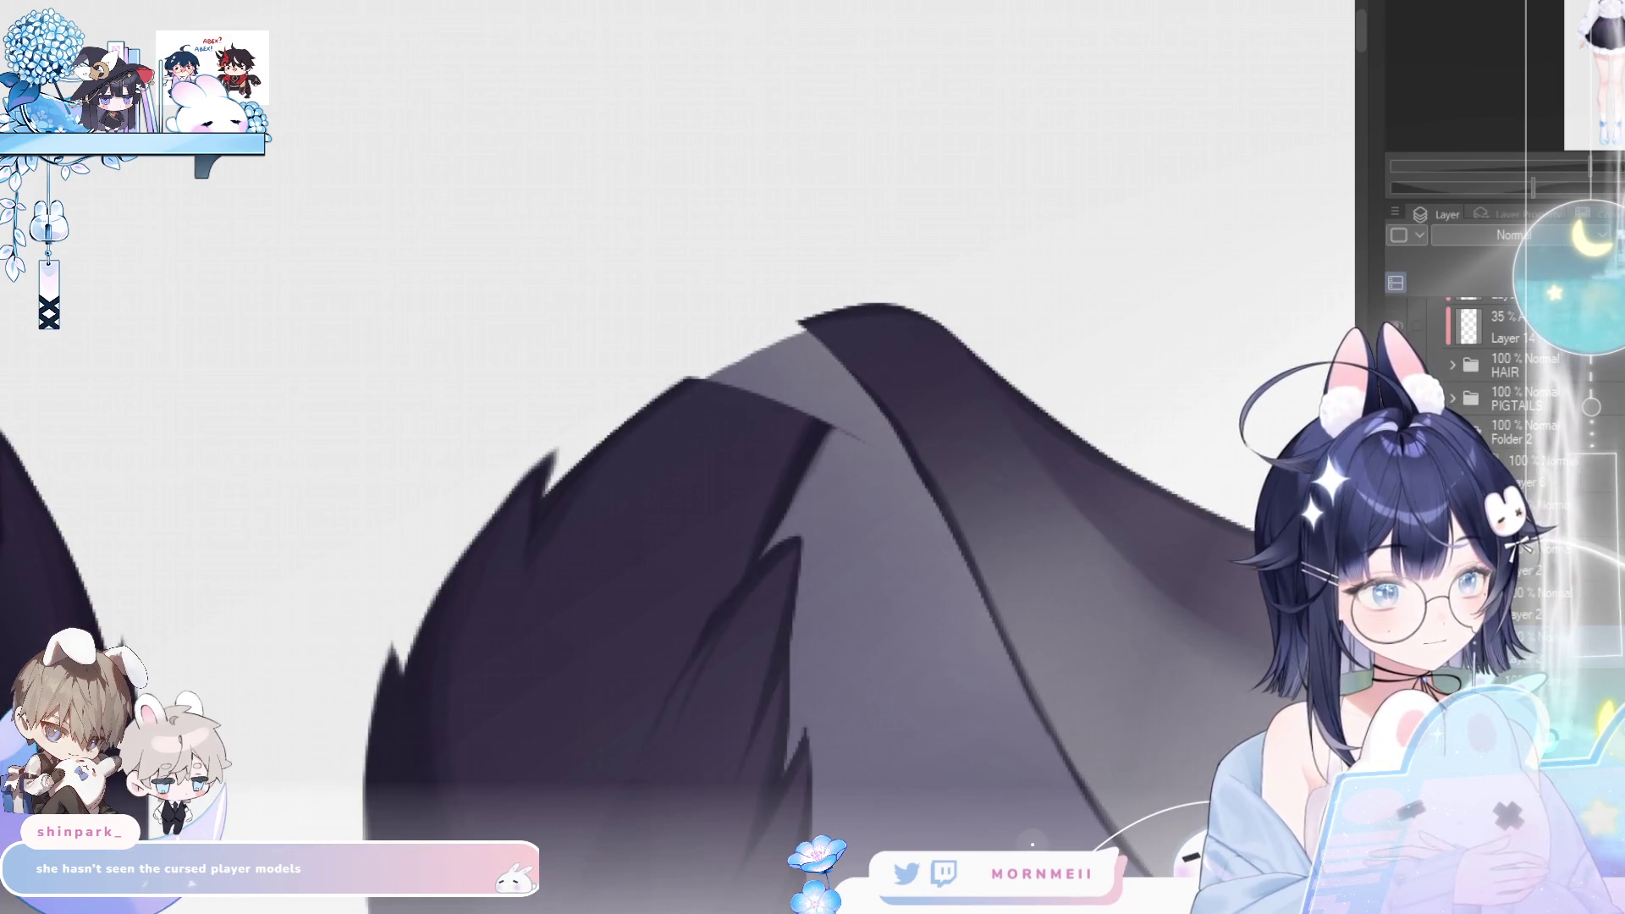
key("ctrl+z")
key("ctrl+y")
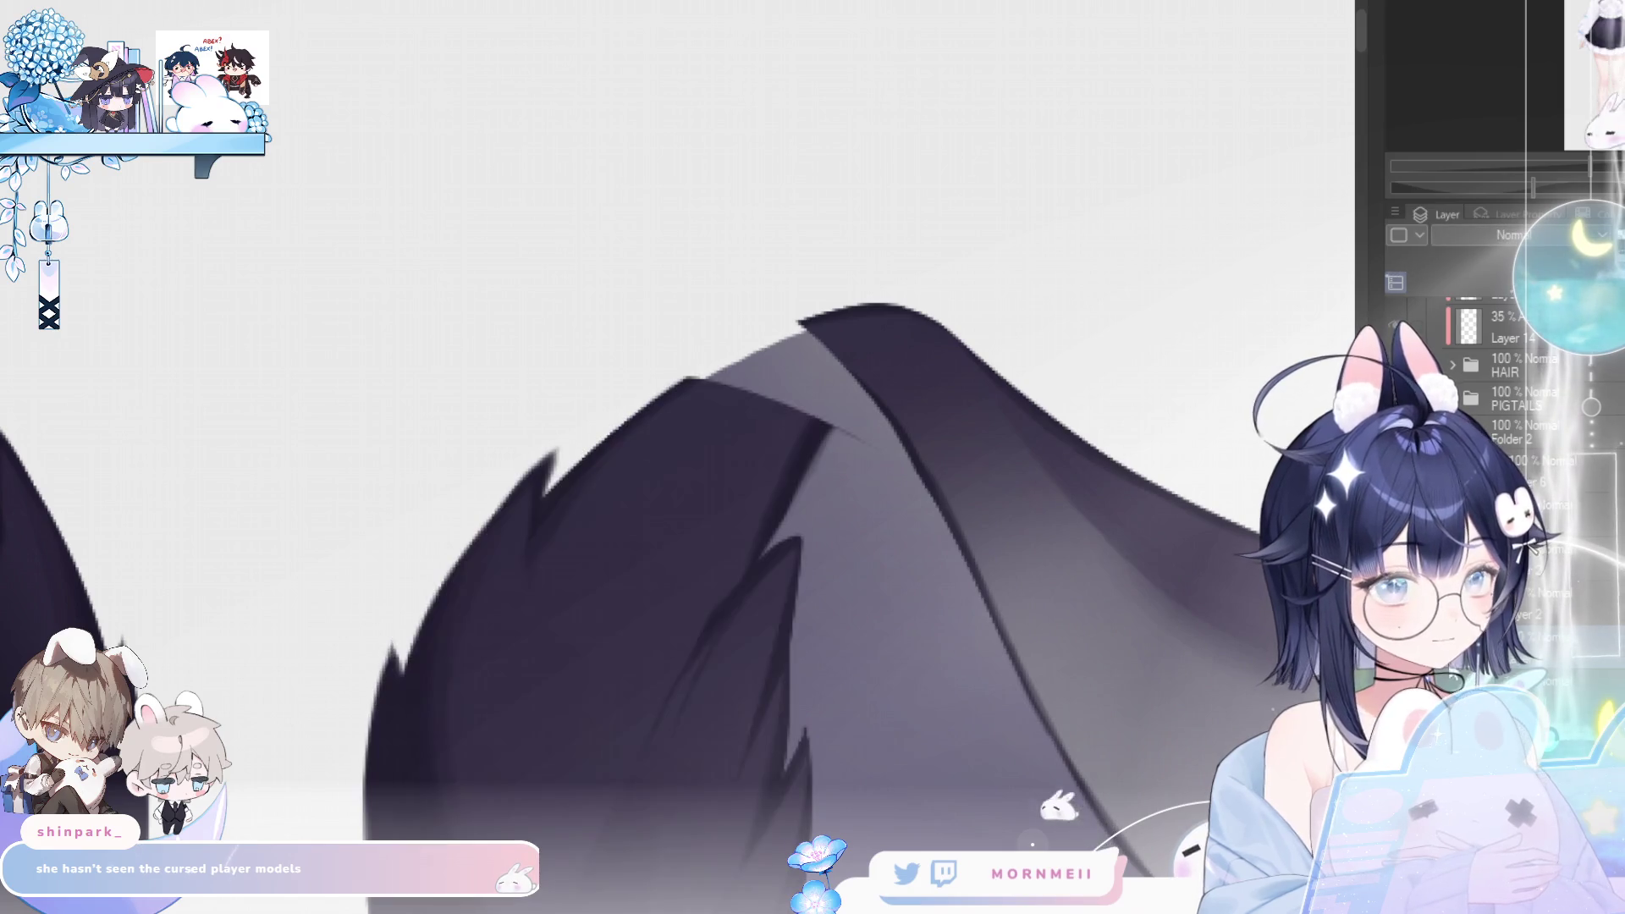
key("h")
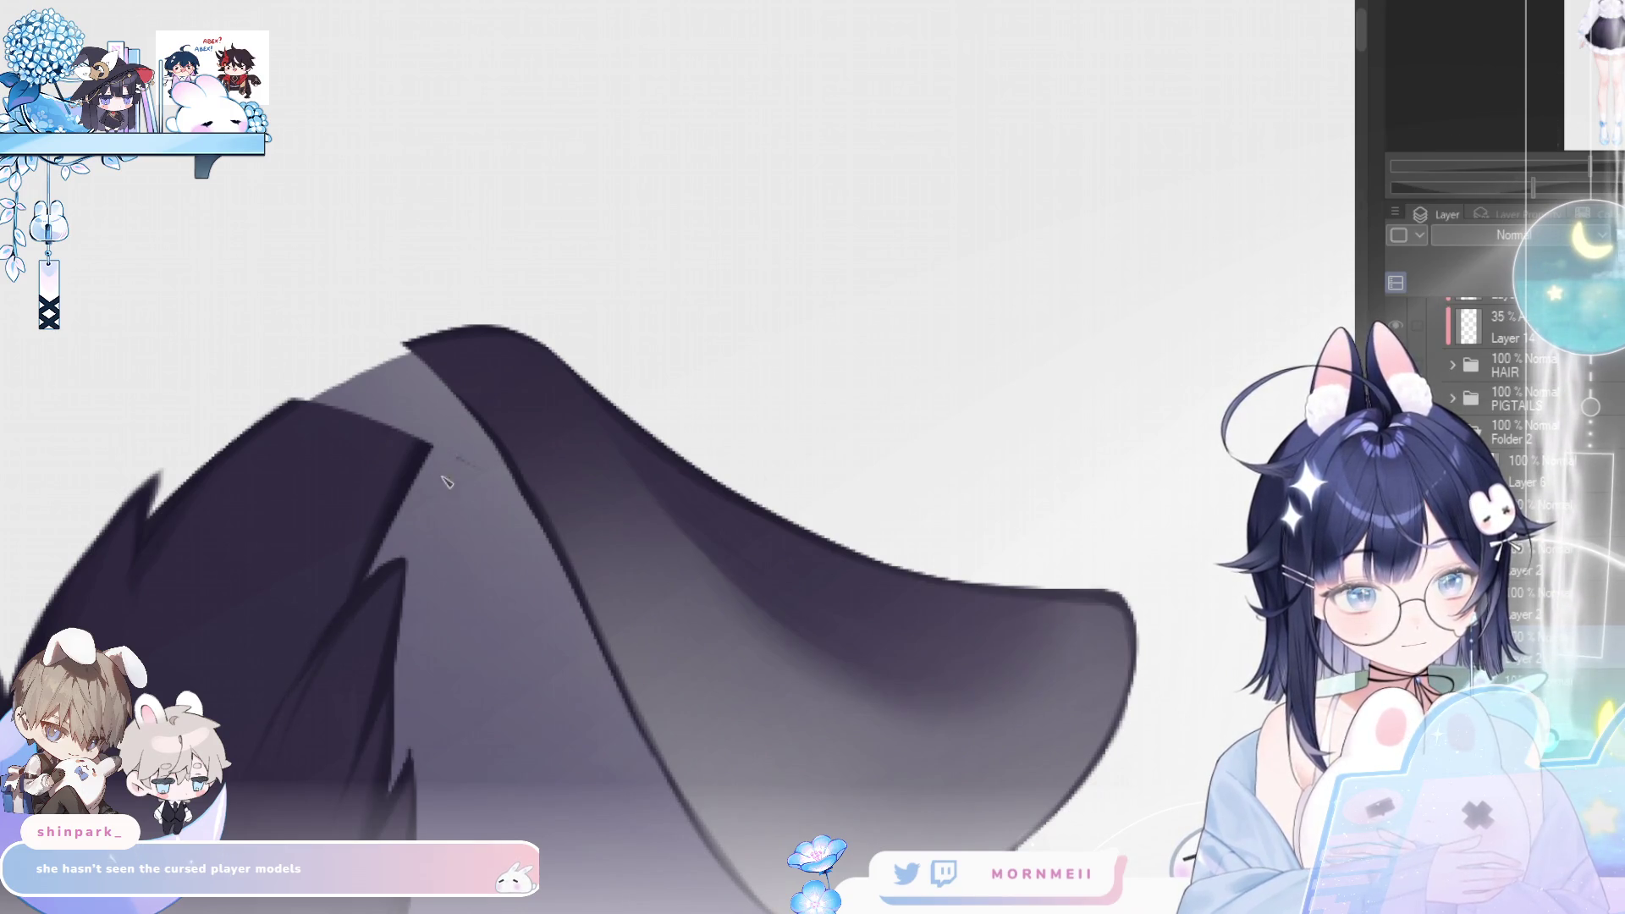
- Pan to the ear top and ink a dark line along the top edge and right side
left_click_drag(361, 376, 605, 251)
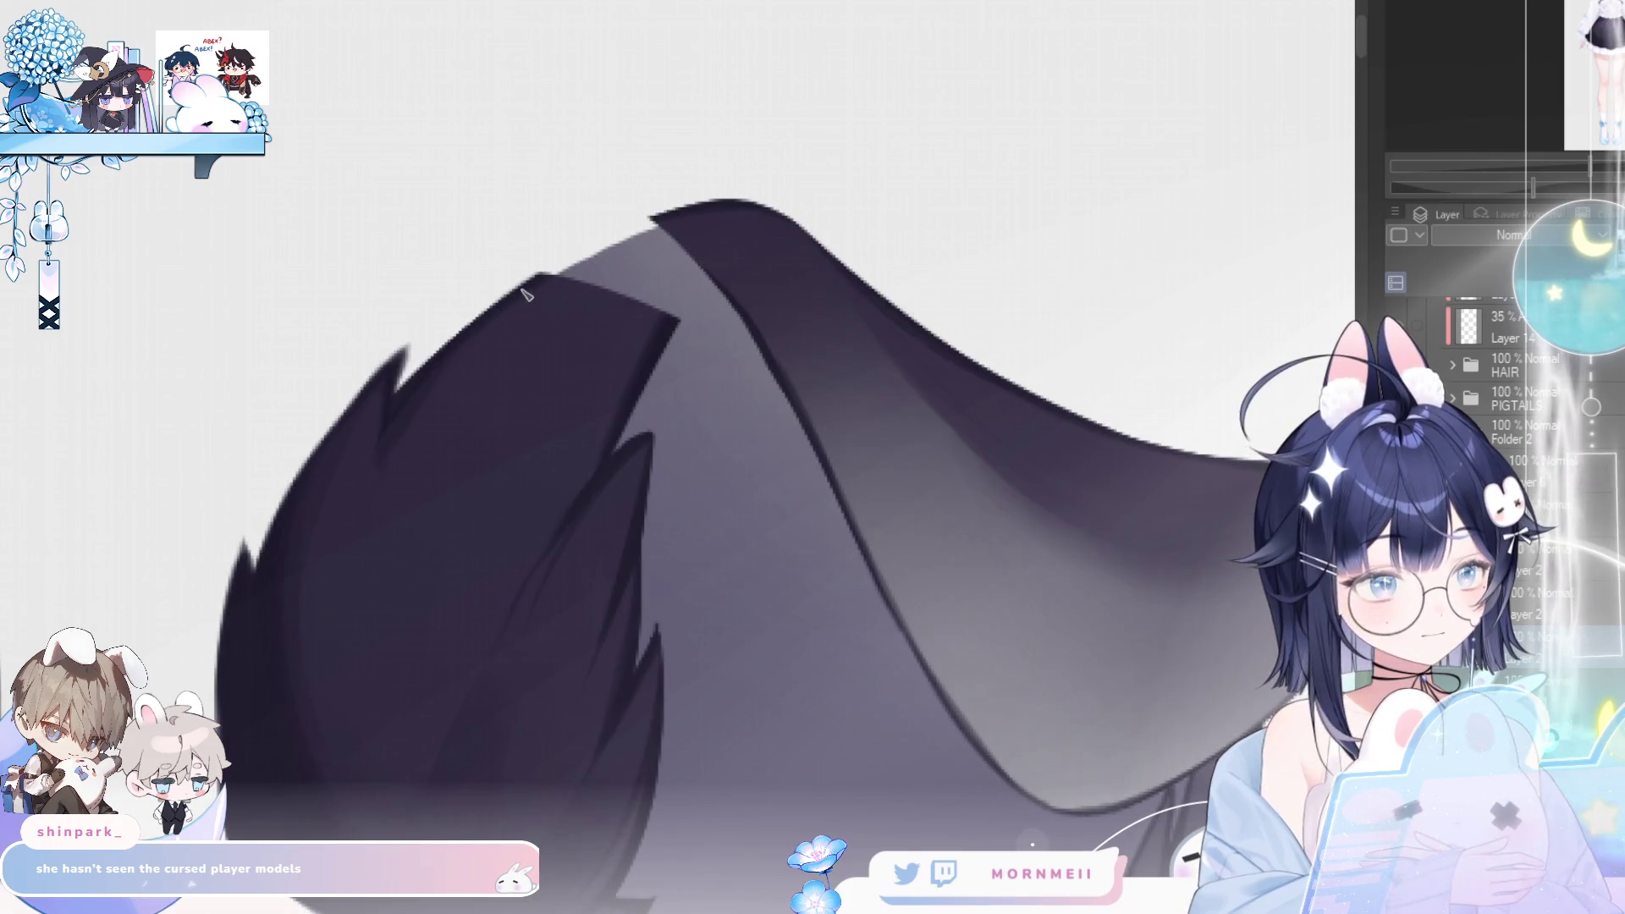
left_click_drag(692, 214, 584, 292)
mouse_move(474, 356)
left_mouse_down()
mouse_move(584, 296)
mouse_move(1203, 560)
left_mouse_up()
left_click_drag(542, 303, 667, 292)
mouse_move(651, 349)
left_mouse_down()
mouse_move(599, 400)
mouse_move(669, 327)
mouse_move(610, 408)
mouse_move(598, 308)
left_mouse_up()
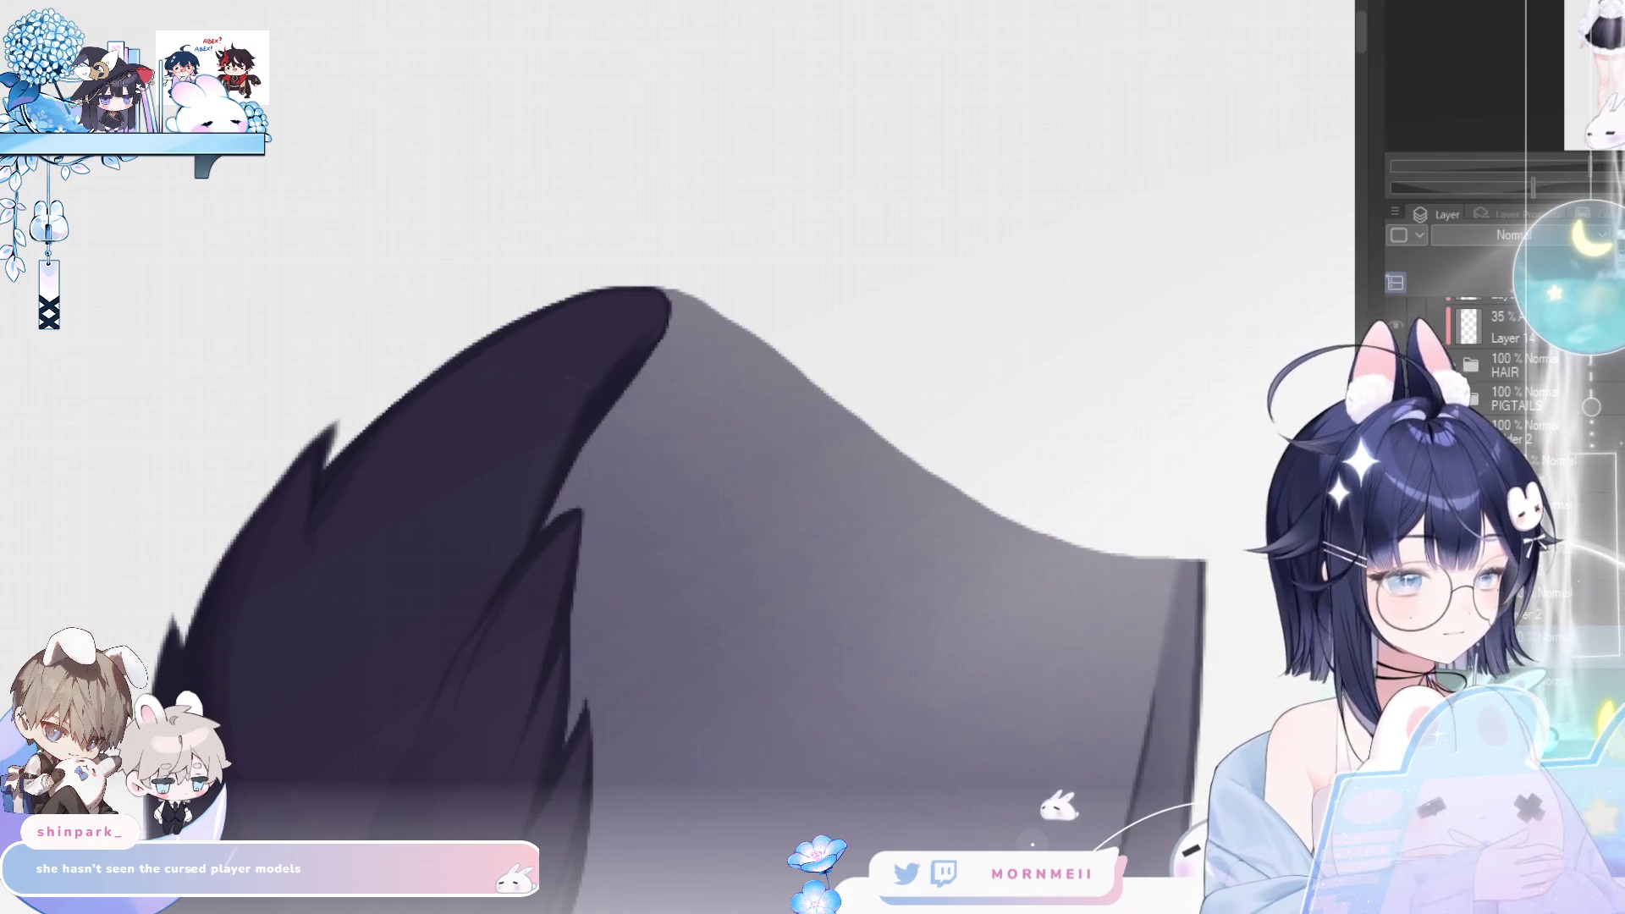
- Zoom onto the ear top, shrink the brush, and brush dark shading over the inner ear's top
left_click(583, 346)
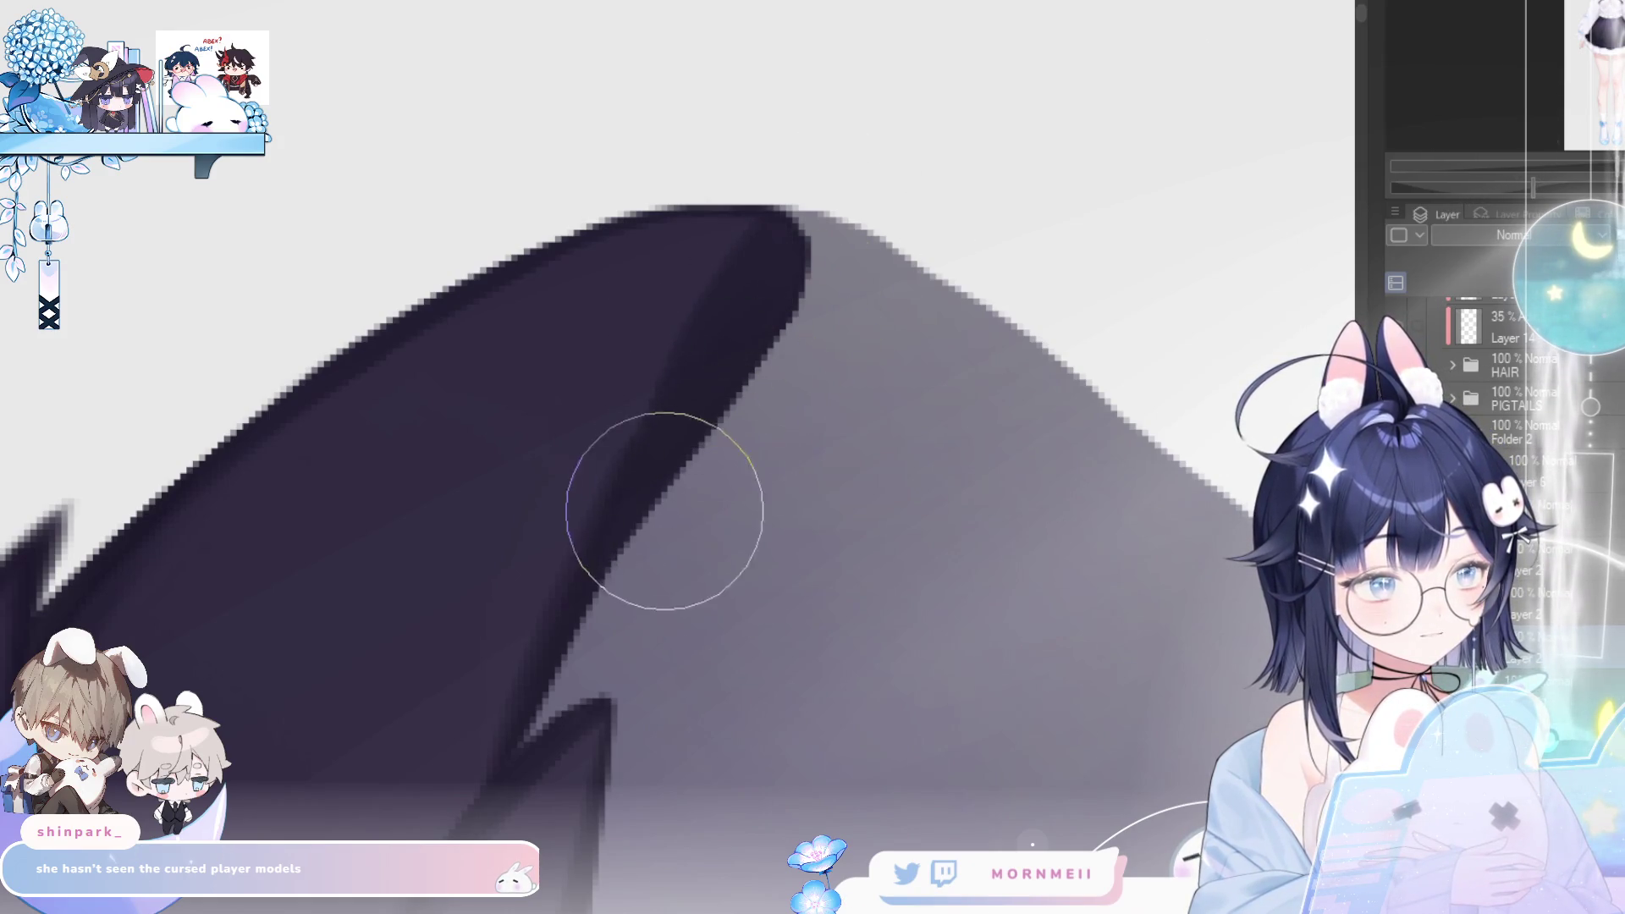
key("bracketleft")
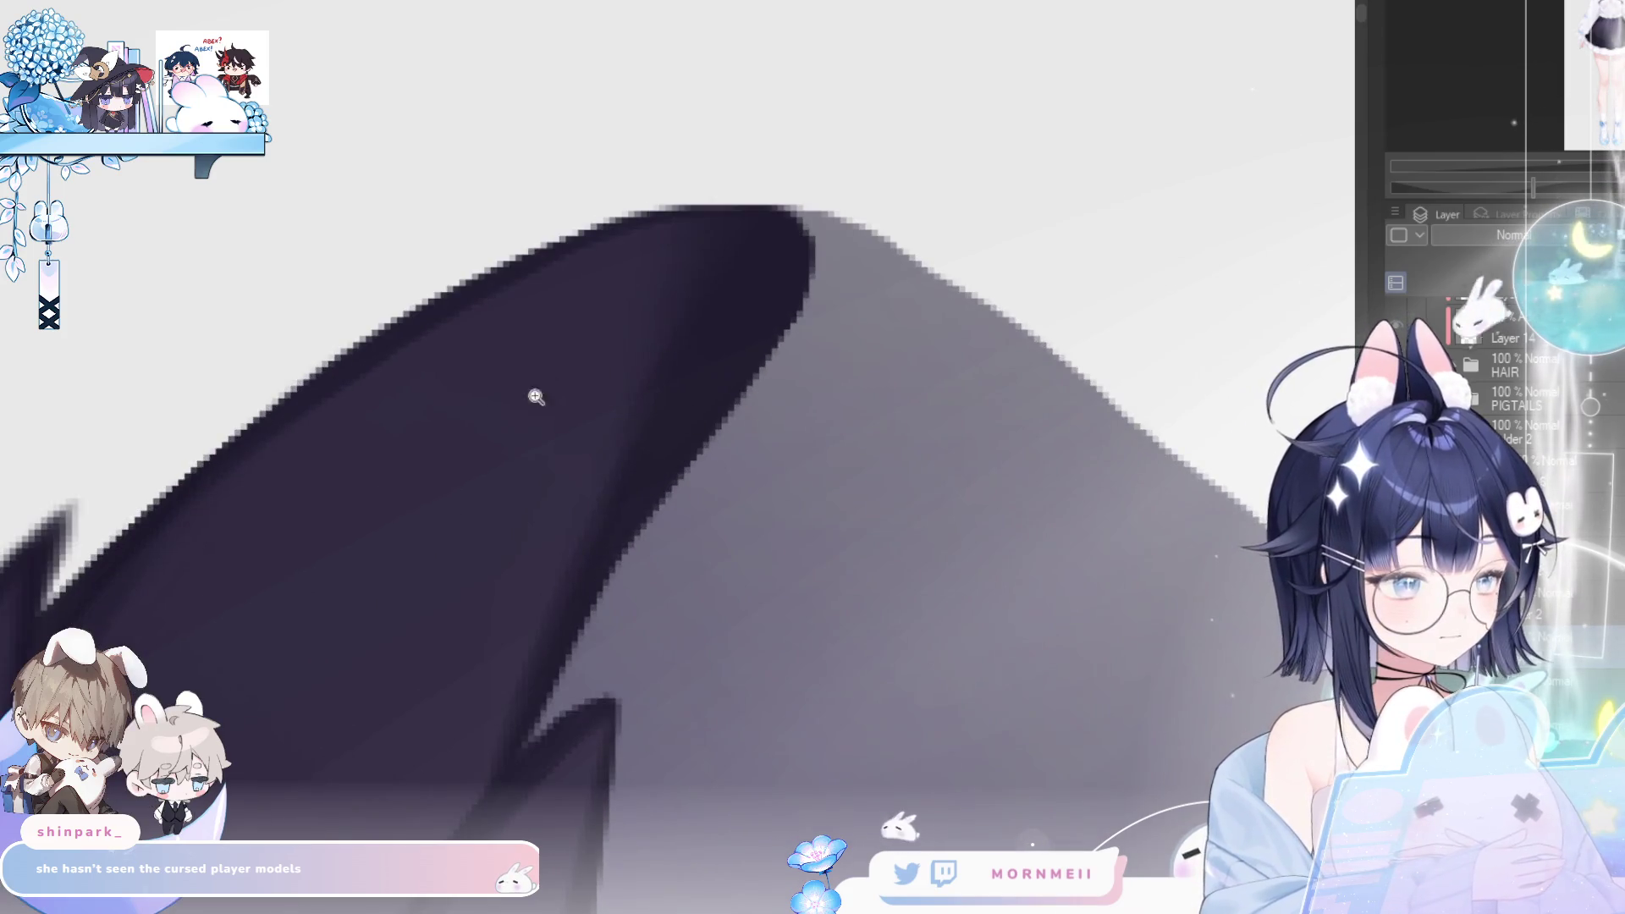
key("h")
key("bracketleft")
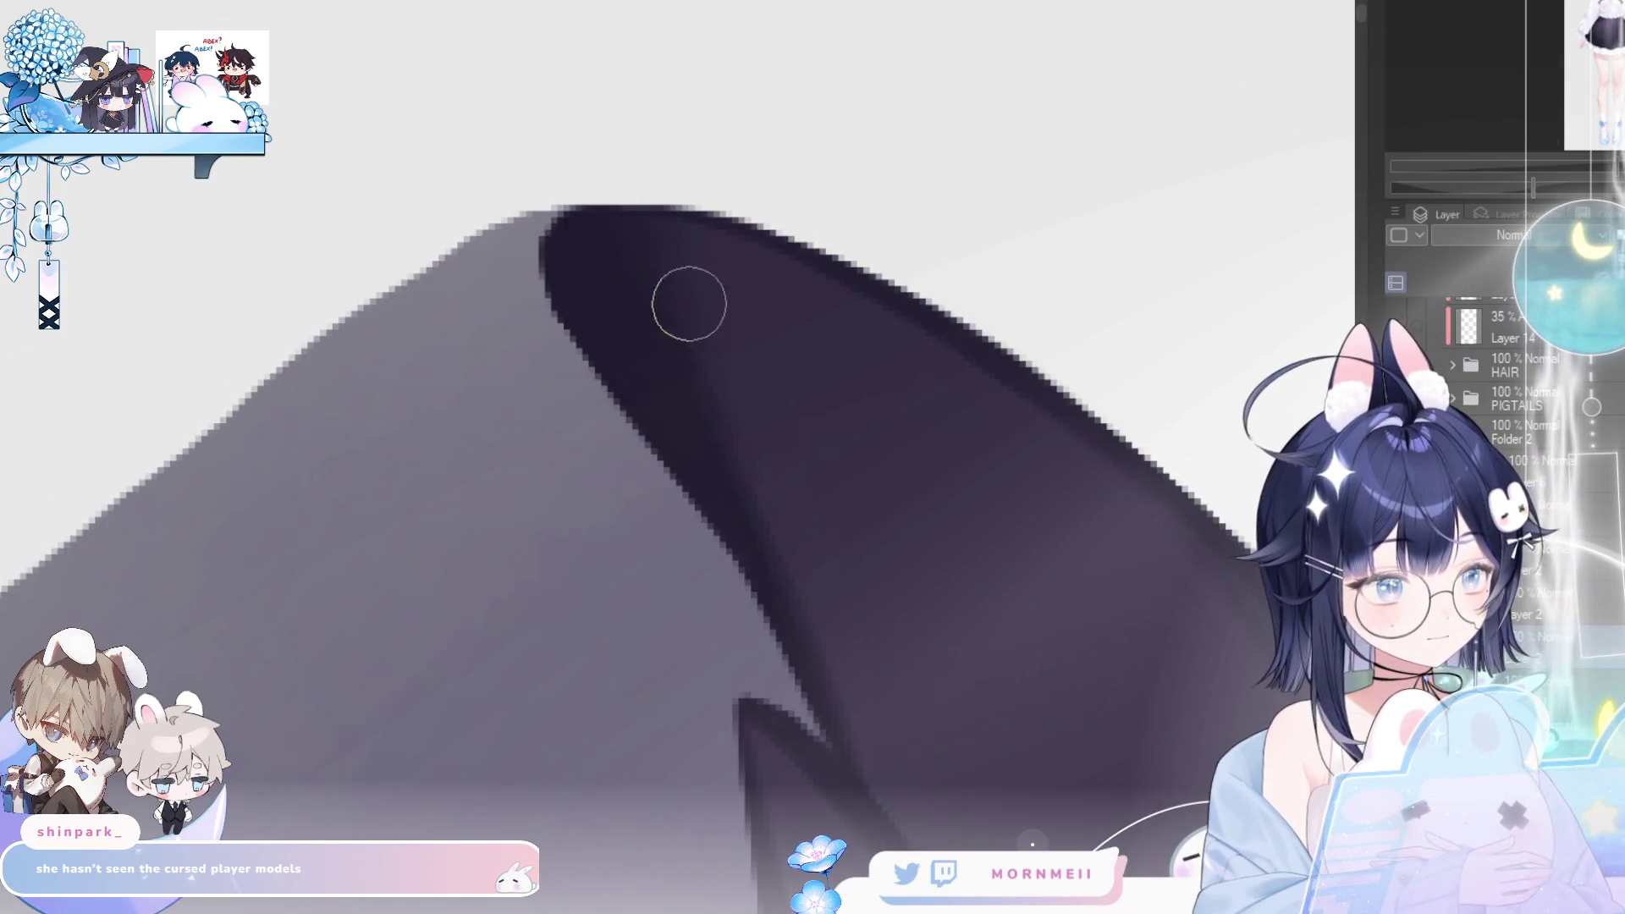
key("h")
scroll(744, 453, "down", 4)
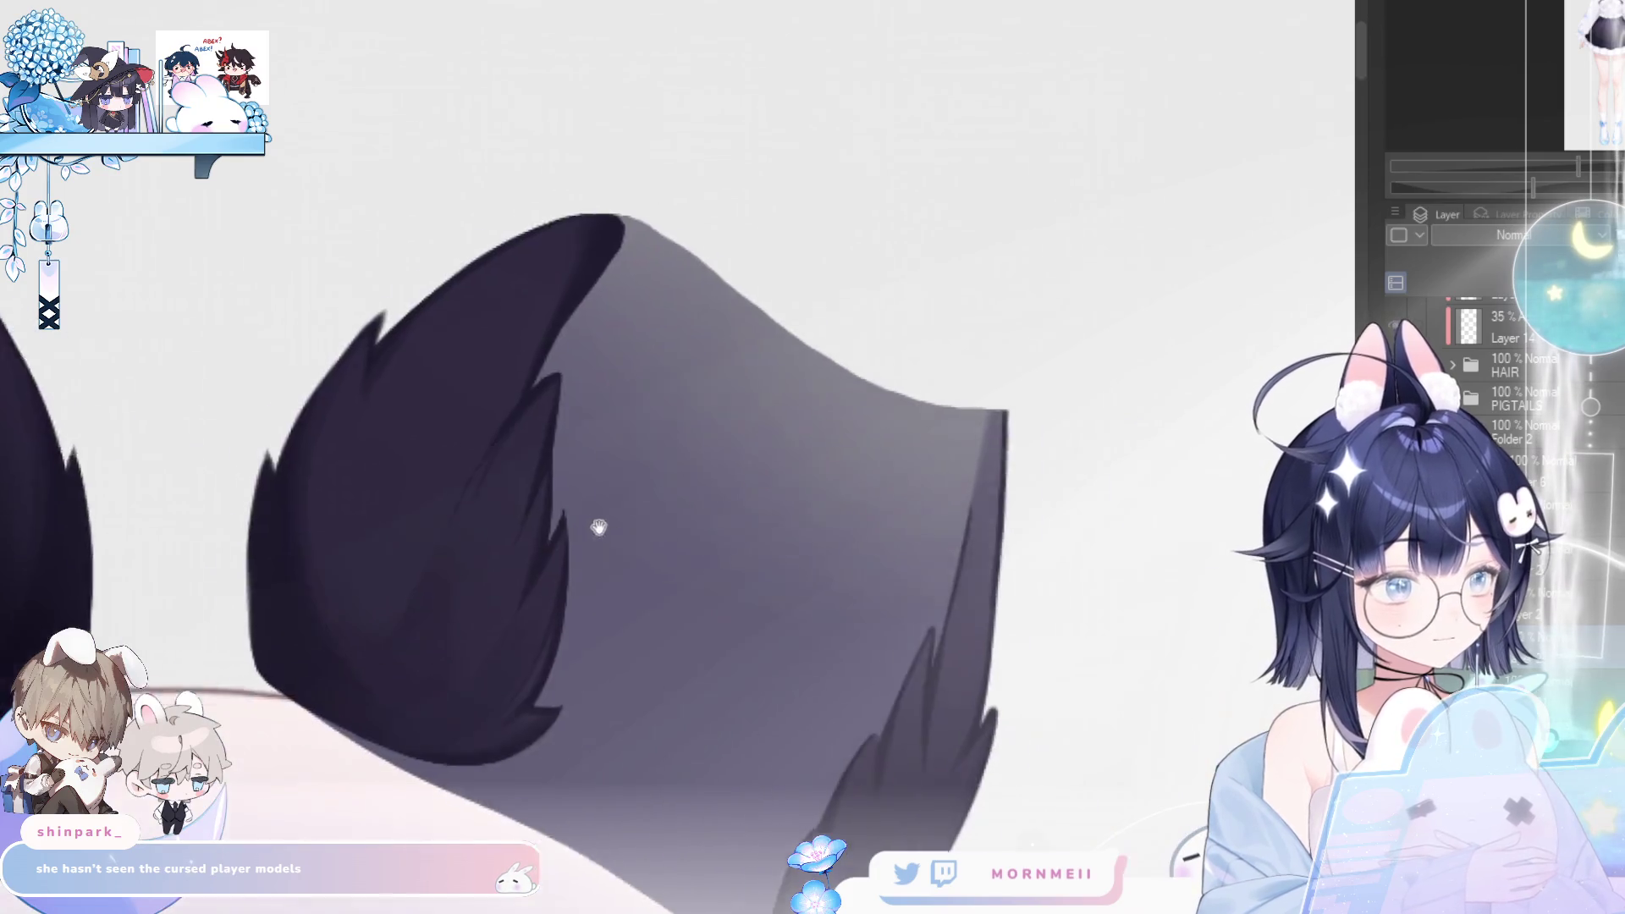
left_click_drag(463, 269, 560, 319)
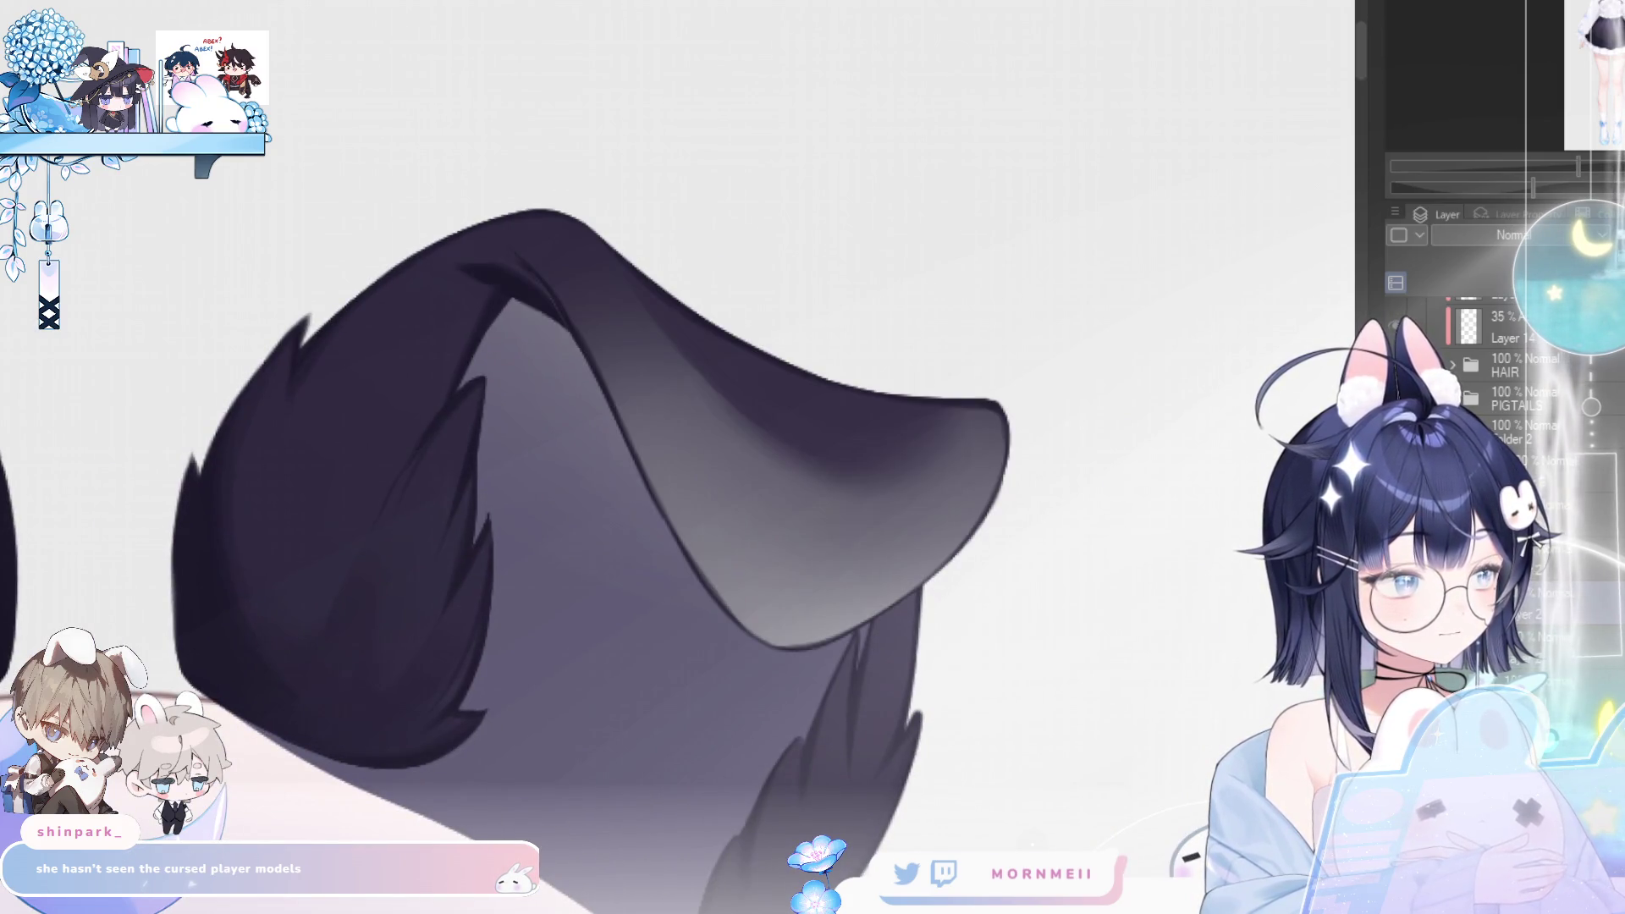
key("ctrl+z")
key("ctrl+y")
scroll(900, 290, "up", 5)
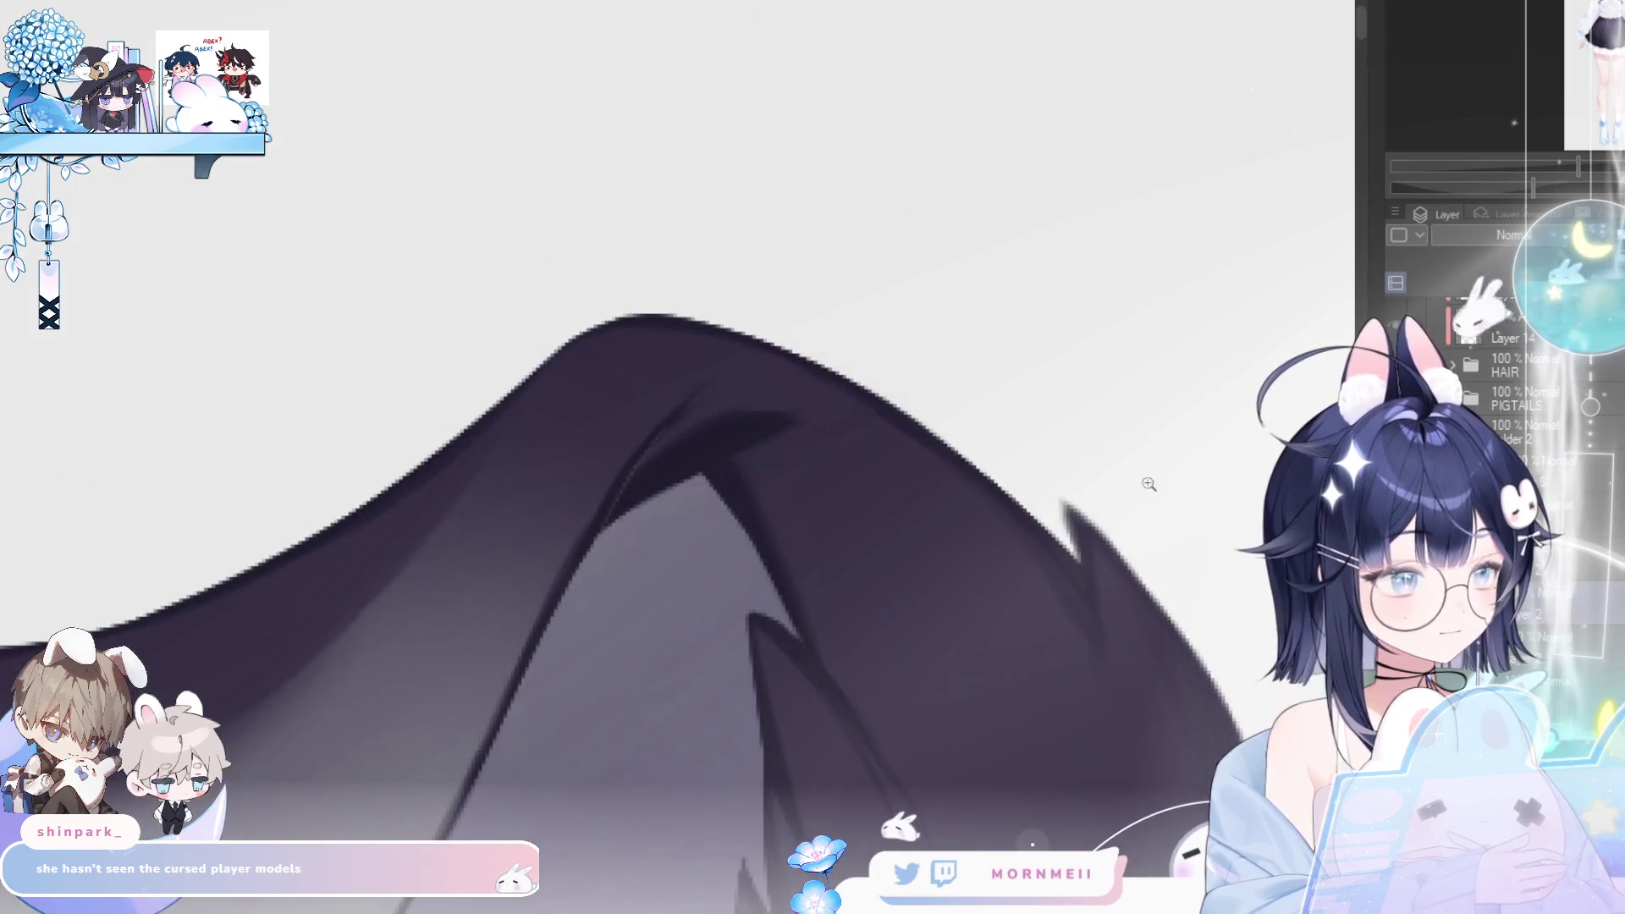
- Undo the large dark patch and ink a closed loop for the fur tuft at the ear tip
key("ctrl+z")
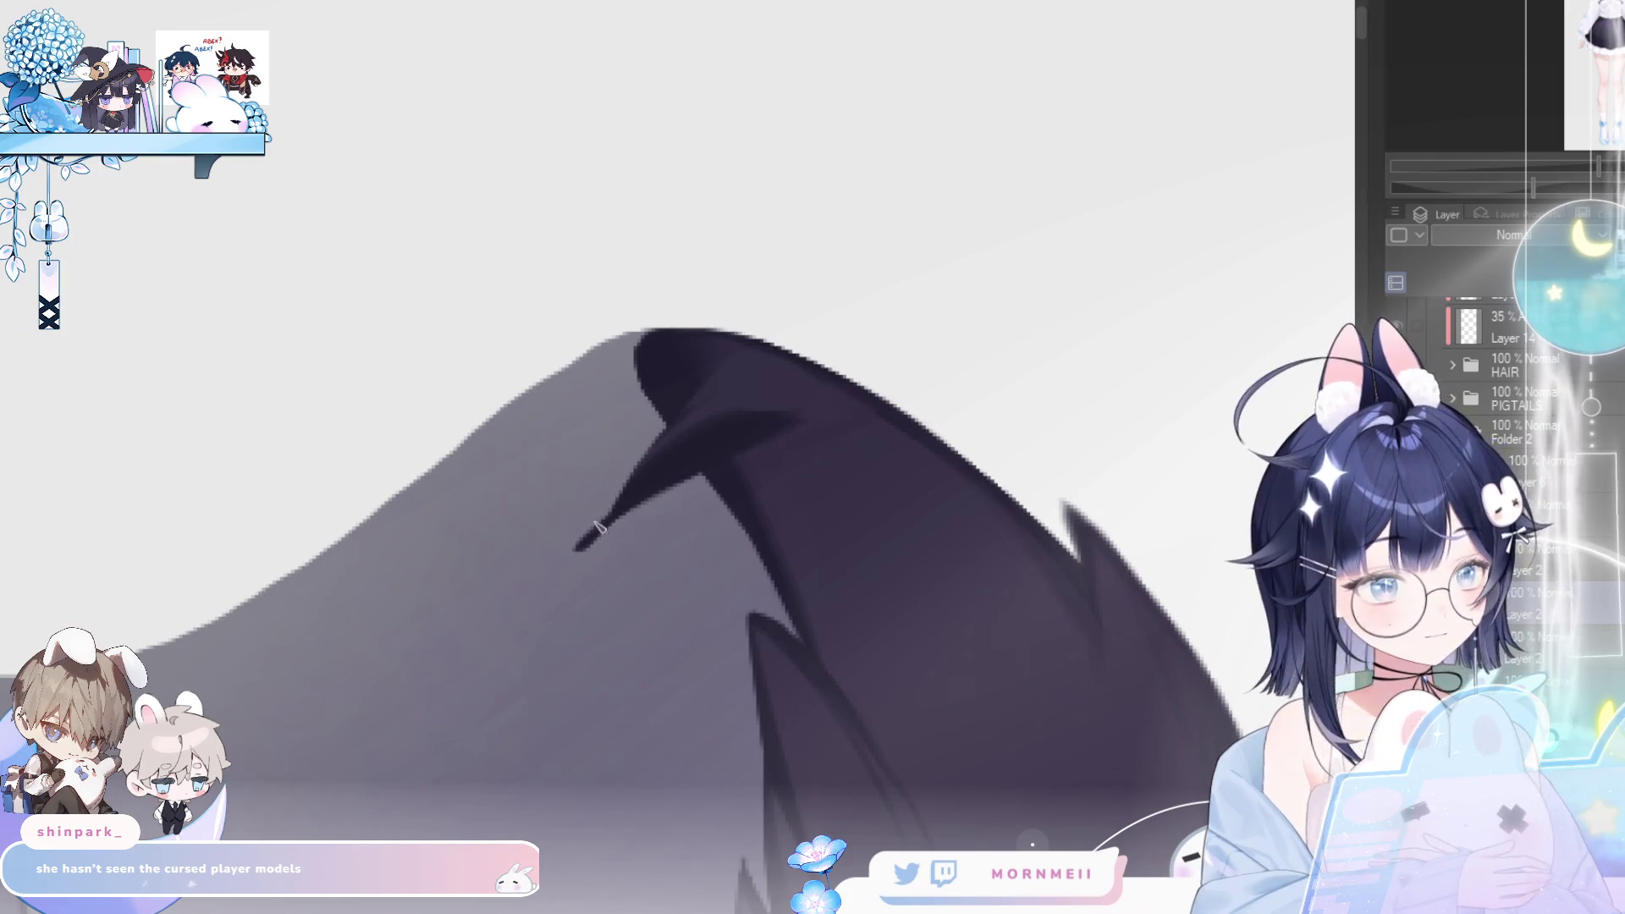
mouse_move(616, 514)
left_mouse_down()
mouse_move(588, 441)
mouse_move(632, 355)
mouse_move(668, 349)
left_mouse_up()
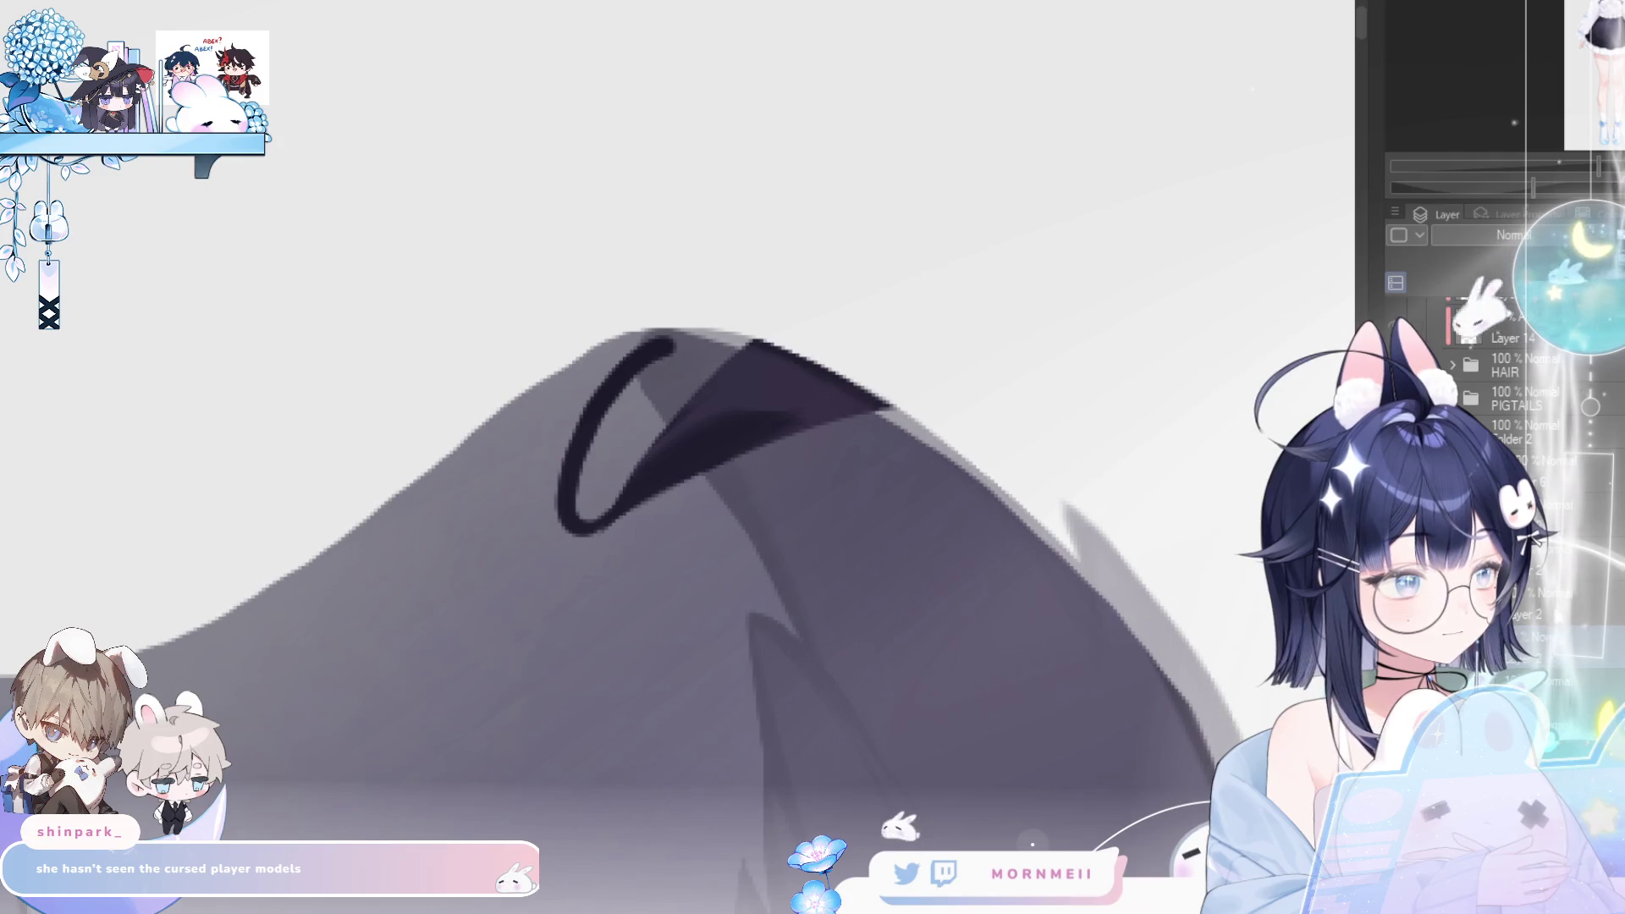
key("ctrl+z")
key("ctrl+y")
mouse_move(571, 448)
left_mouse_down()
mouse_move(664, 343)
mouse_move(707, 339)
left_mouse_up()
- Thicken the loop's top edge and extend a dark wedge inside it
key("h")
left_click_drag(542, 381, 692, 349)
left_click_drag(575, 356, 706, 342)
left_click_drag(605, 346, 714, 362)
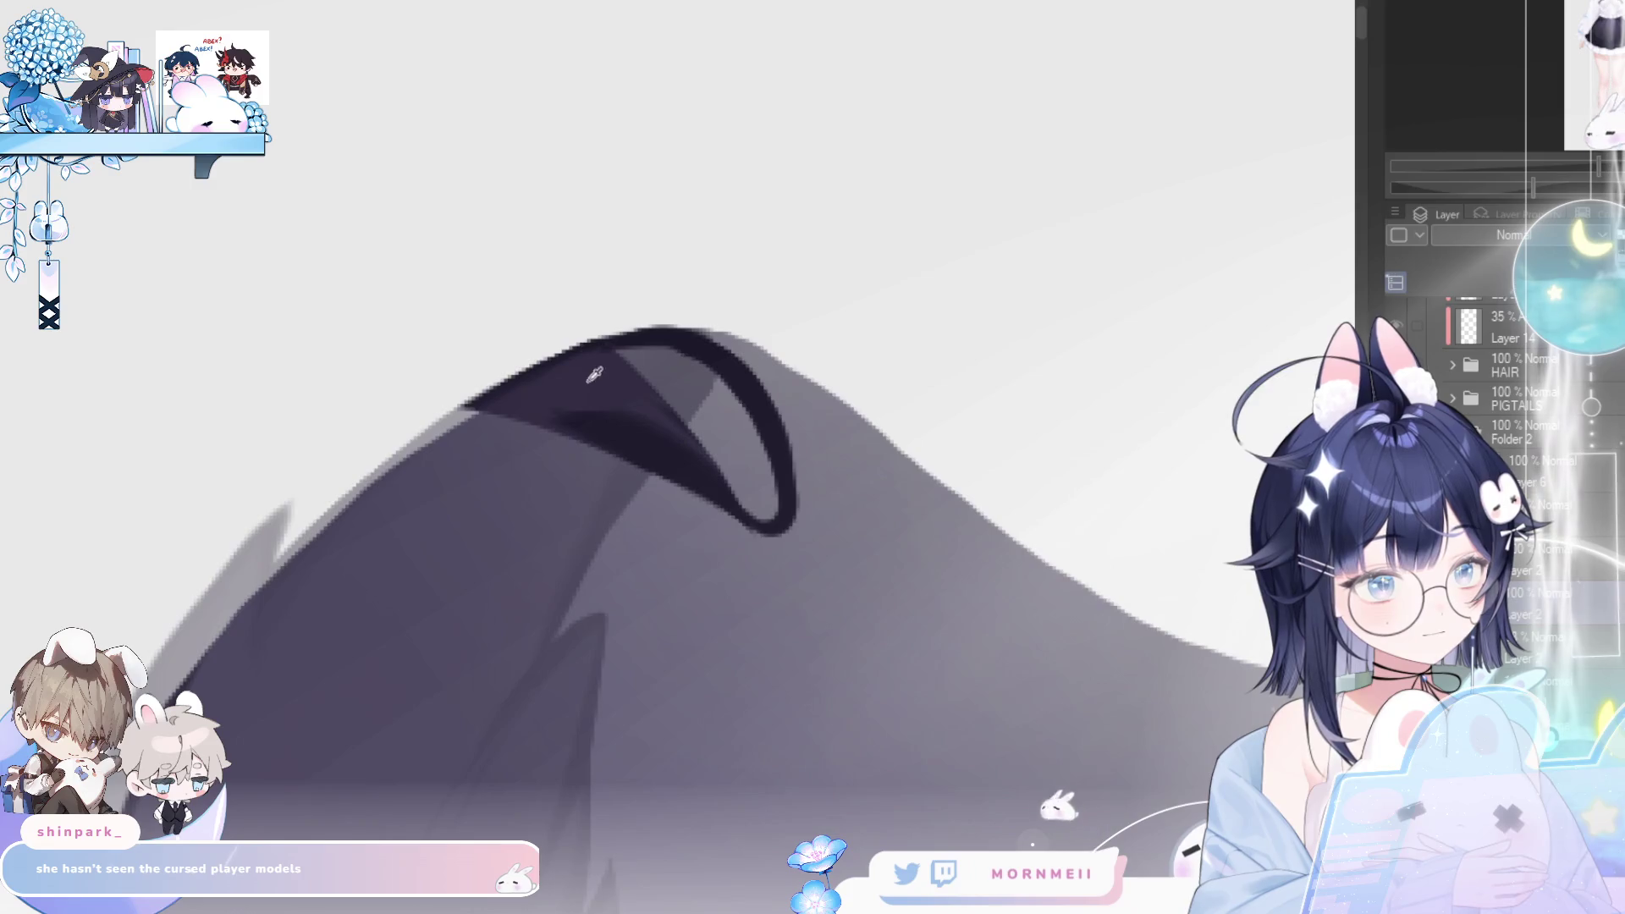
key("h")
left_click_drag(650, 461, 582, 523)
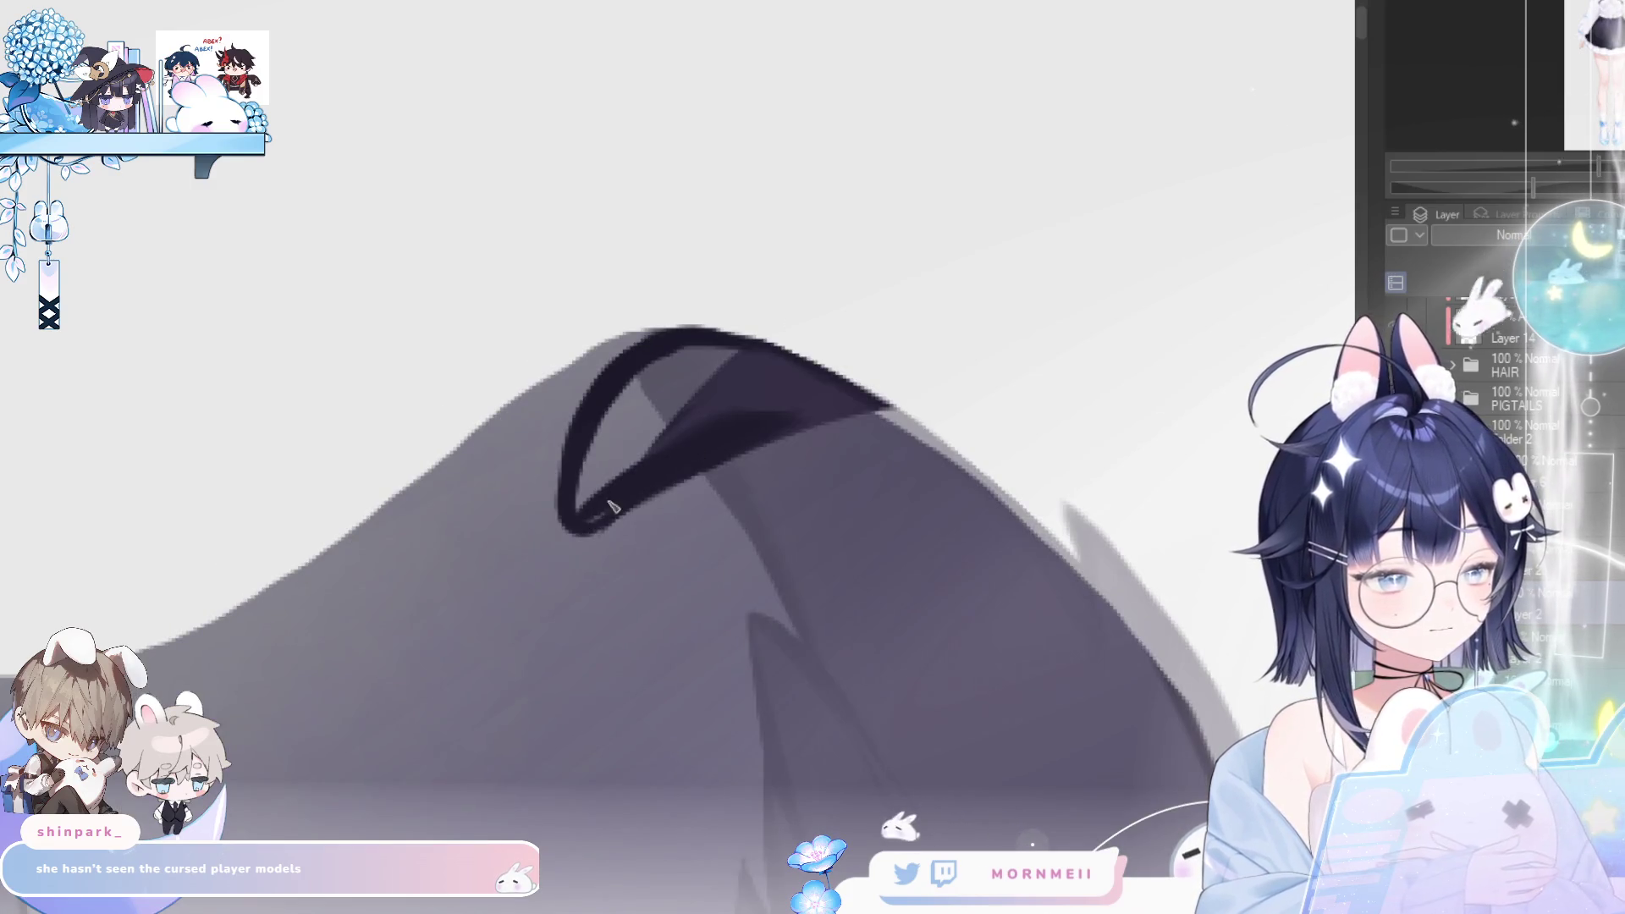
mouse_move(656, 450)
left_mouse_down()
mouse_move(580, 510)
mouse_move(595, 514)
left_mouse_up()
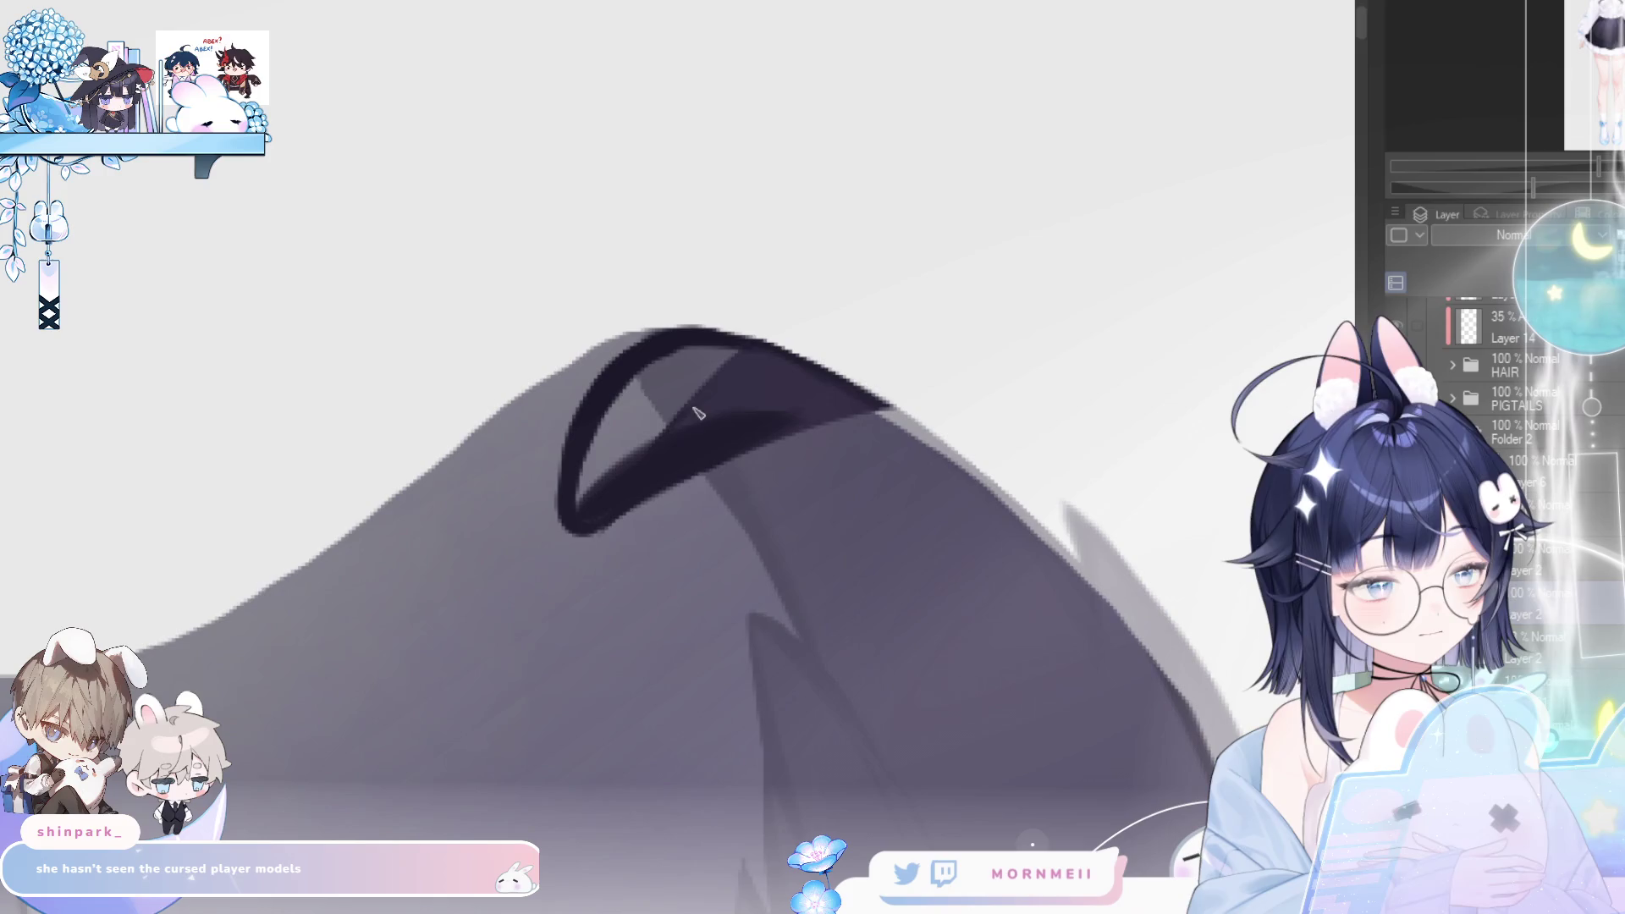
- Fill the loop dark to form the rounded tuft, checking it in mirrored view
left_click(762, 332)
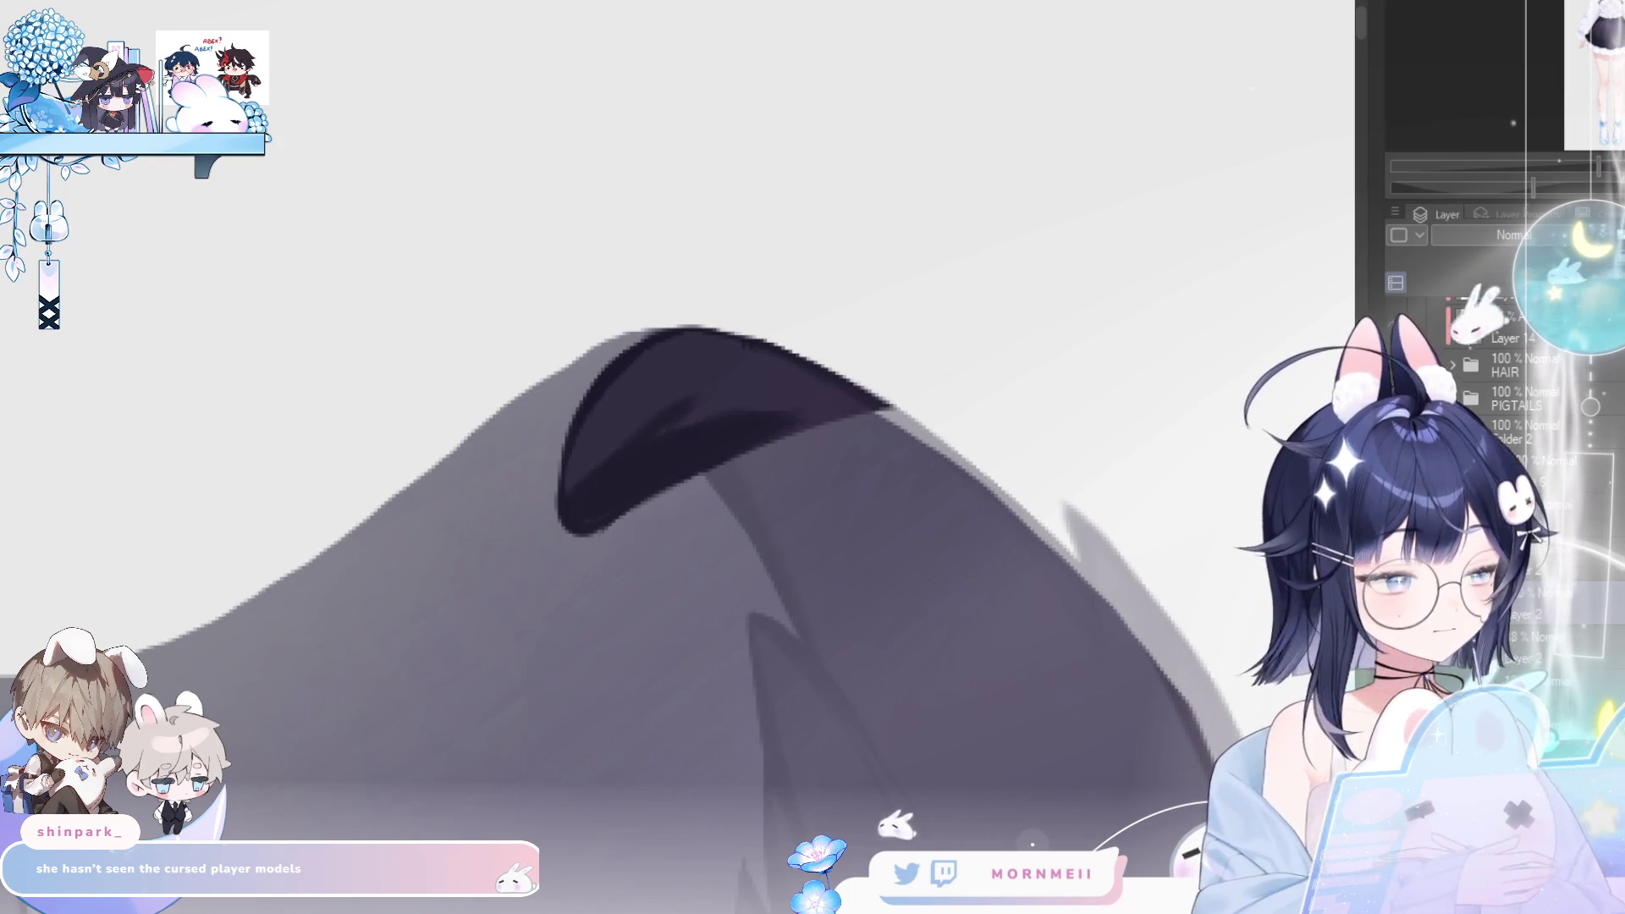
key("h")
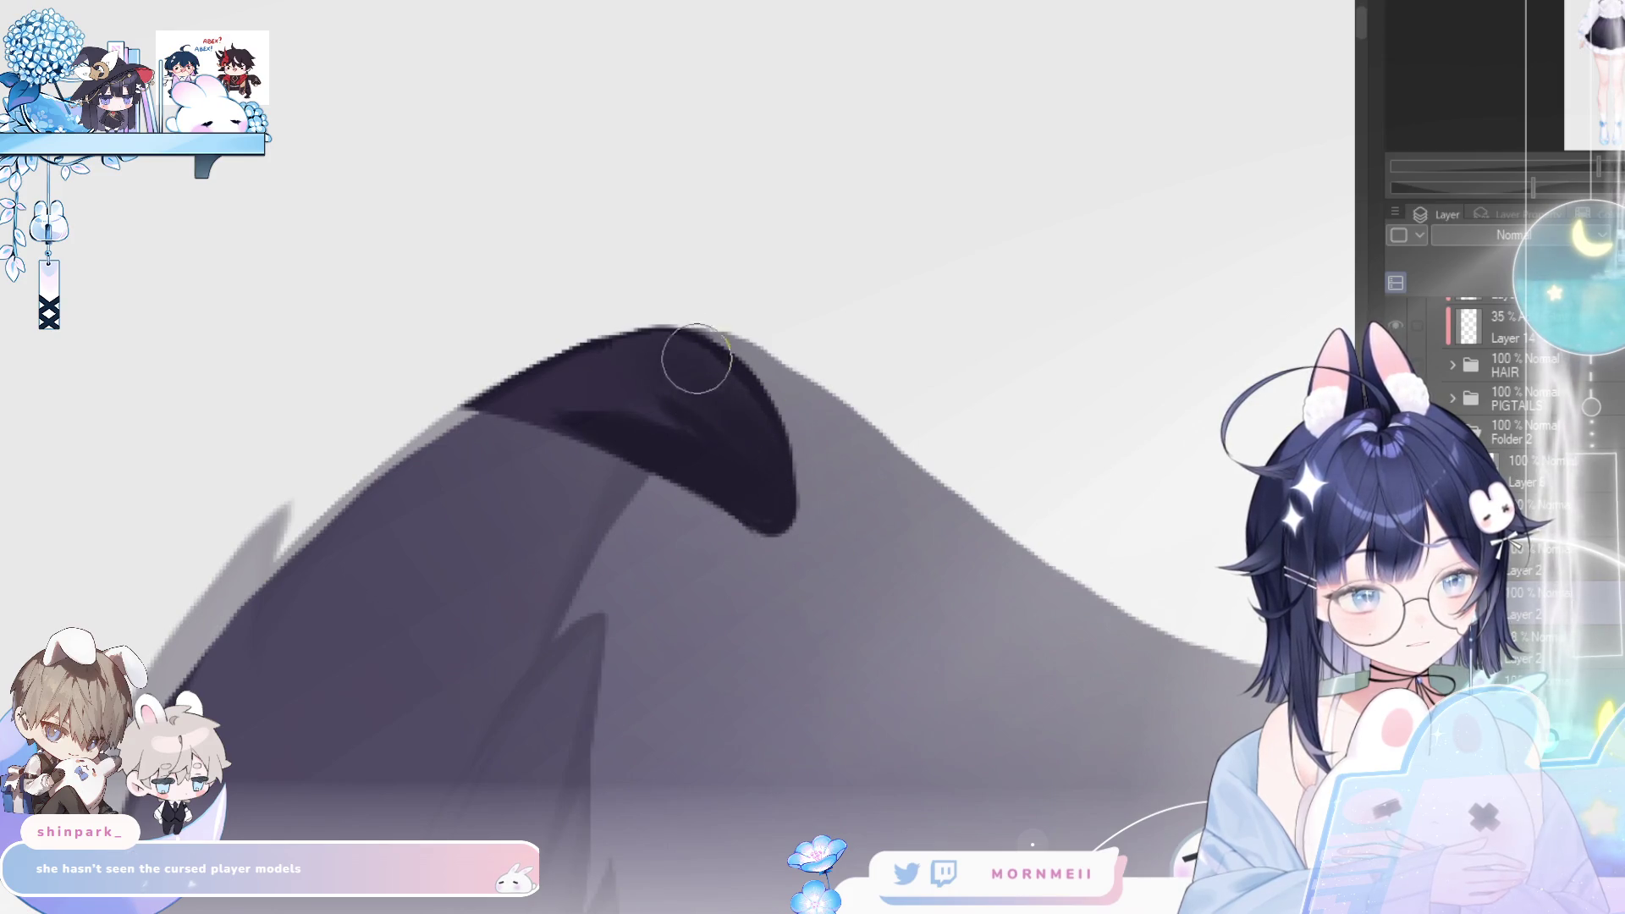
key("h")
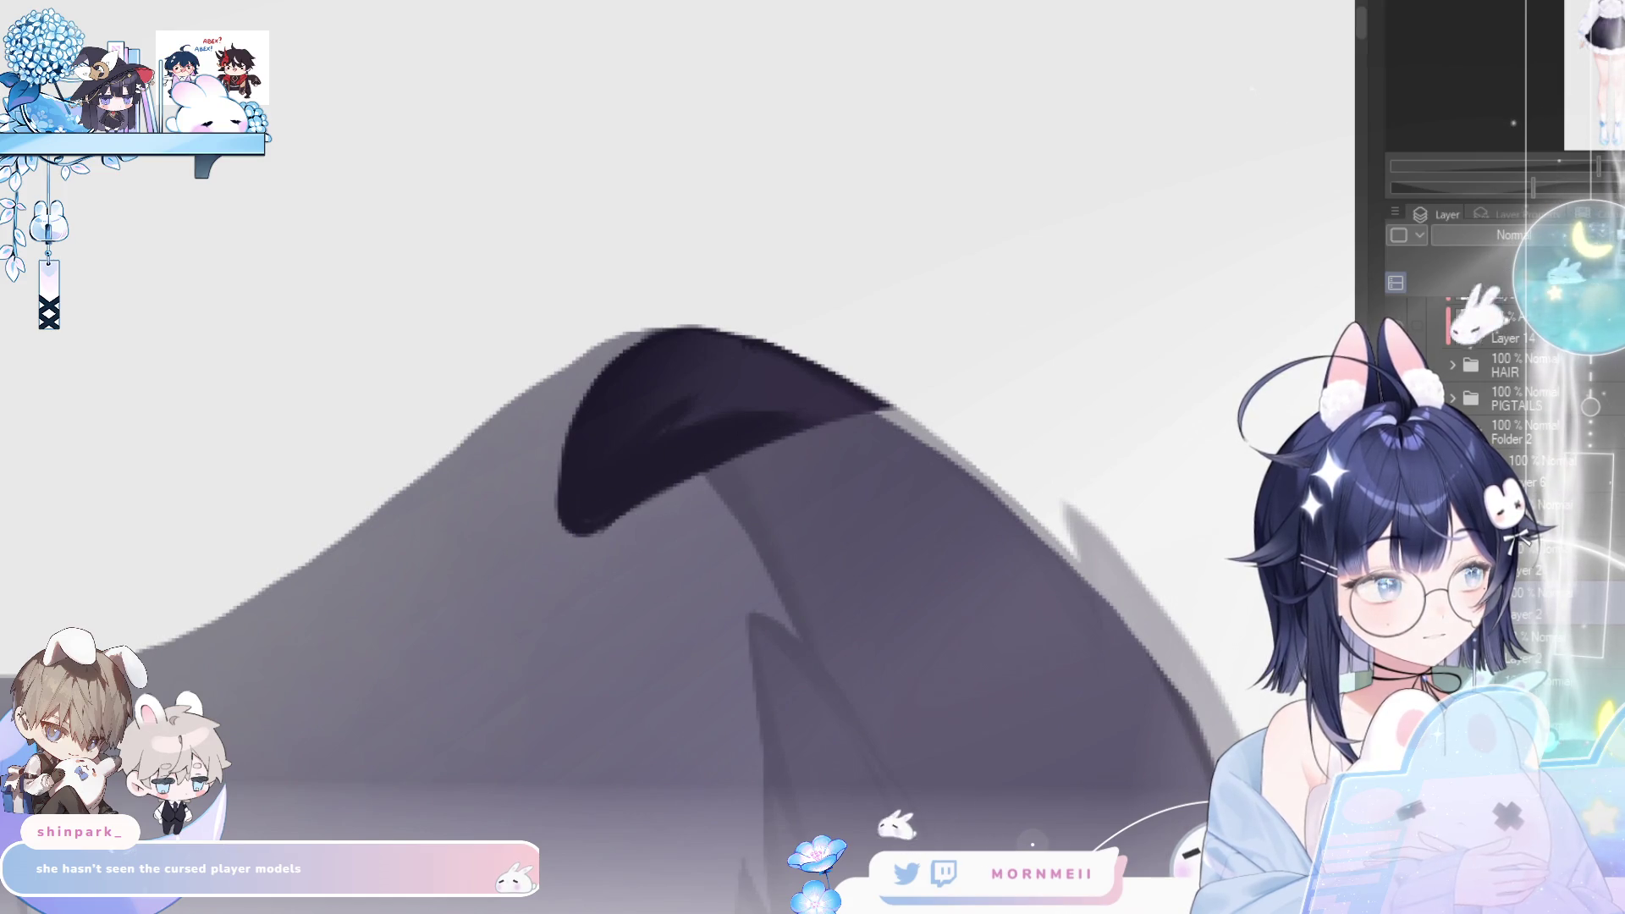
left_click(579, 517, "ctrl")
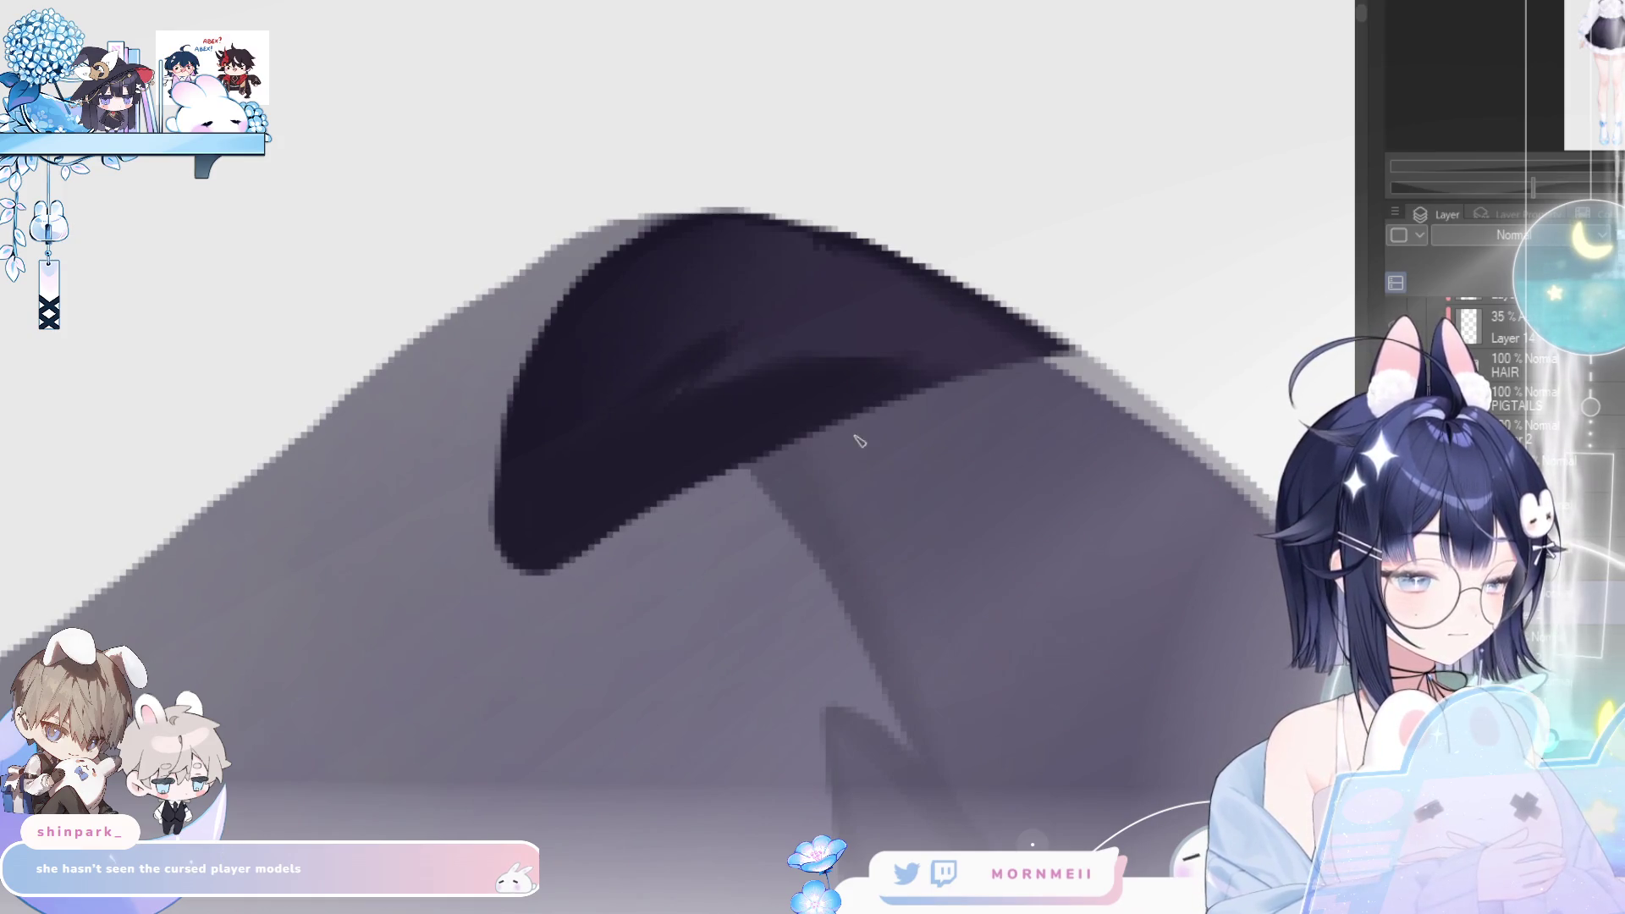
- Blend the shadow edge beneath the tuft with a smaller brush, then fill the ear's upper surface dark
left_click_drag(846, 436, 689, 425)
key("h")
key("h")
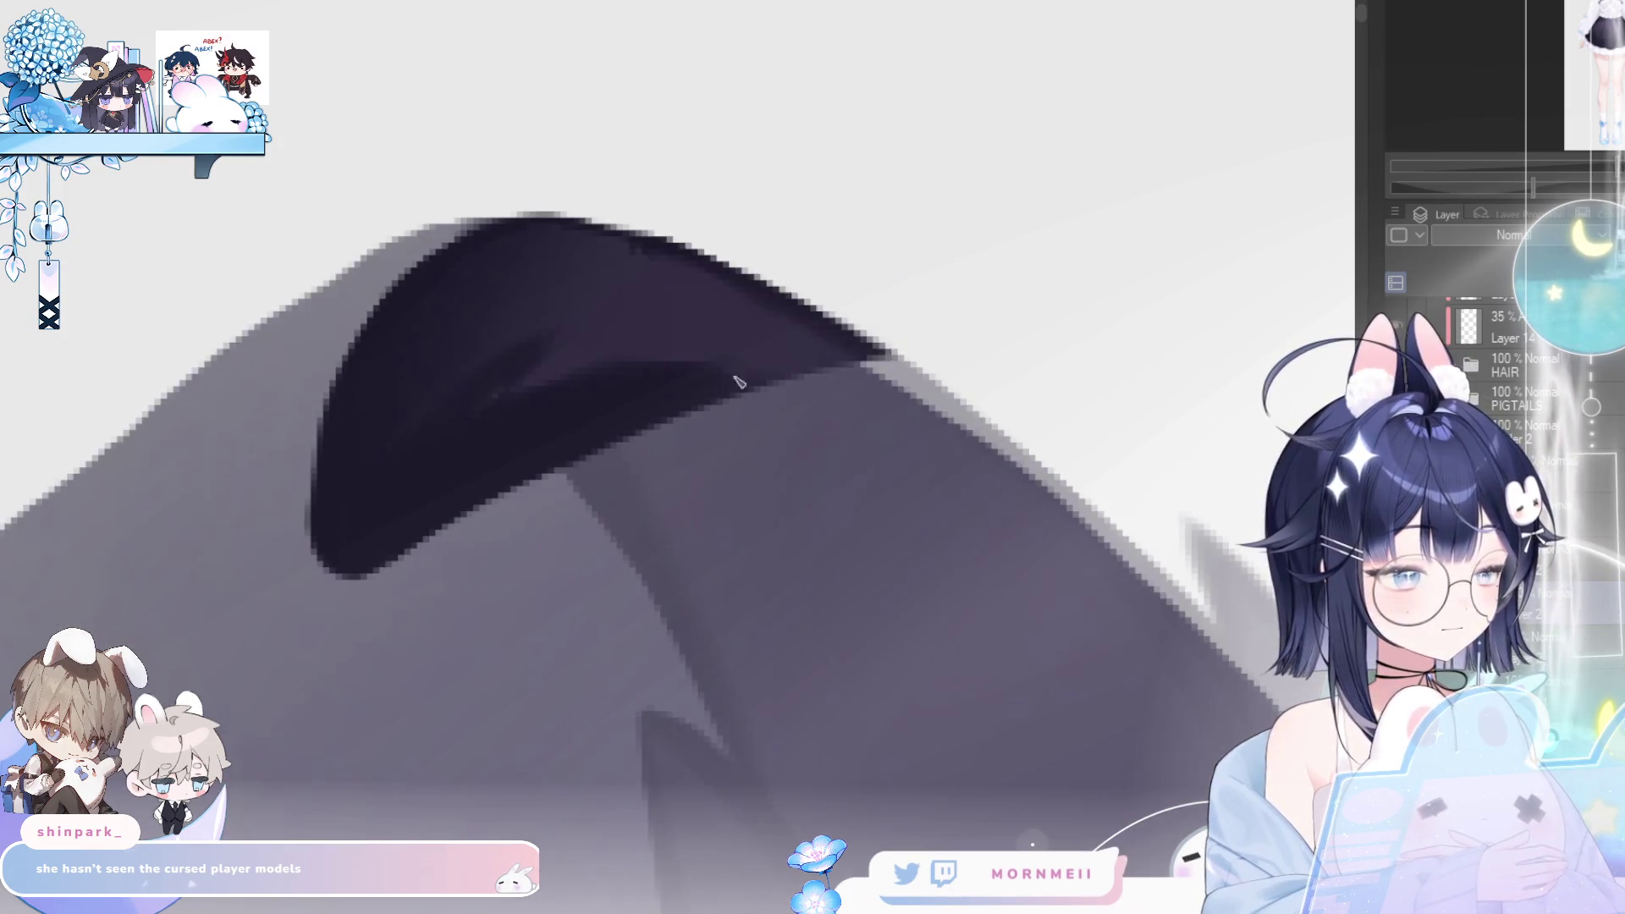
key("h")
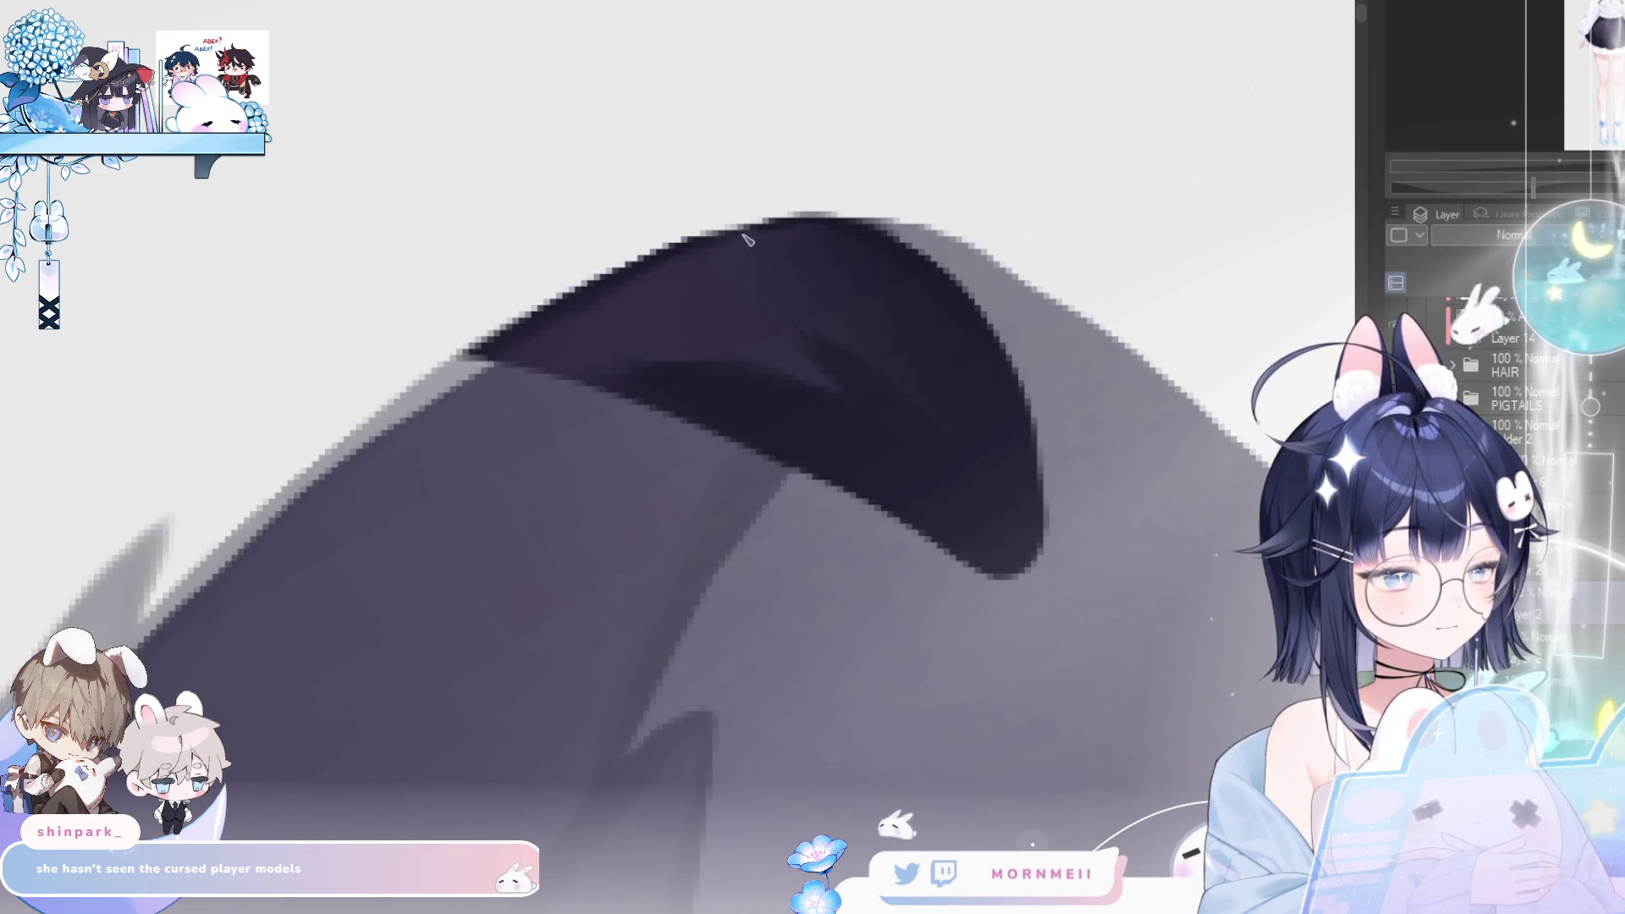
left_click_drag(787, 232, 670, 259)
key("ctrl+z")
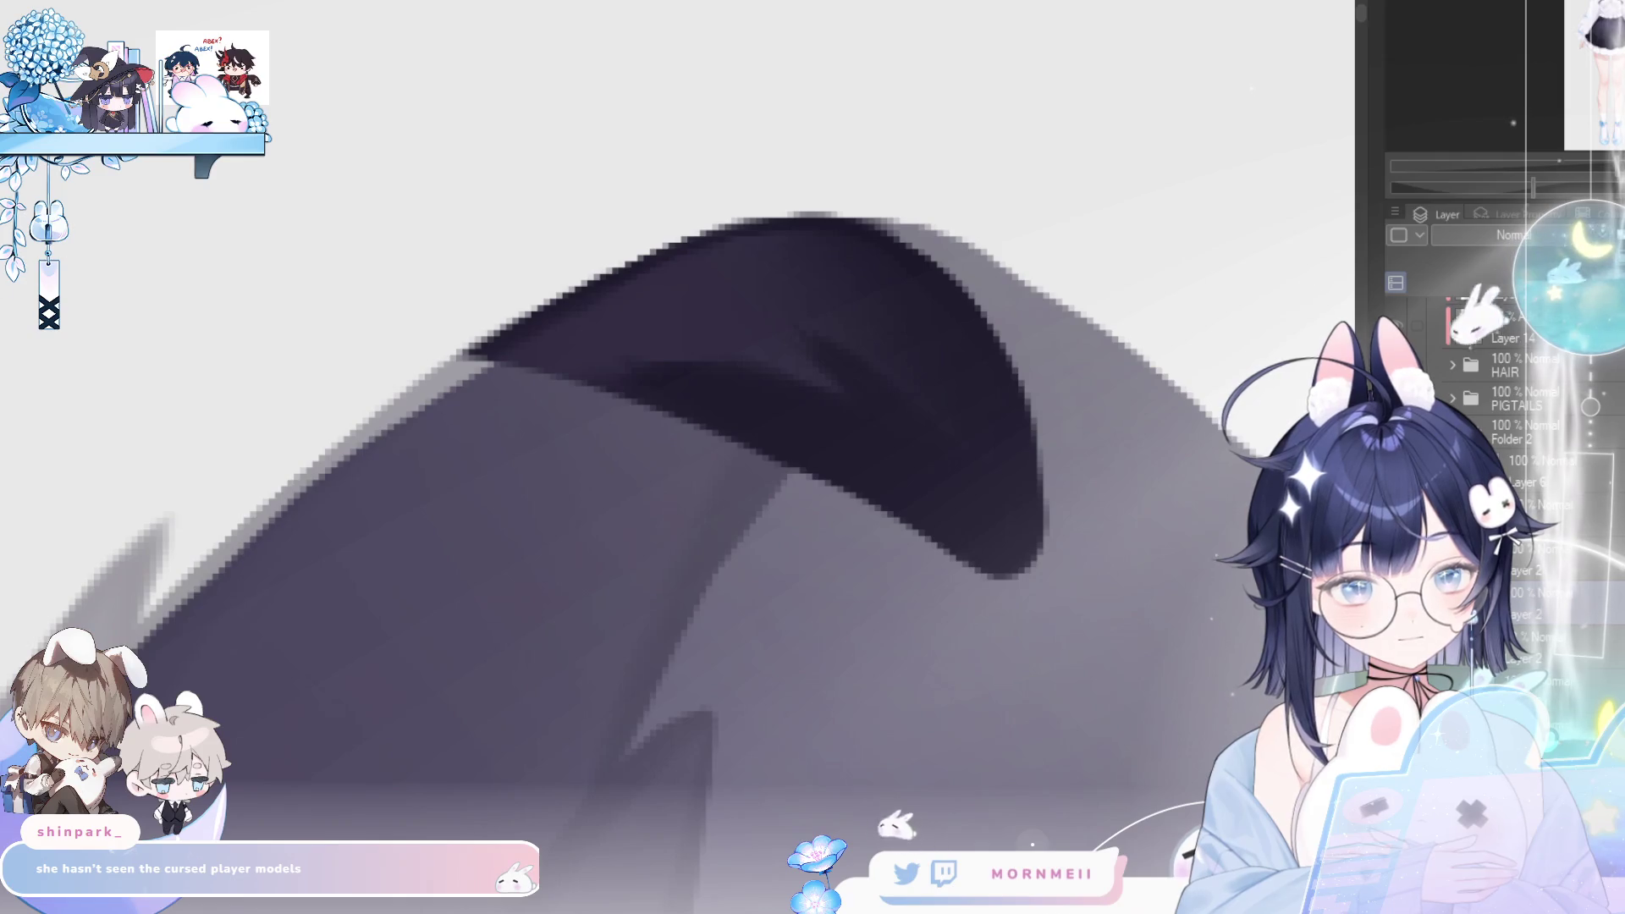
key("h")
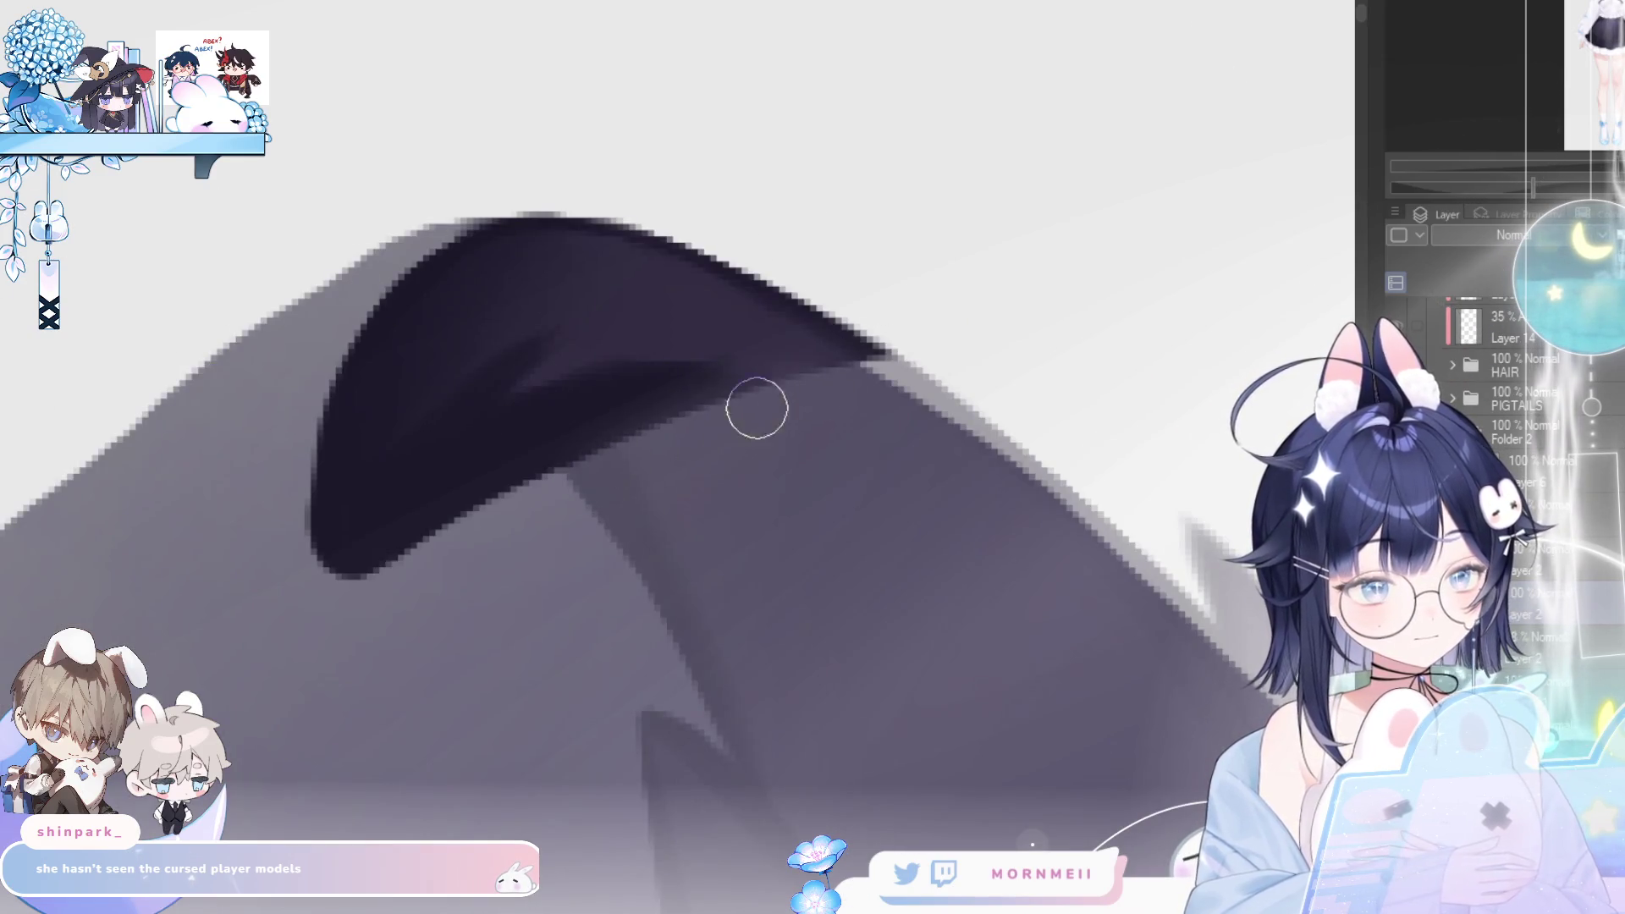
key("bracketleft")
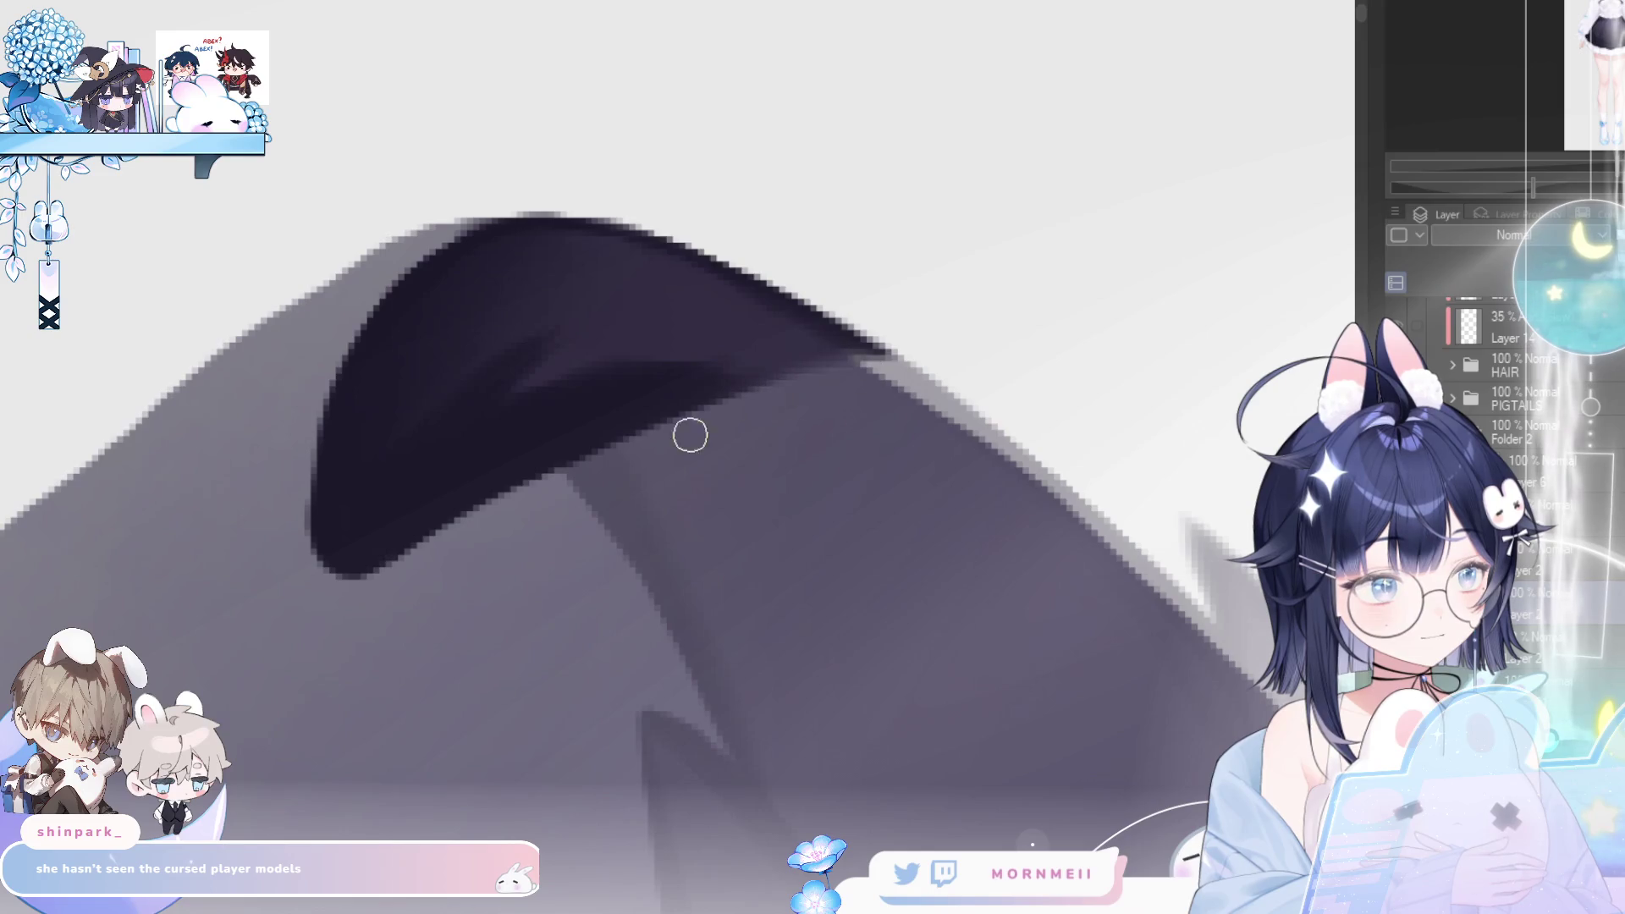
left_click_drag(547, 494, 824, 354)
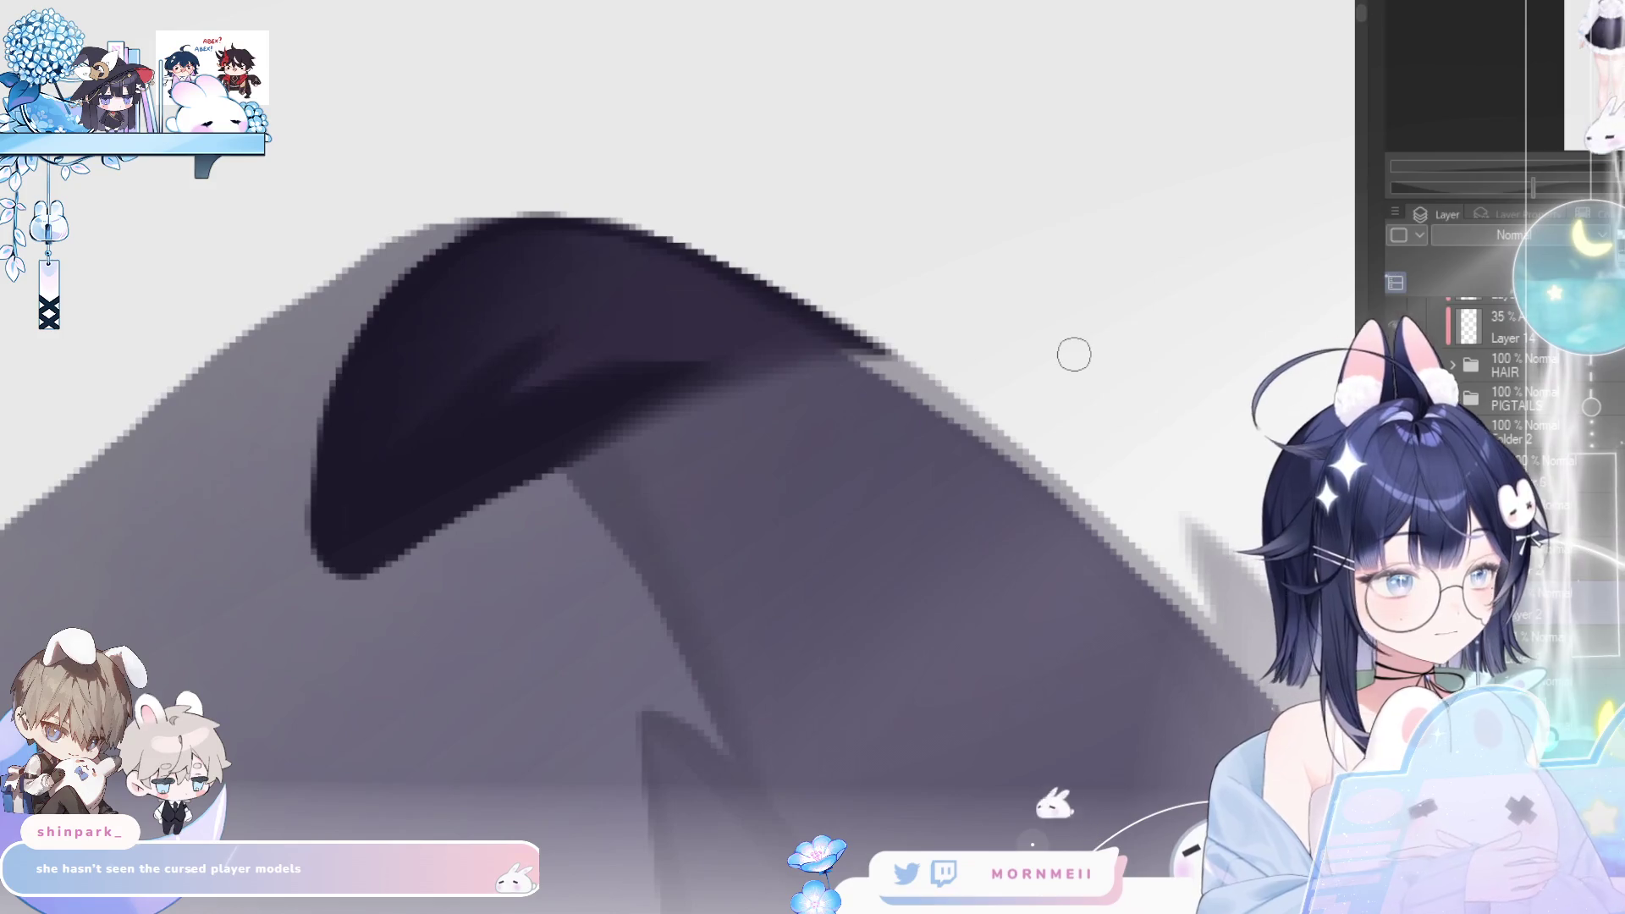
left_click(1396, 325)
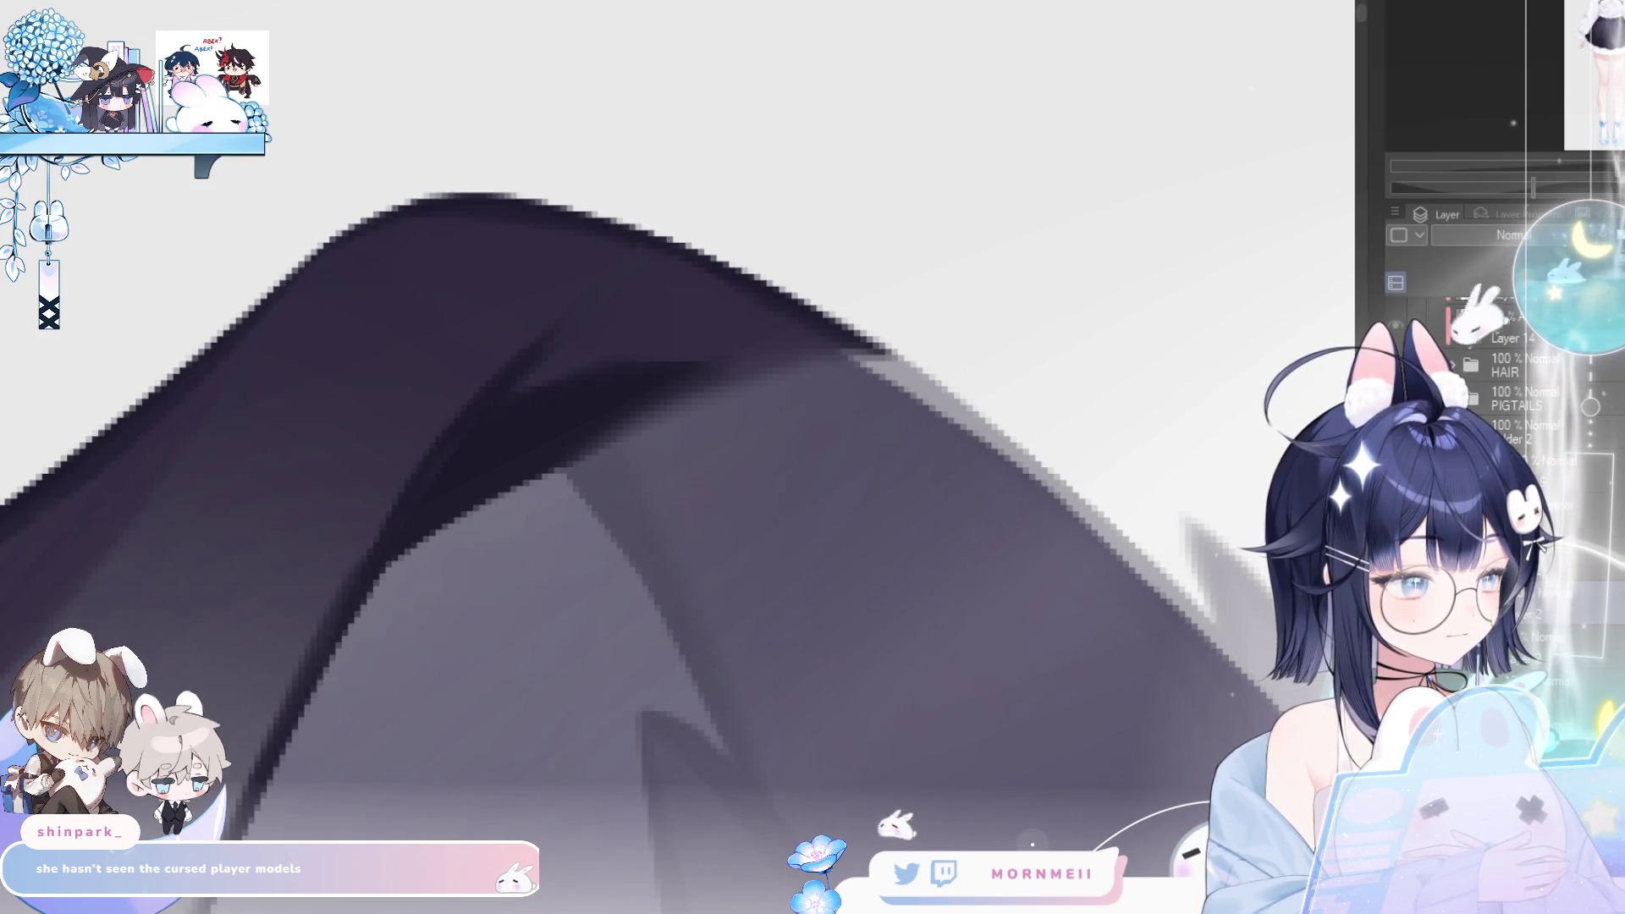
- Fill the ear's lower-middle area with dark shading, redoing the fill once
left_click(677, 719)
key("ctrl+z")
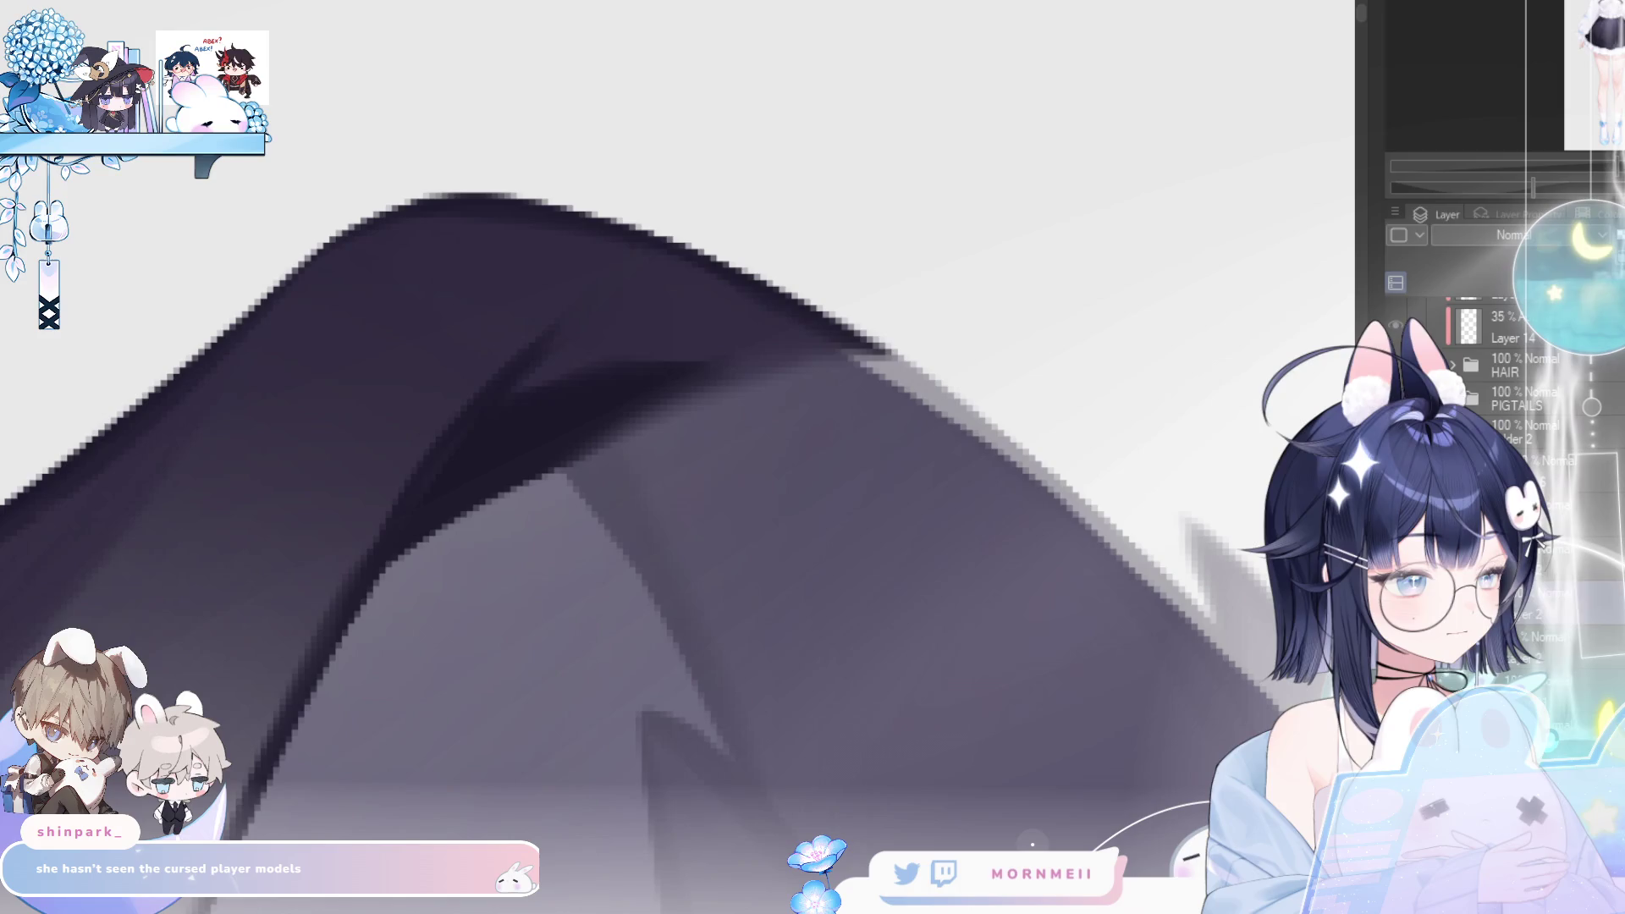
left_click(889, 593)
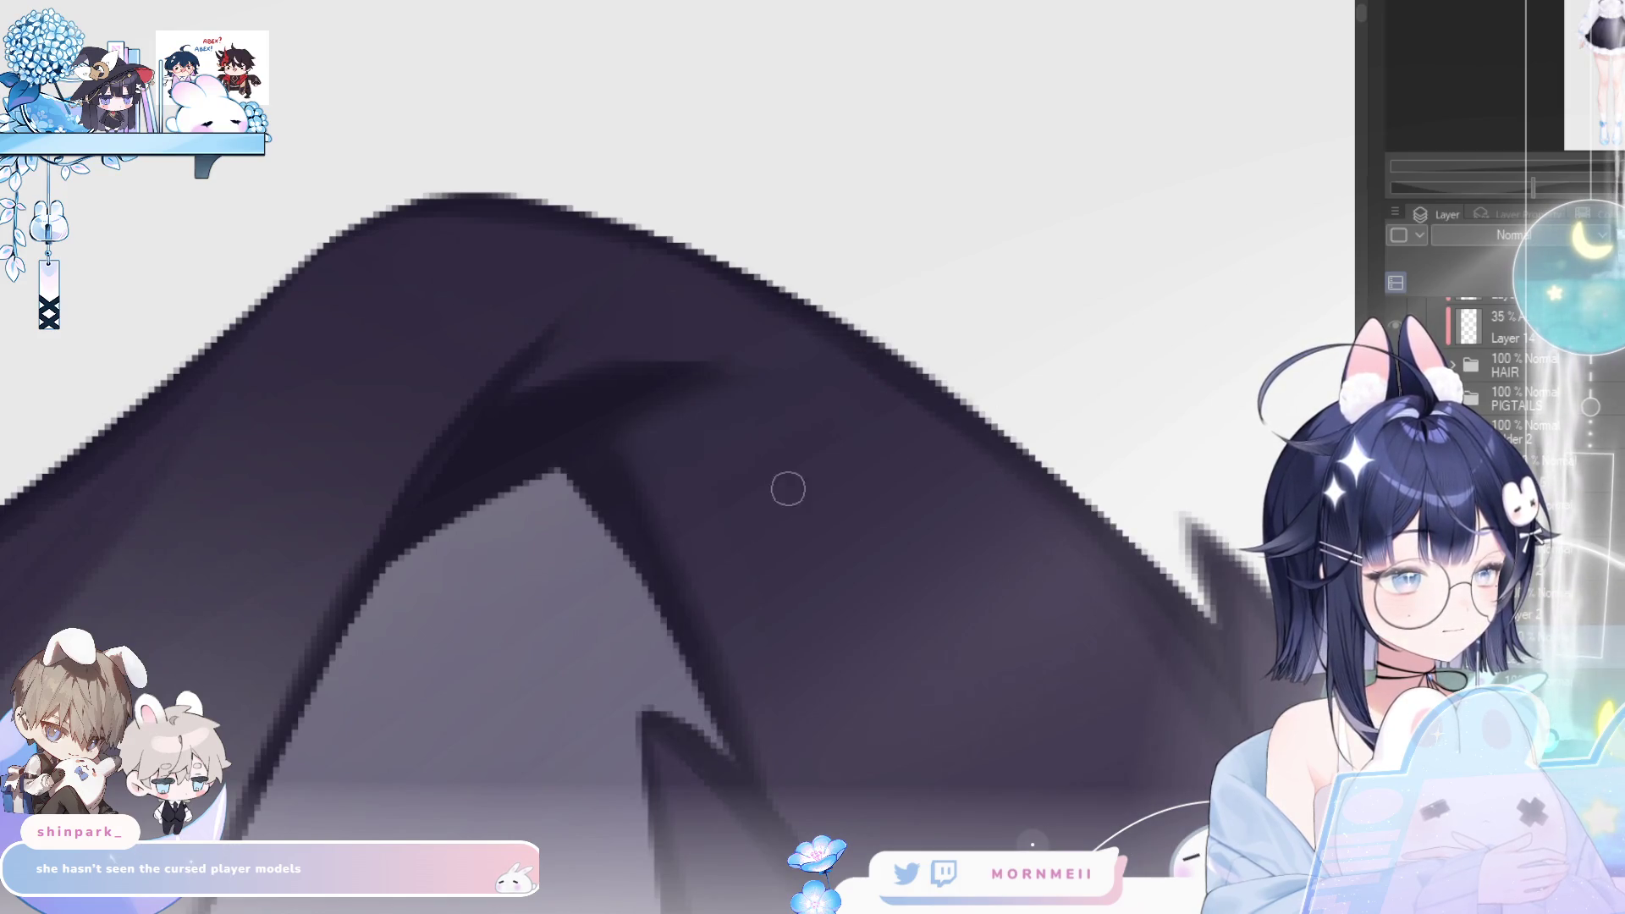
scroll(783, 495, "left", 5)
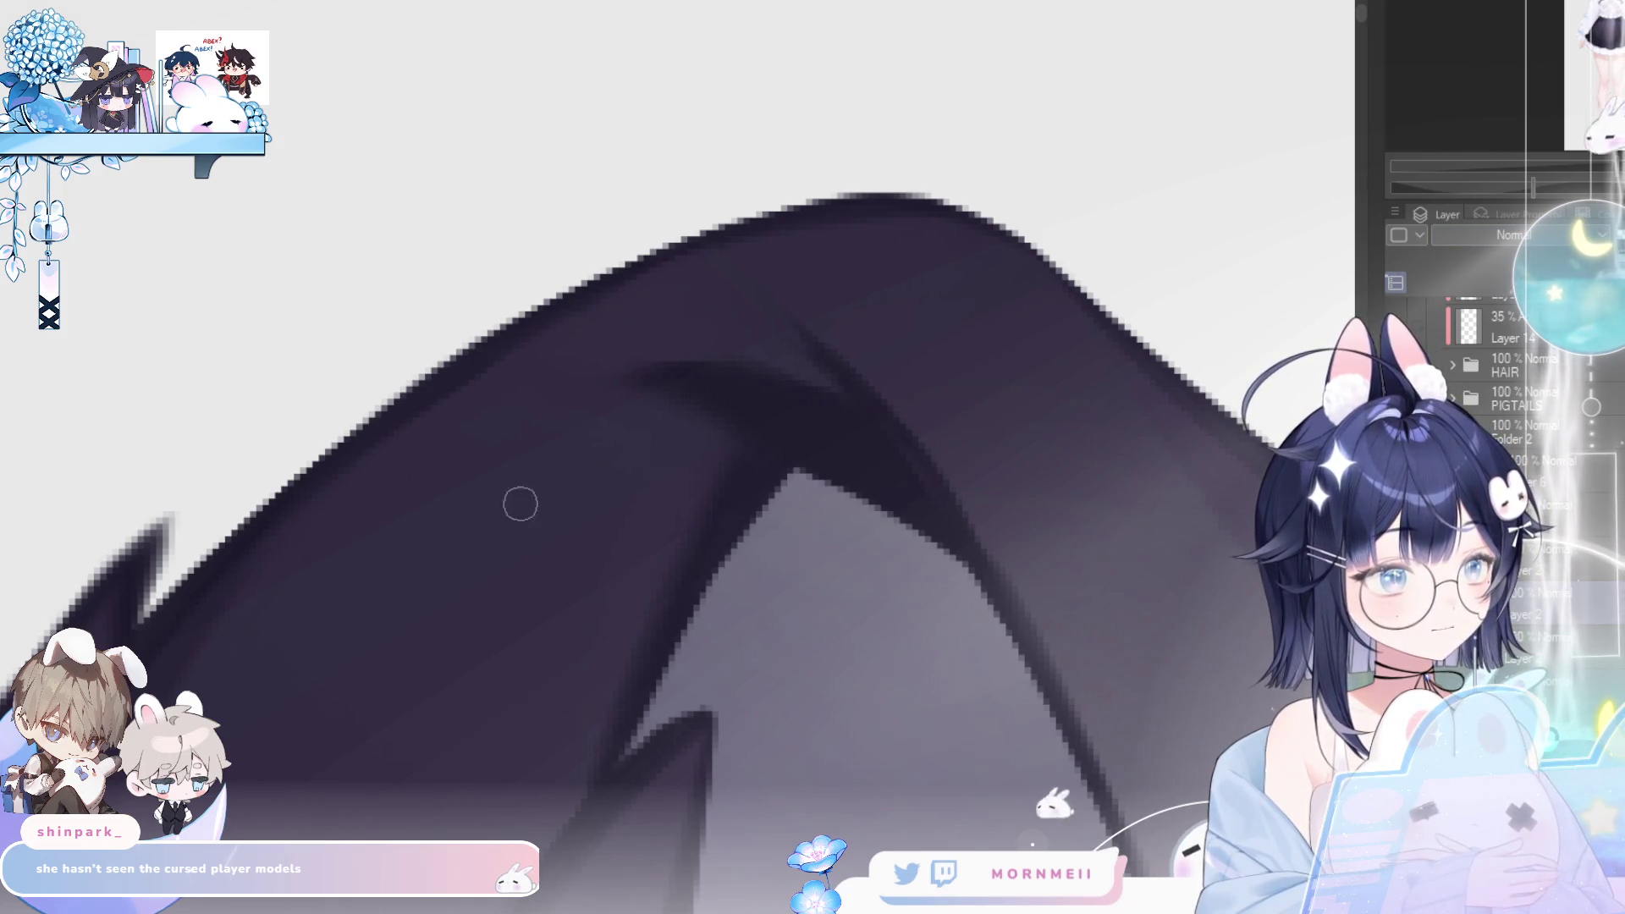
scroll(660, 453, "down", 3)
scroll(660, 453, "right", 5)
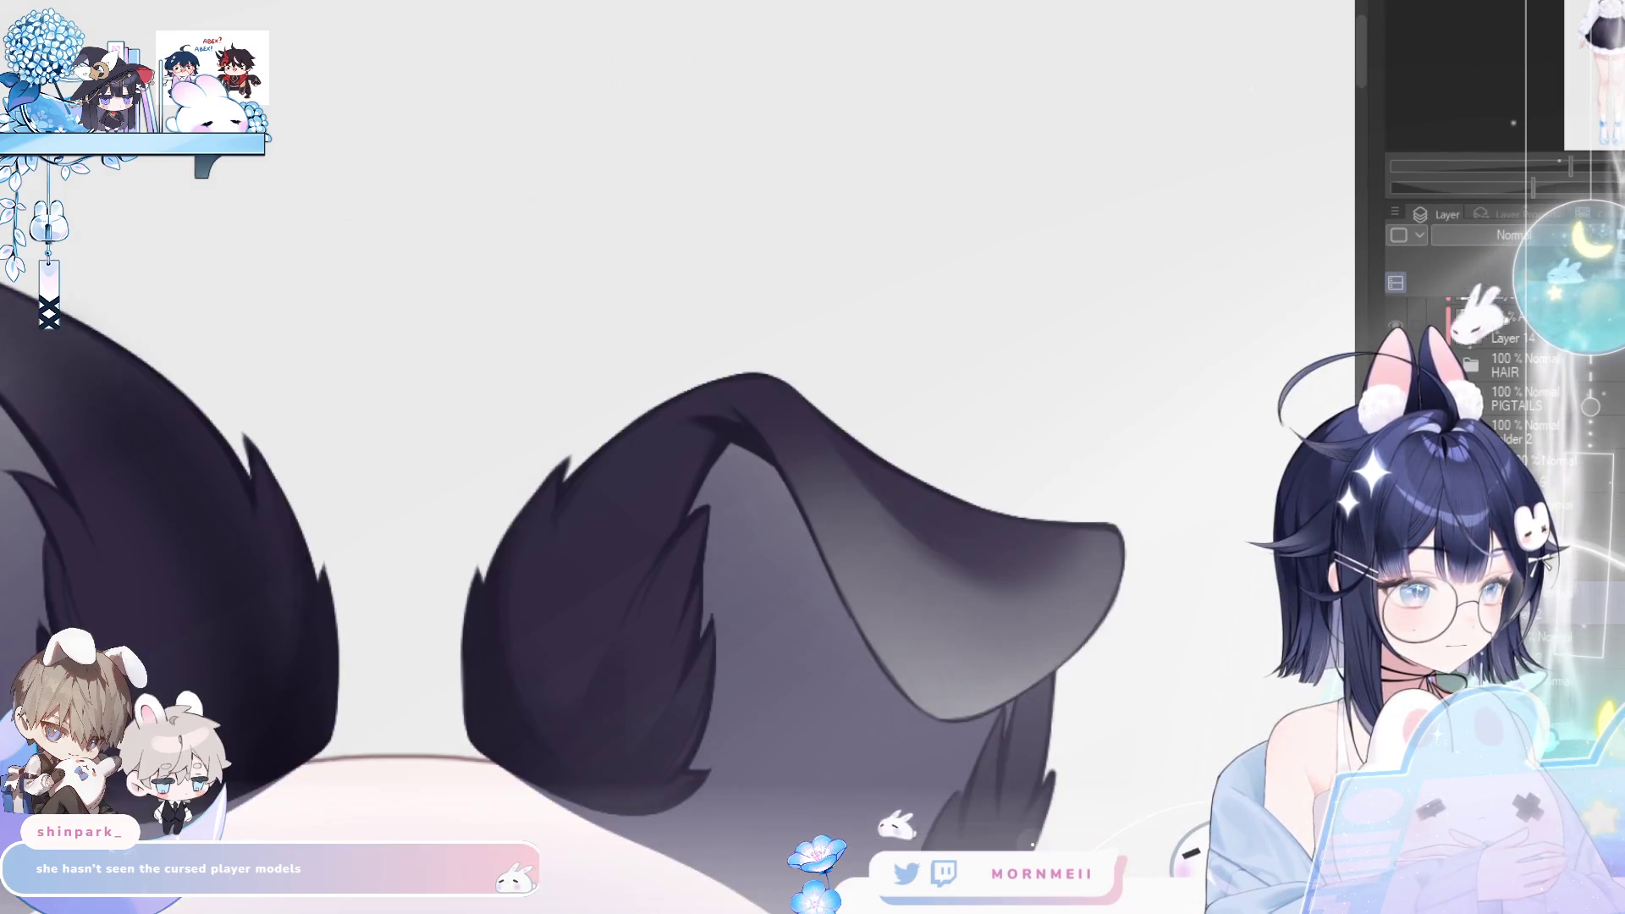
key("h")
scroll(629, 495, "down", 1)
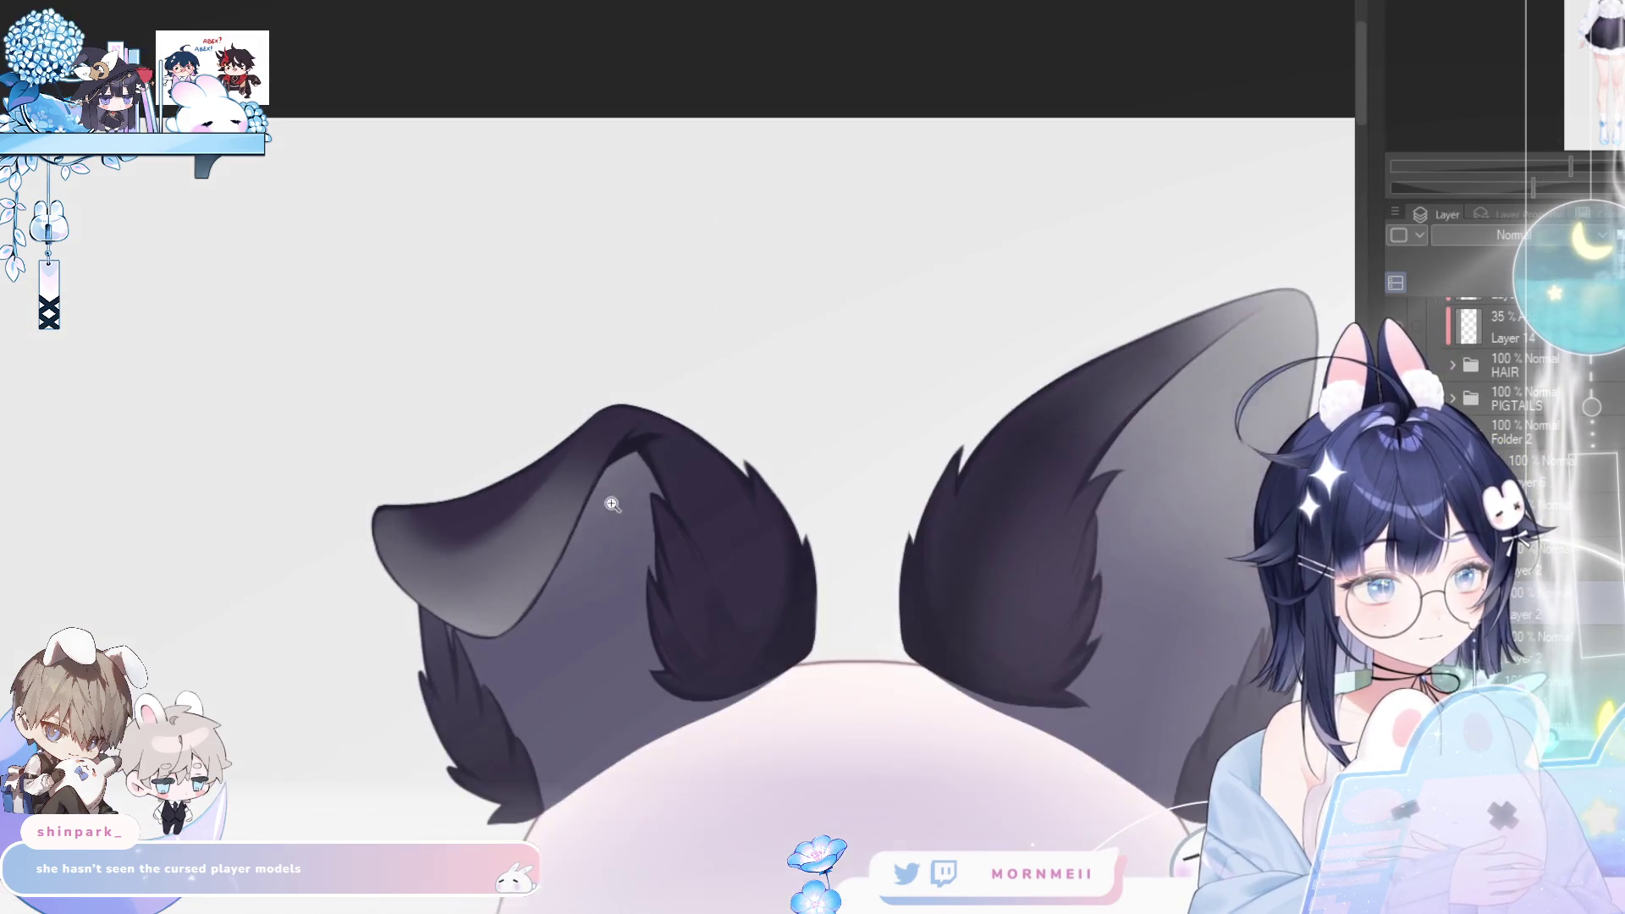
scroll(677, 438, "up", 5)
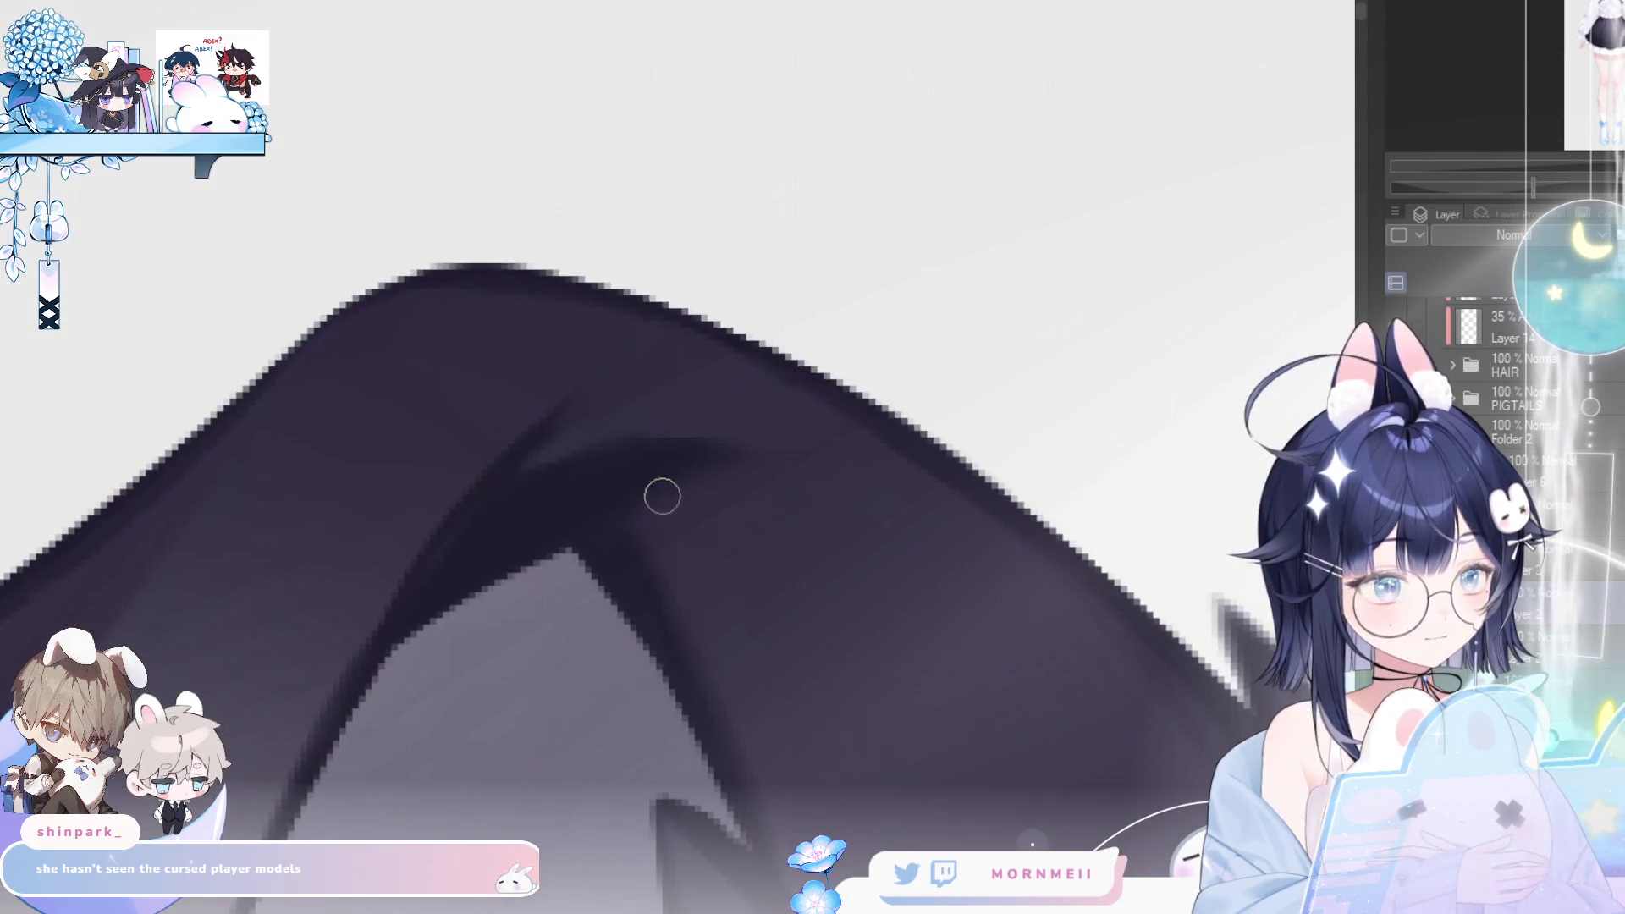
- Toggle the ear-tip shading off and on, keep the darker version, and enlarge the brush
key("ctrl+z")
key("ctrl+y")
key("ctrl+y")
key("ctrl+y")
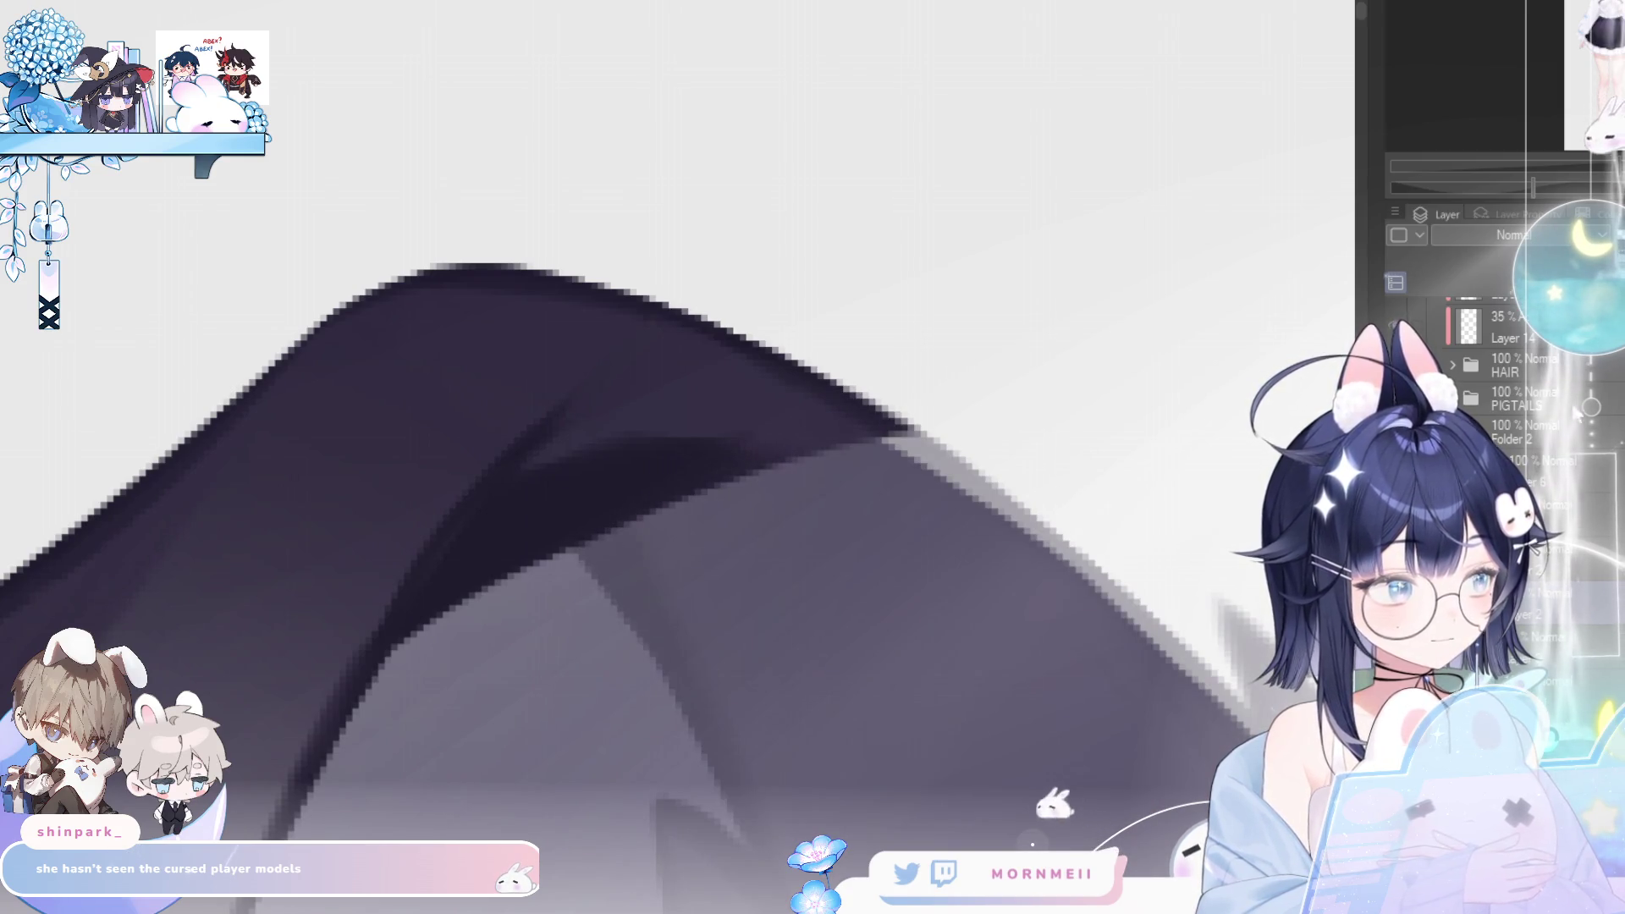
key("ctrl+y")
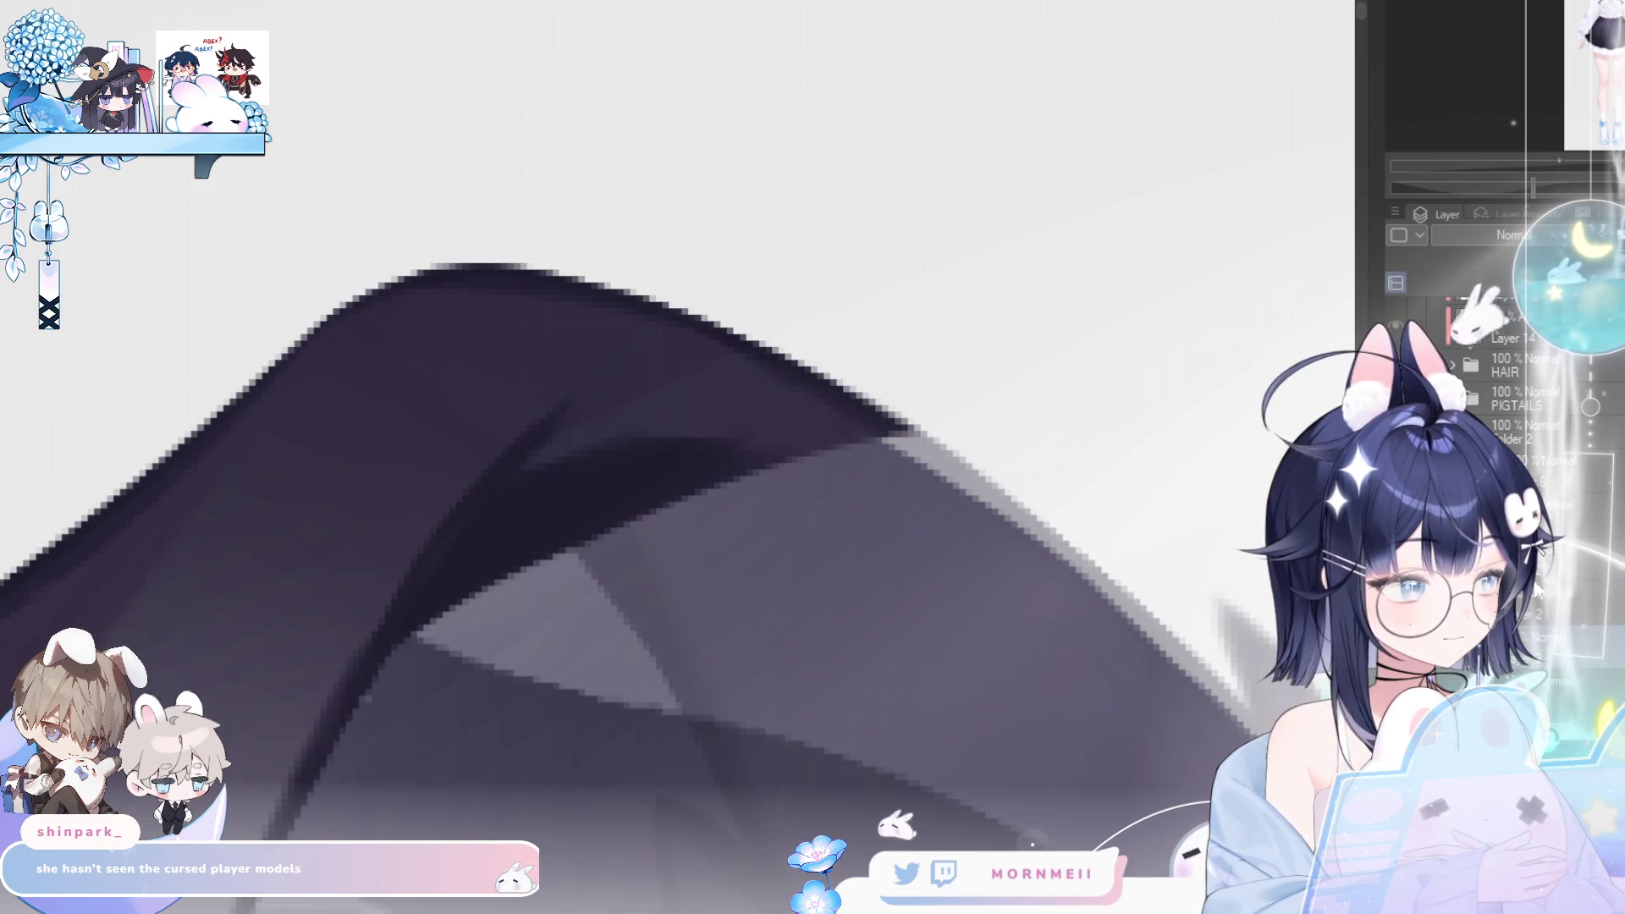
key("ctrl+y")
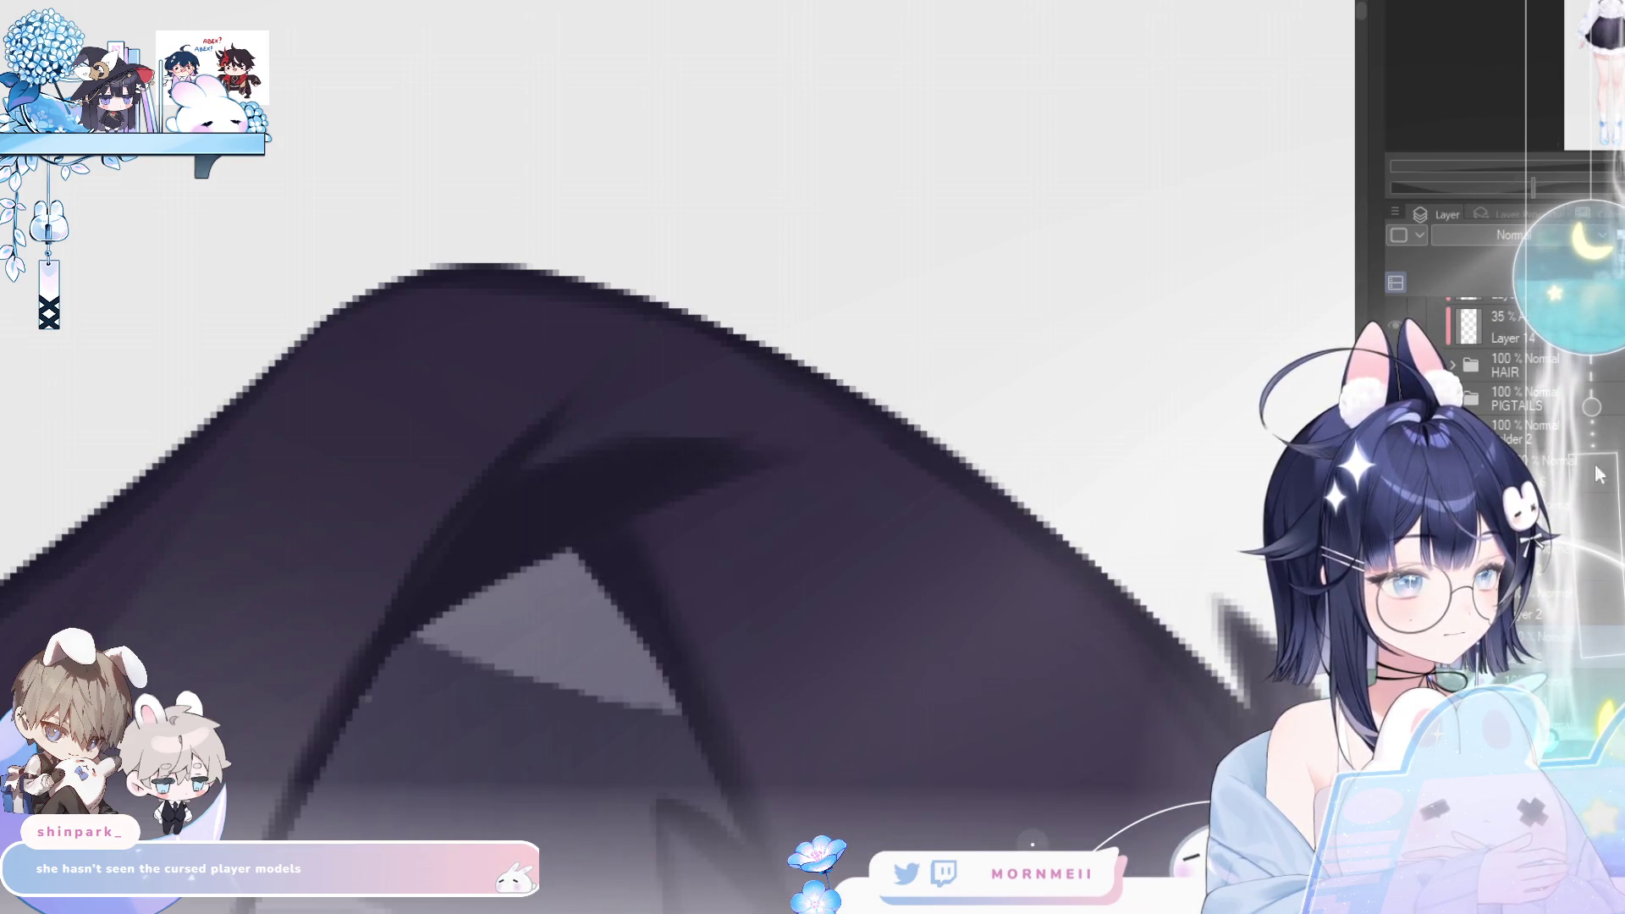
key("ctrl+z")
key("ctrl+z")
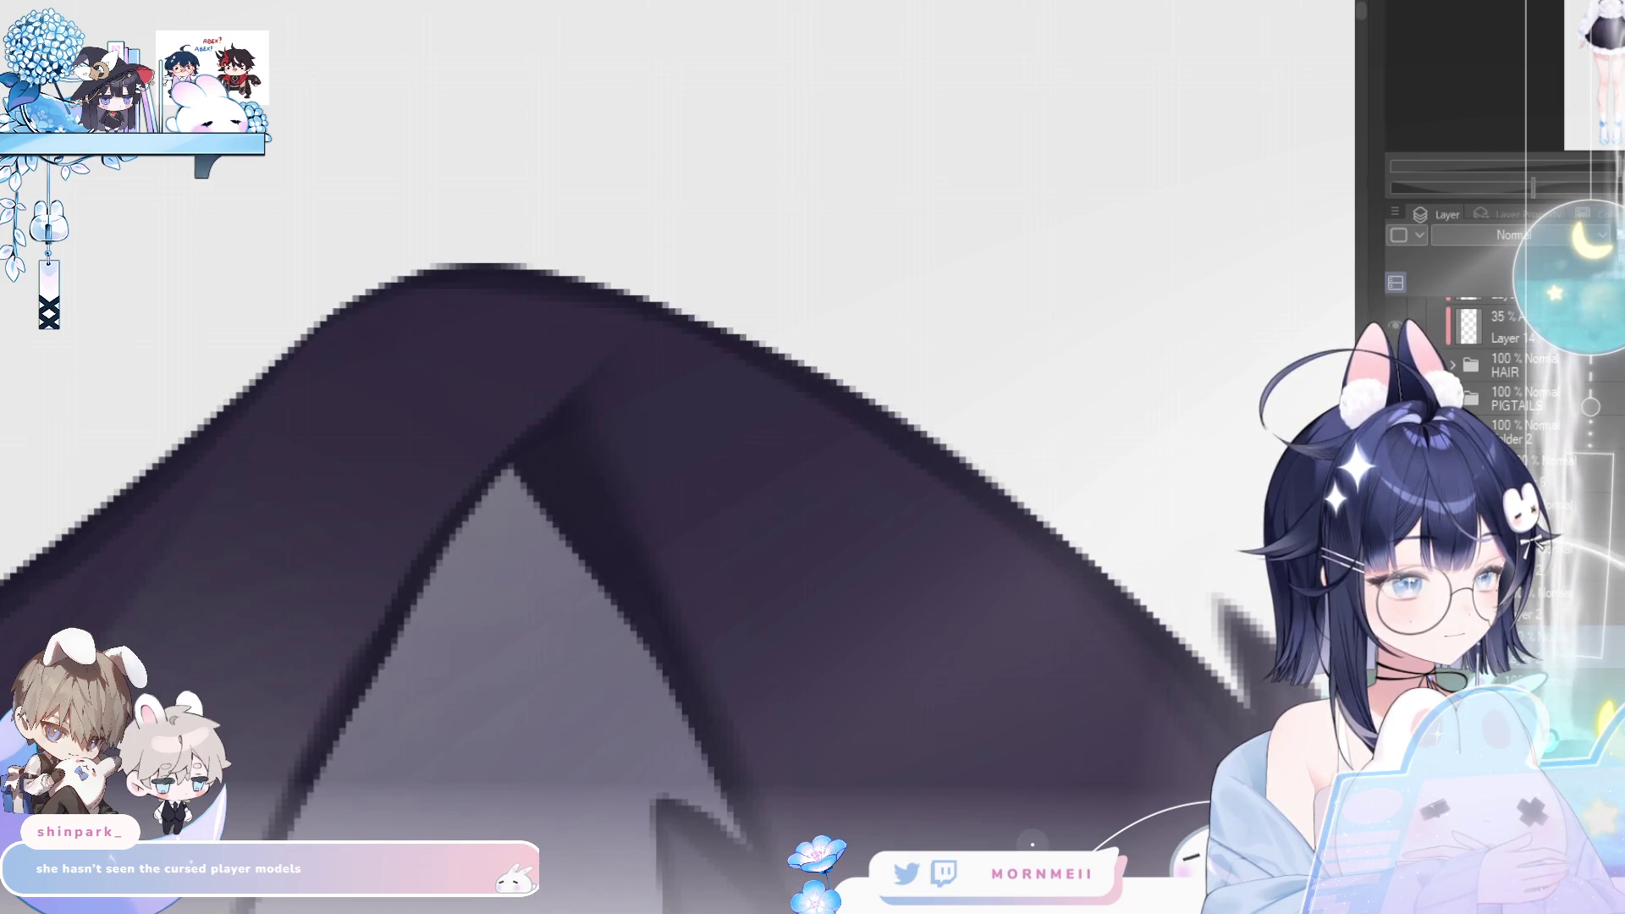
key("ctrl+y")
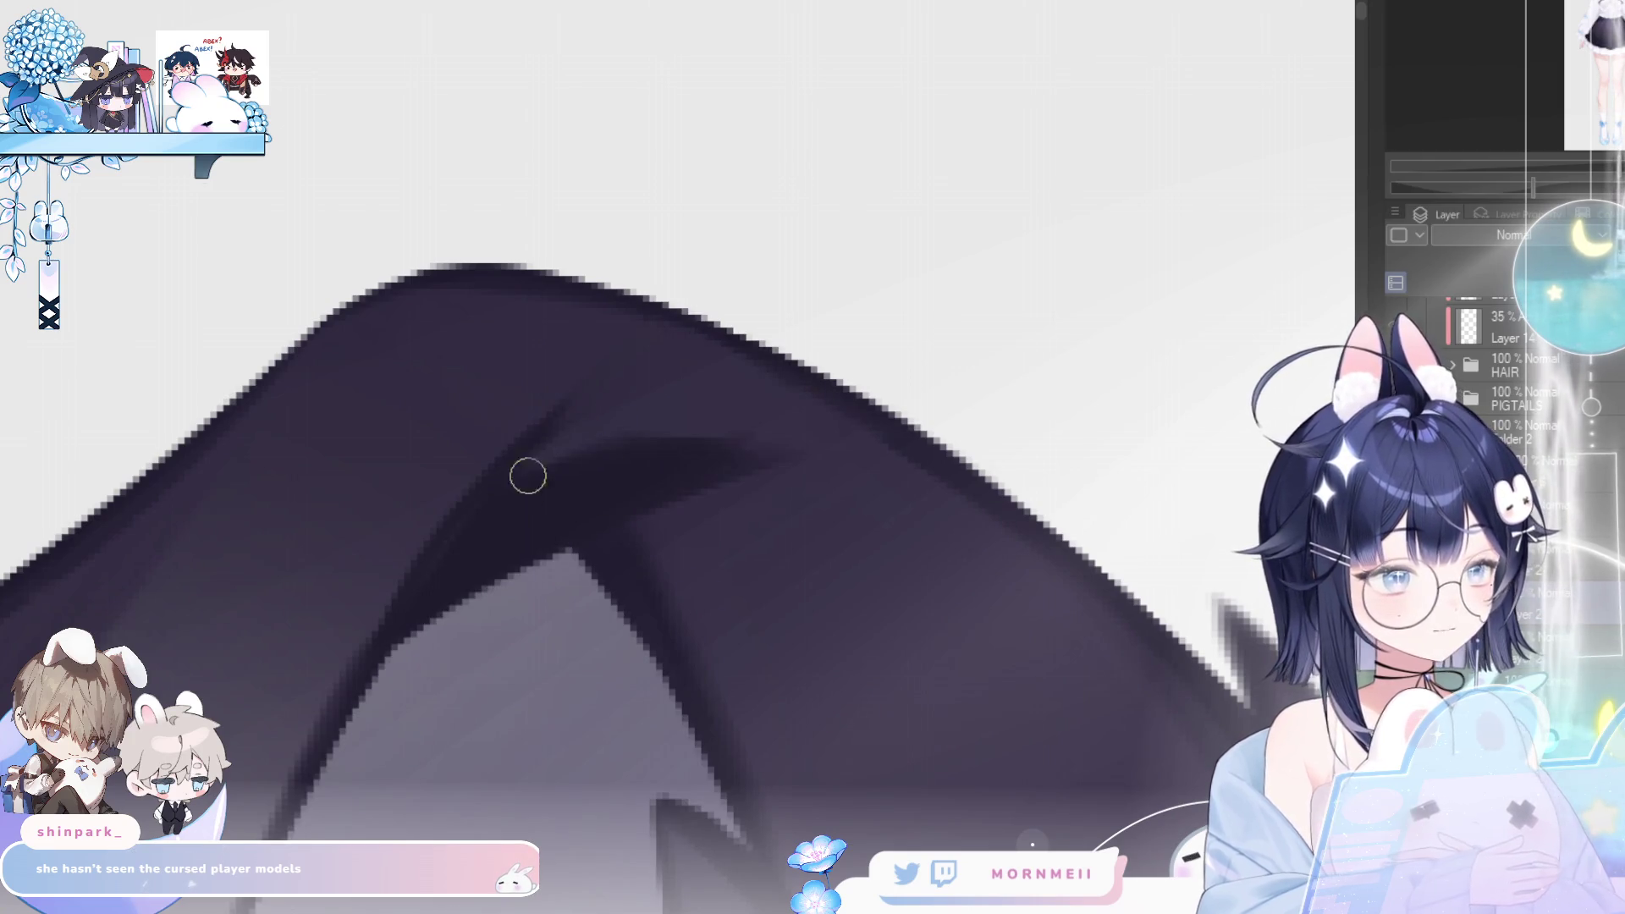
key("bracketright")
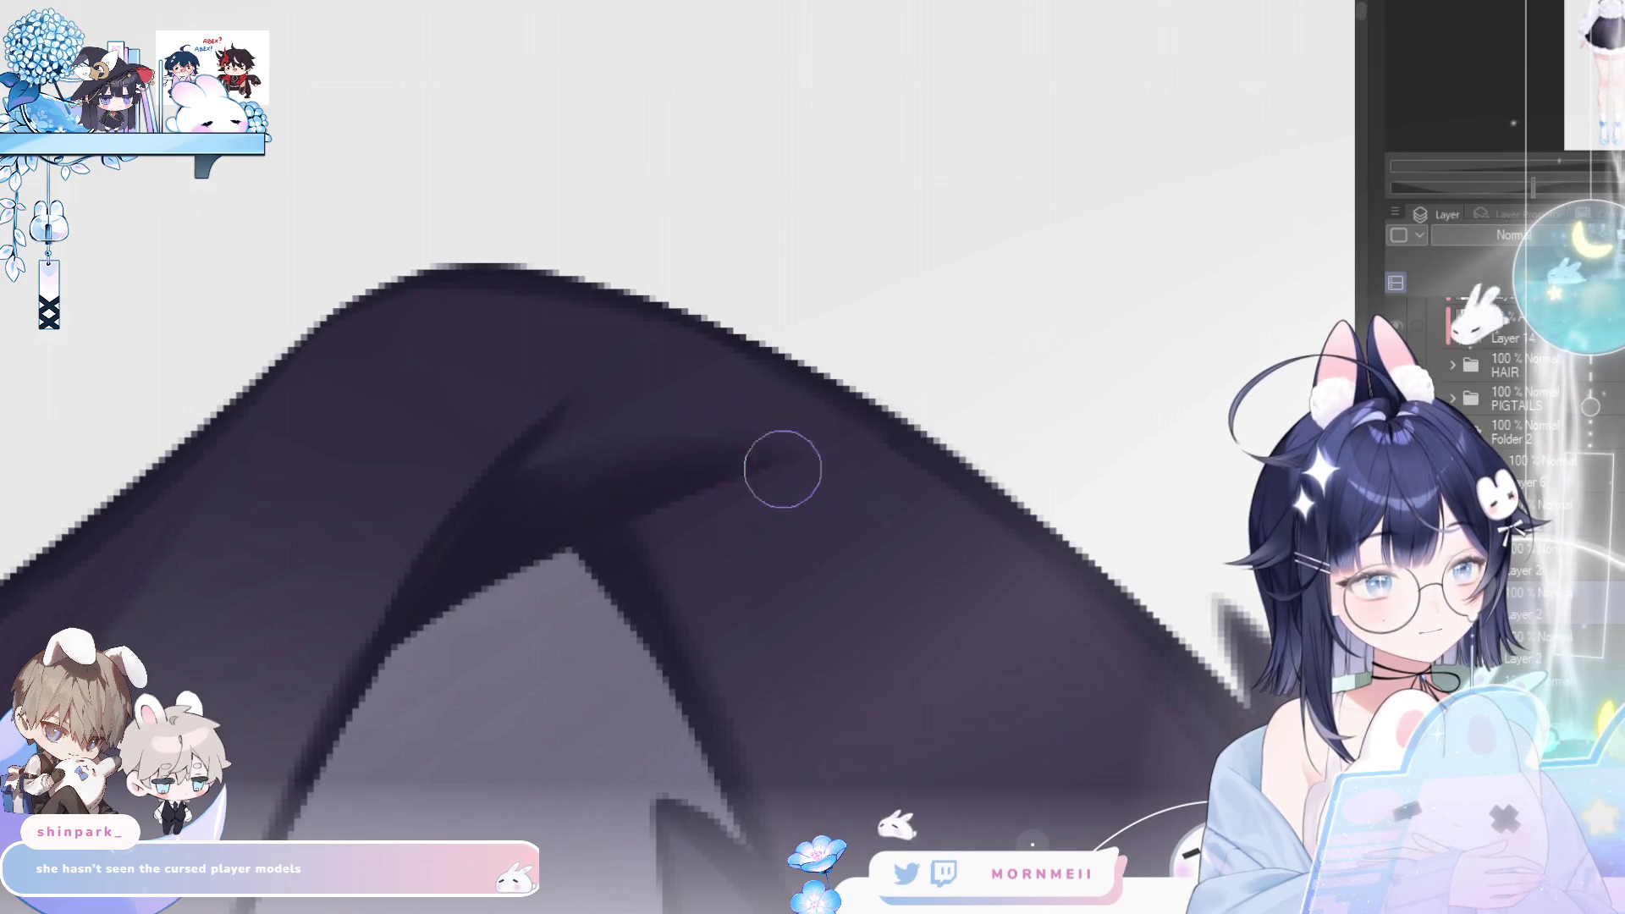
scroll(696, 515, "down", 2)
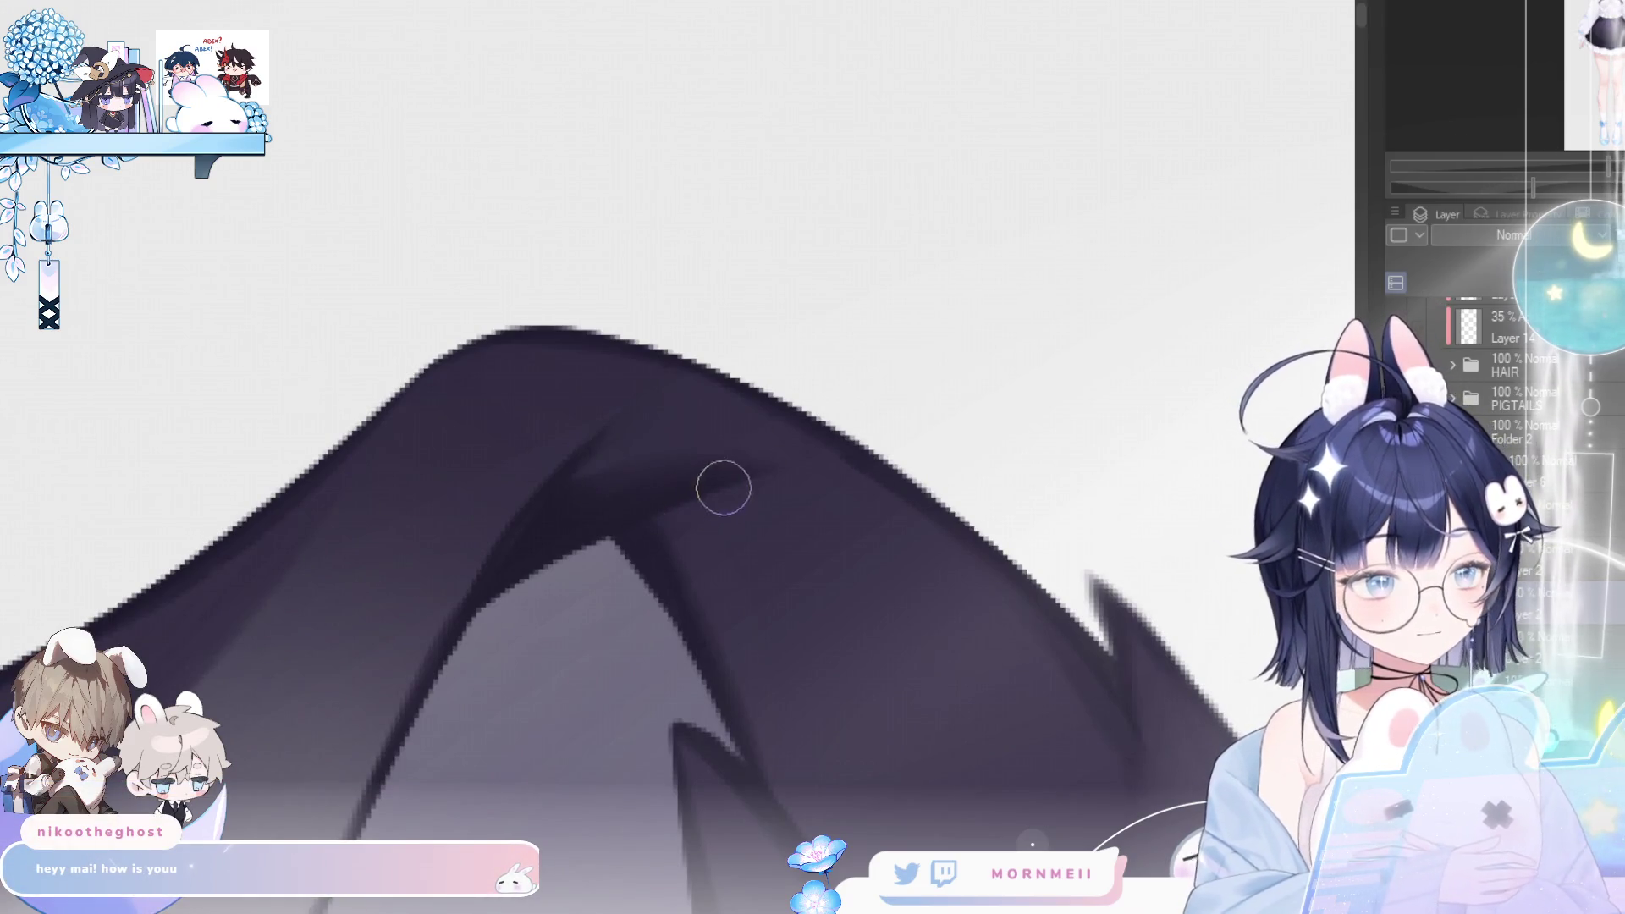
scroll(743, 582, "down", 2)
key("h")
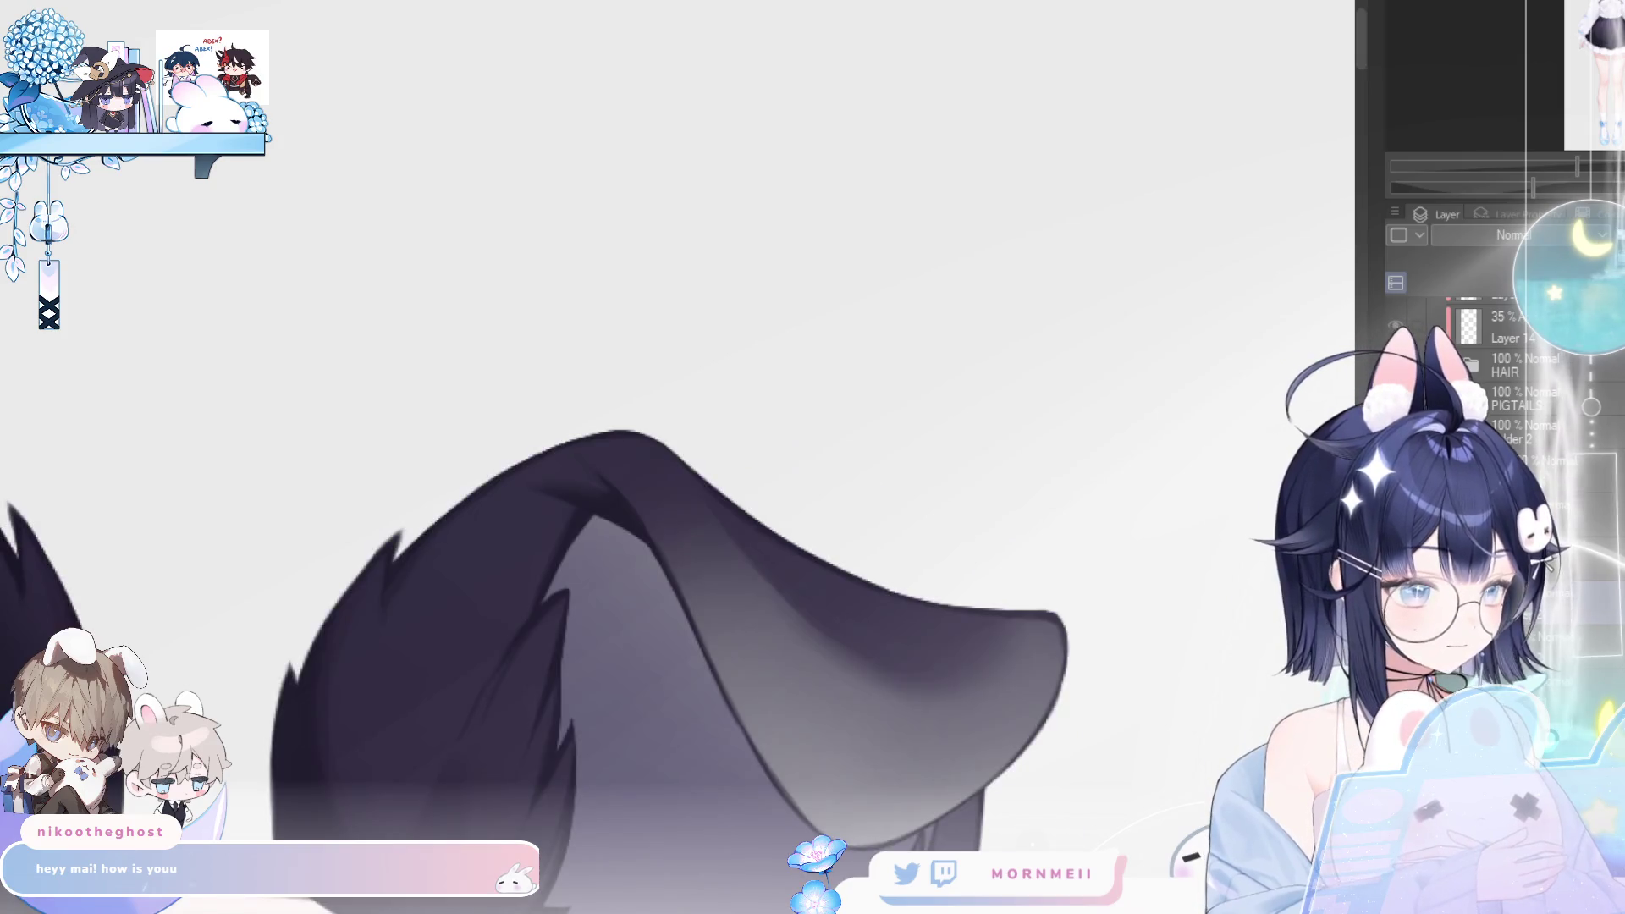
key("h")
scroll(816, 461, "up", 2)
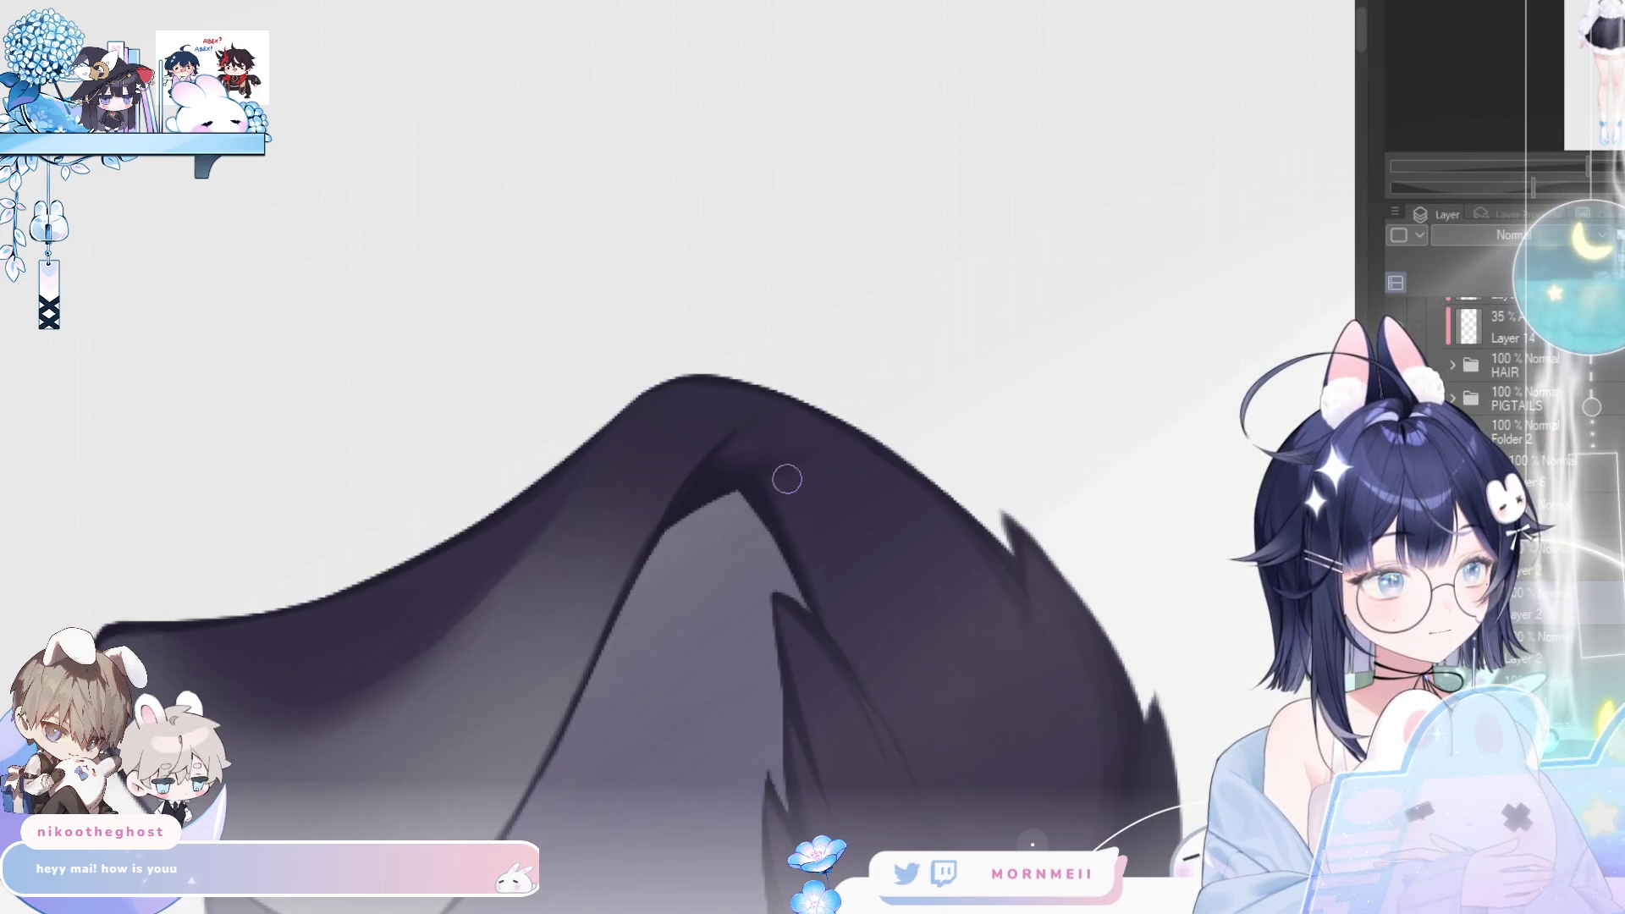
scroll(889, 479, "down", 2)
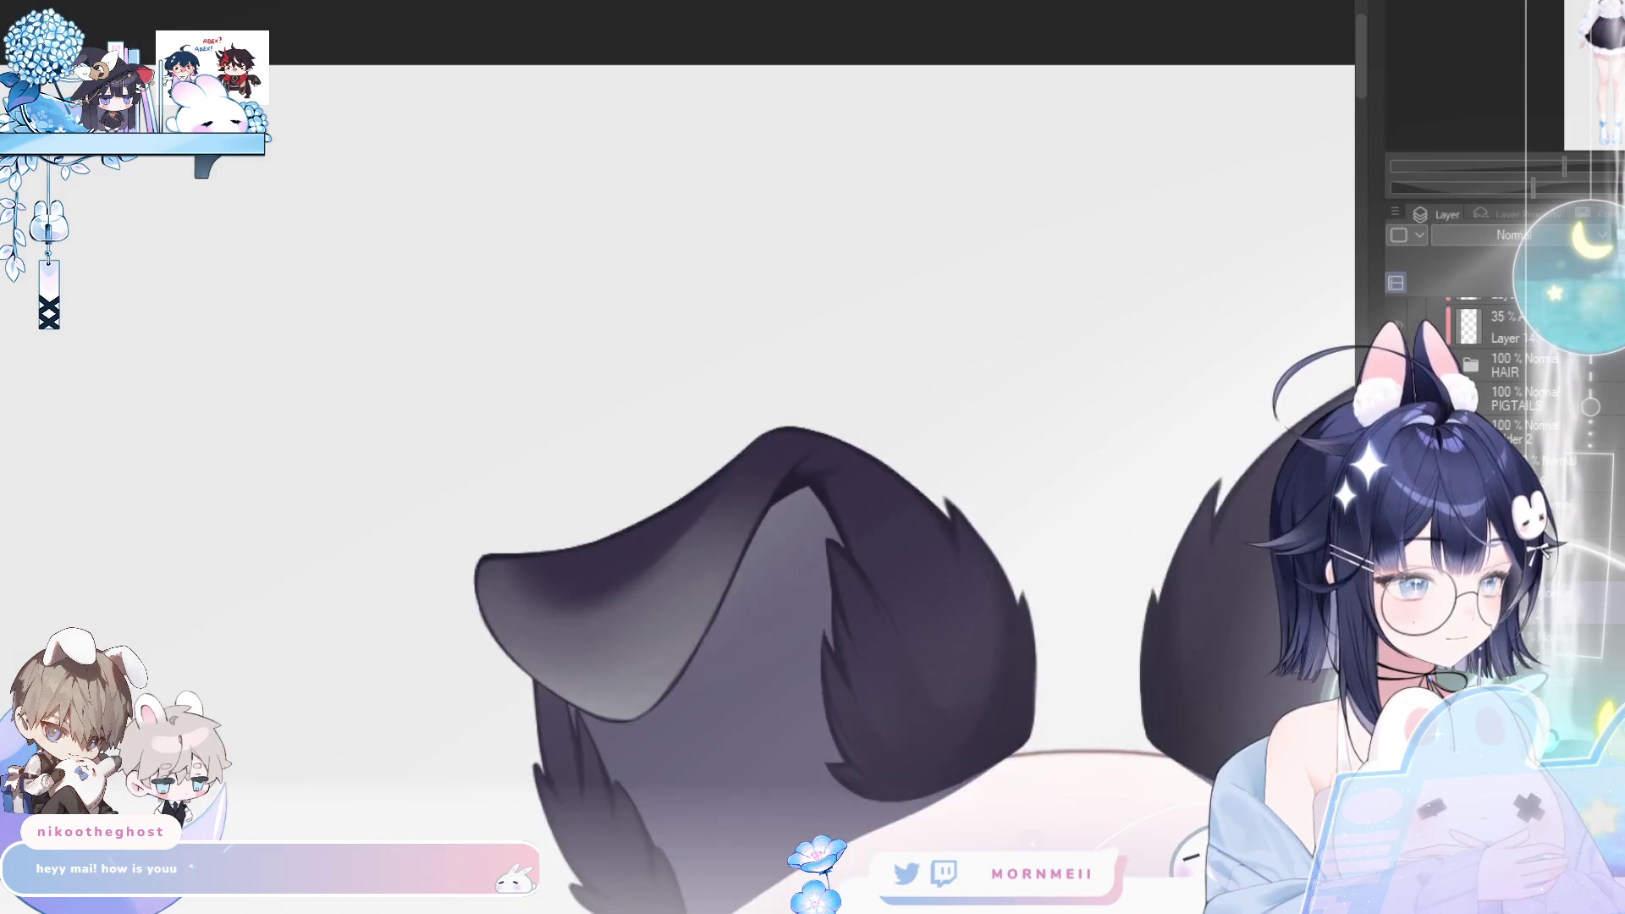
key("h")
key("h")
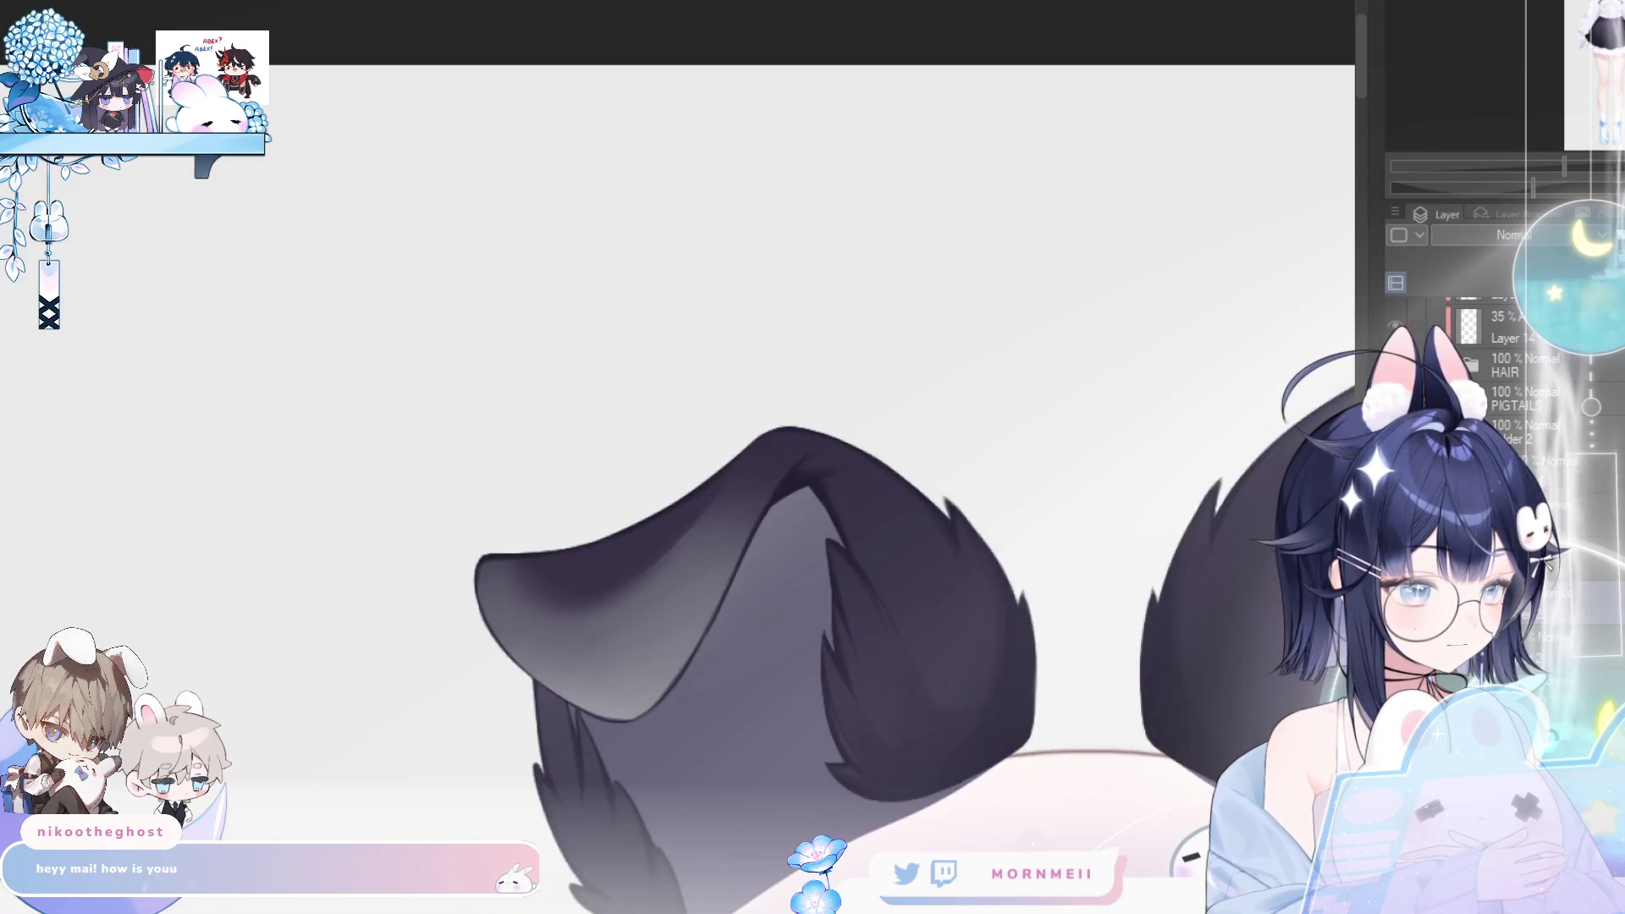
key("h")
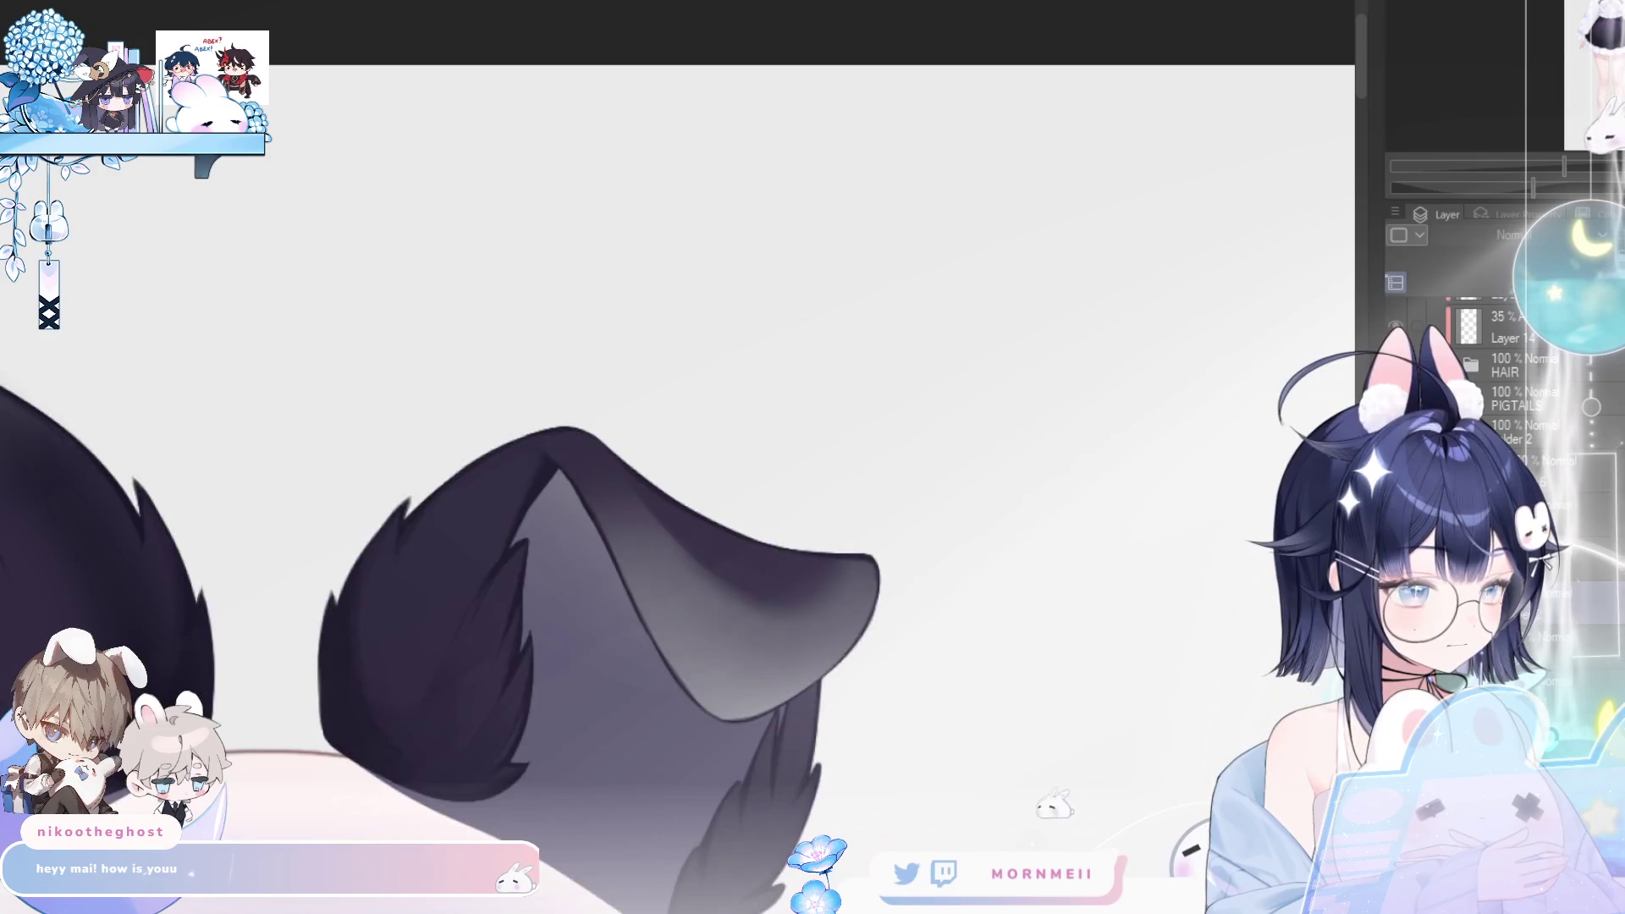
key("h")
key("h")
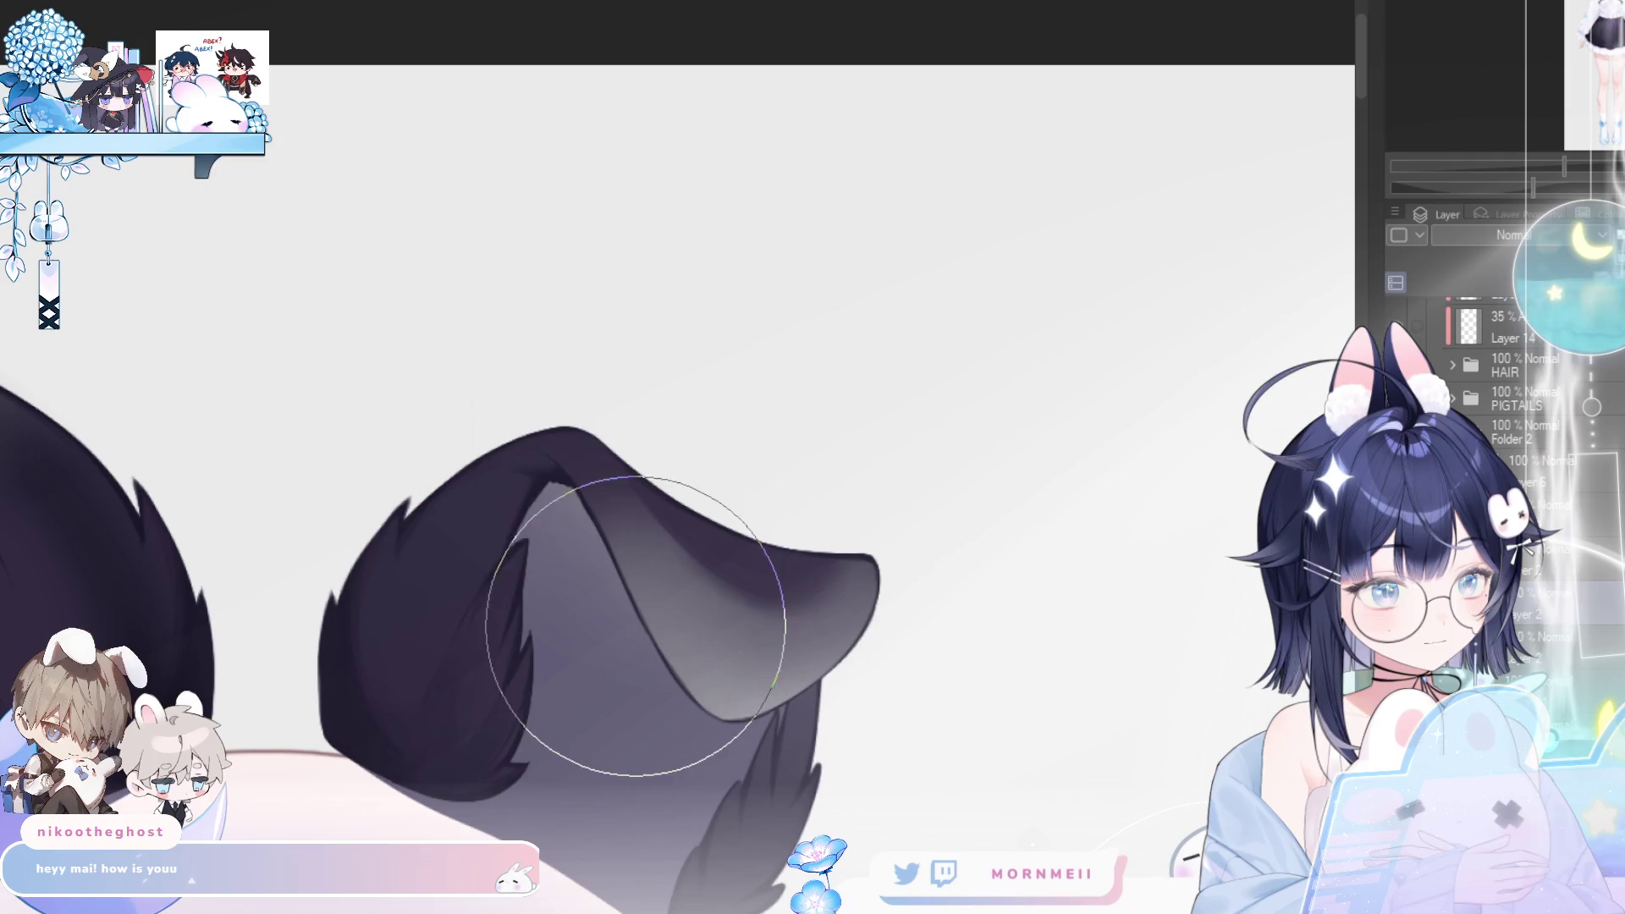
key("h")
key("h")
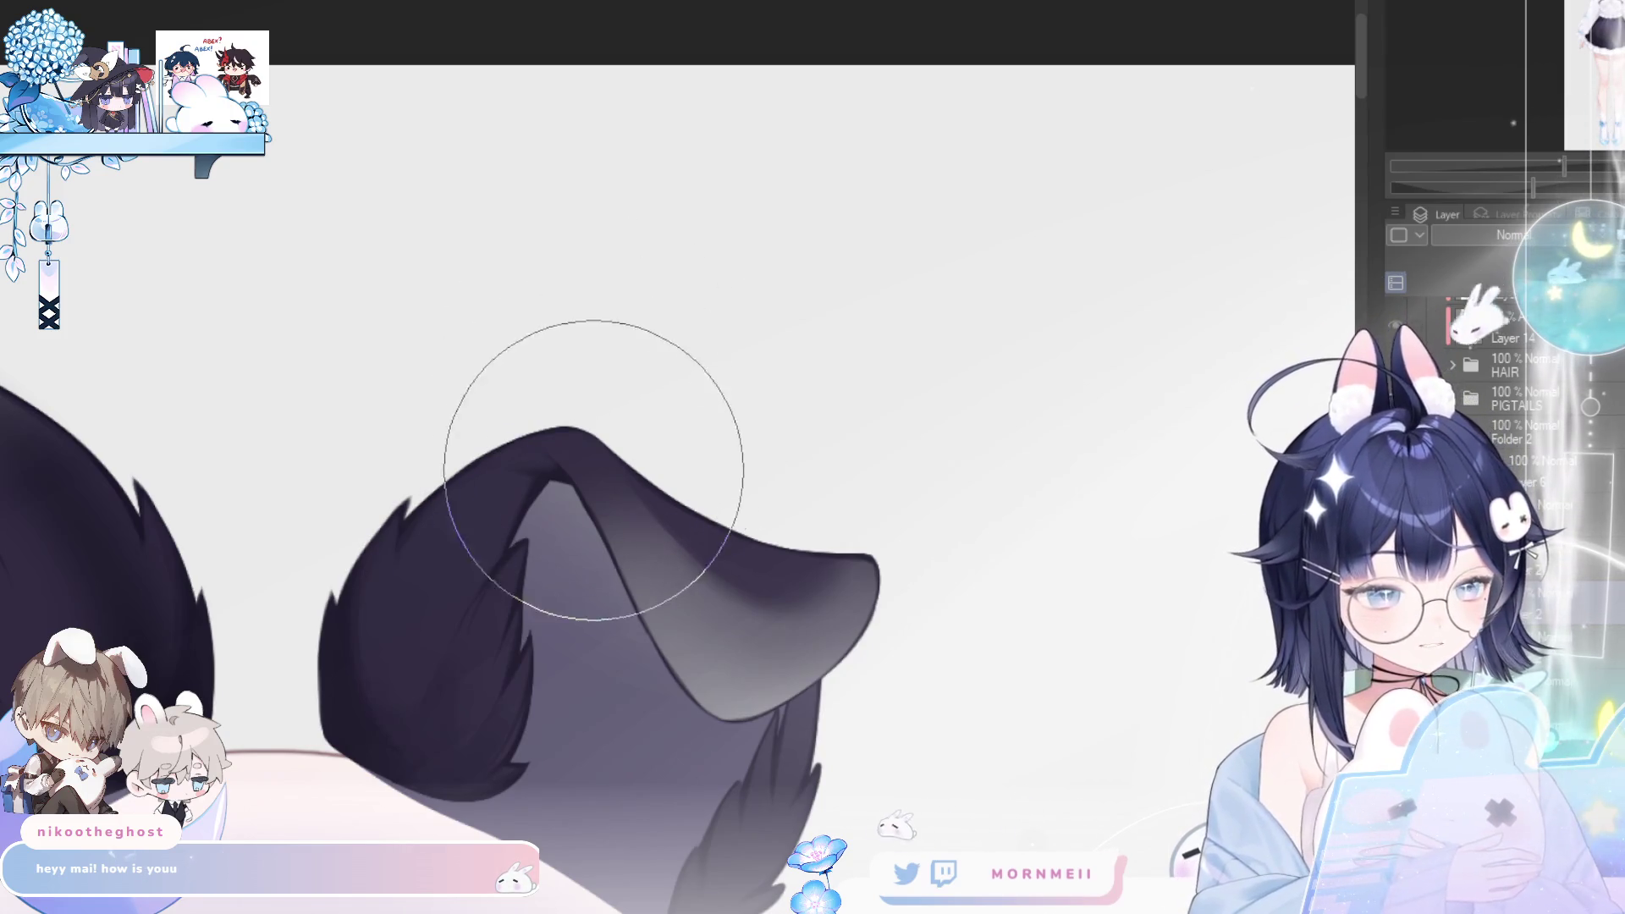
left_click_drag(598, 453, 704, 318)
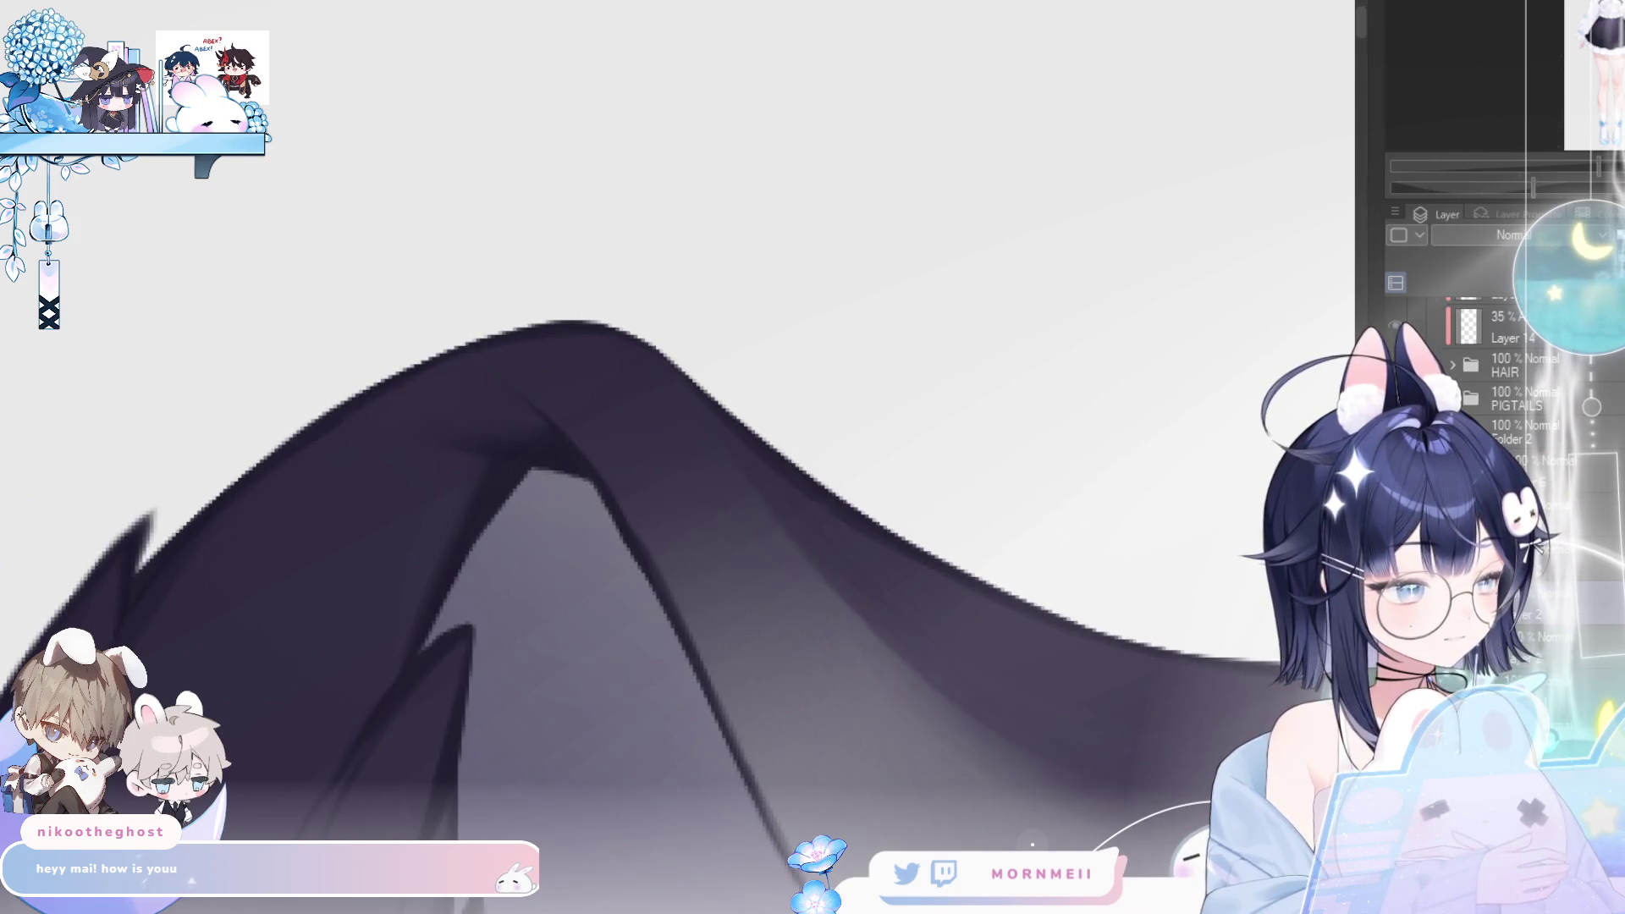
left_click(1025, 606)
left_click_drag(791, 617, 430, 512)
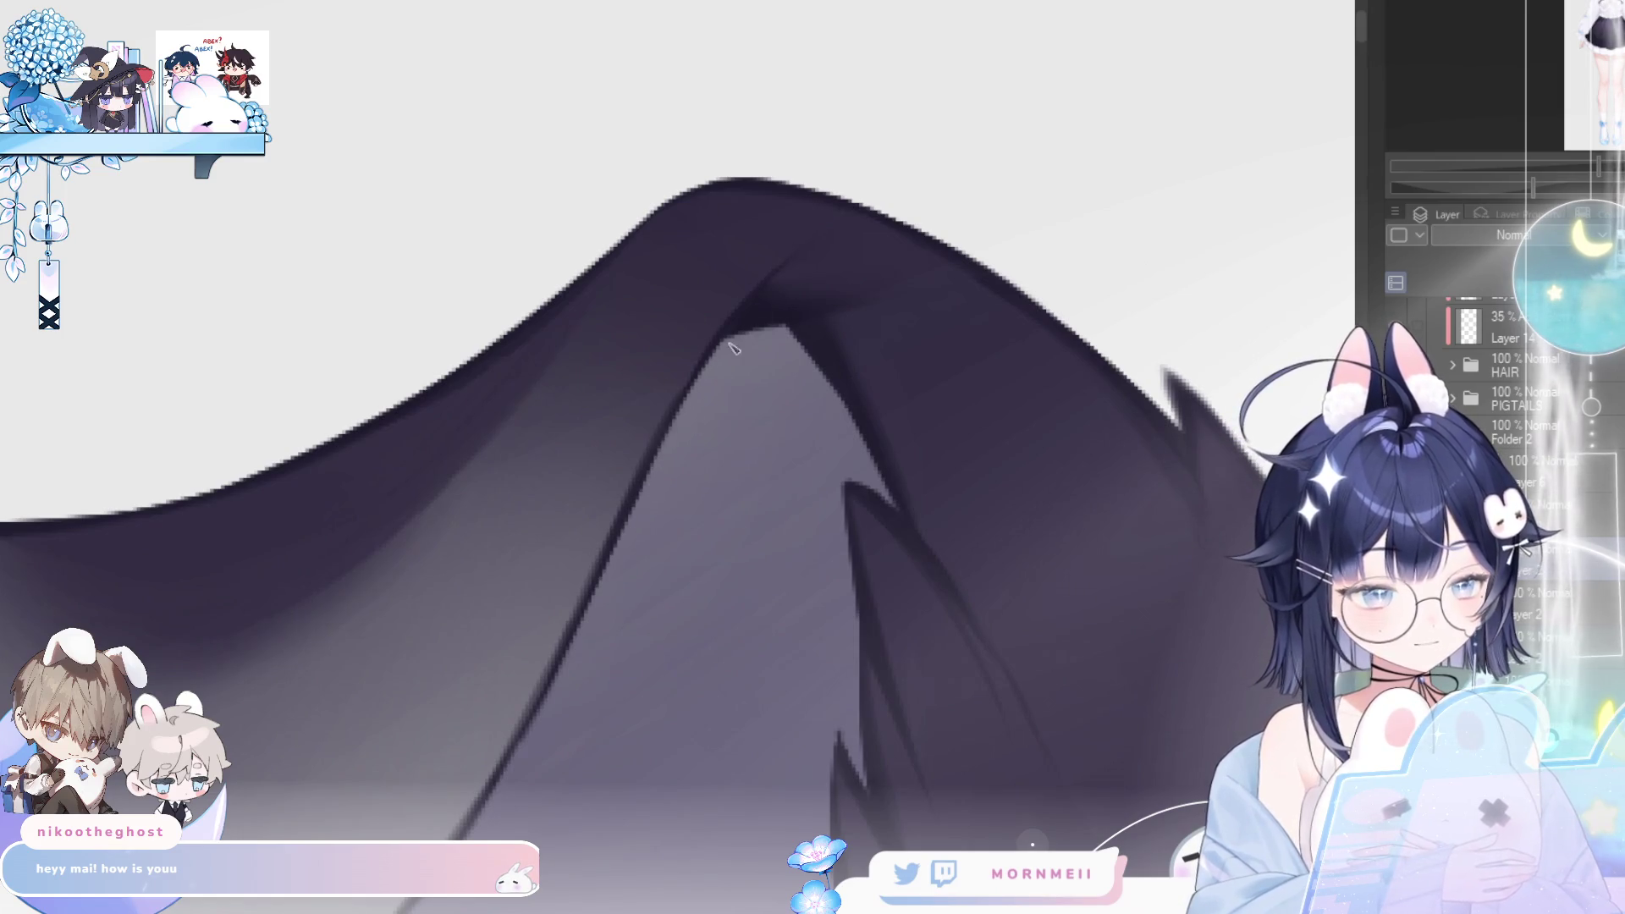
scroll(690, 616, "up", 3)
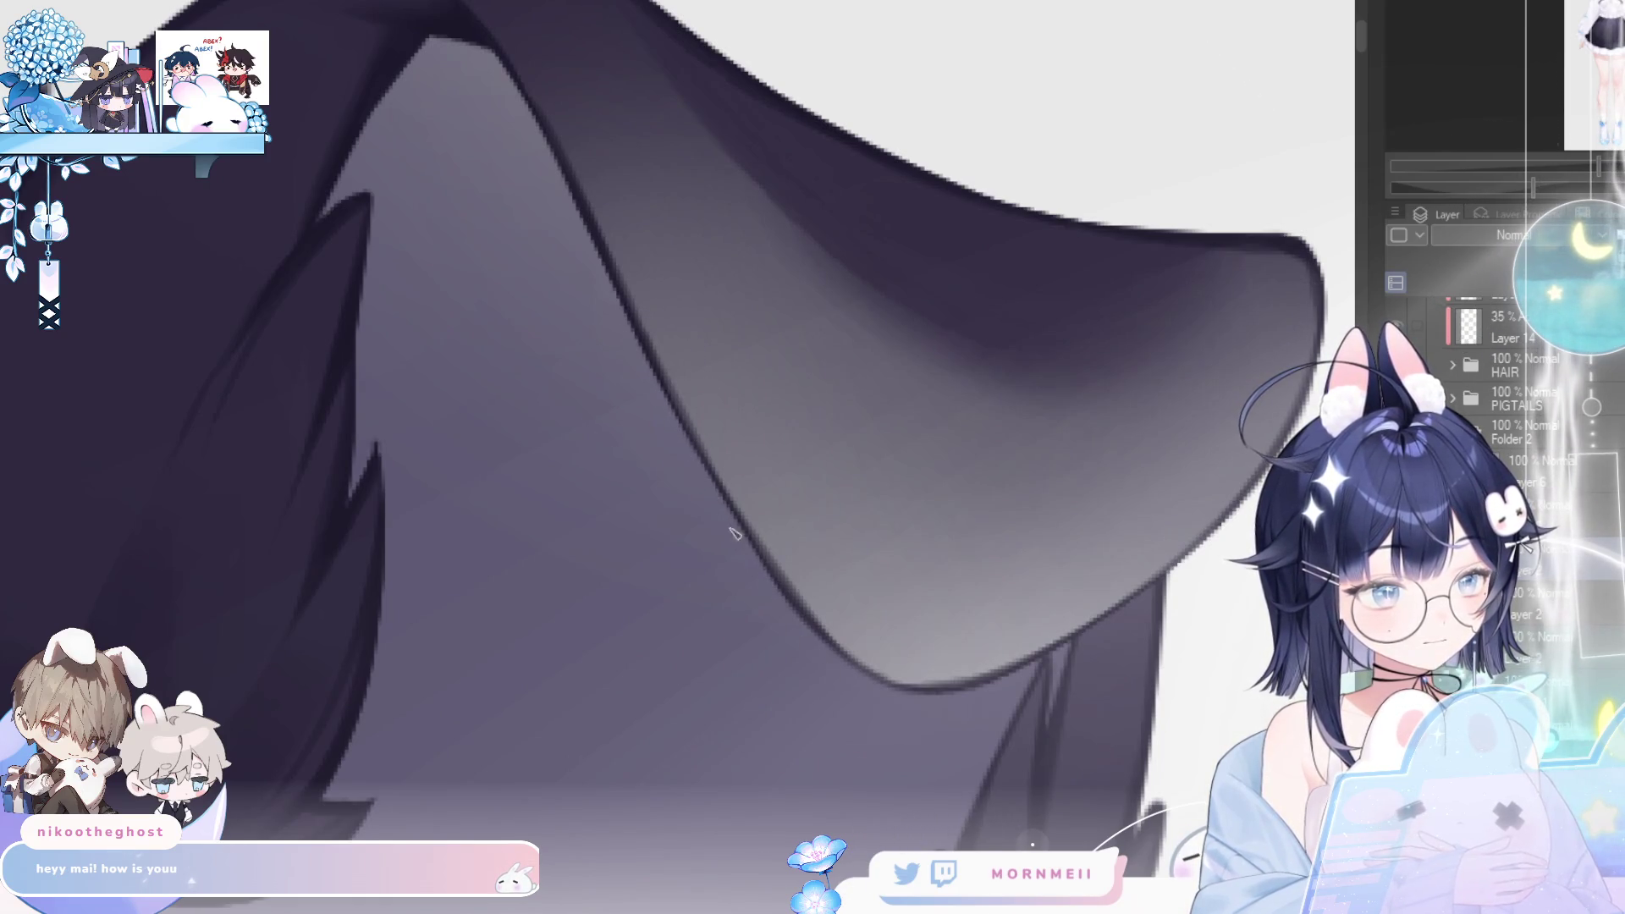
key("h")
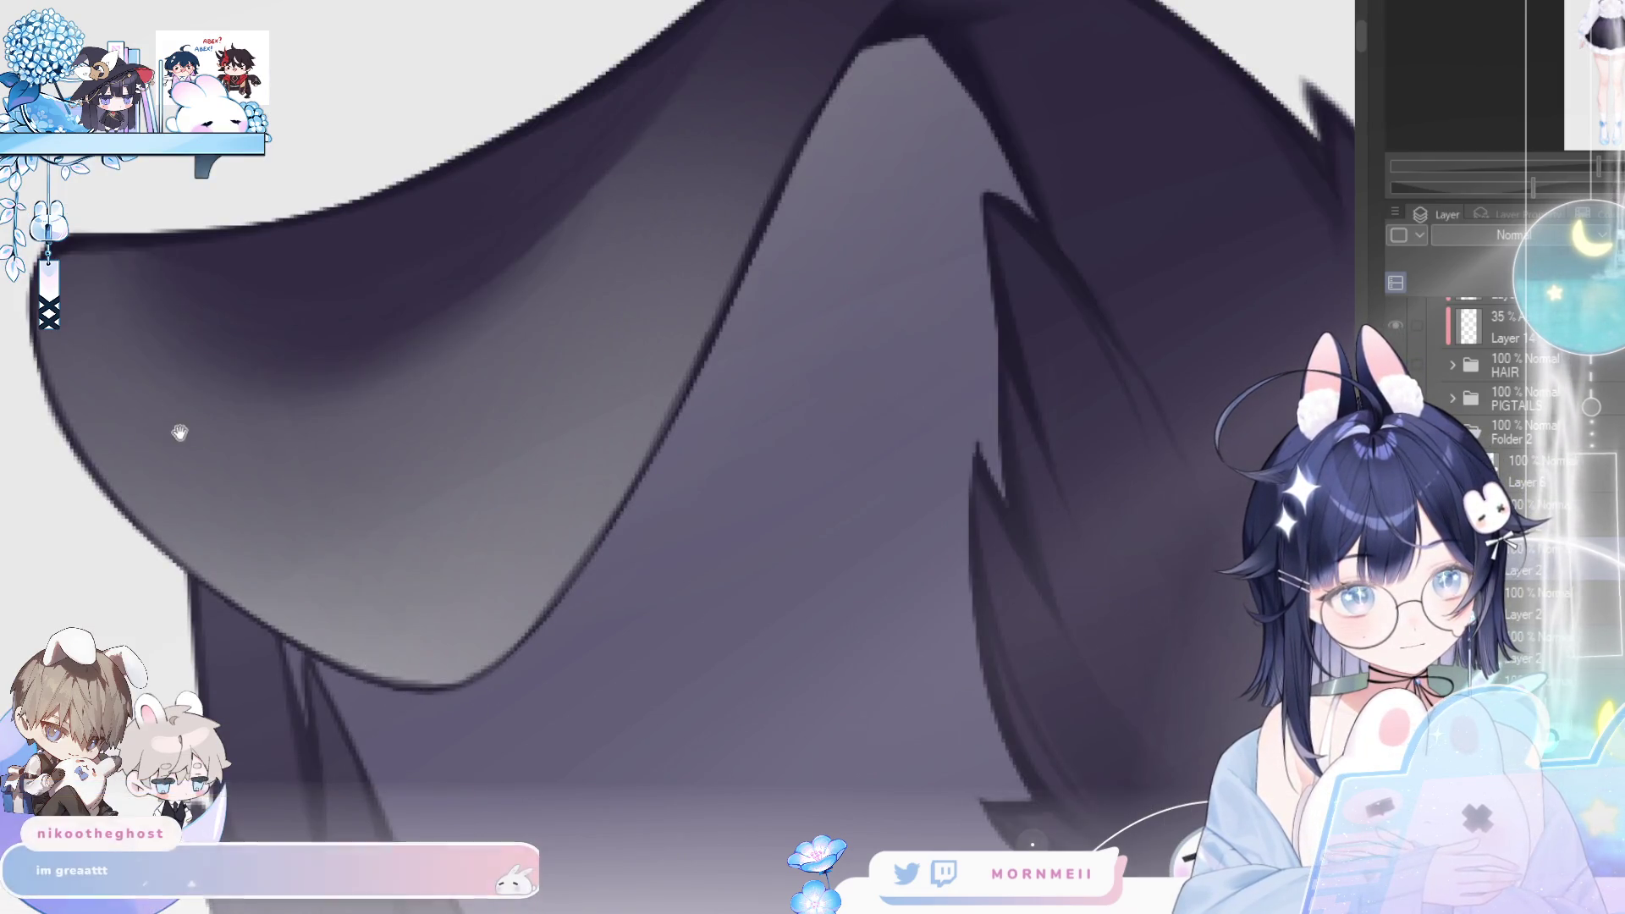
left_click_drag(181, 417, 339, 432)
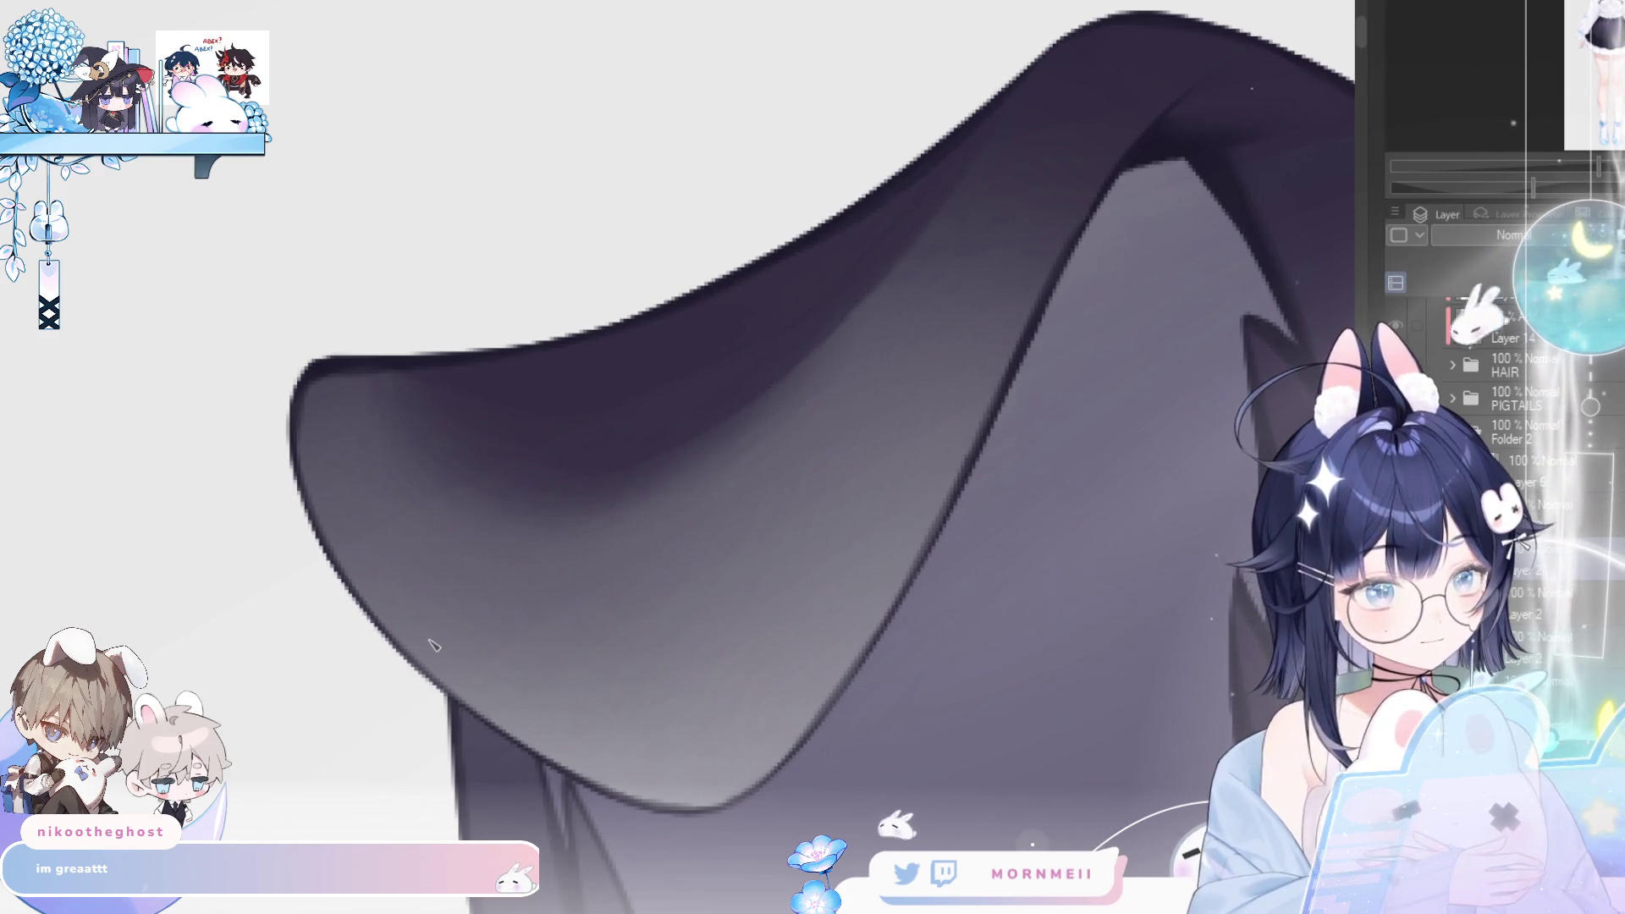
scroll(1118, 328, "down", 4)
left_click_drag(1118, 328, 652, 467)
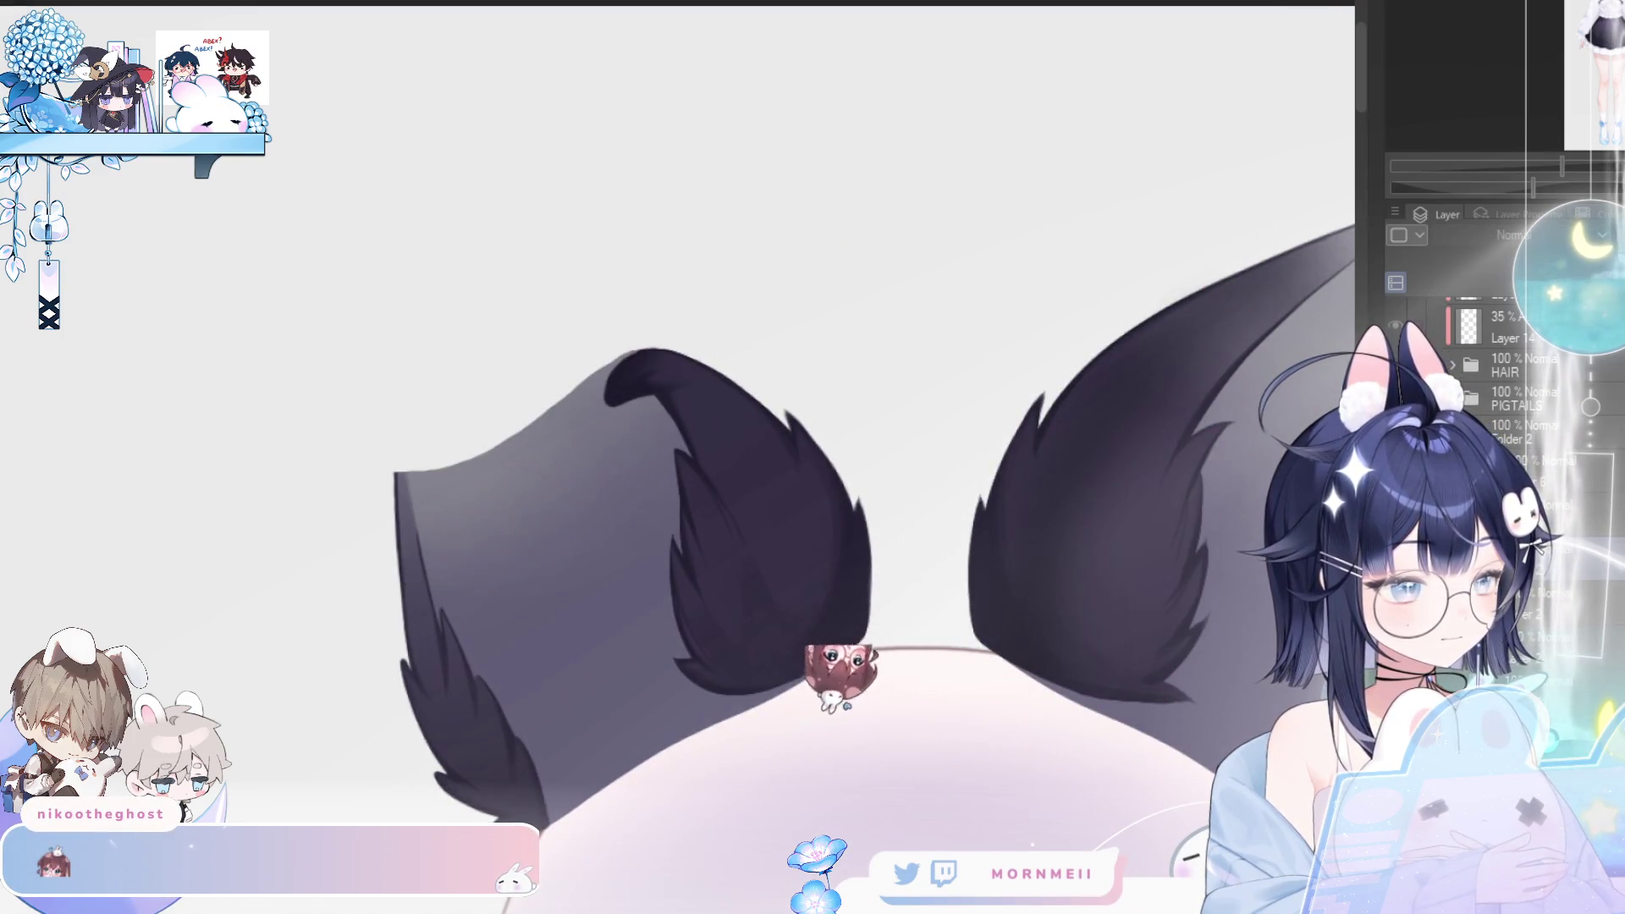
- Zoom into the left ear and restore the long dark strand trailing right off its hooked tip
left_click(968, 322)
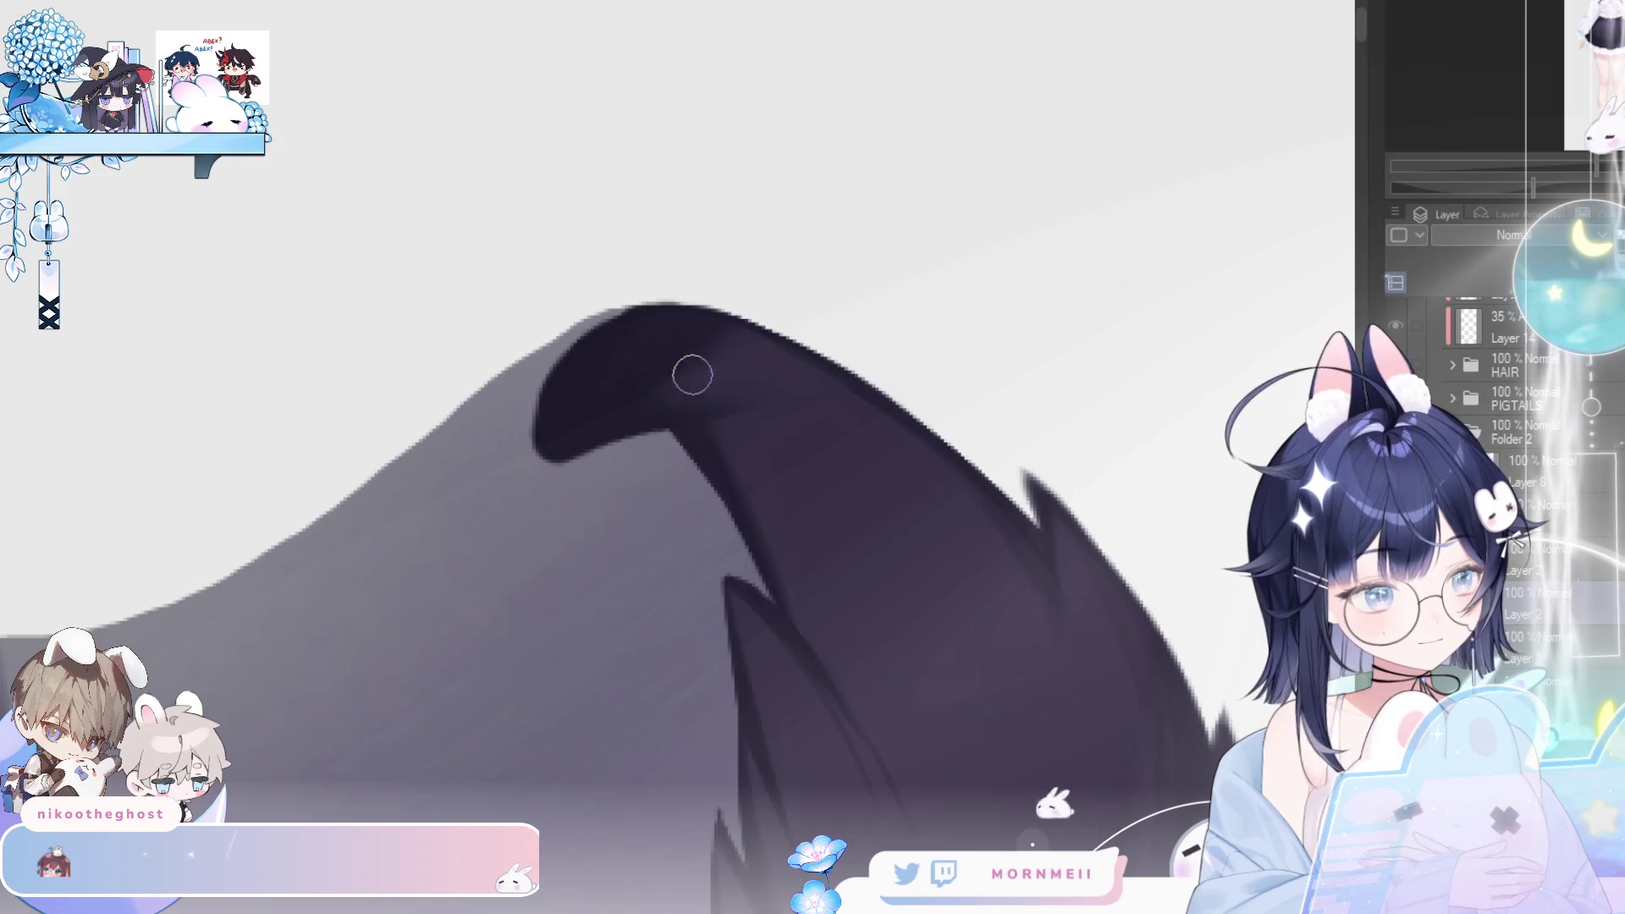
key("h")
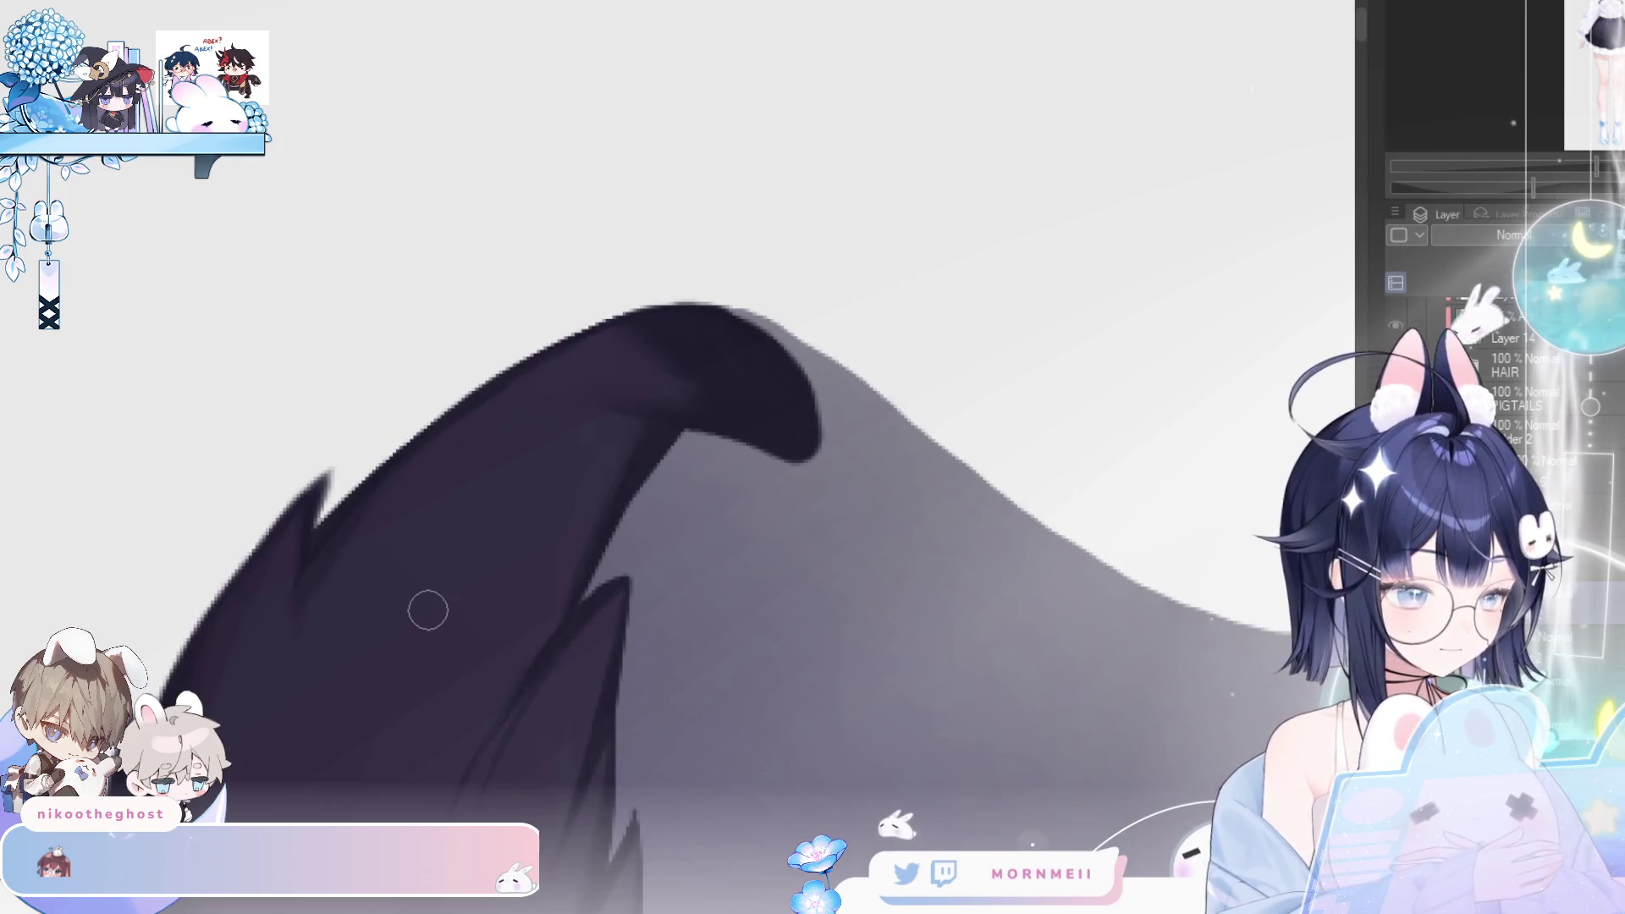
key("h")
key("ctrl+z")
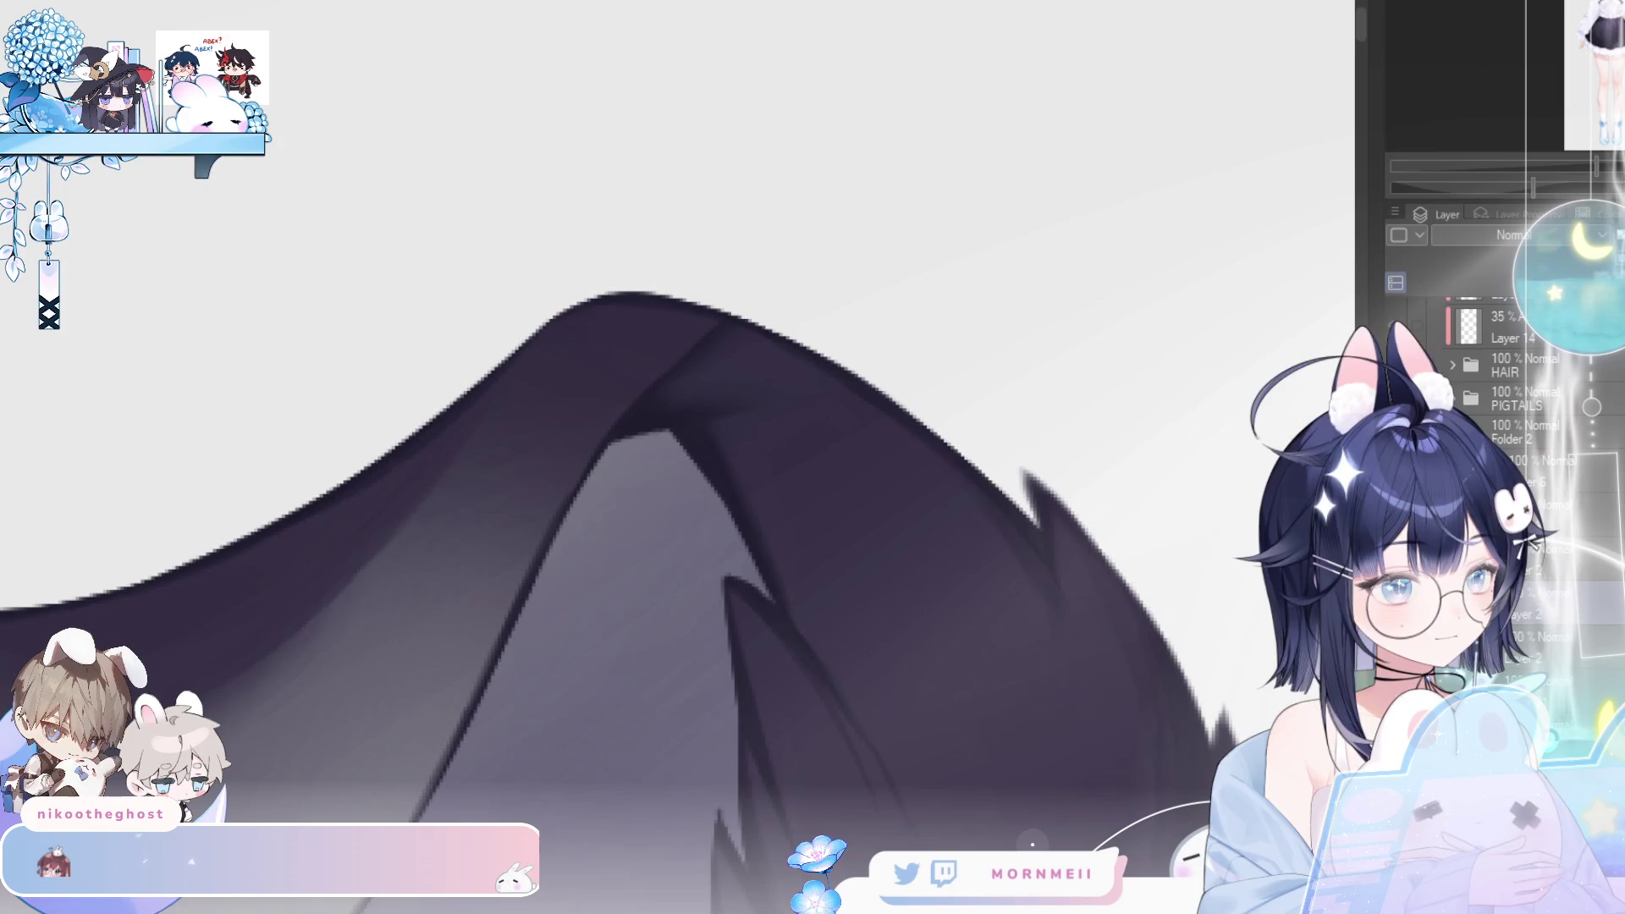
key("ctrl+y")
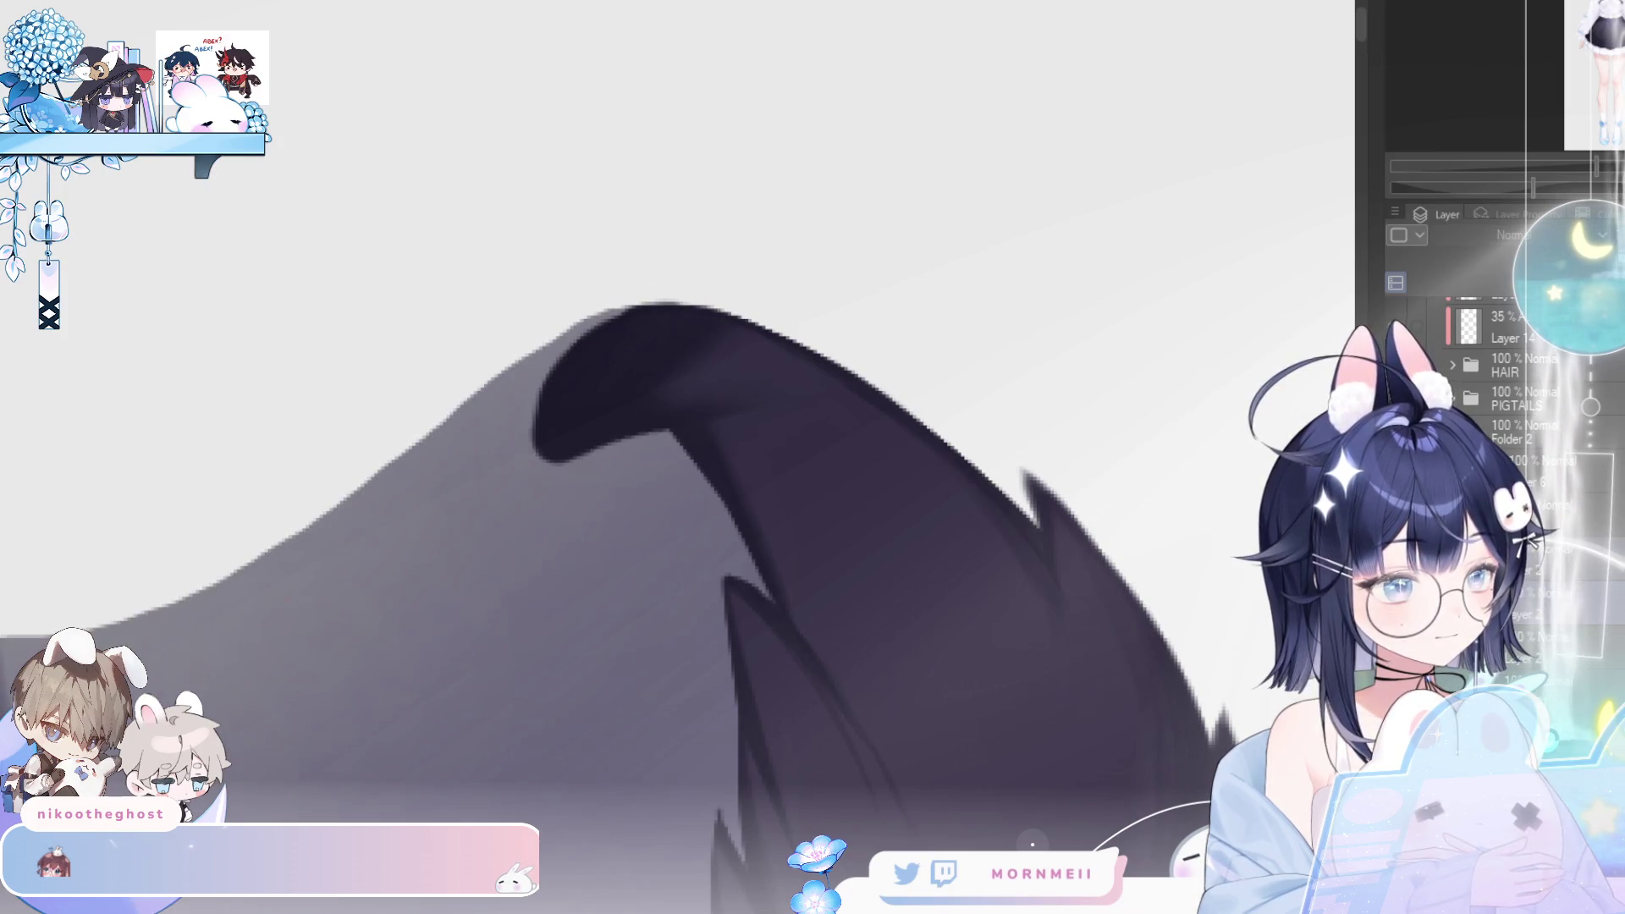
key("h")
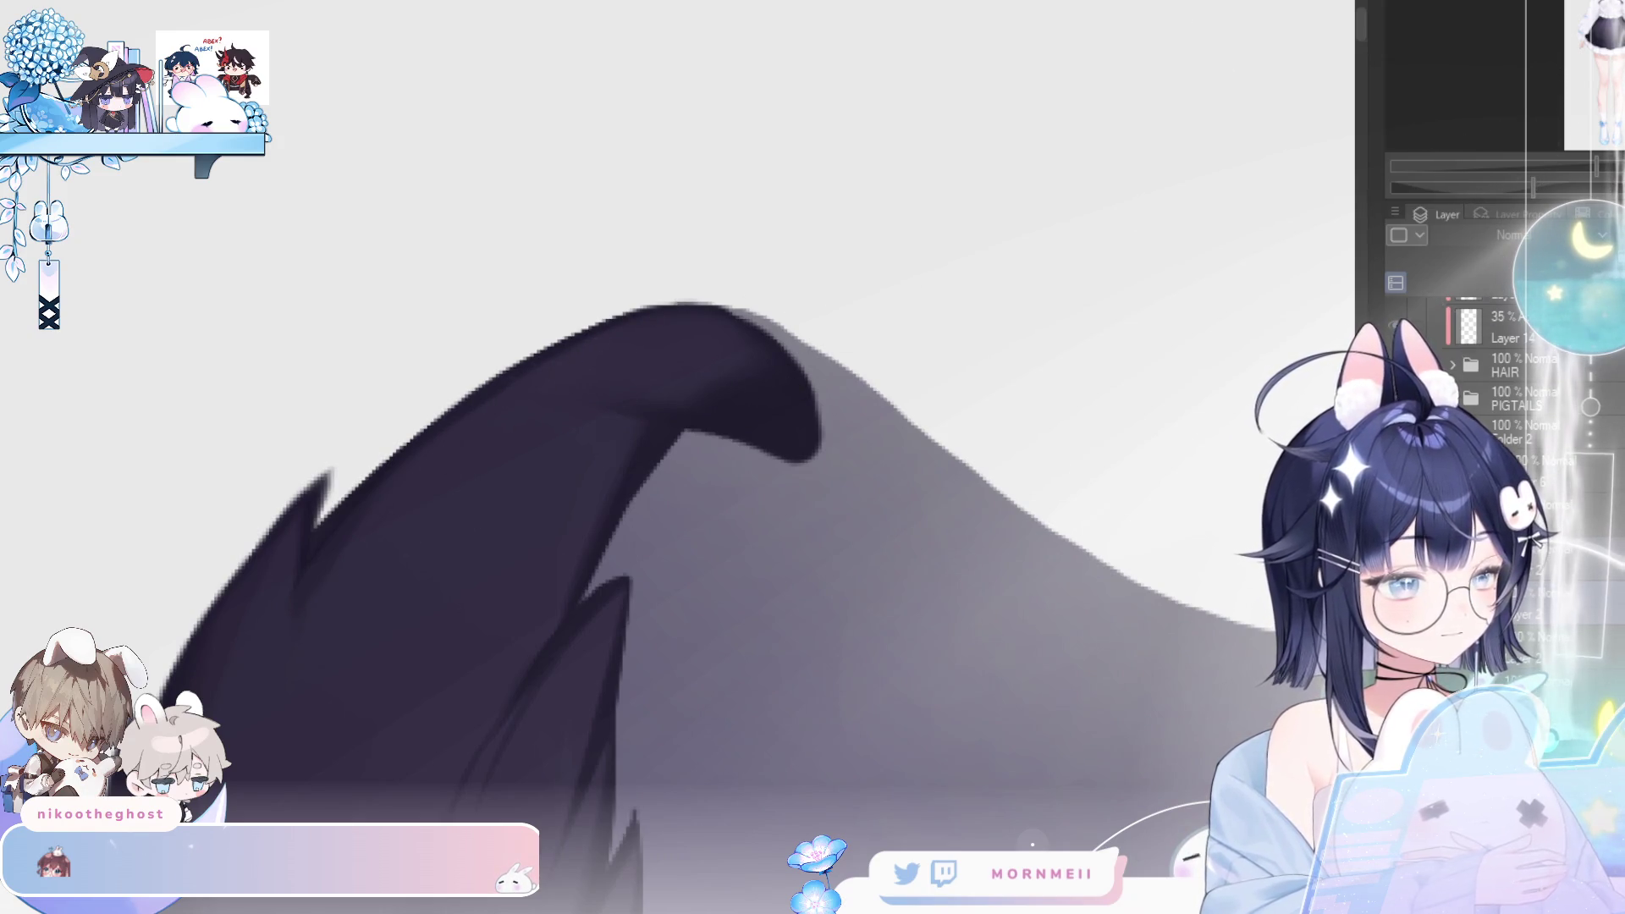
key("ctrl+z")
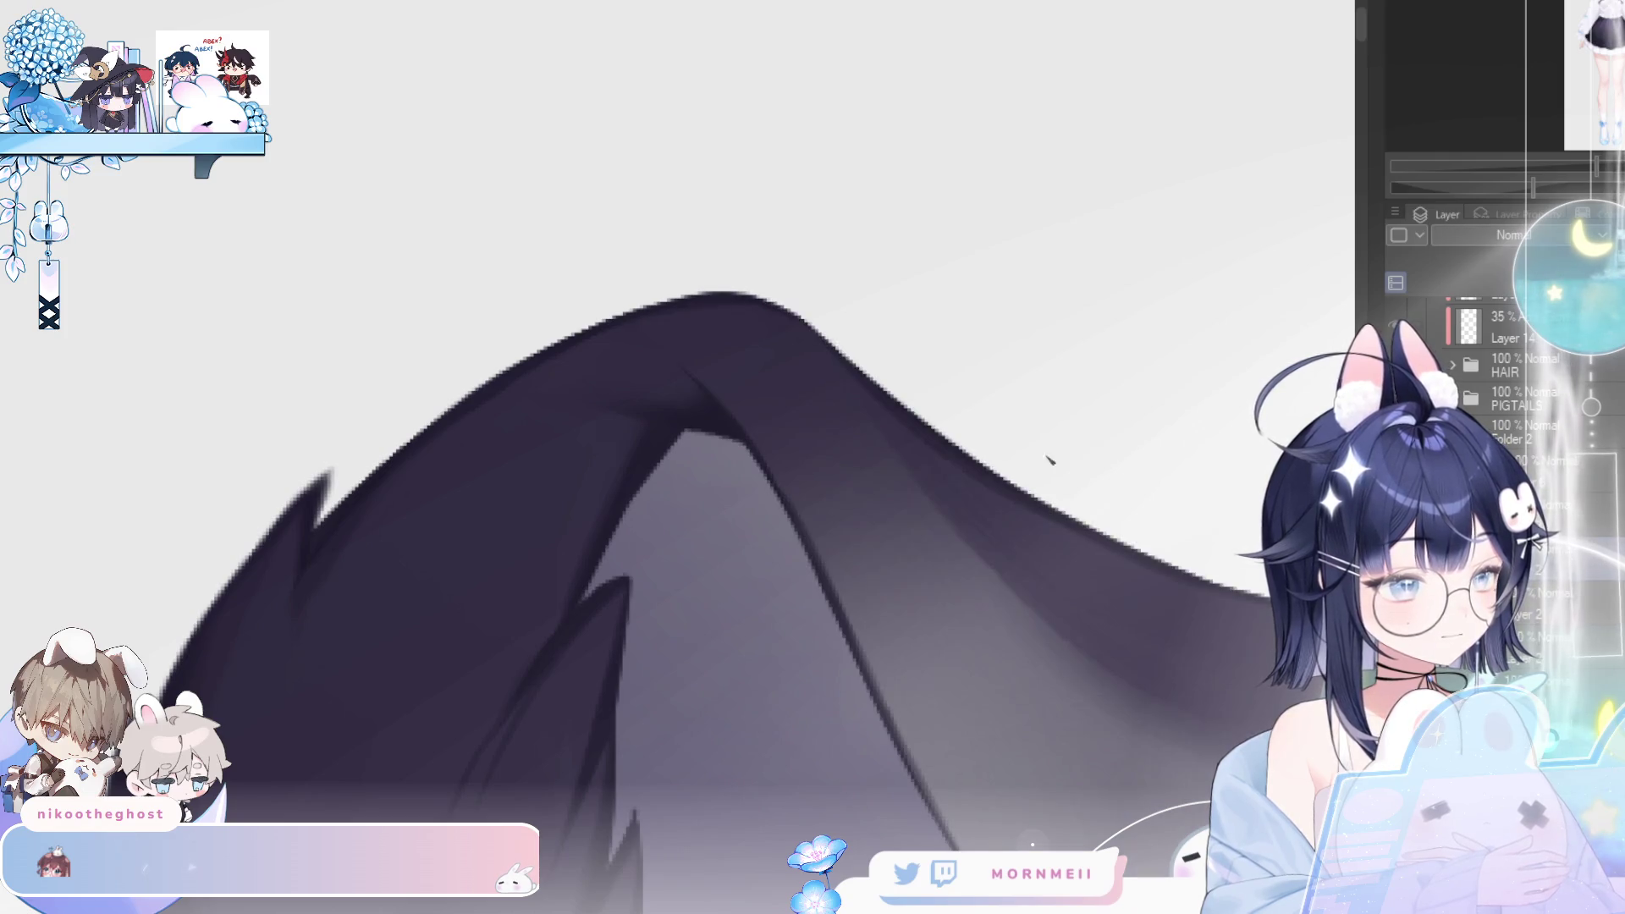
- Compare the rounded ear-tip stroke with undo/redo and mirrored views while panning across the tip
scroll(818, 339, "down", 5)
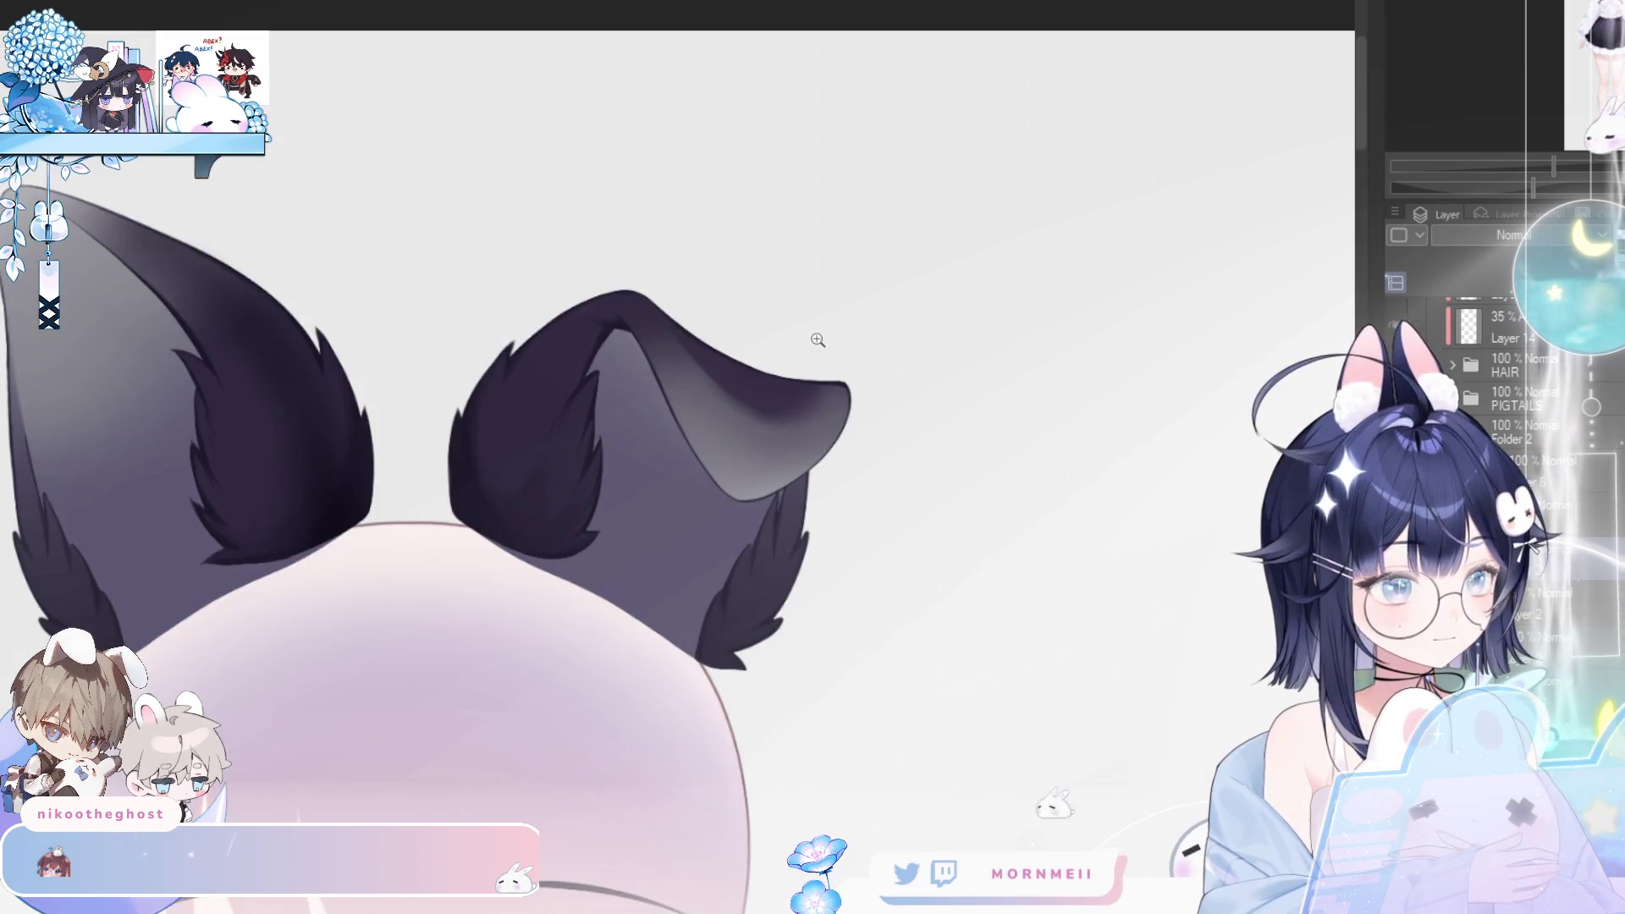
key("h")
key("ctrl+z")
key("ctrl+y")
scroll(768, 337, "up", 5)
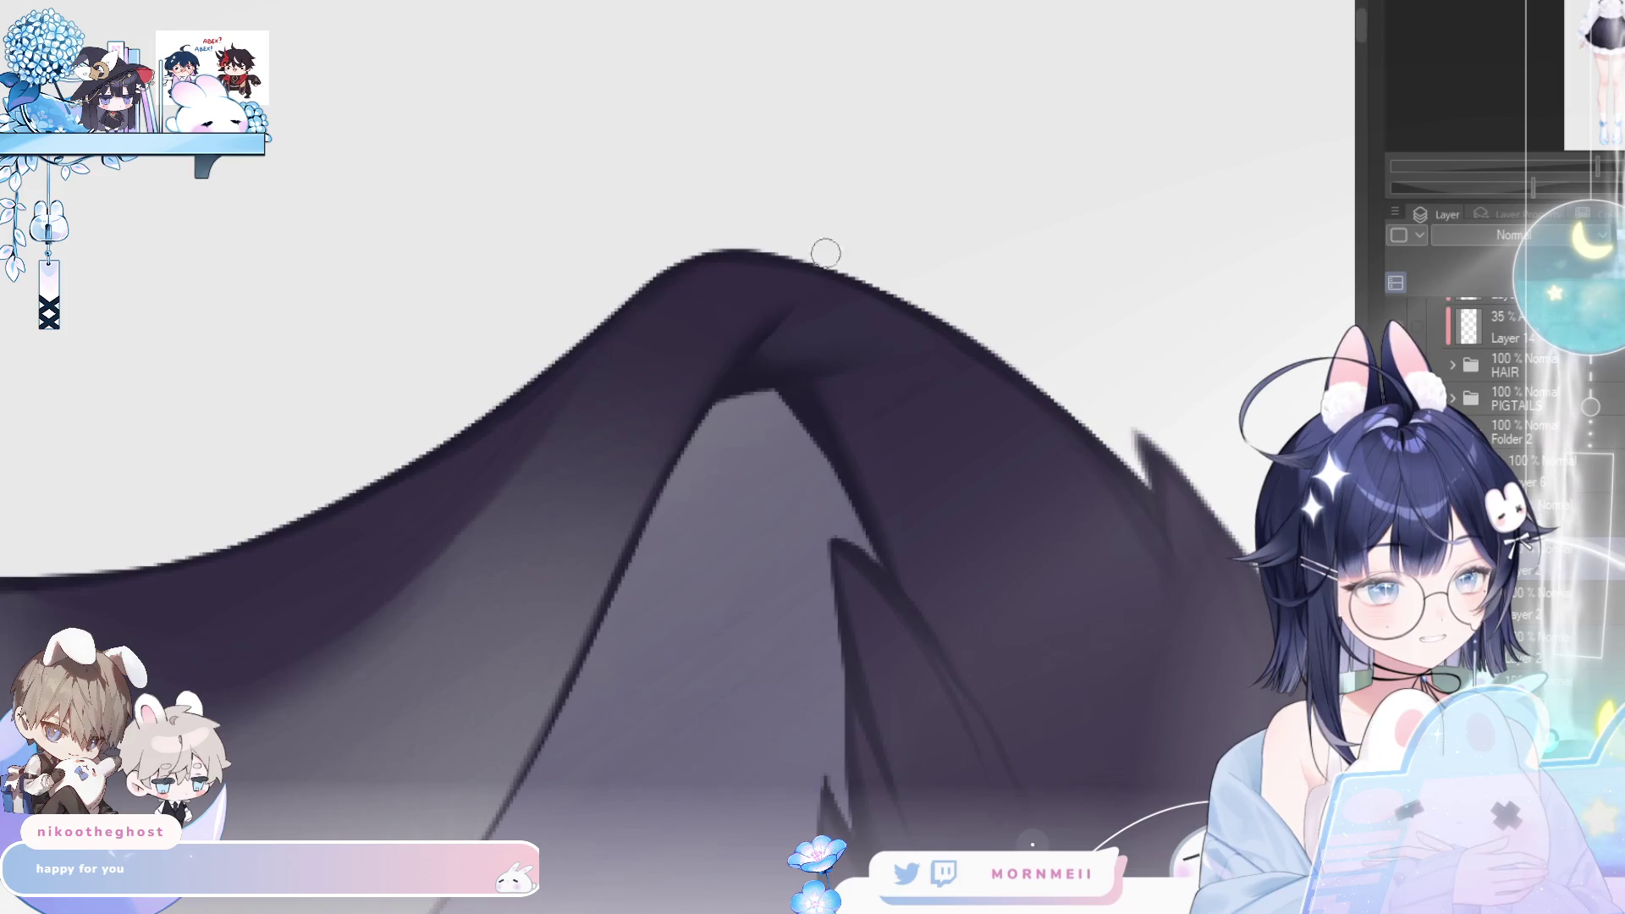
key("h")
key("h")
key("h")
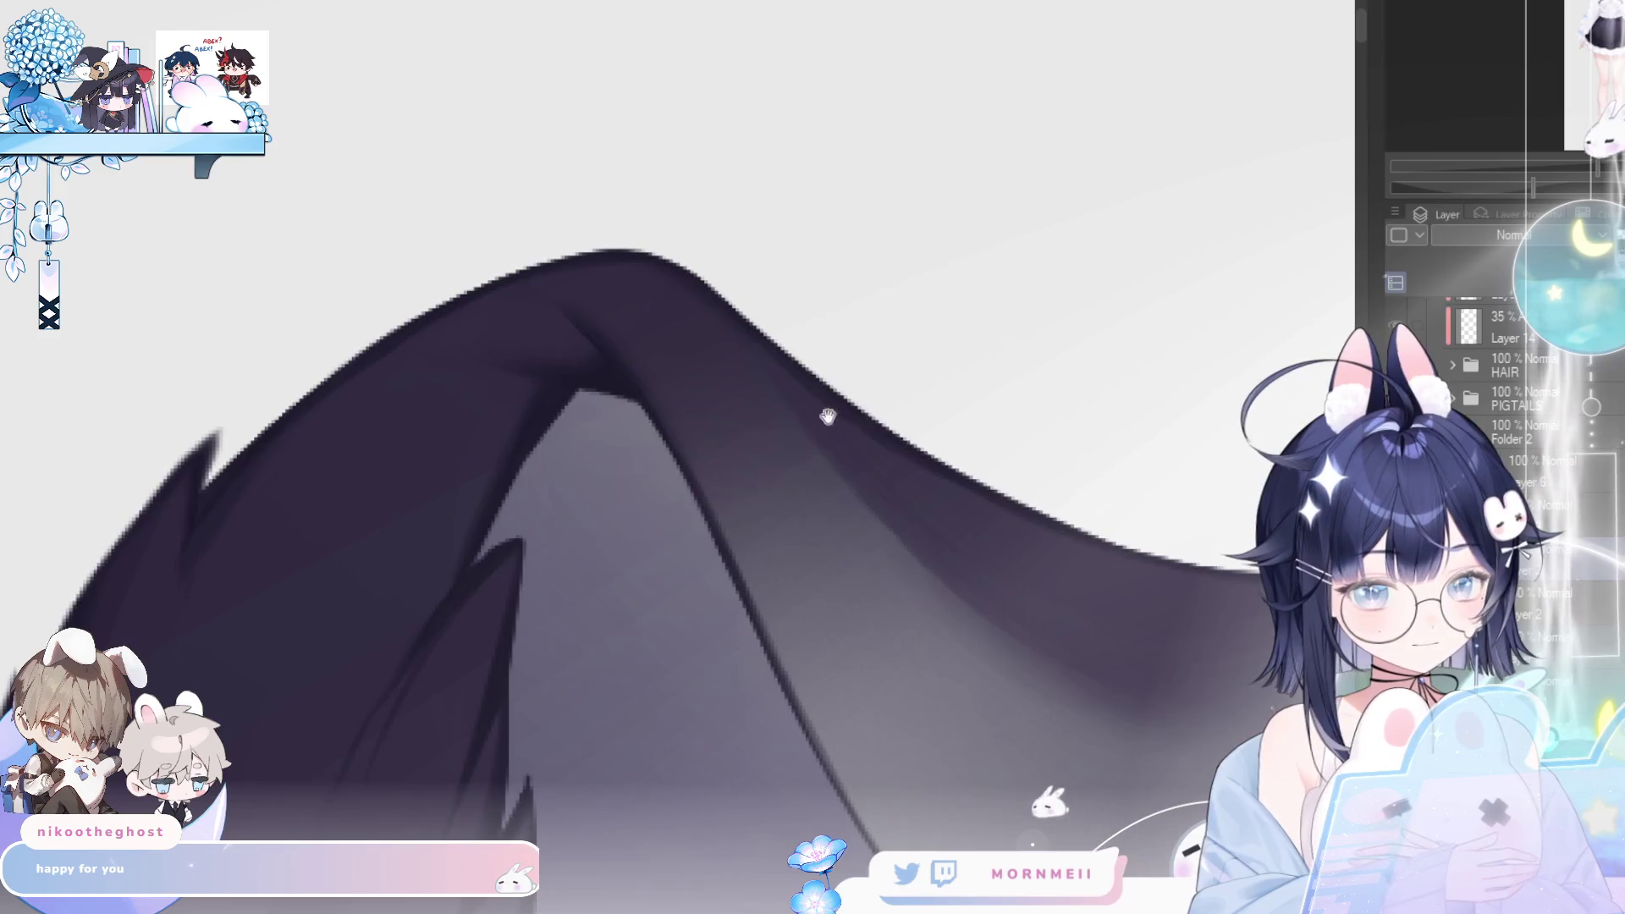
left_click_drag(841, 417, 570, 279)
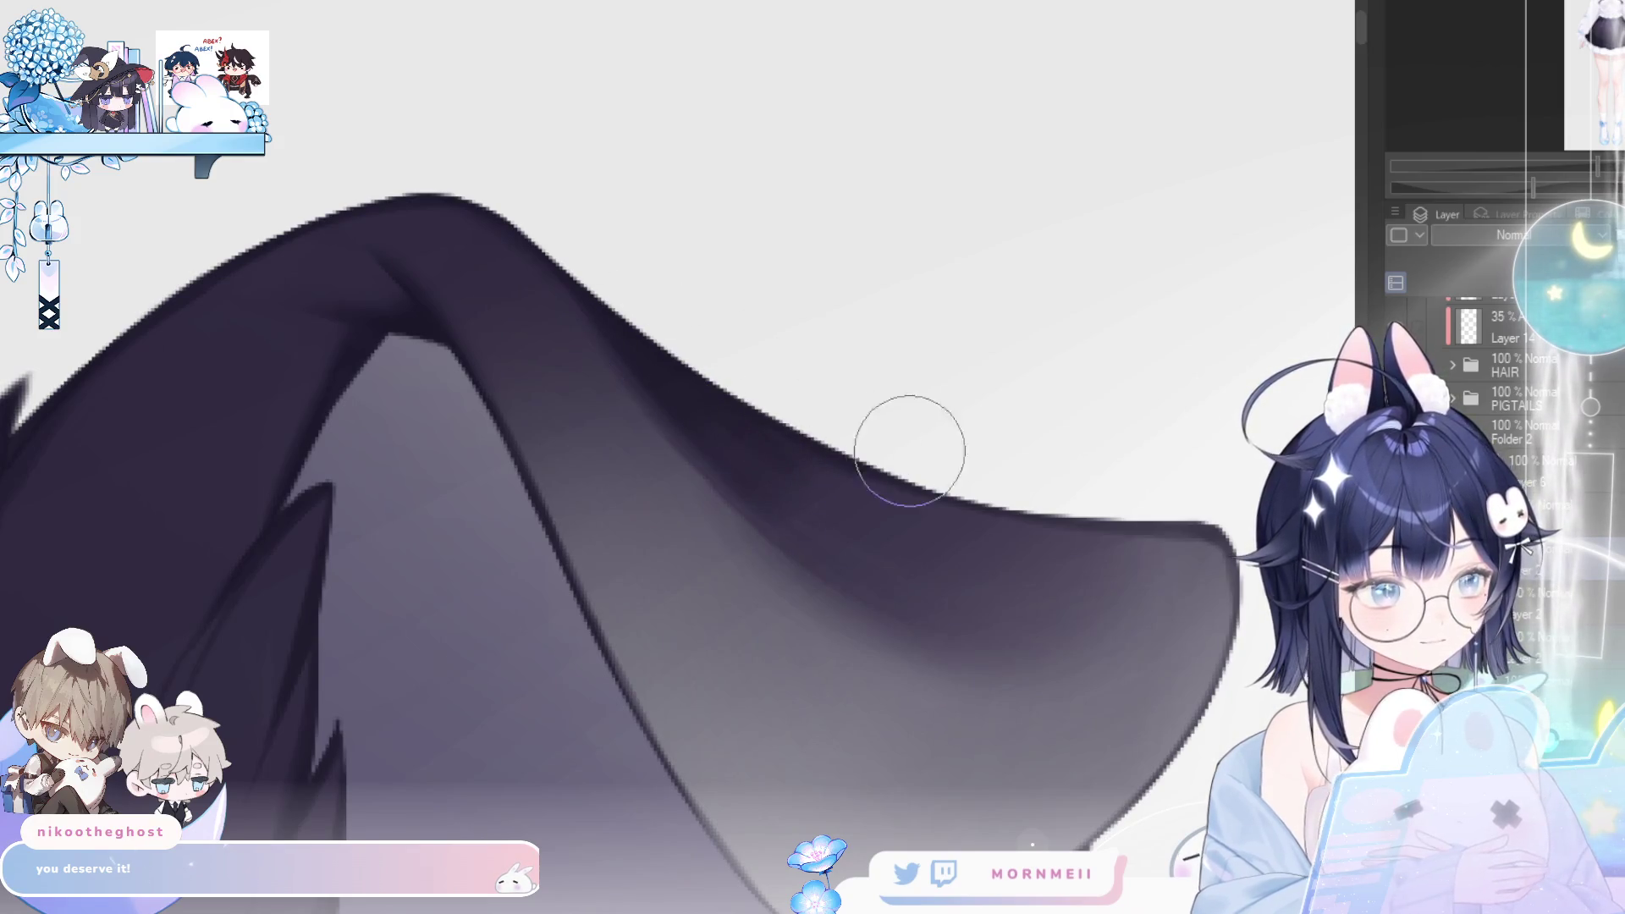
key("h")
key("h")
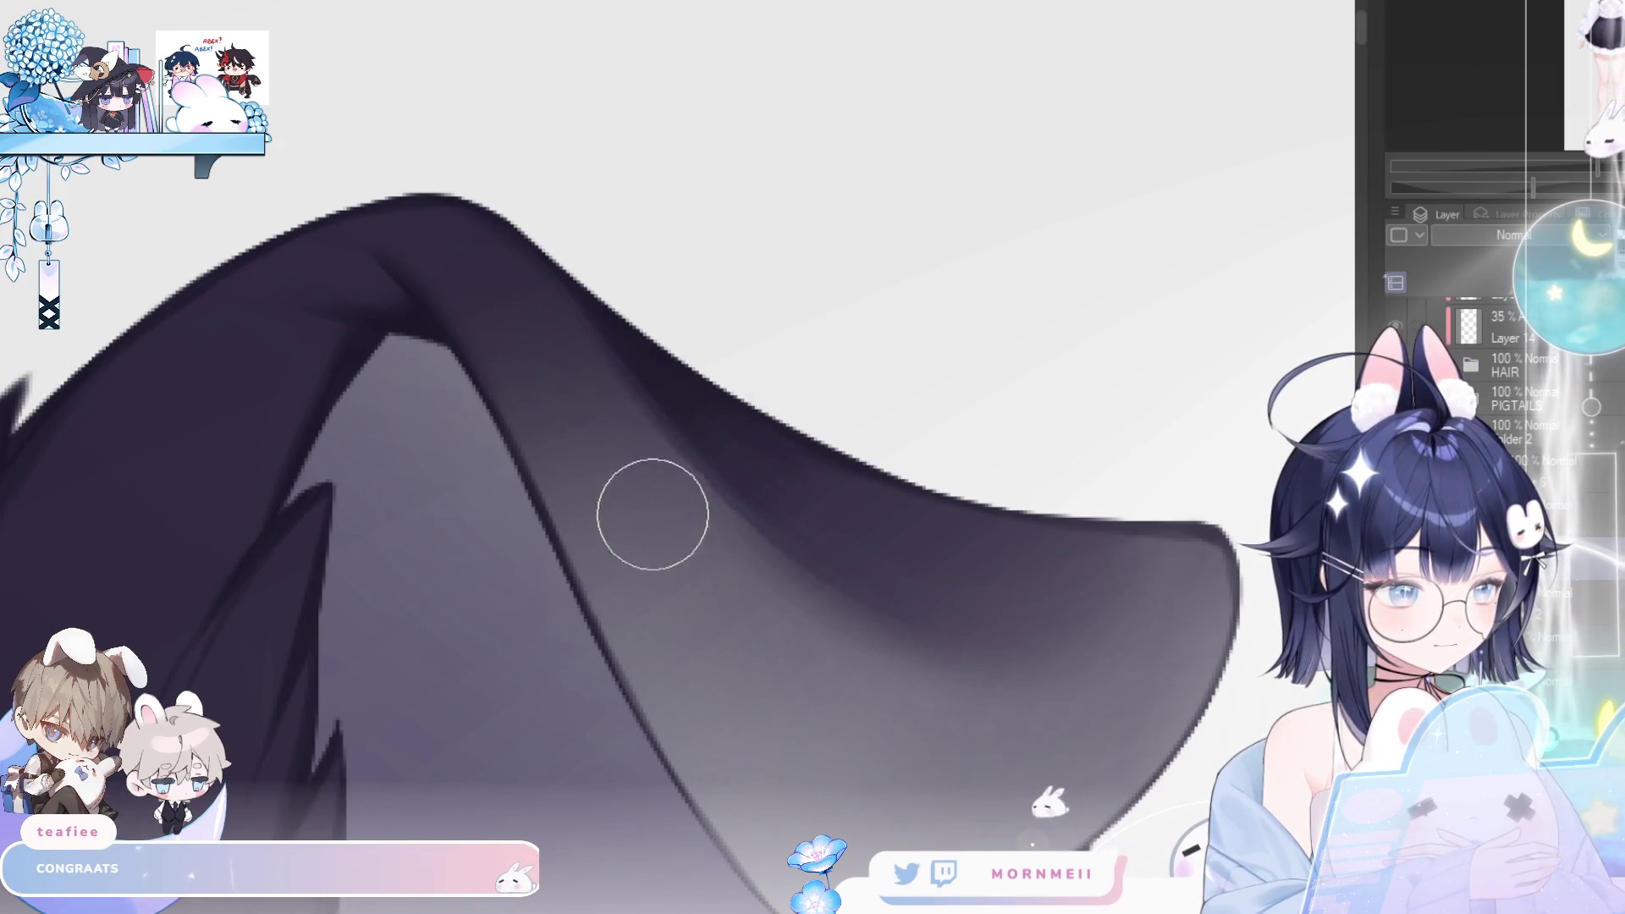
mouse_move(961, 450)
left_mouse_down()
mouse_move(832, 841)
mouse_move(764, 840)
mouse_move(836, 655)
left_mouse_up()
scroll(836, 654, "down", 4)
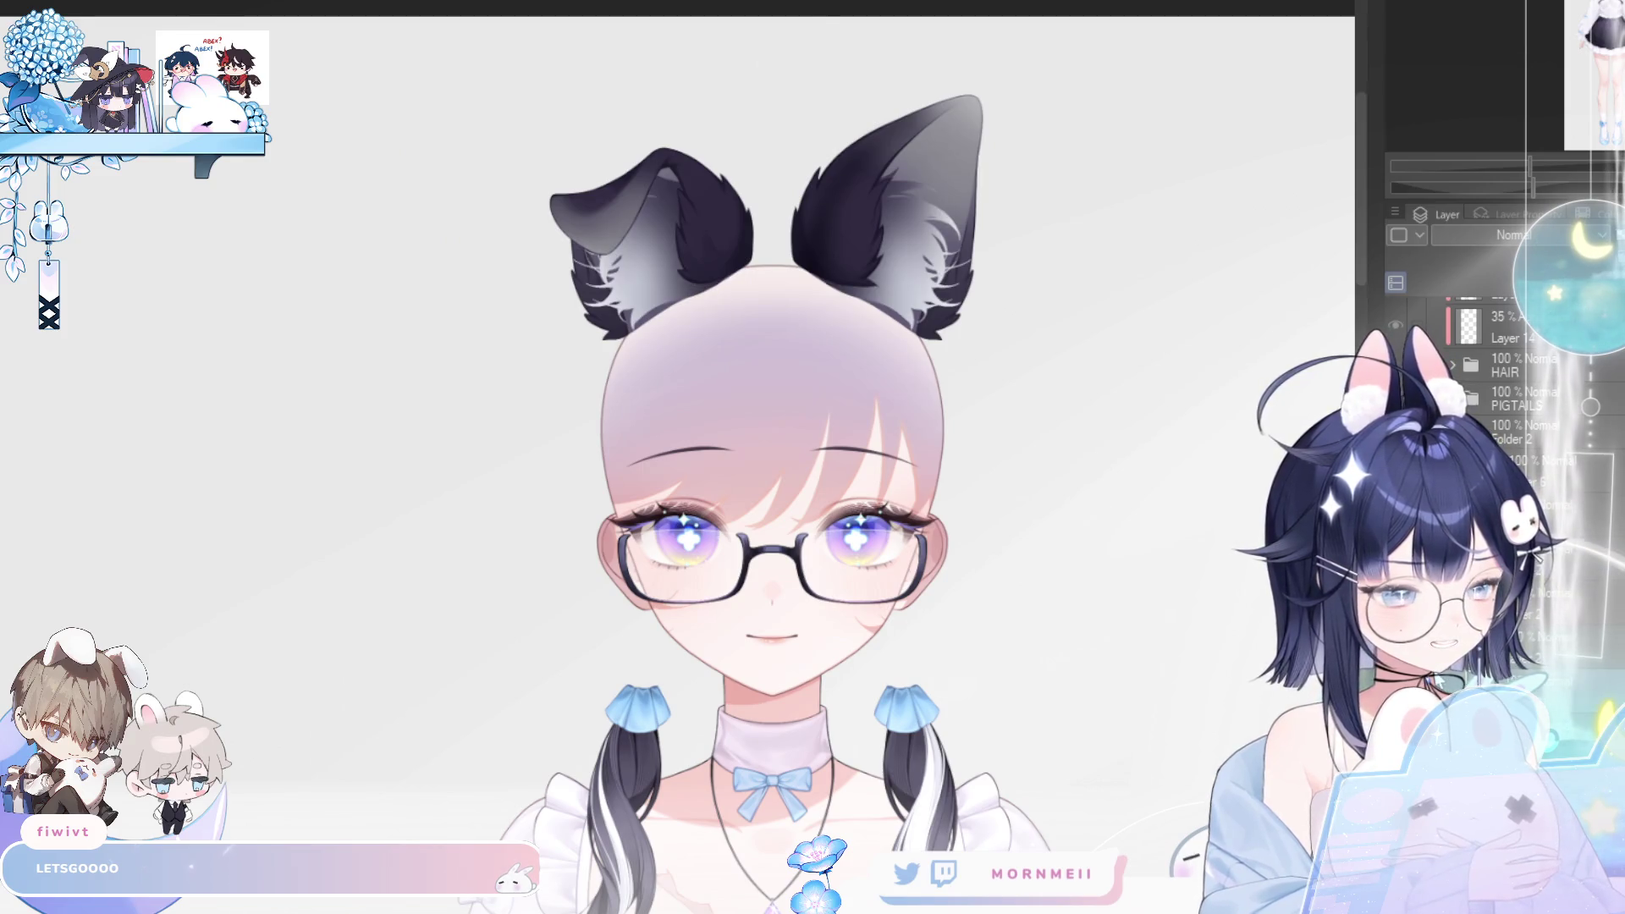
- Zoom in on the ears and top of the hair, checking the whole head mirrored
mouse_move(806, 174)
left_mouse_down()
mouse_move(925, 398)
mouse_move(970, 443)
mouse_move(592, 508)
mouse_move(672, 516)
left_mouse_up()
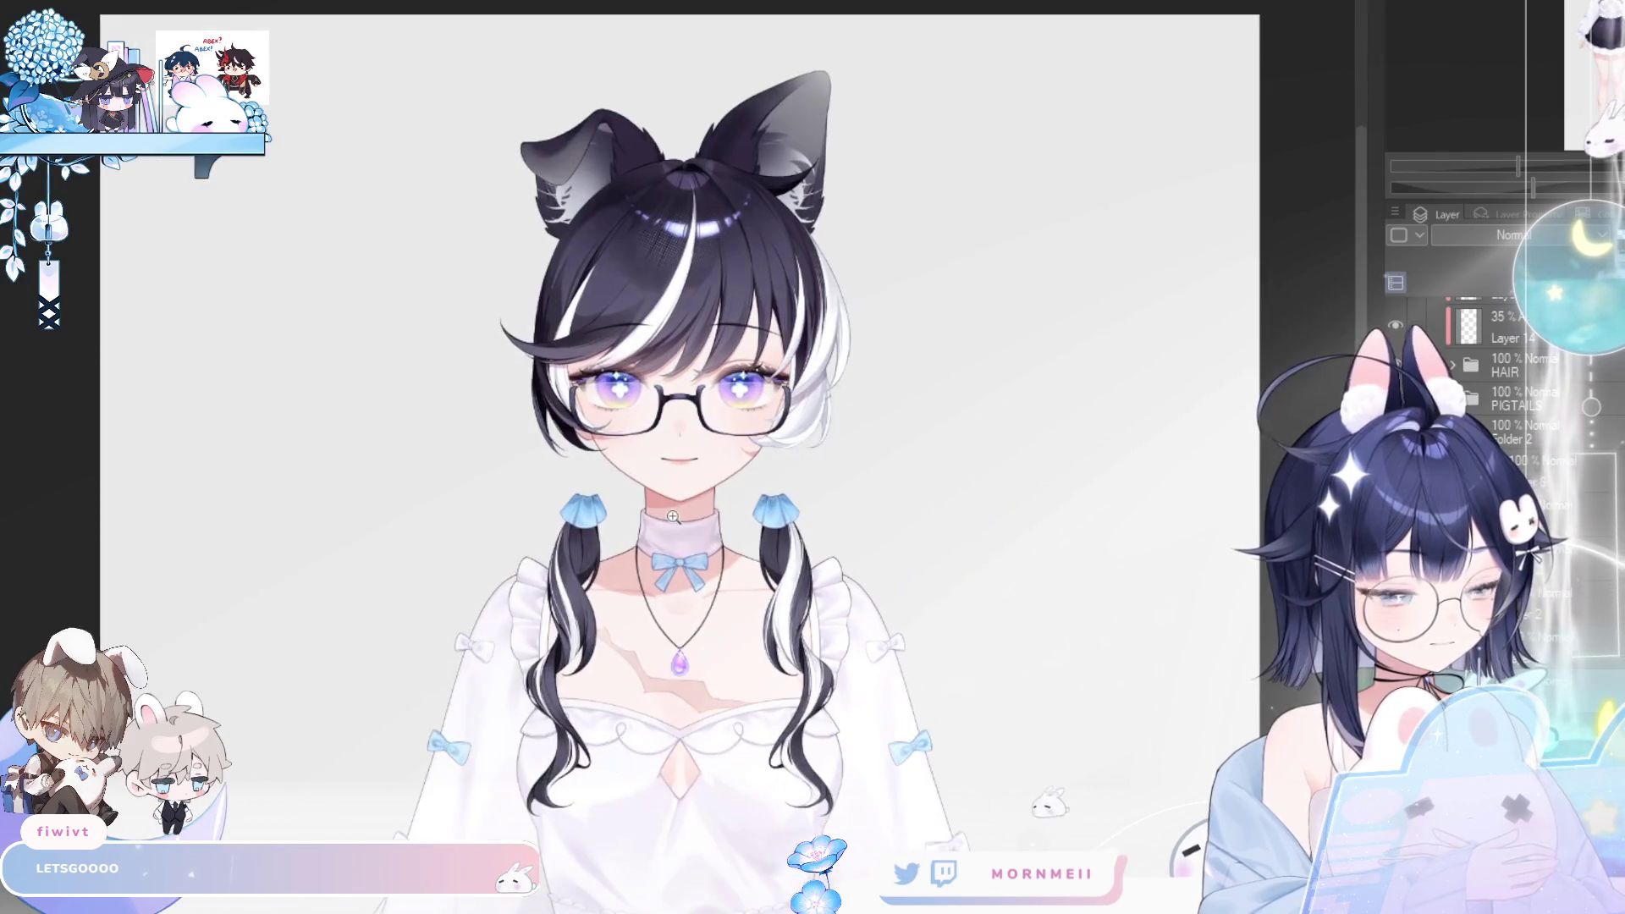
key("h")
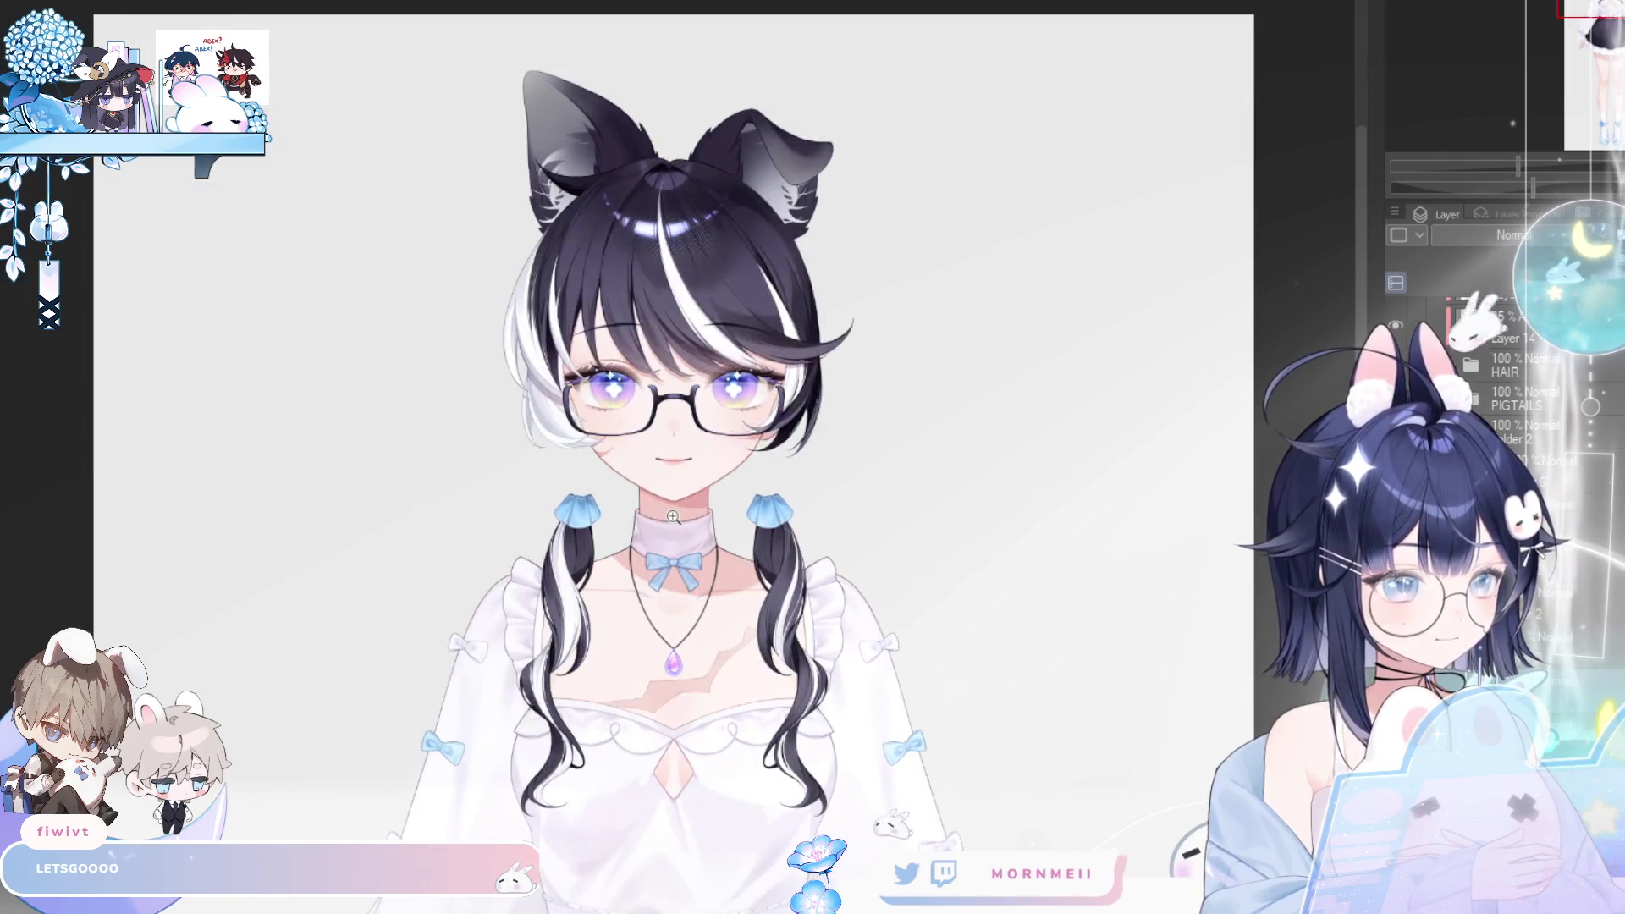
key("h")
left_click_drag(672, 516, 764, 404)
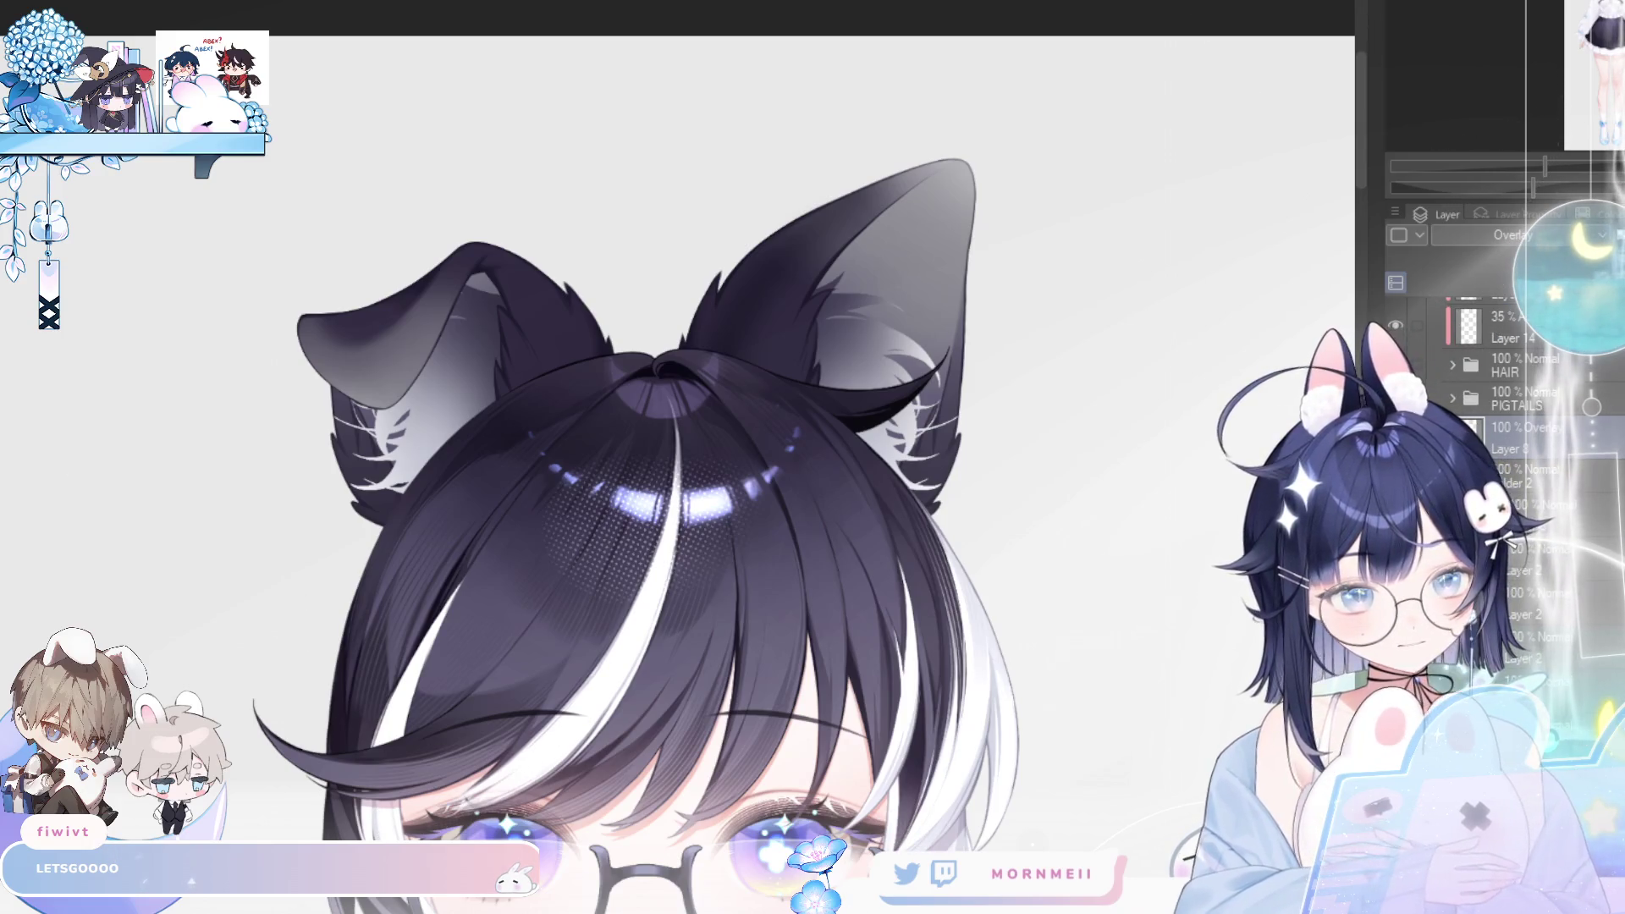
- Airbrush the cat ear's upper inside lighter and shade the floppy ear's underside with a smaller brush
mouse_move(972, 266)
left_mouse_down()
mouse_move(907, 108)
mouse_move(1008, 181)
mouse_move(979, 181)
mouse_move(1051, 125)
mouse_move(852, 116)
mouse_move(1008, 127)
mouse_move(979, 109)
mouse_move(1068, 205)
left_mouse_up()
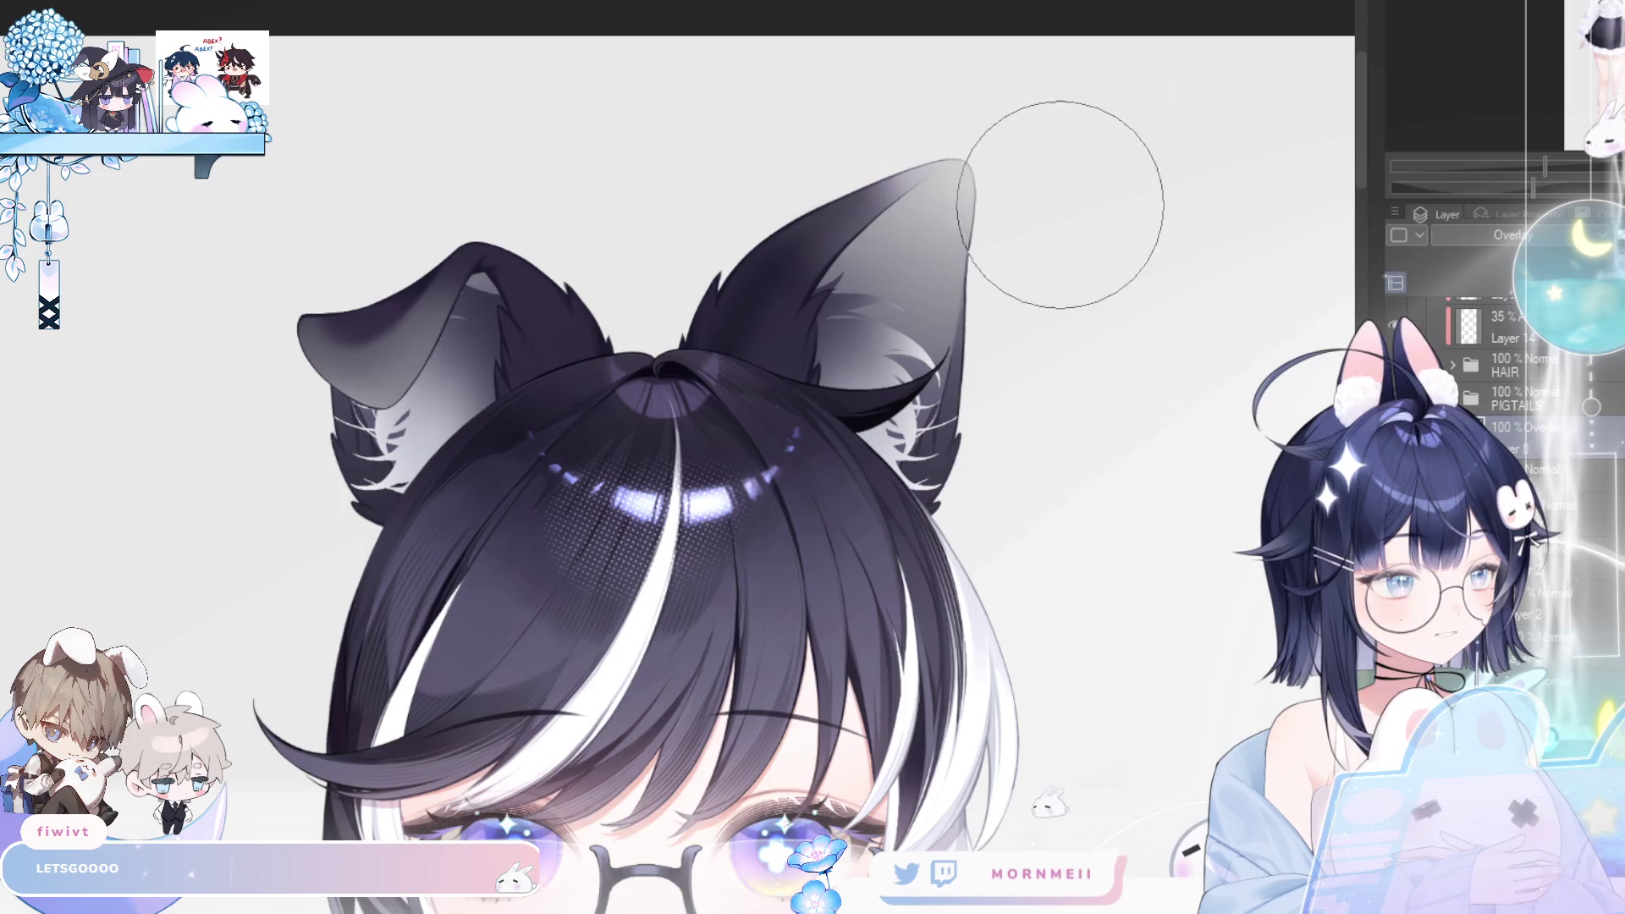
key("h")
key("h")
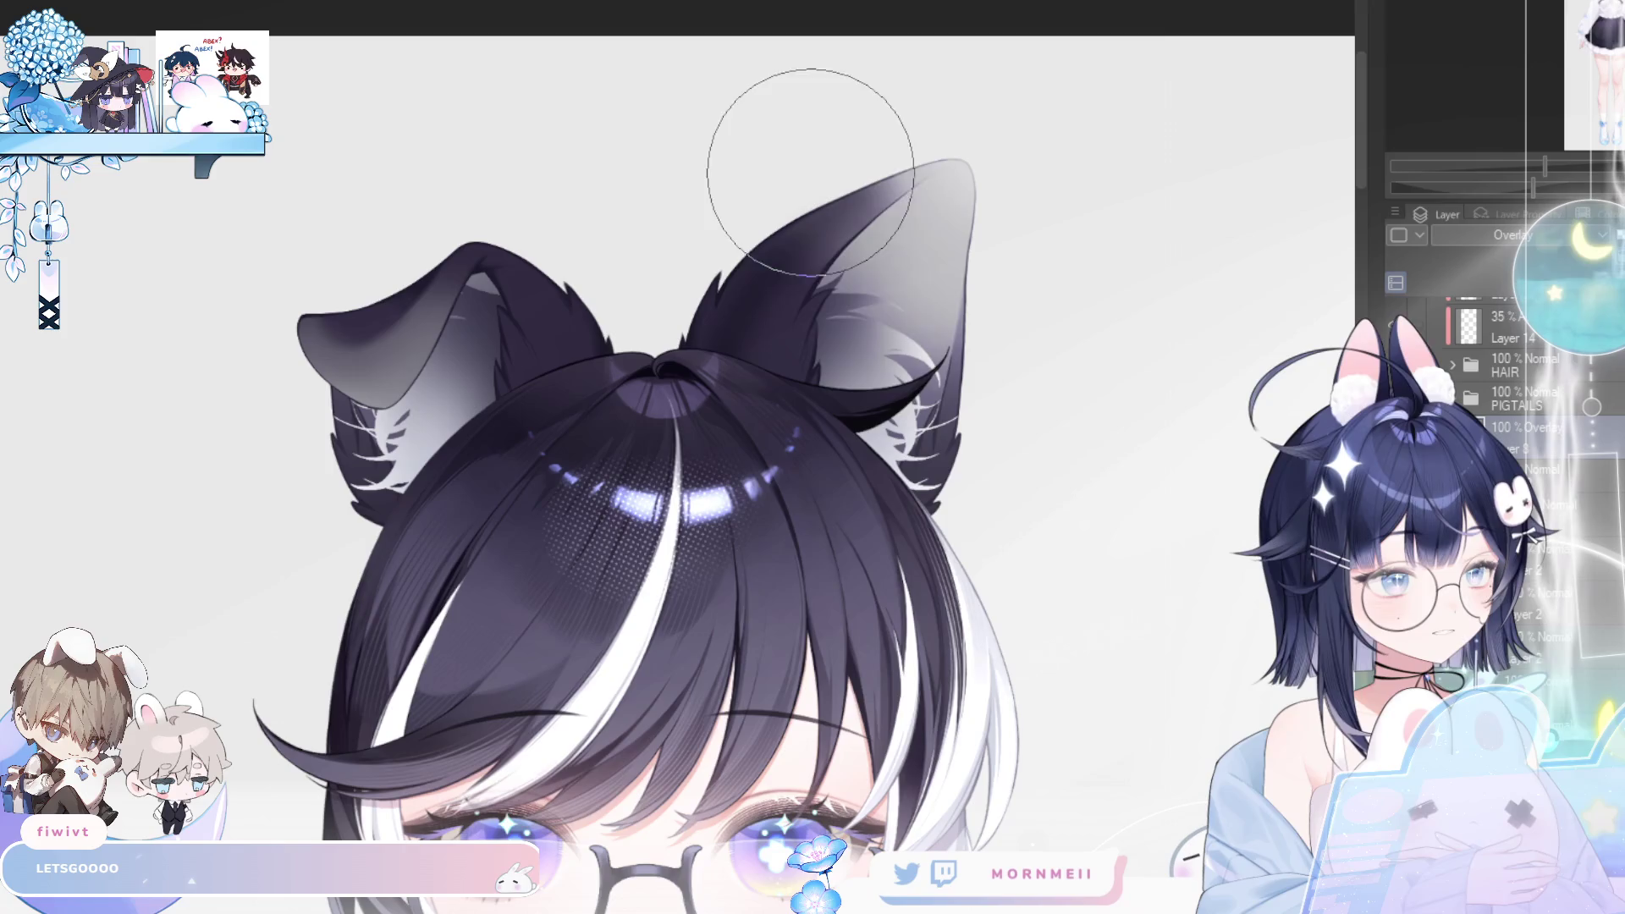
key("h")
key("h")
key("h")
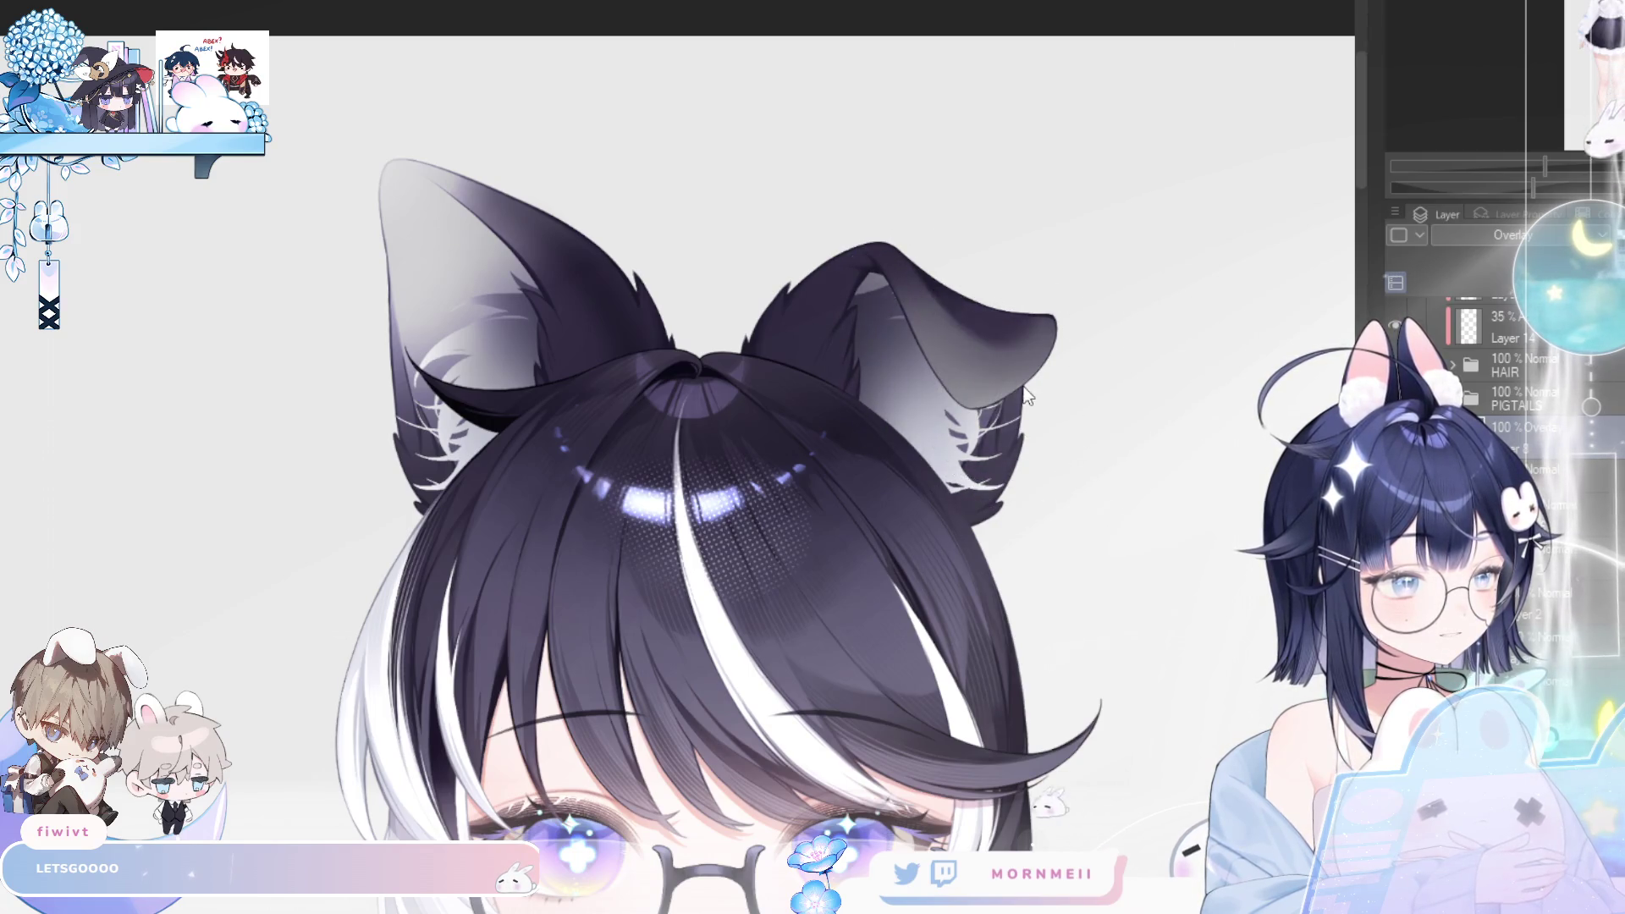
key("bracketleft")
key("bracketleft")
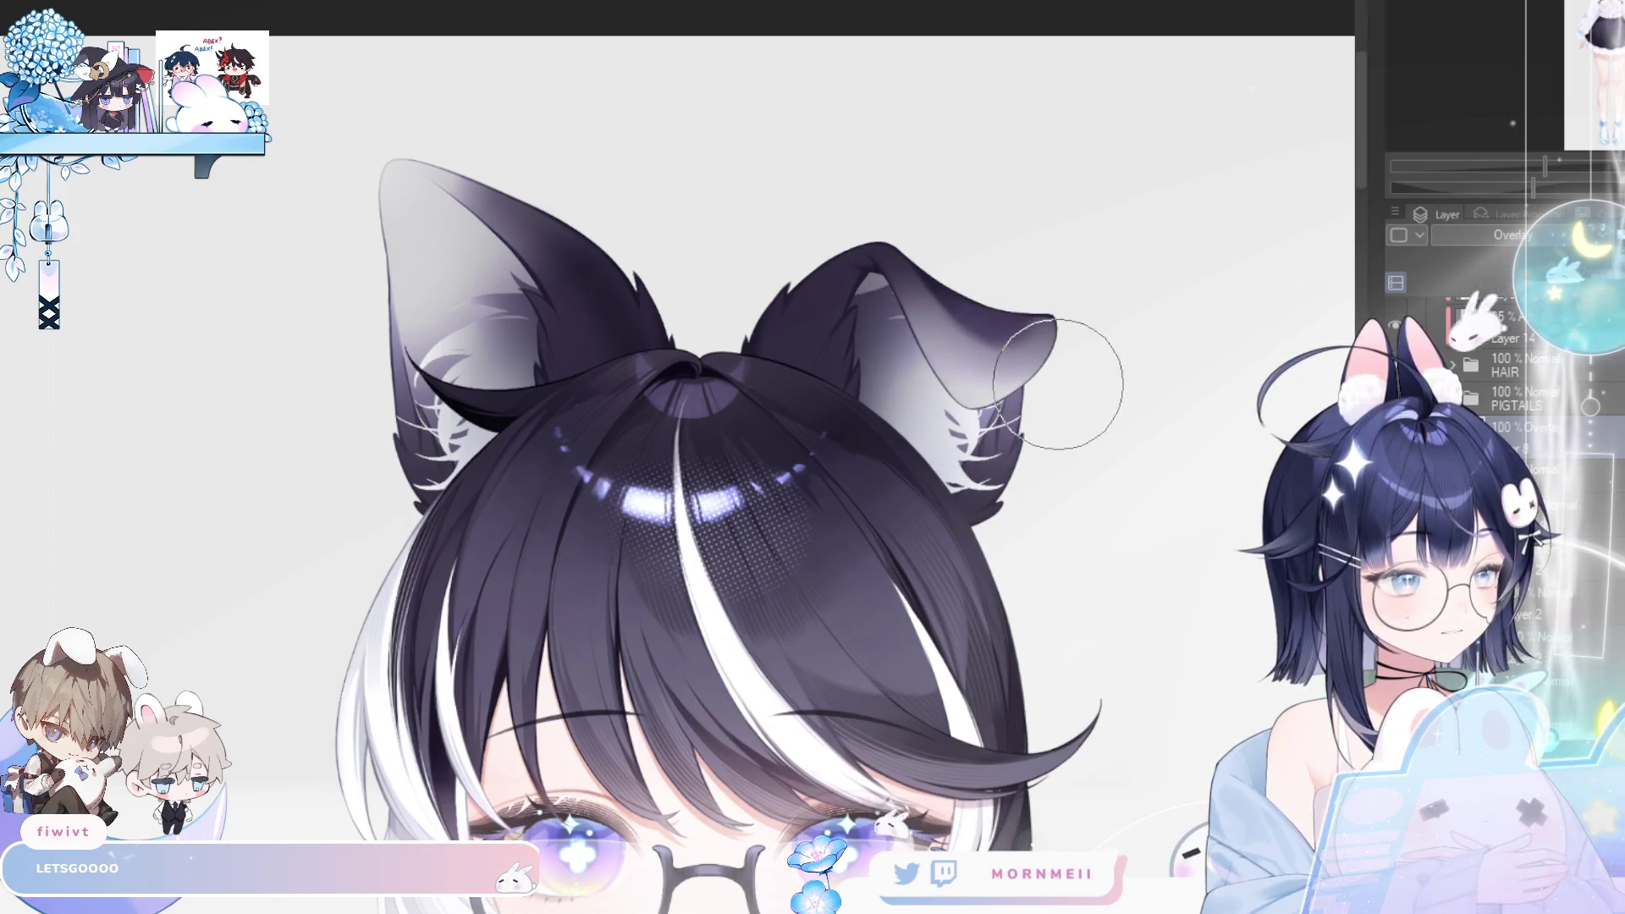
left_click_drag(1007, 432, 974, 481)
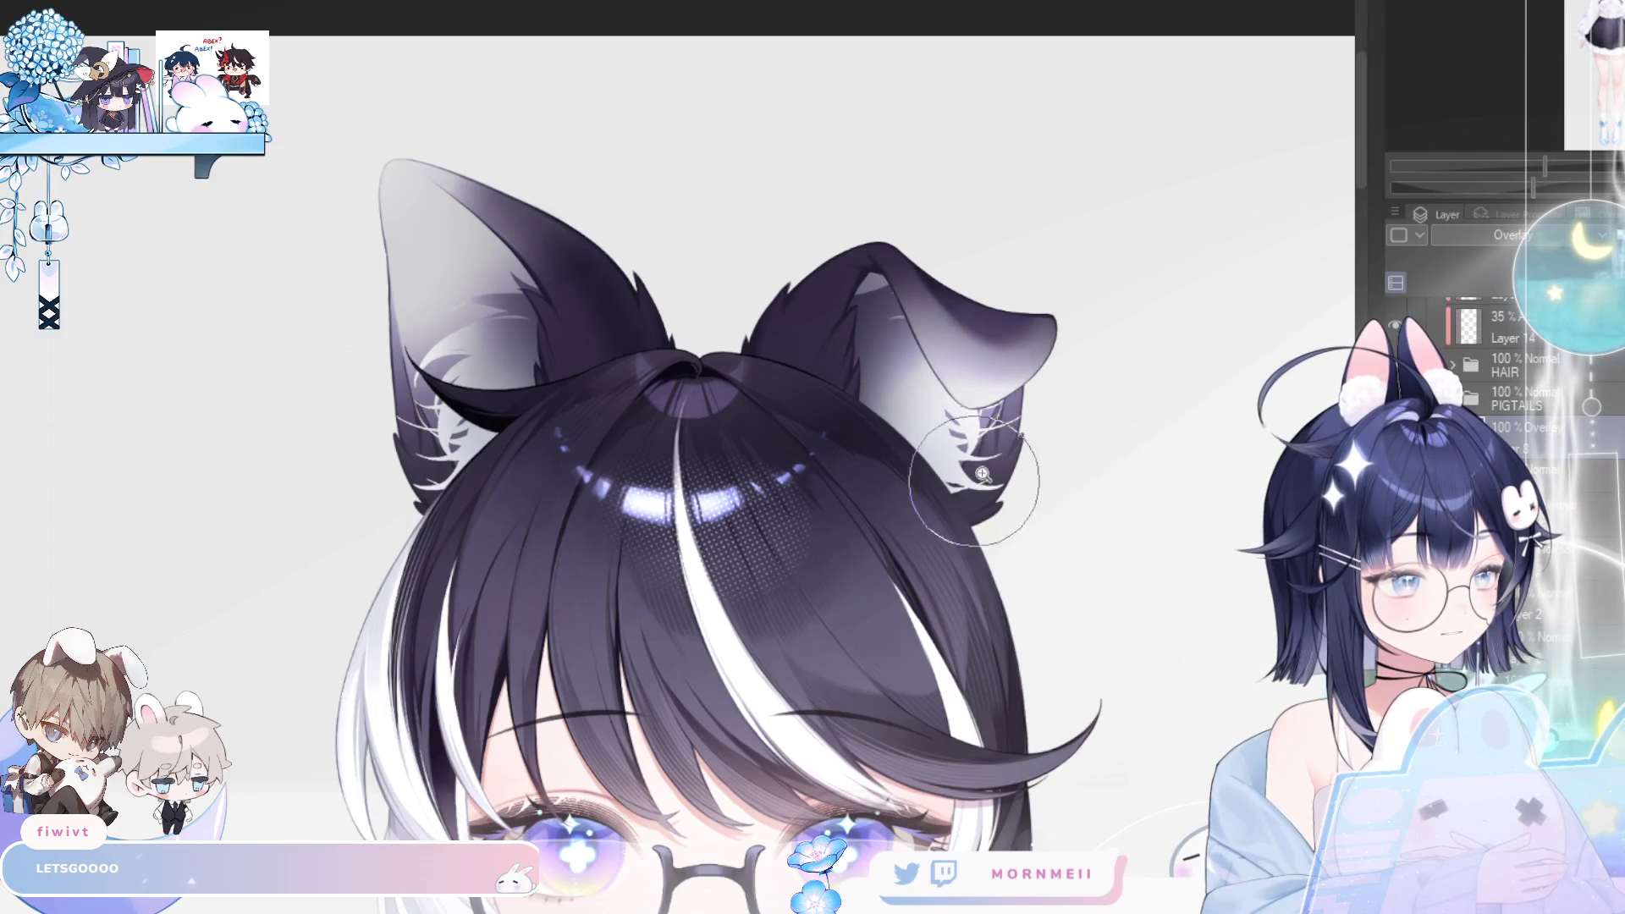
key("ctrl+0")
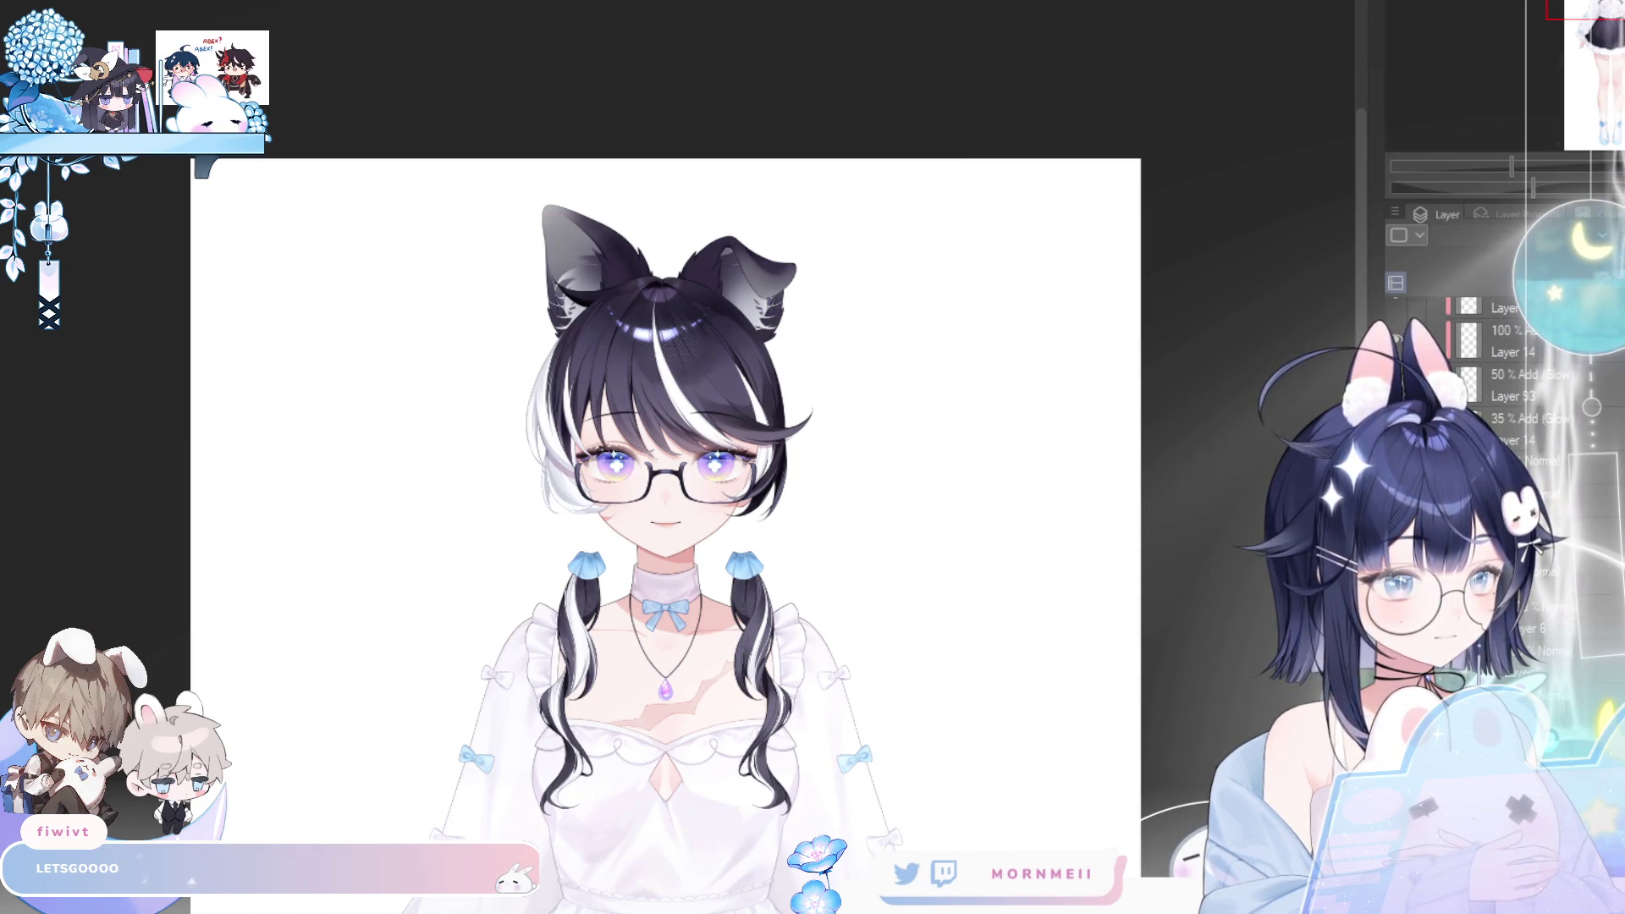
scroll(1057, 486, "down", 3)
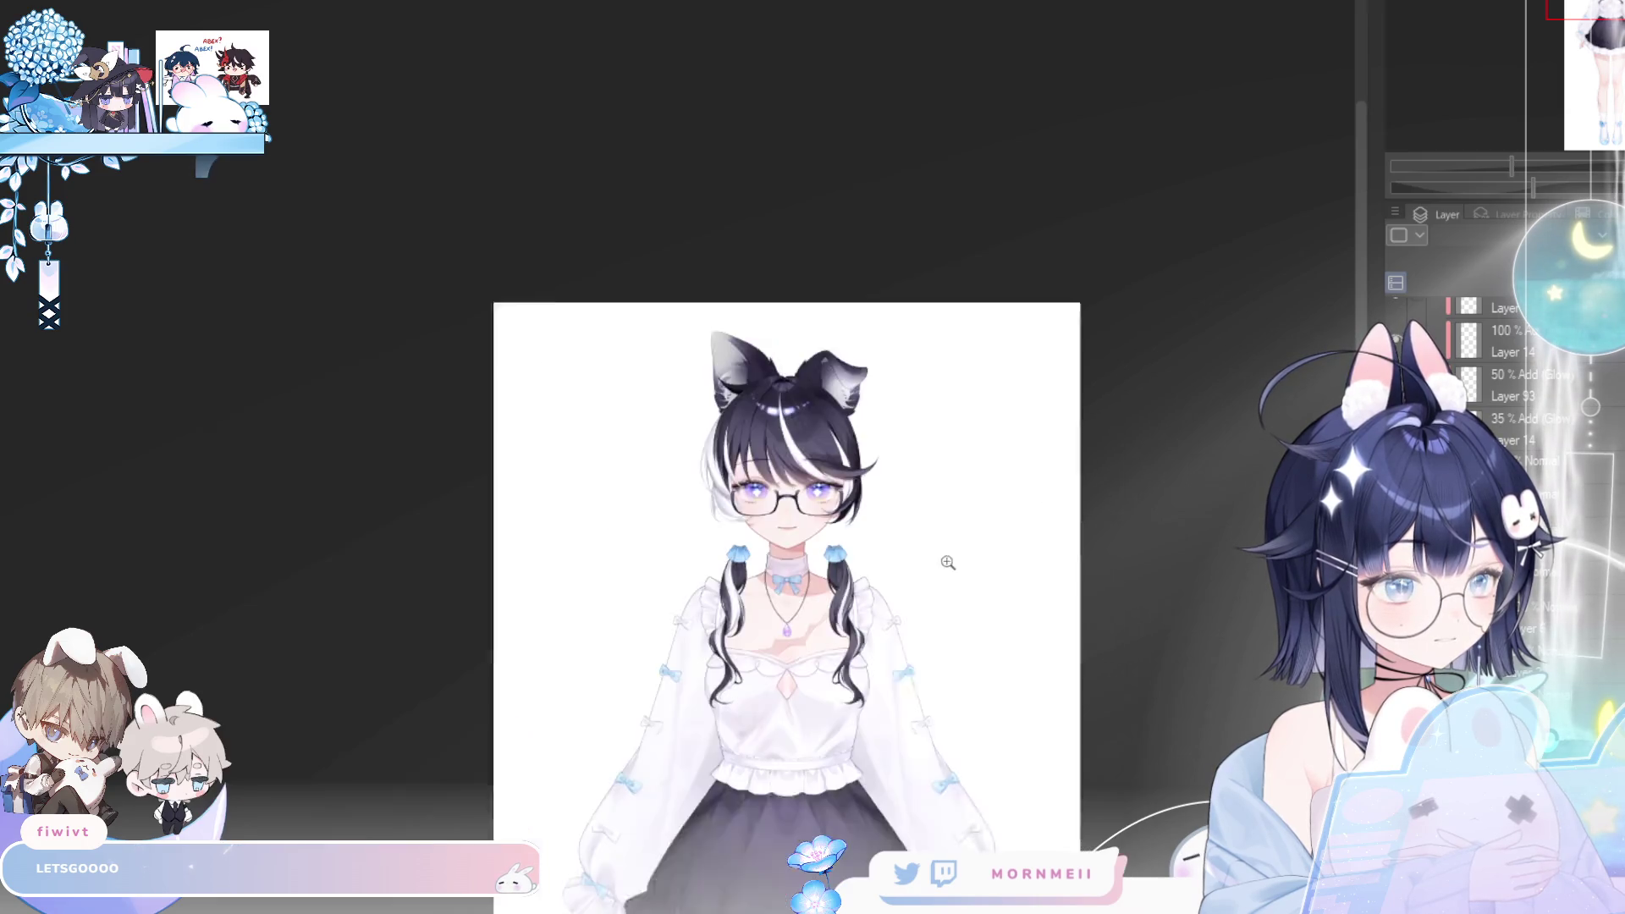
left_click(1393, 322)
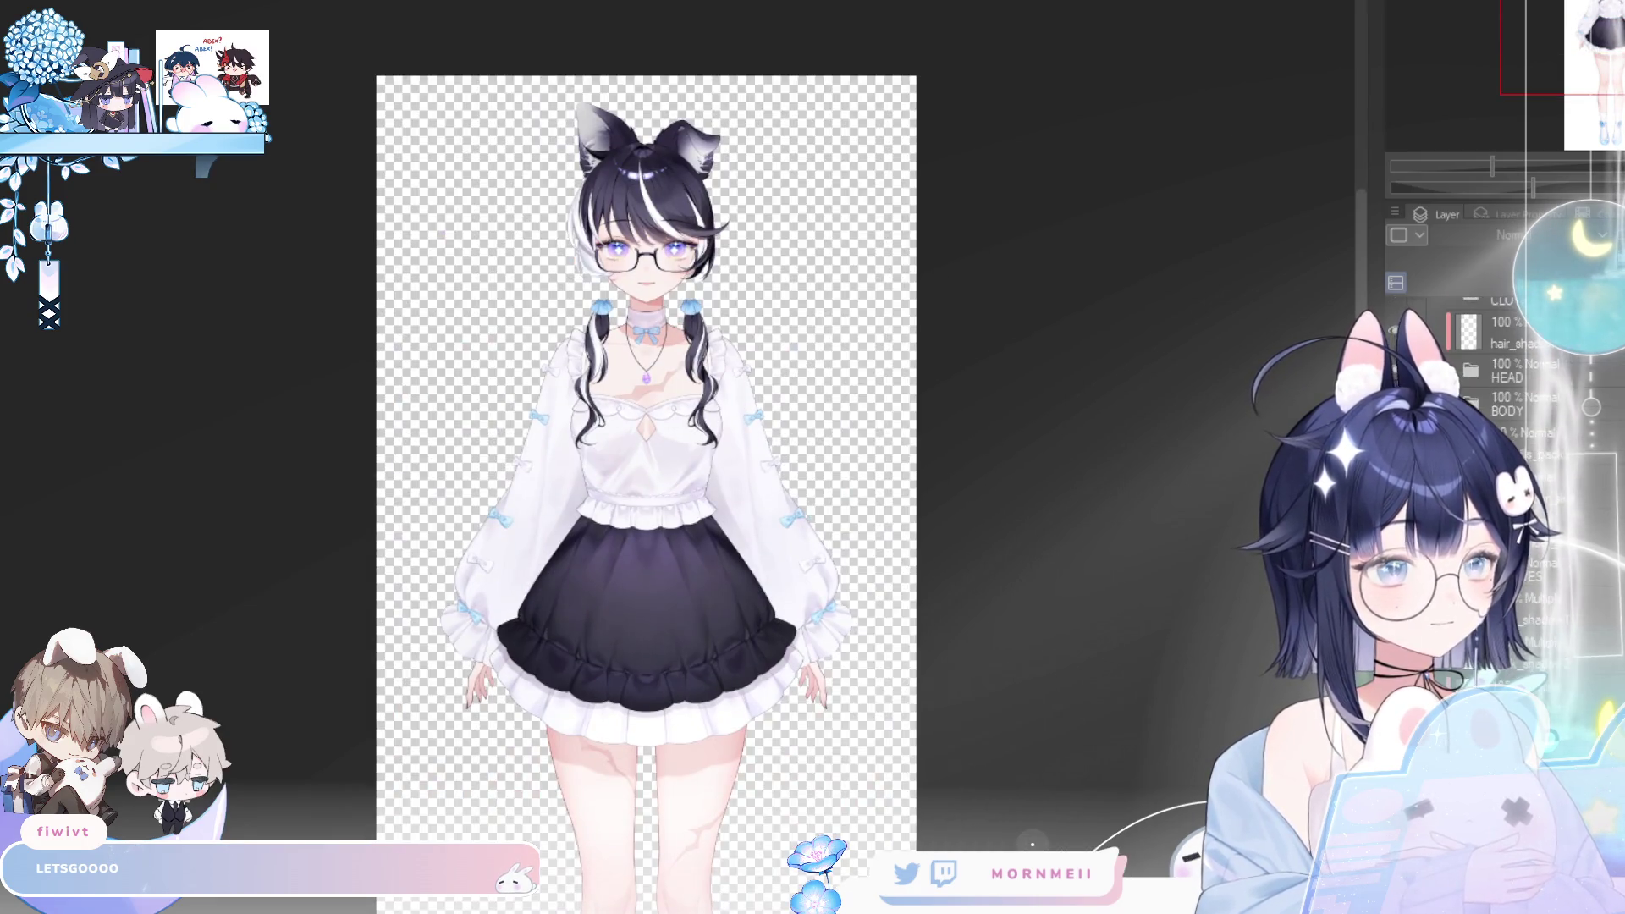
key("ctrl+z")
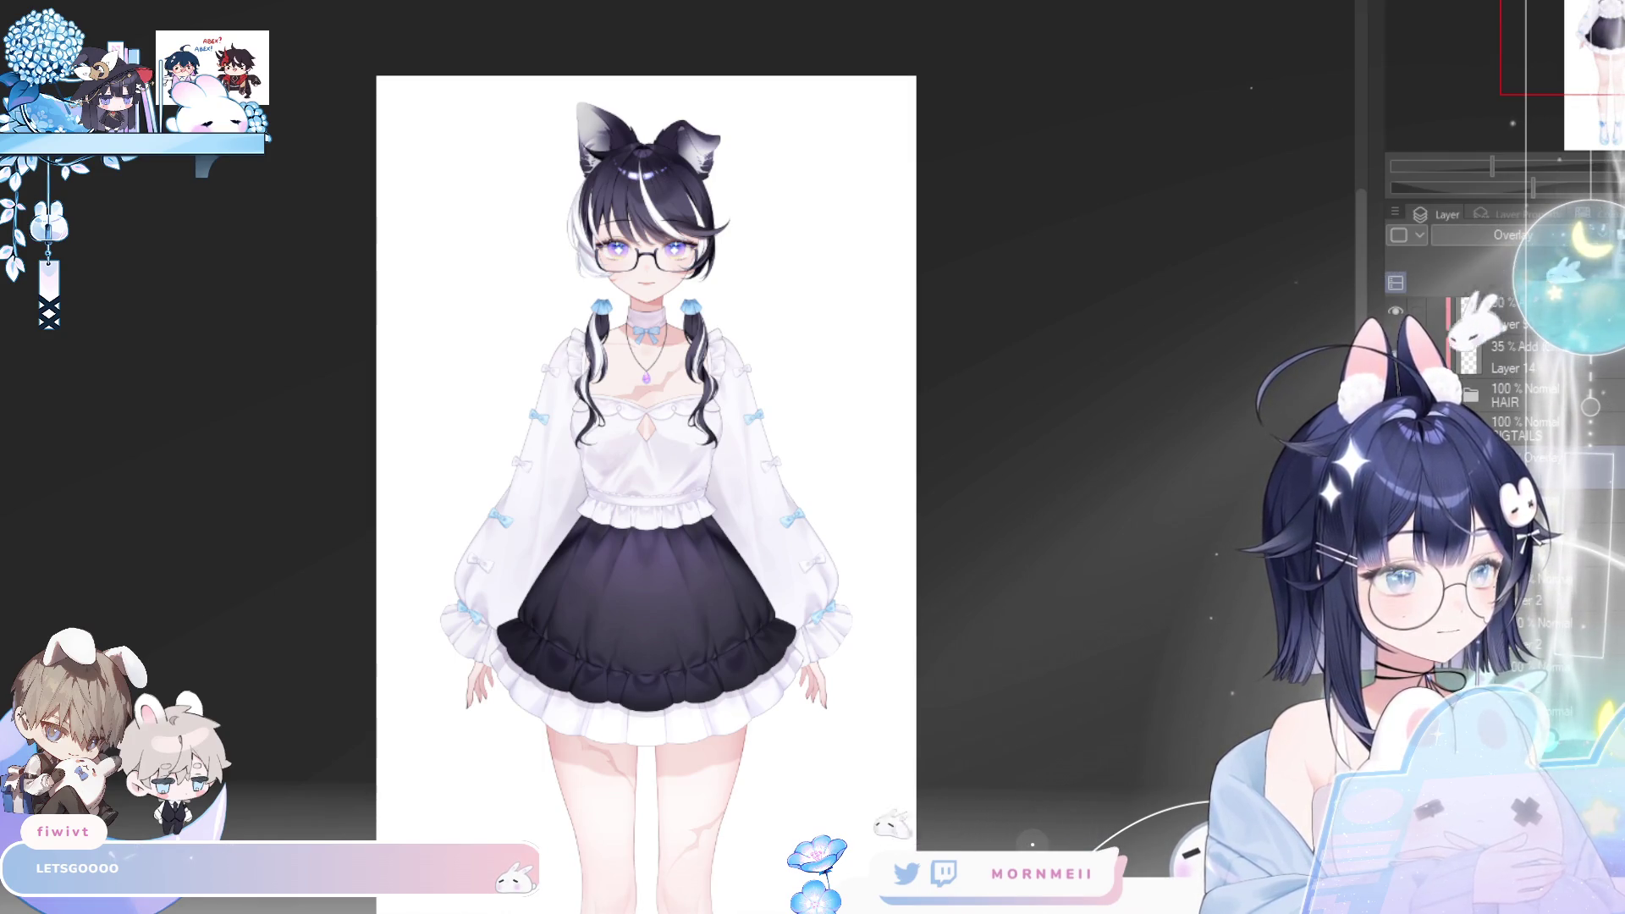
left_click(1548, 491)
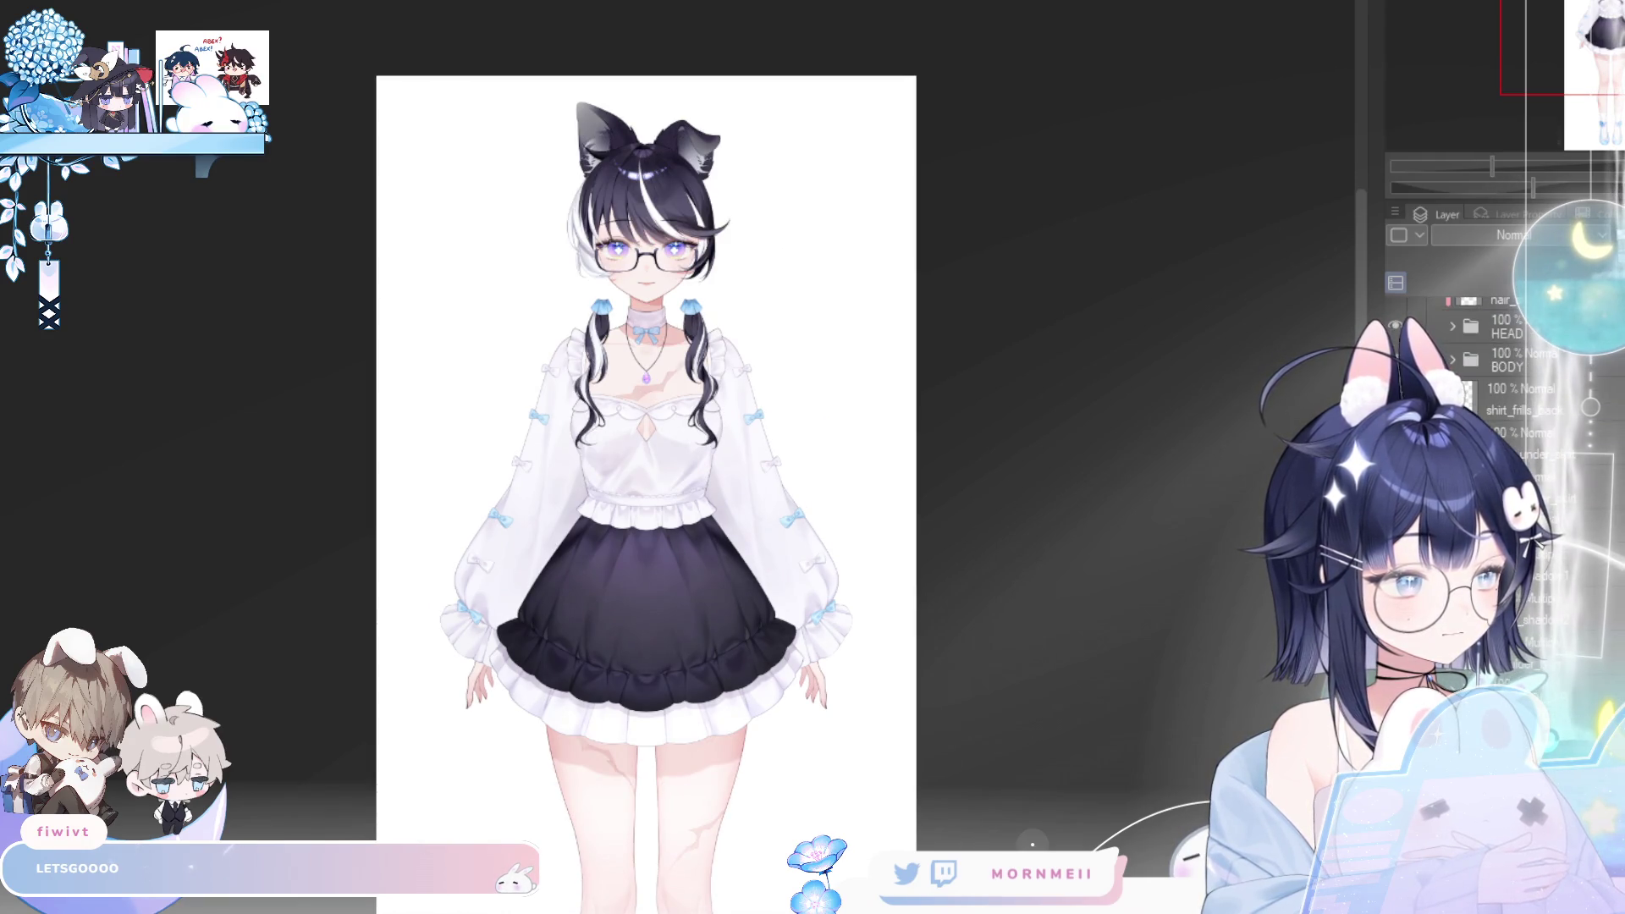
key("ctrl+z")
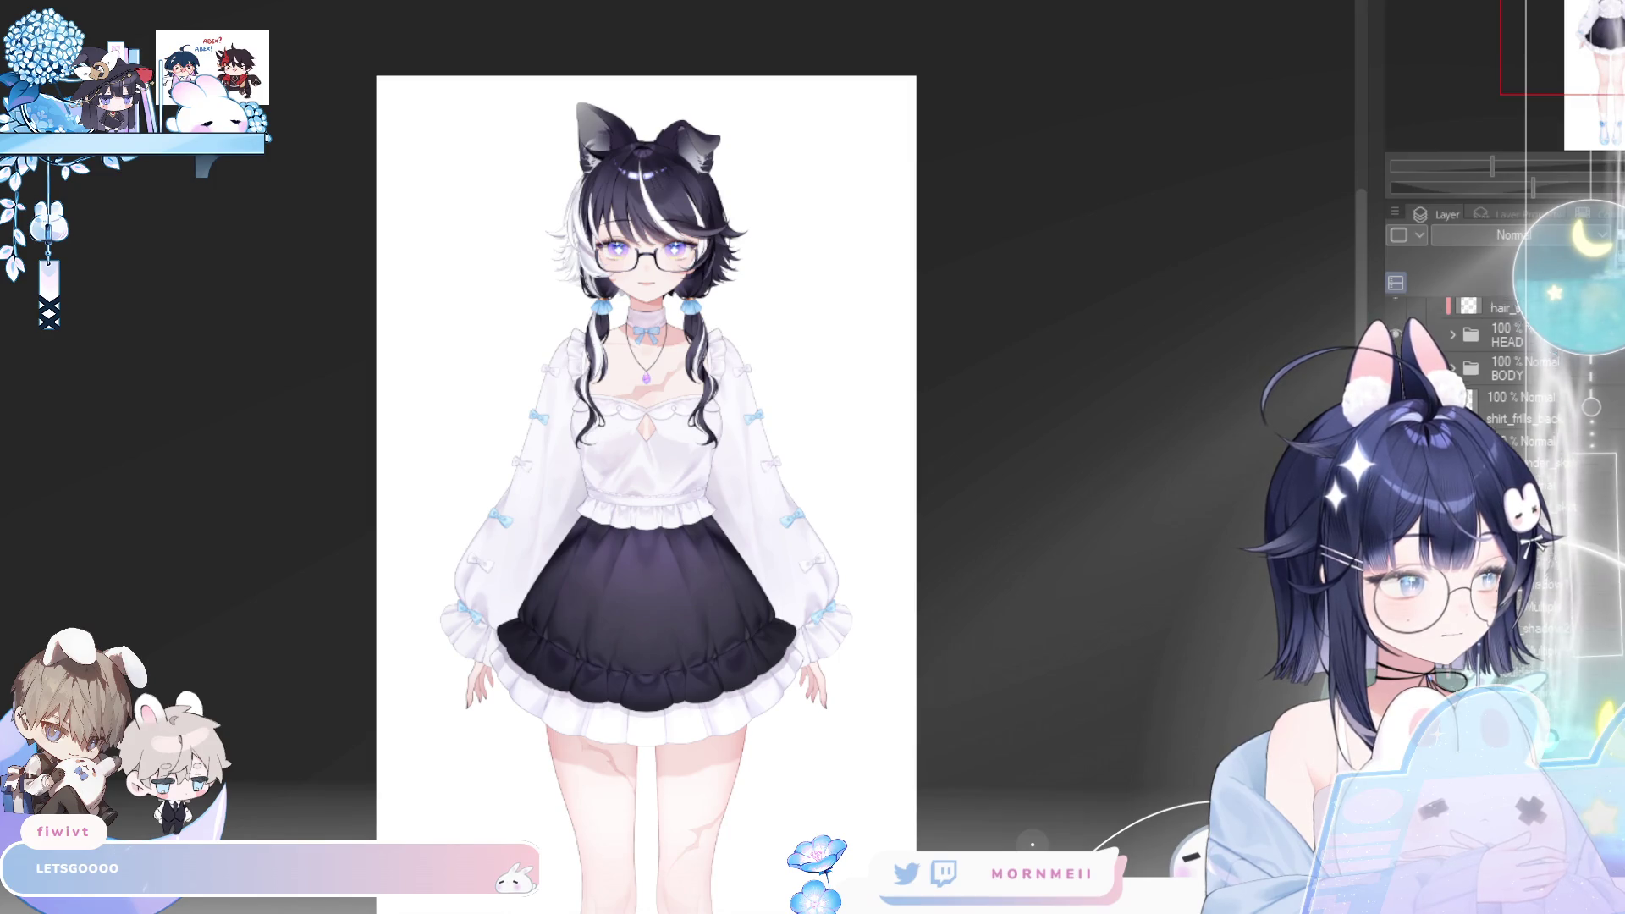
left_click_drag(668, 172, 892, 411)
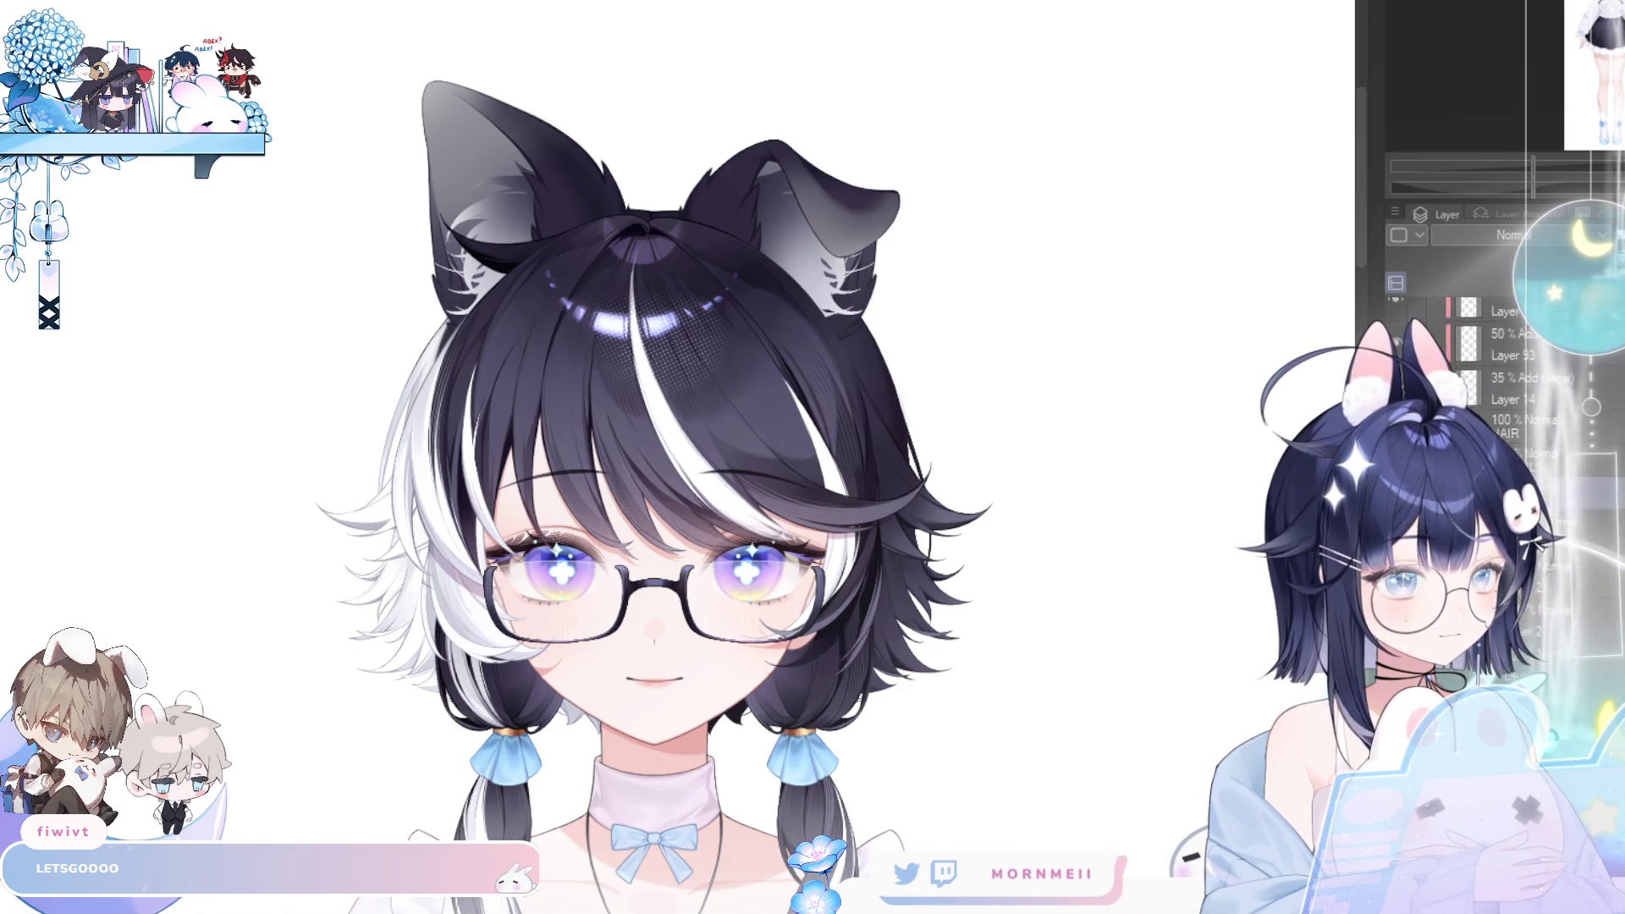
key("h")
key("h")
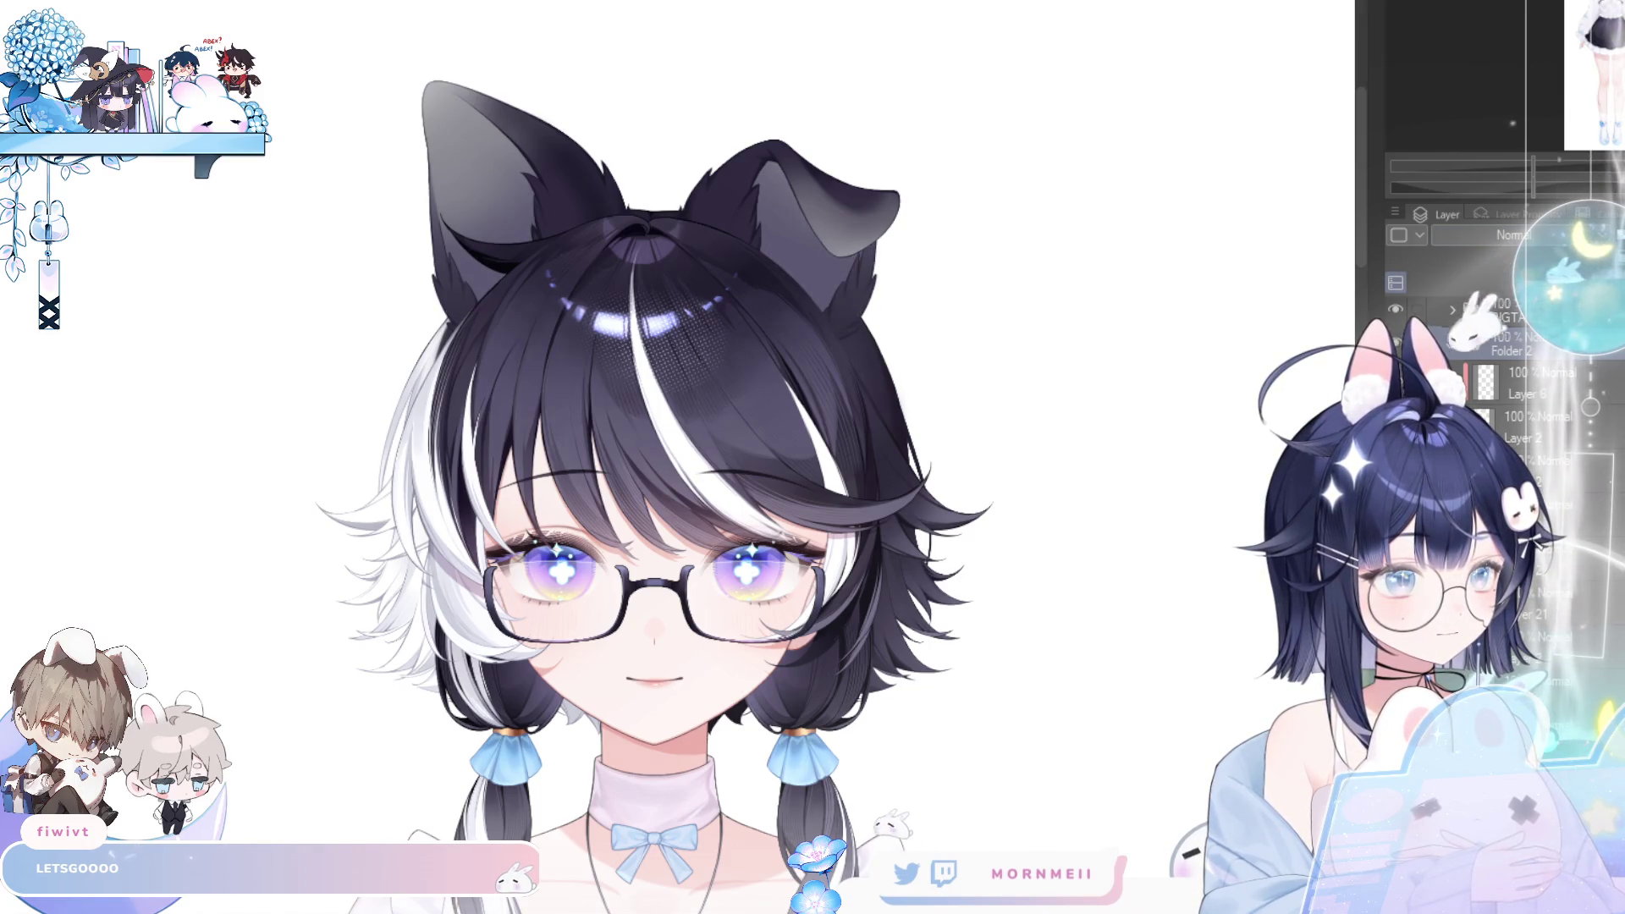
key("ctrl+t")
left_click_drag(875, 250, 907, 263)
left_click(603, 375)
key("ctrl+minus")
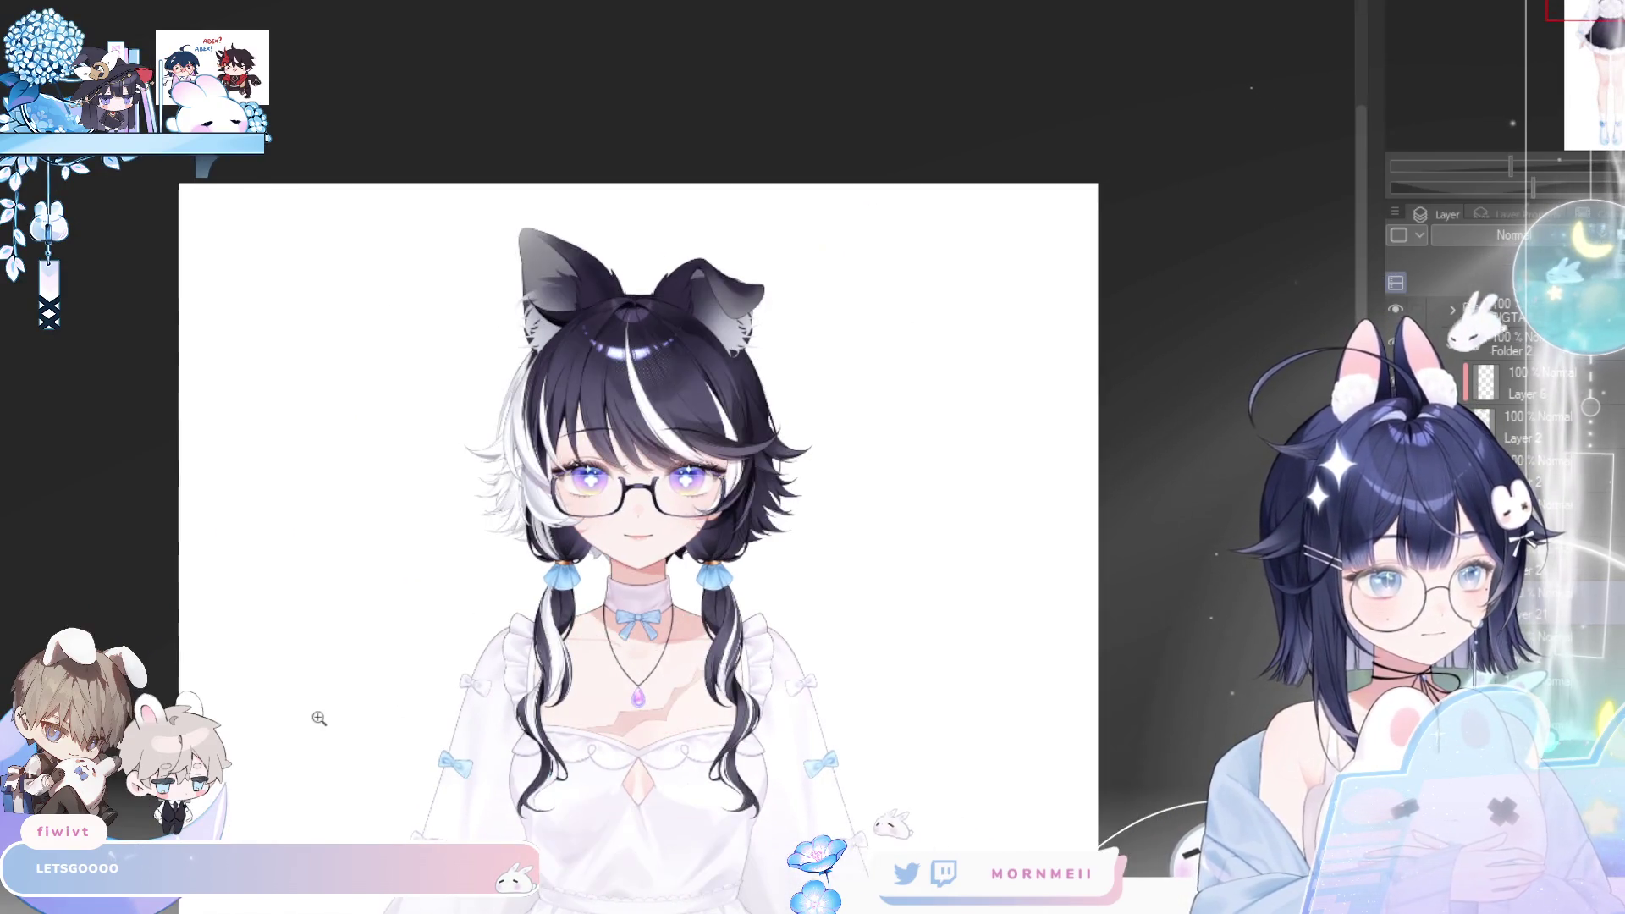
key("ctrl+plus")
key("ctrl+plus")
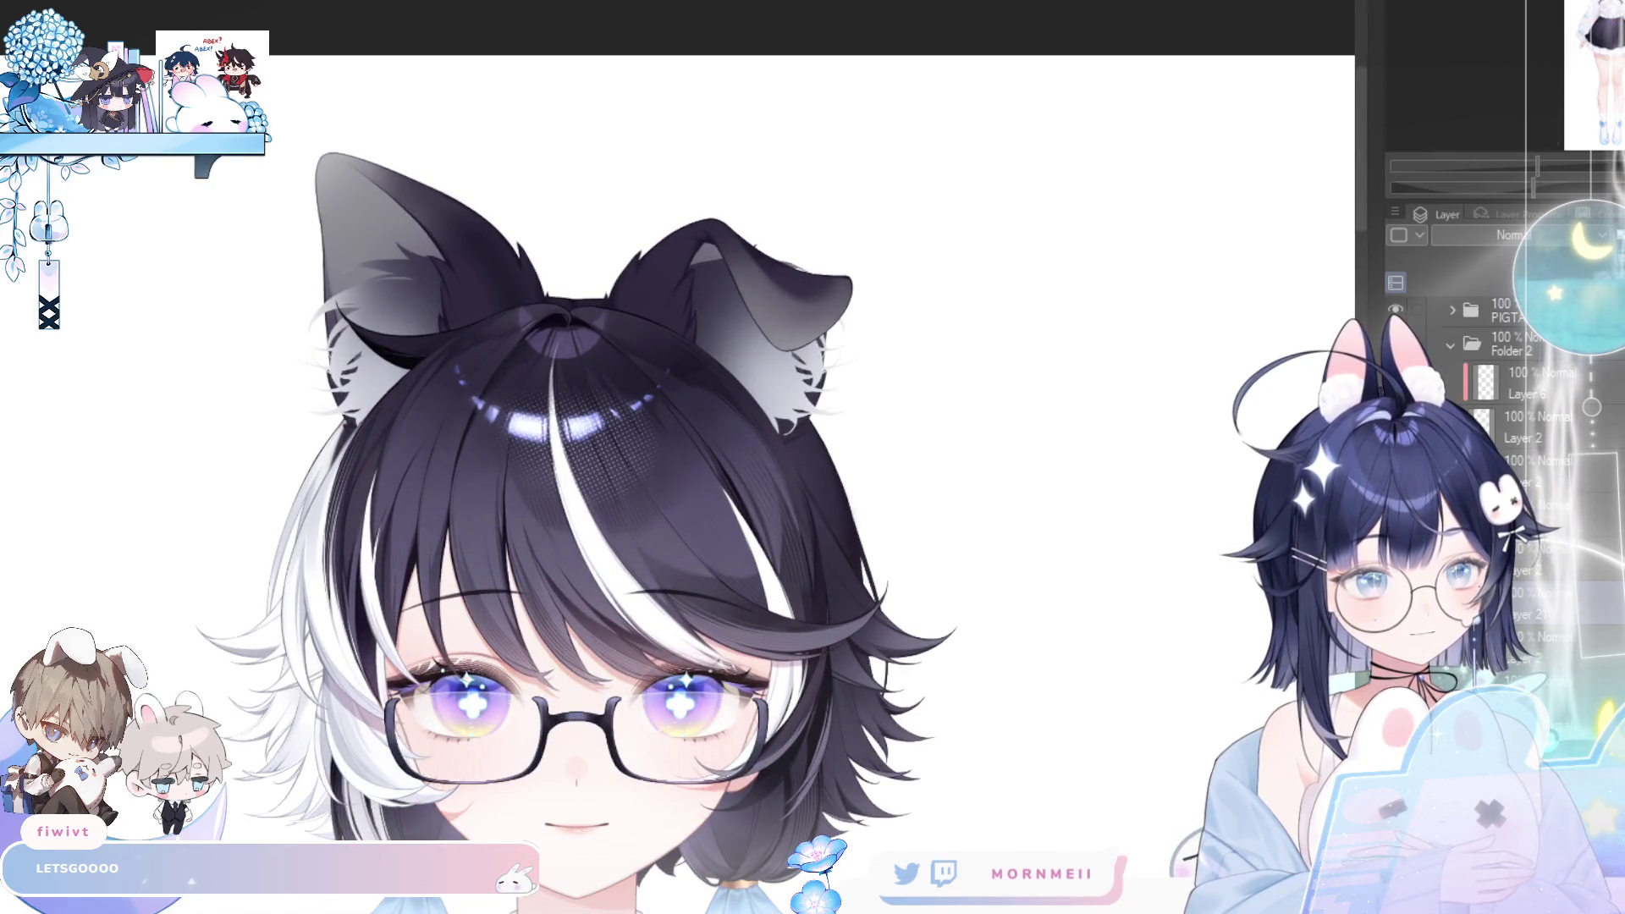
key("ctrl+minus")
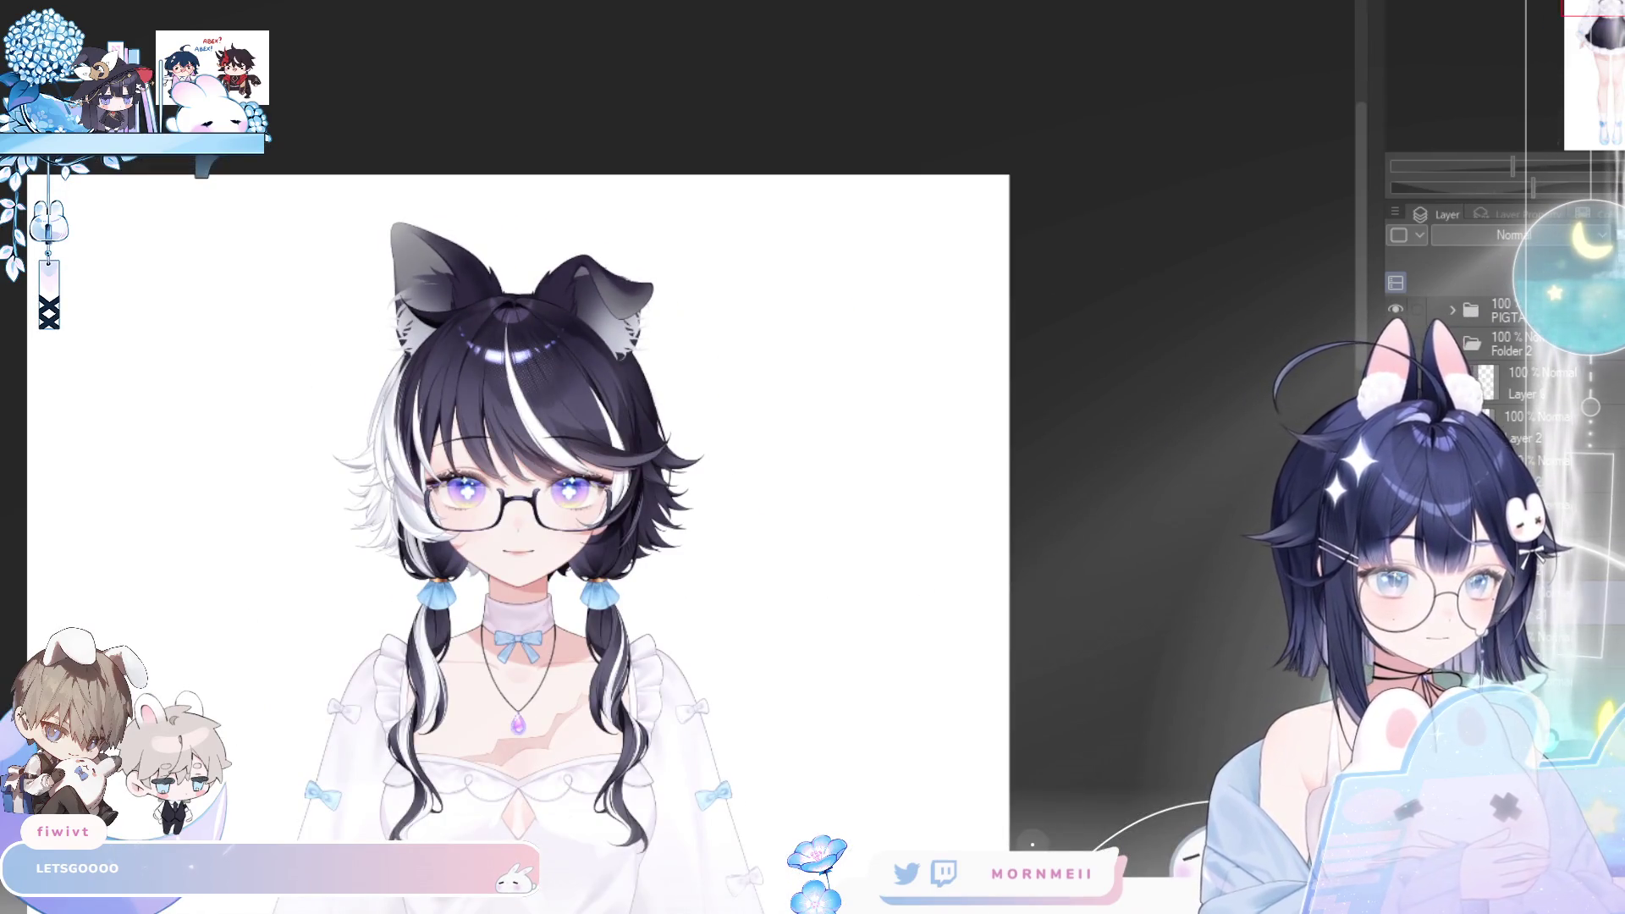
key("ctrl+t")
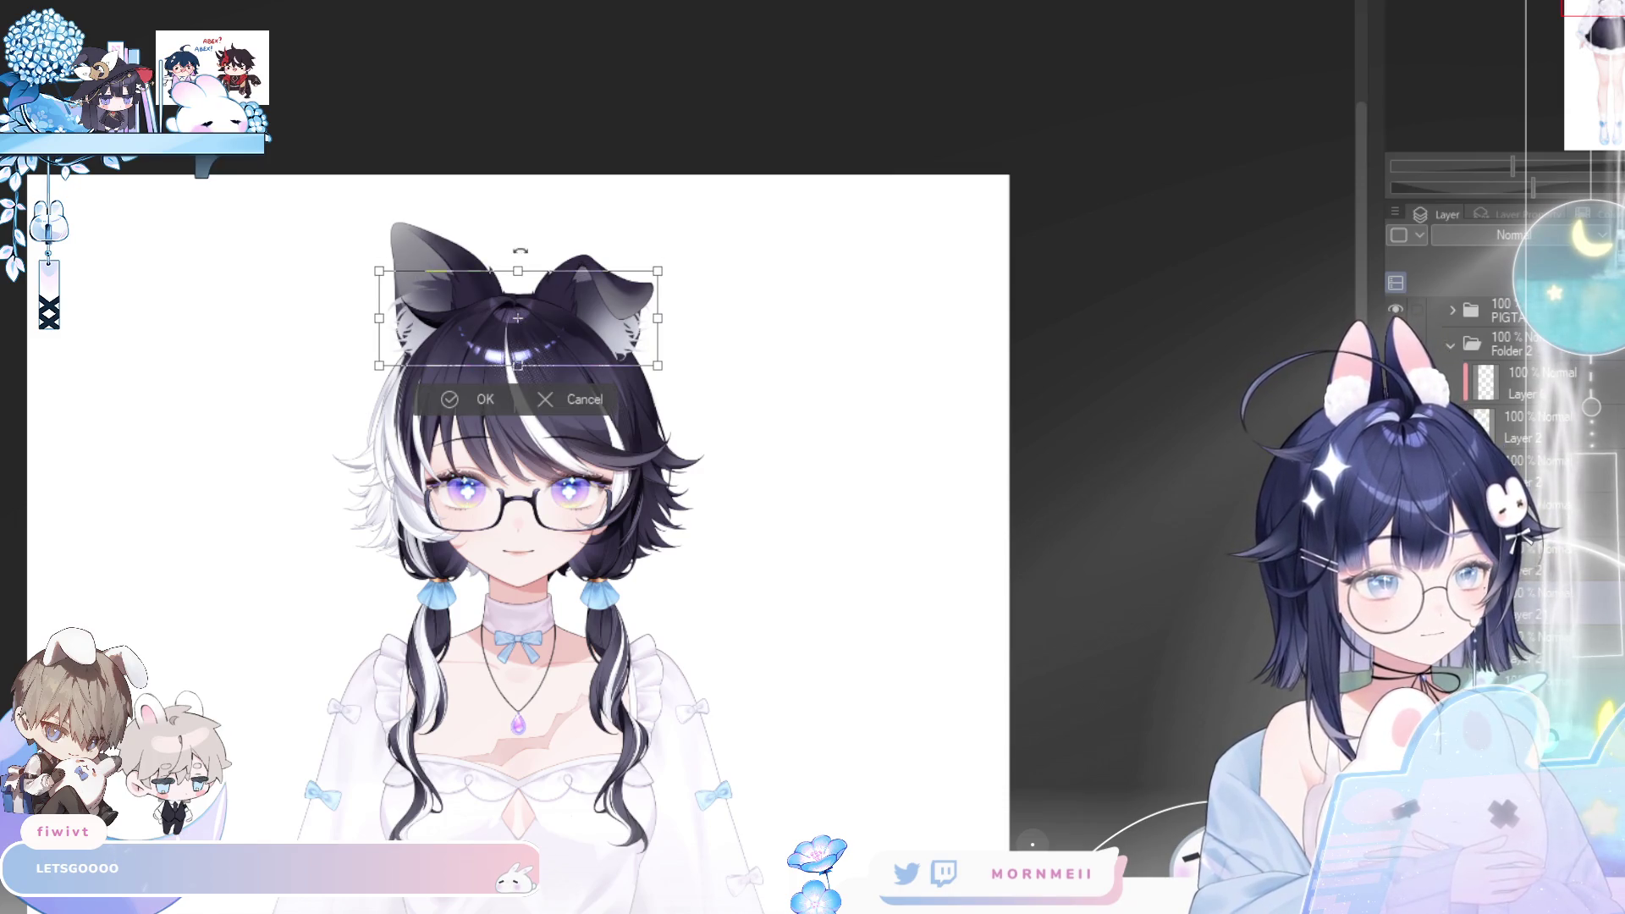
key("Return")
key("ctrl+minus")
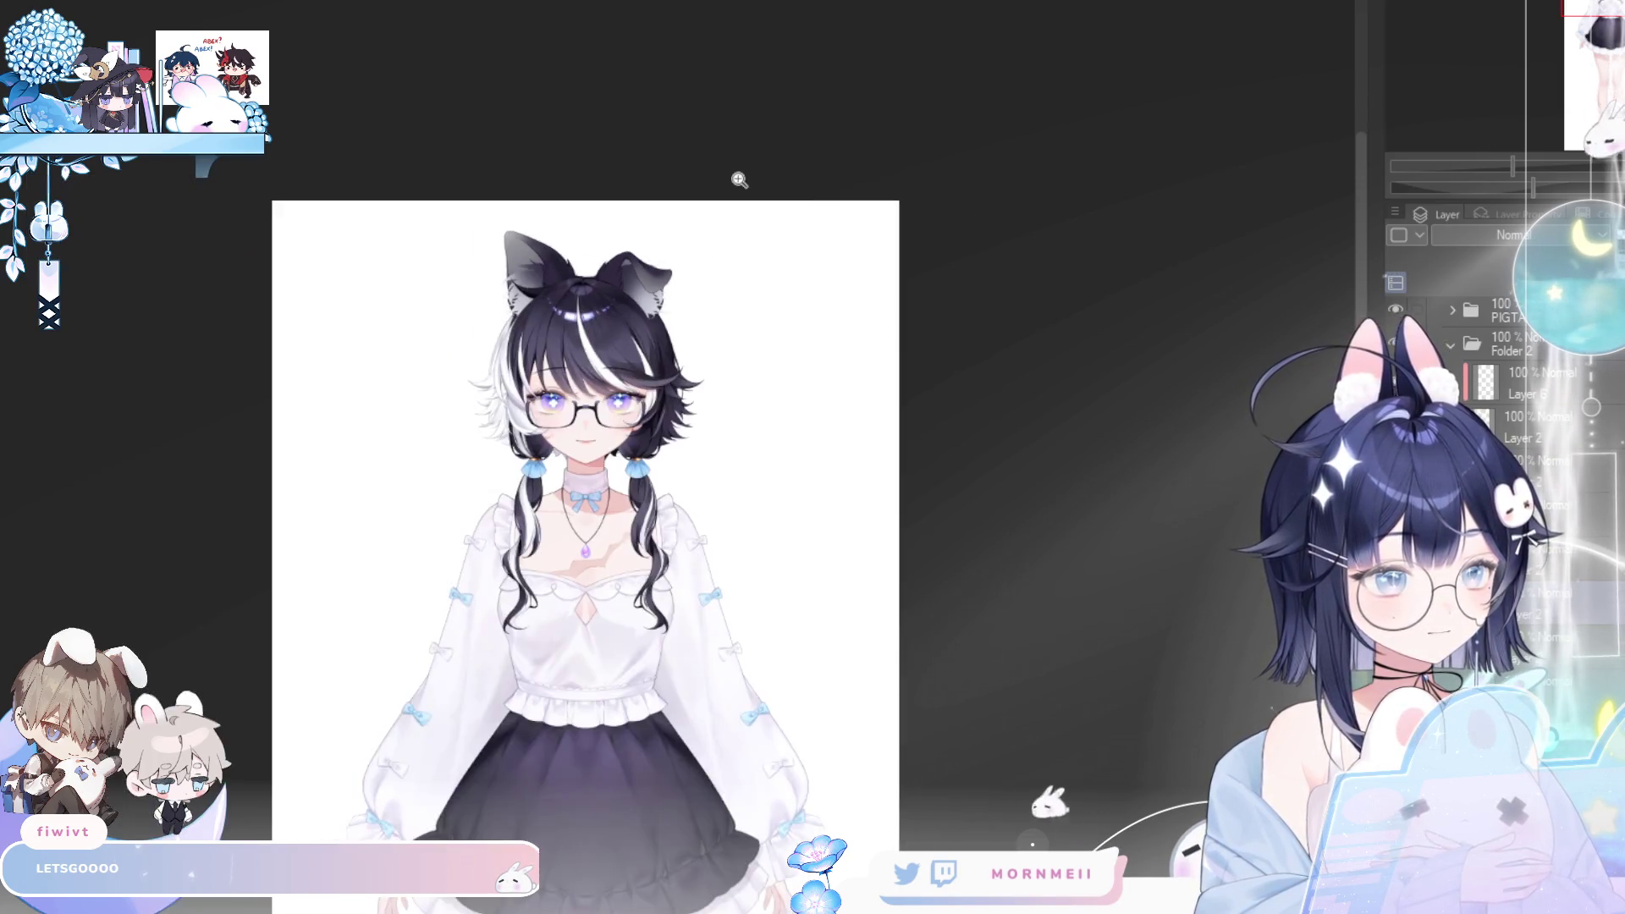
key("h")
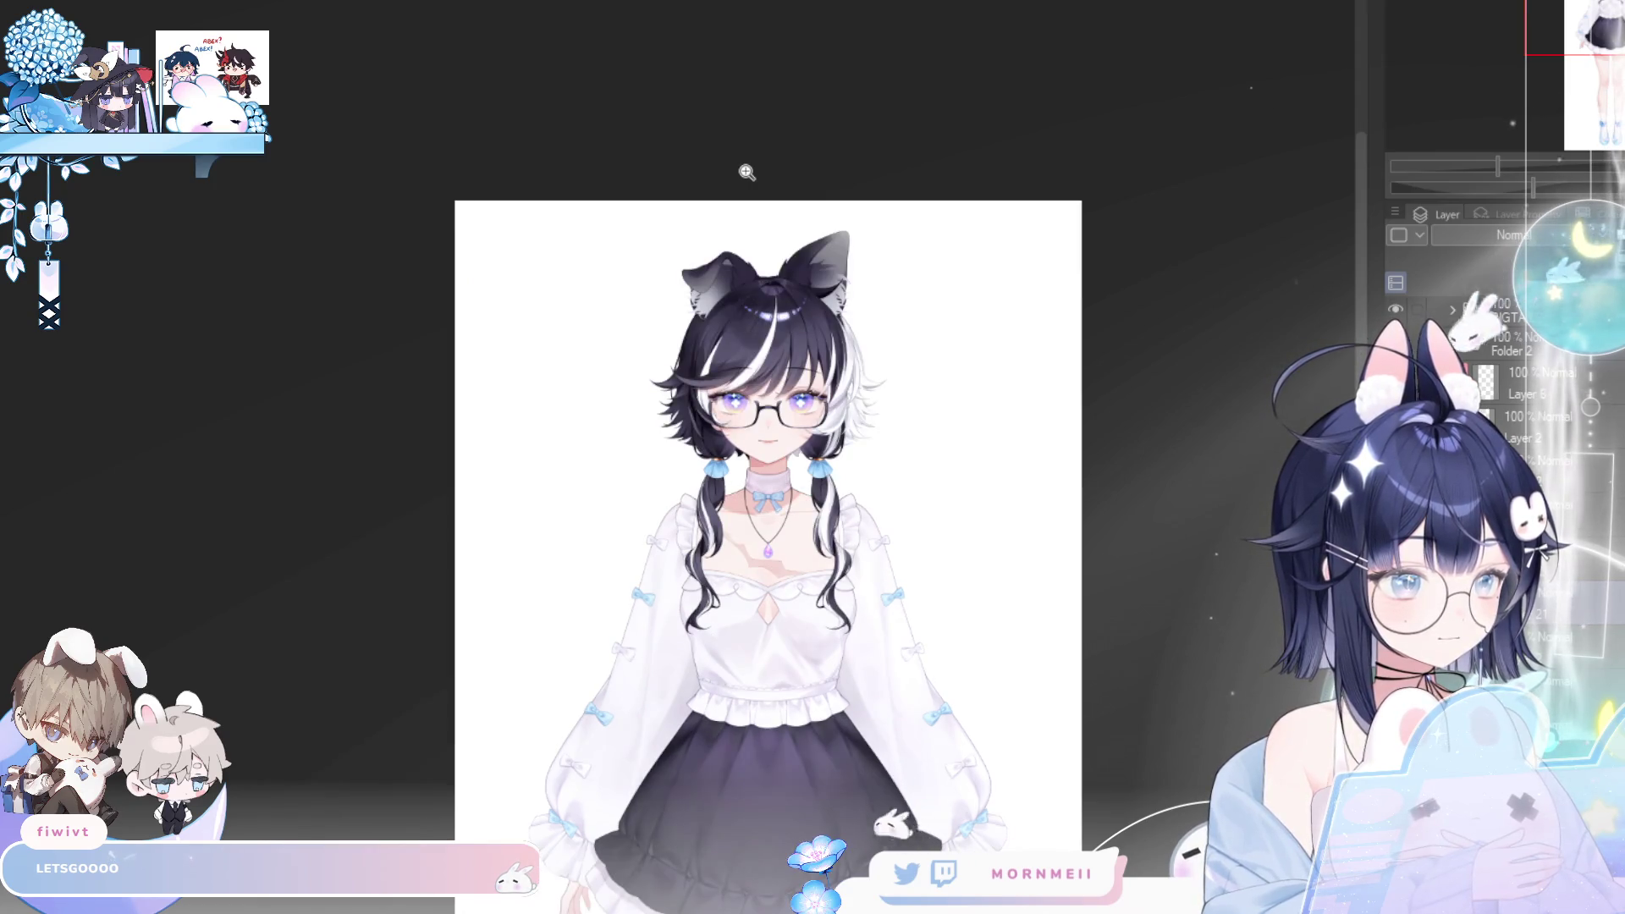
key("h")
scroll(746, 172, "up", 5)
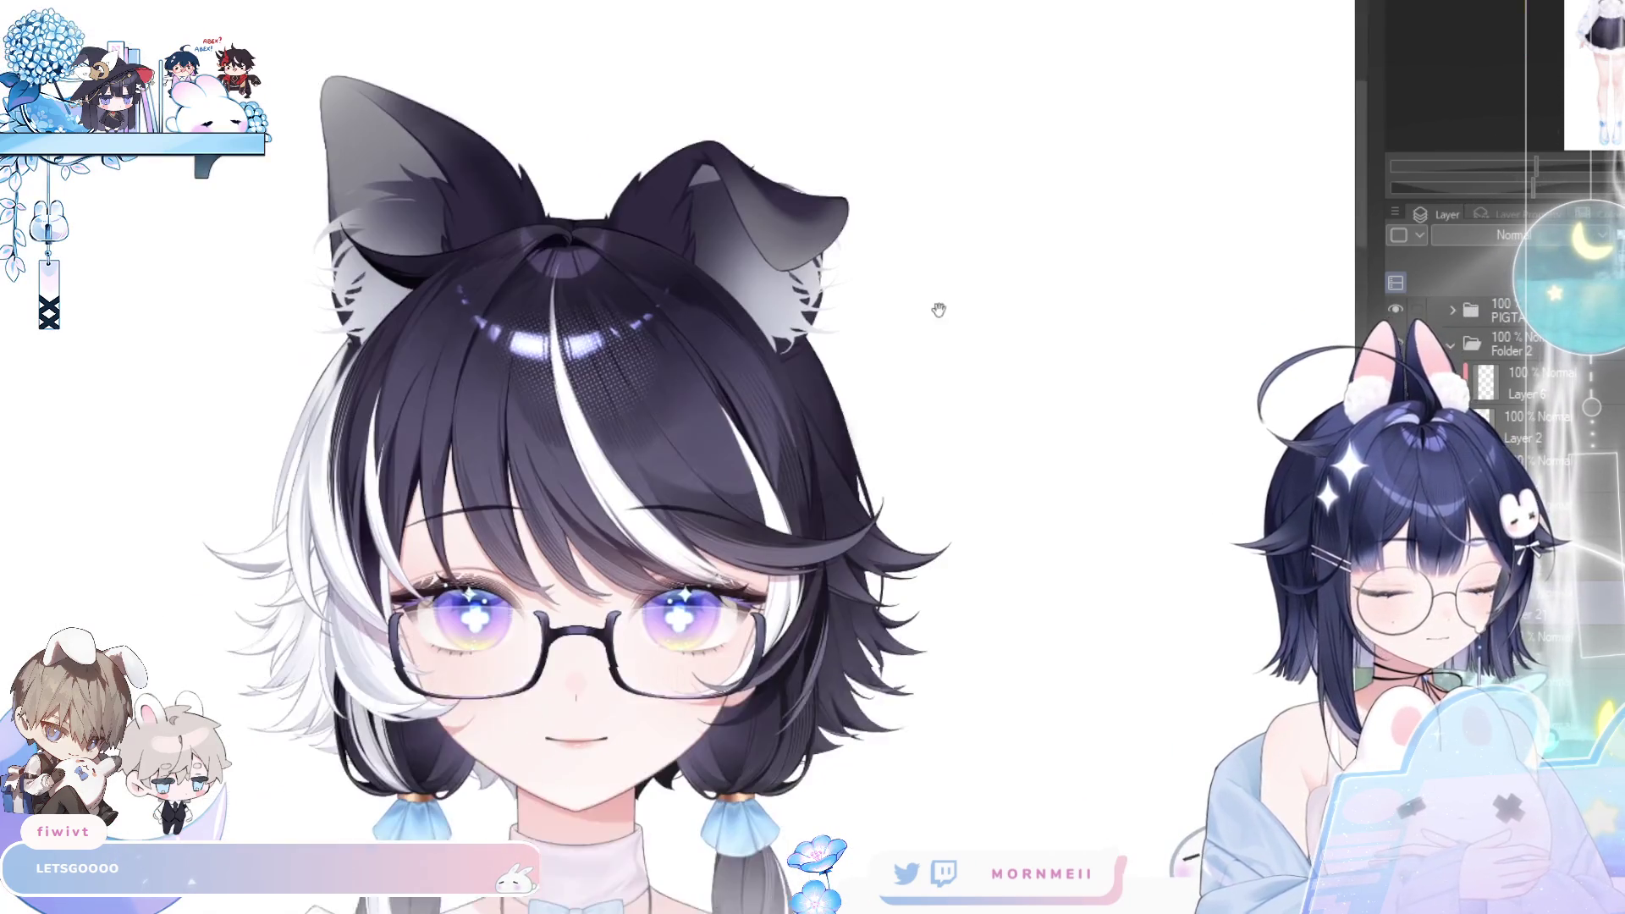
- Turn on the Hue/Saturation correction layer to grey the ears and hair, then check them mirrored
left_click_drag(938, 310, 961, 292)
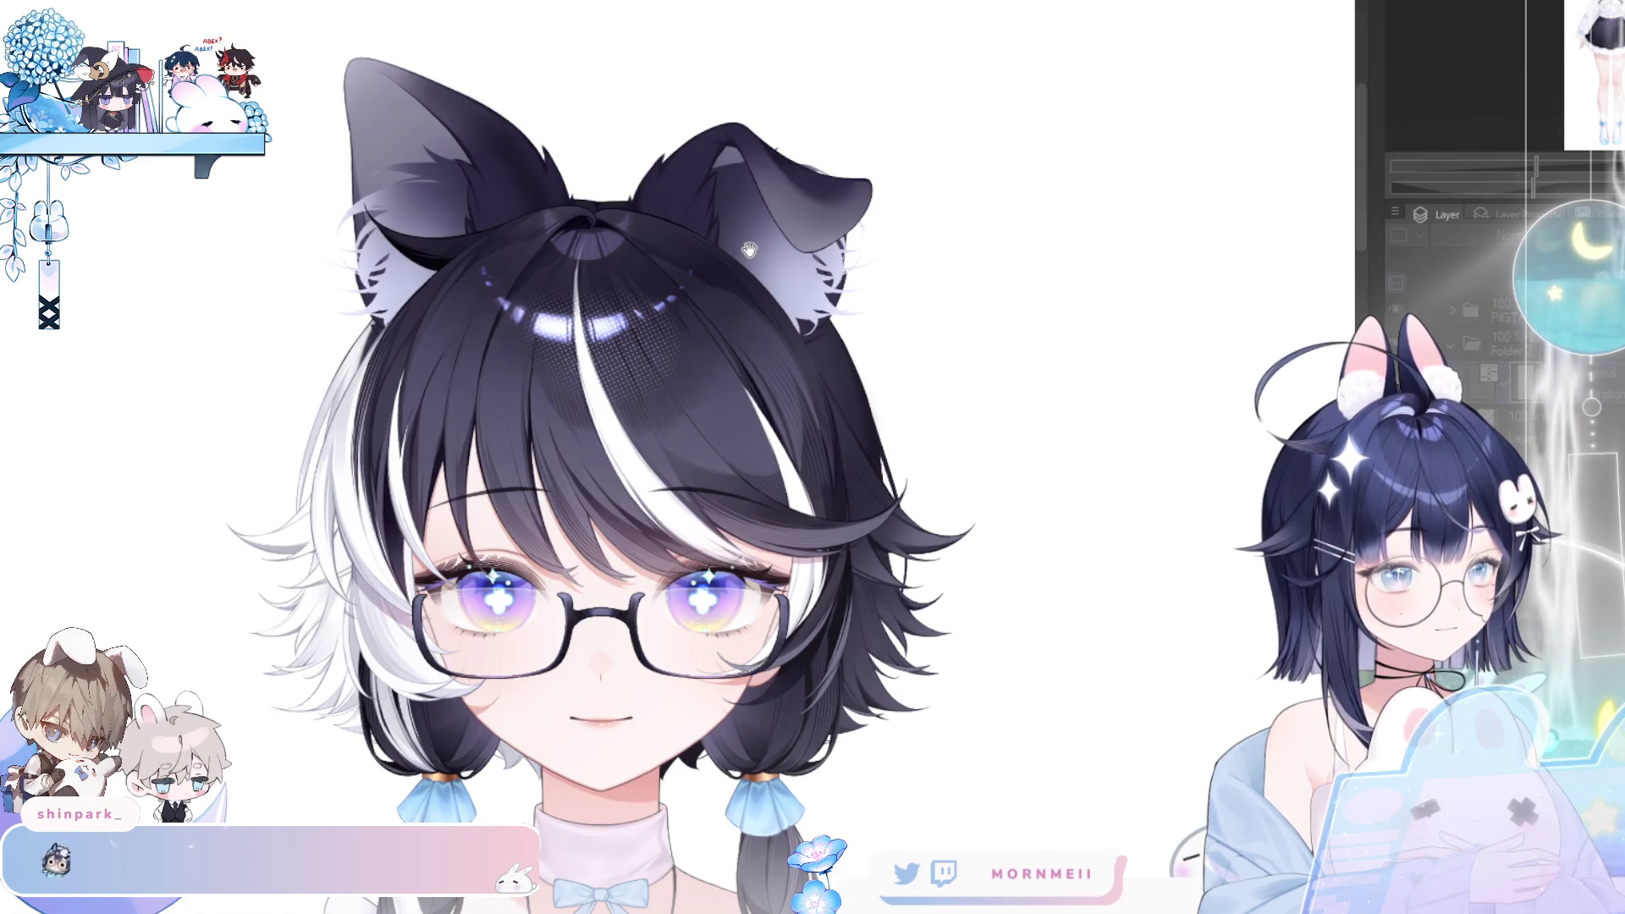
scroll(758, 246, "down", 3)
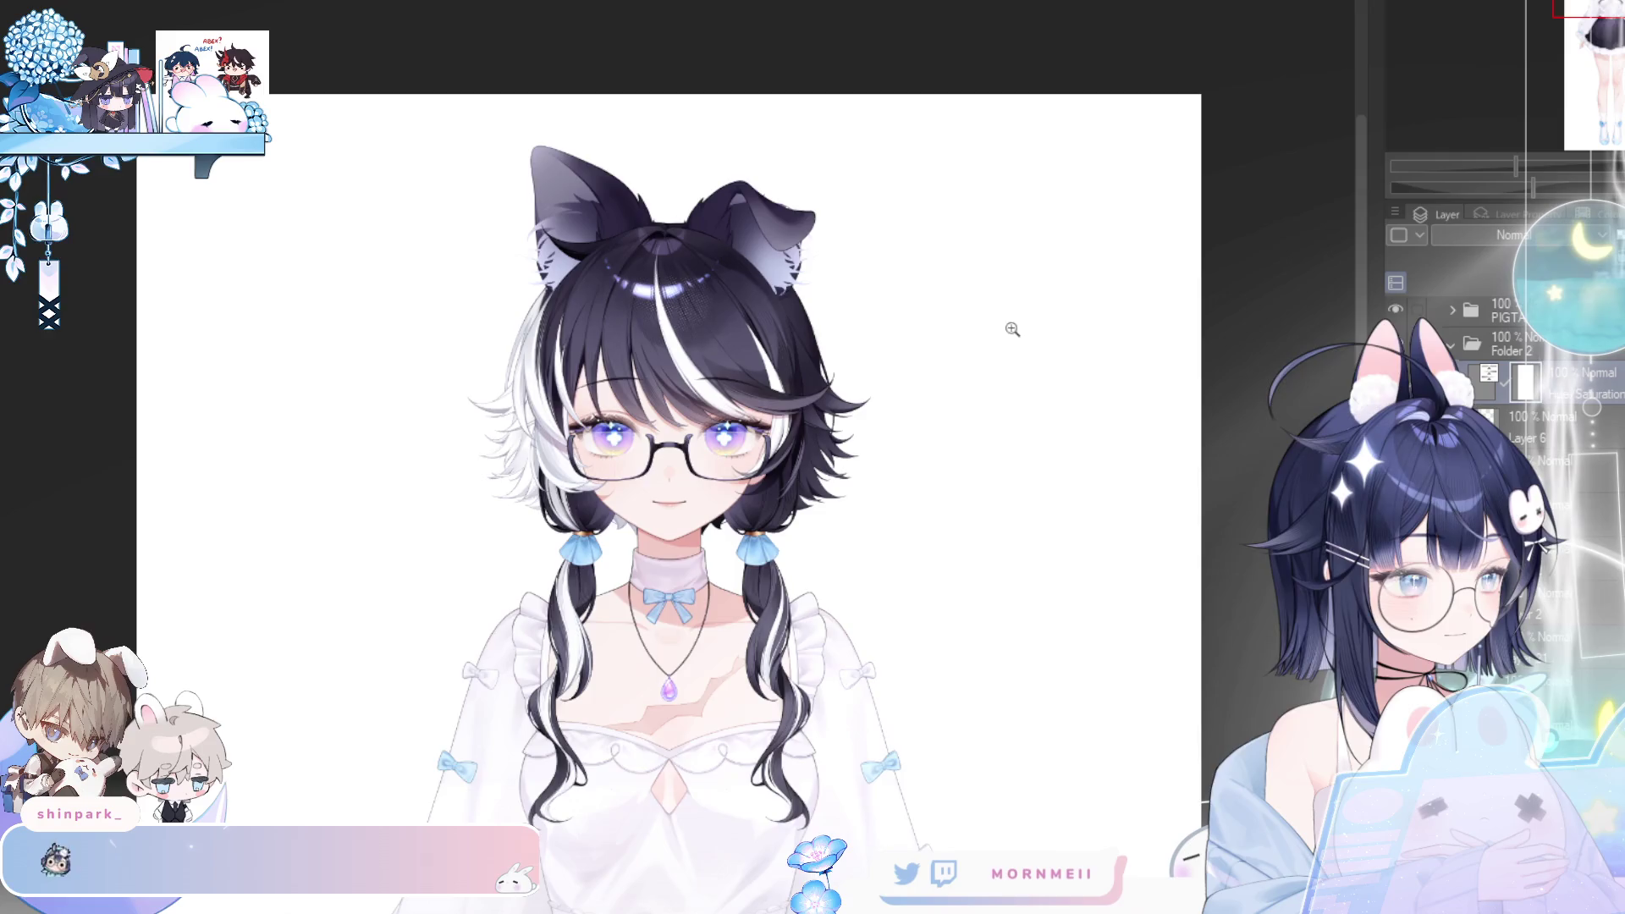
scroll(655, 204, "up", 5)
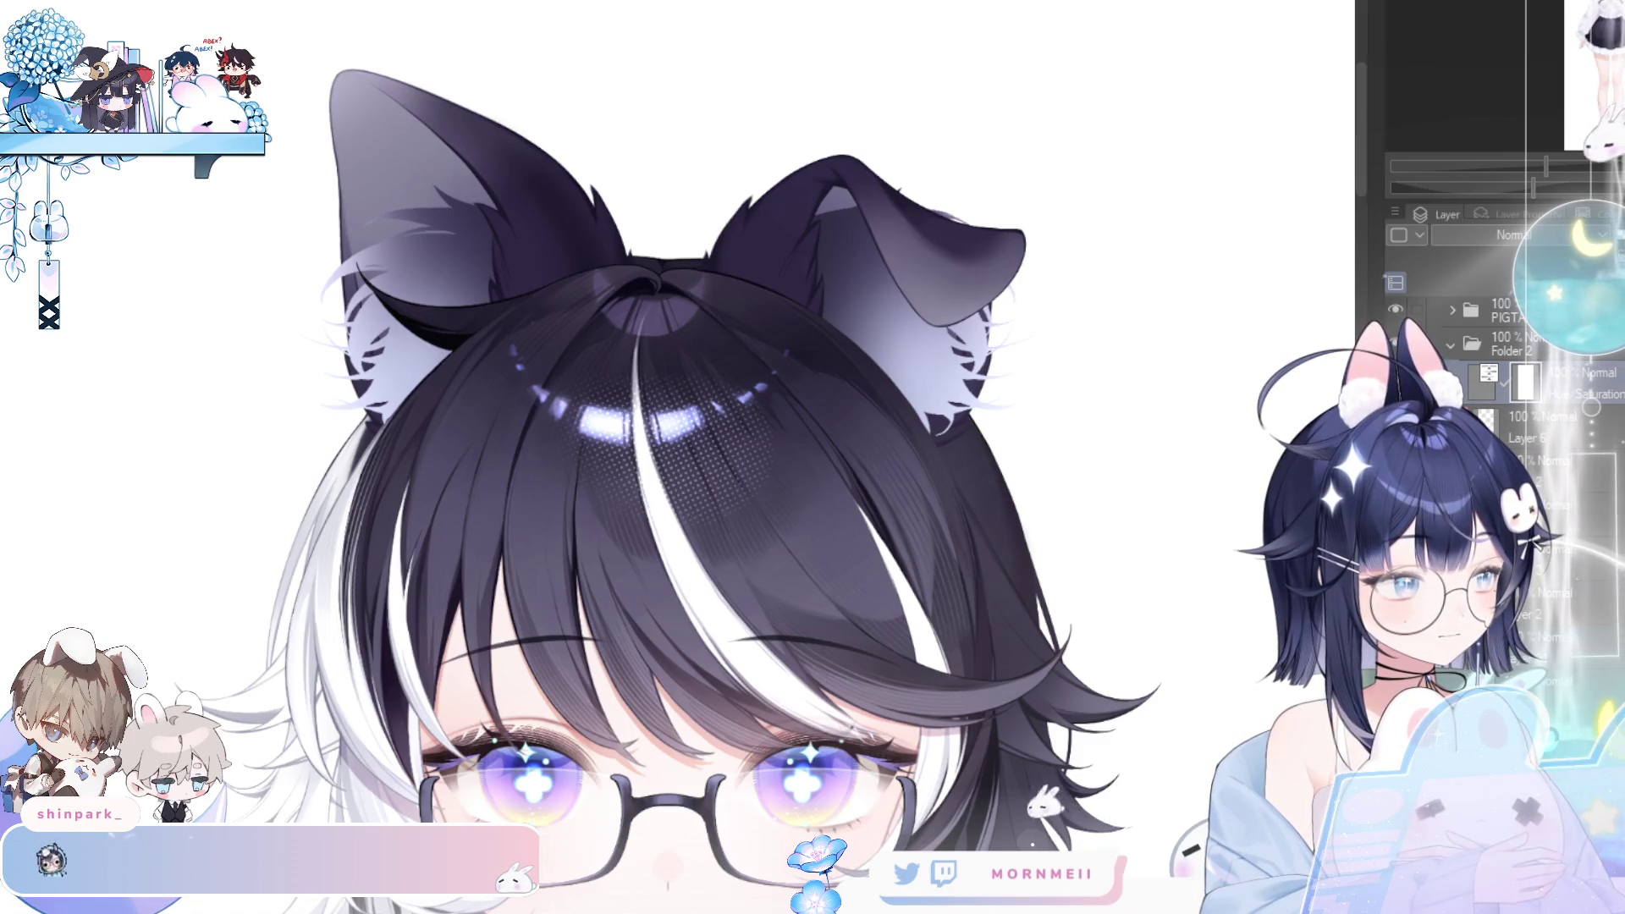
left_click(1490, 385)
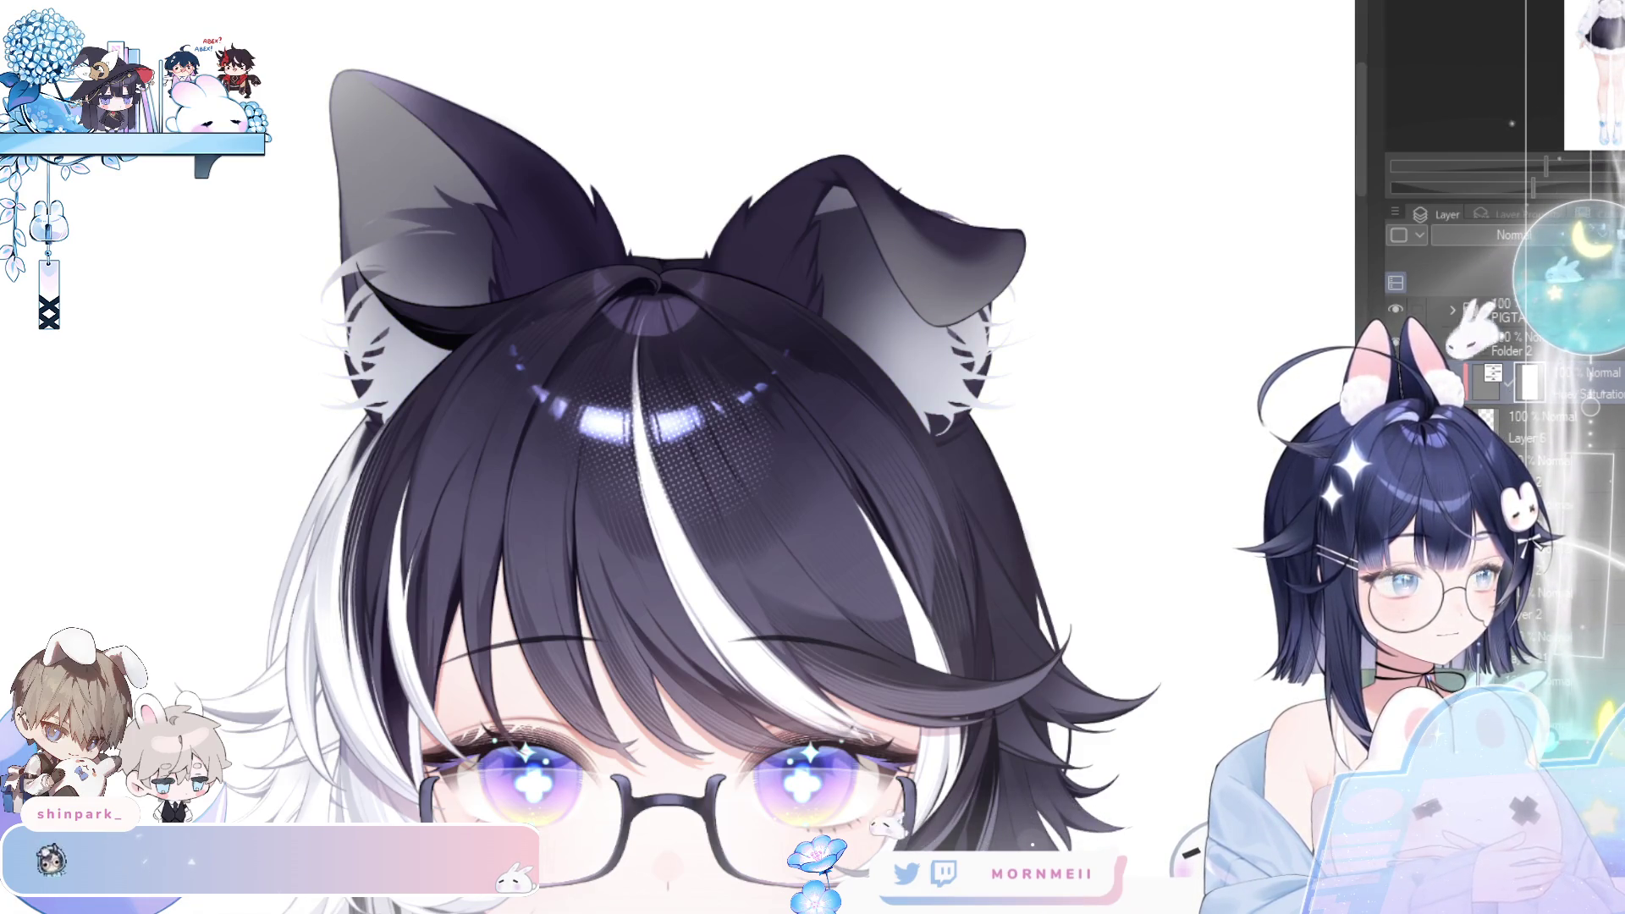
key("h")
key("h")
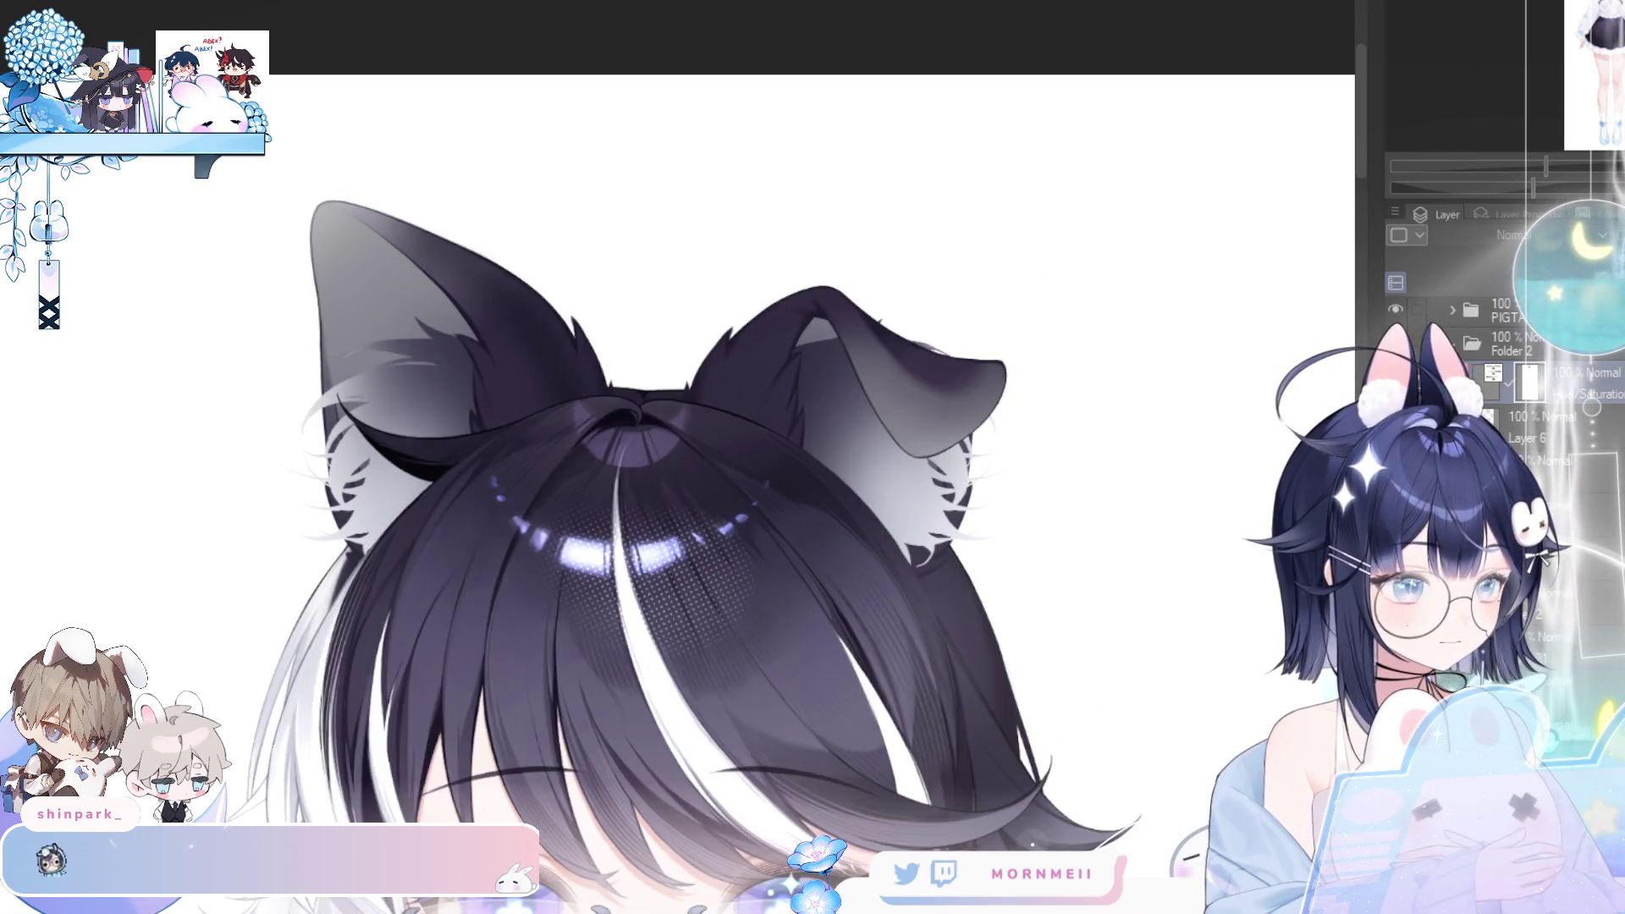
- Move the Hue/Saturation correction below Layer 6 and merge it into the ear layer
key("ctrl+e")
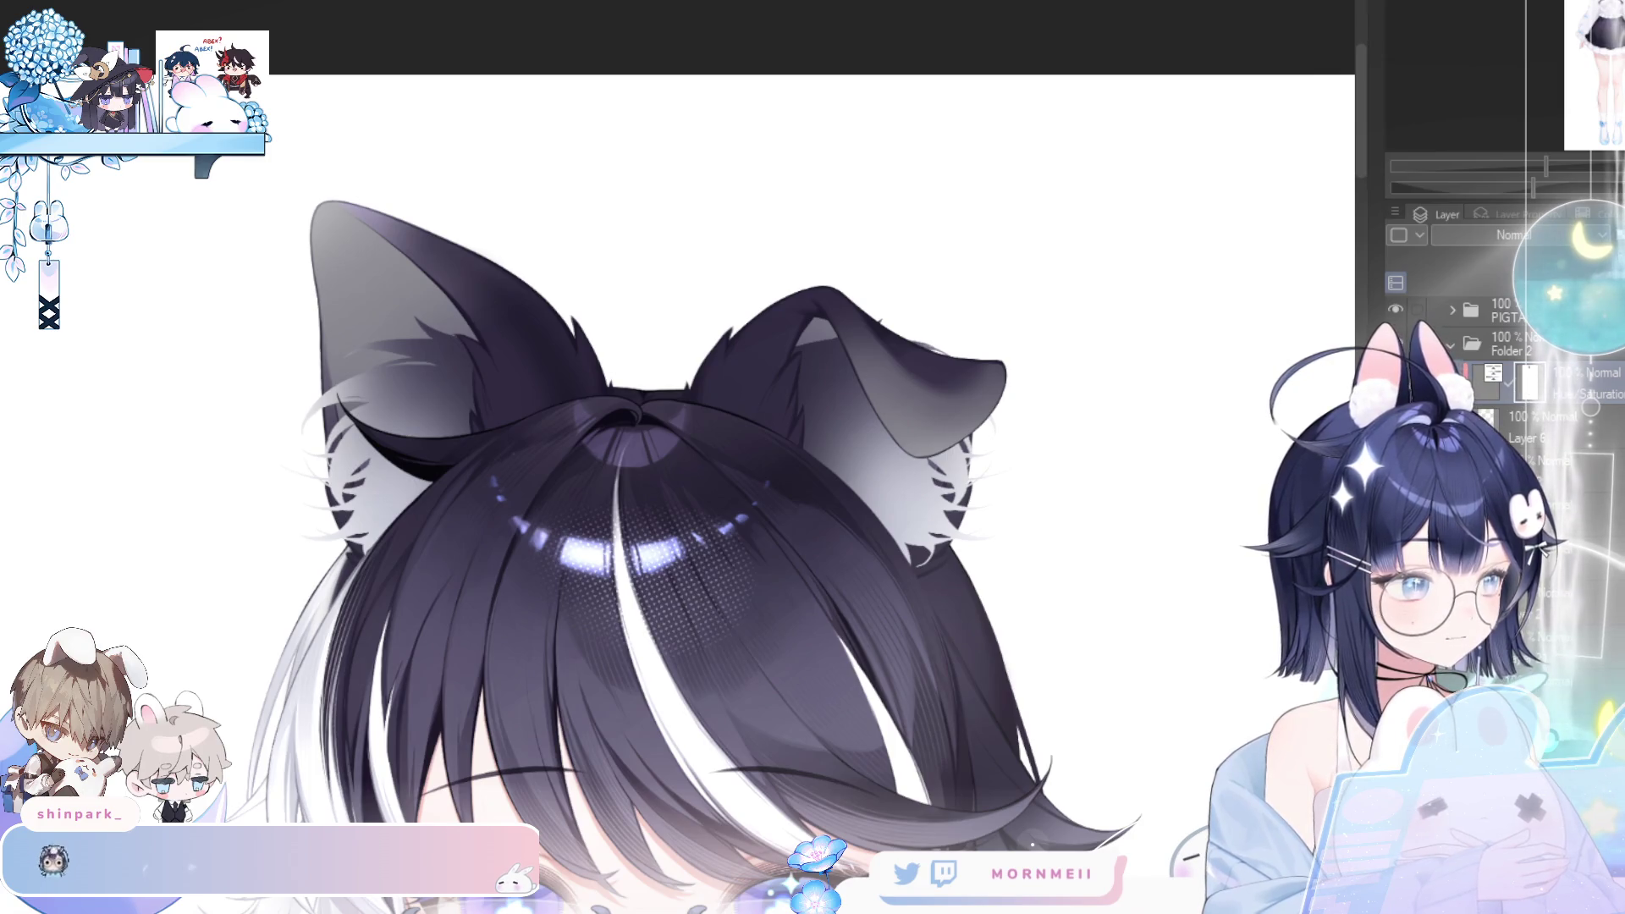
key("ctrl+z")
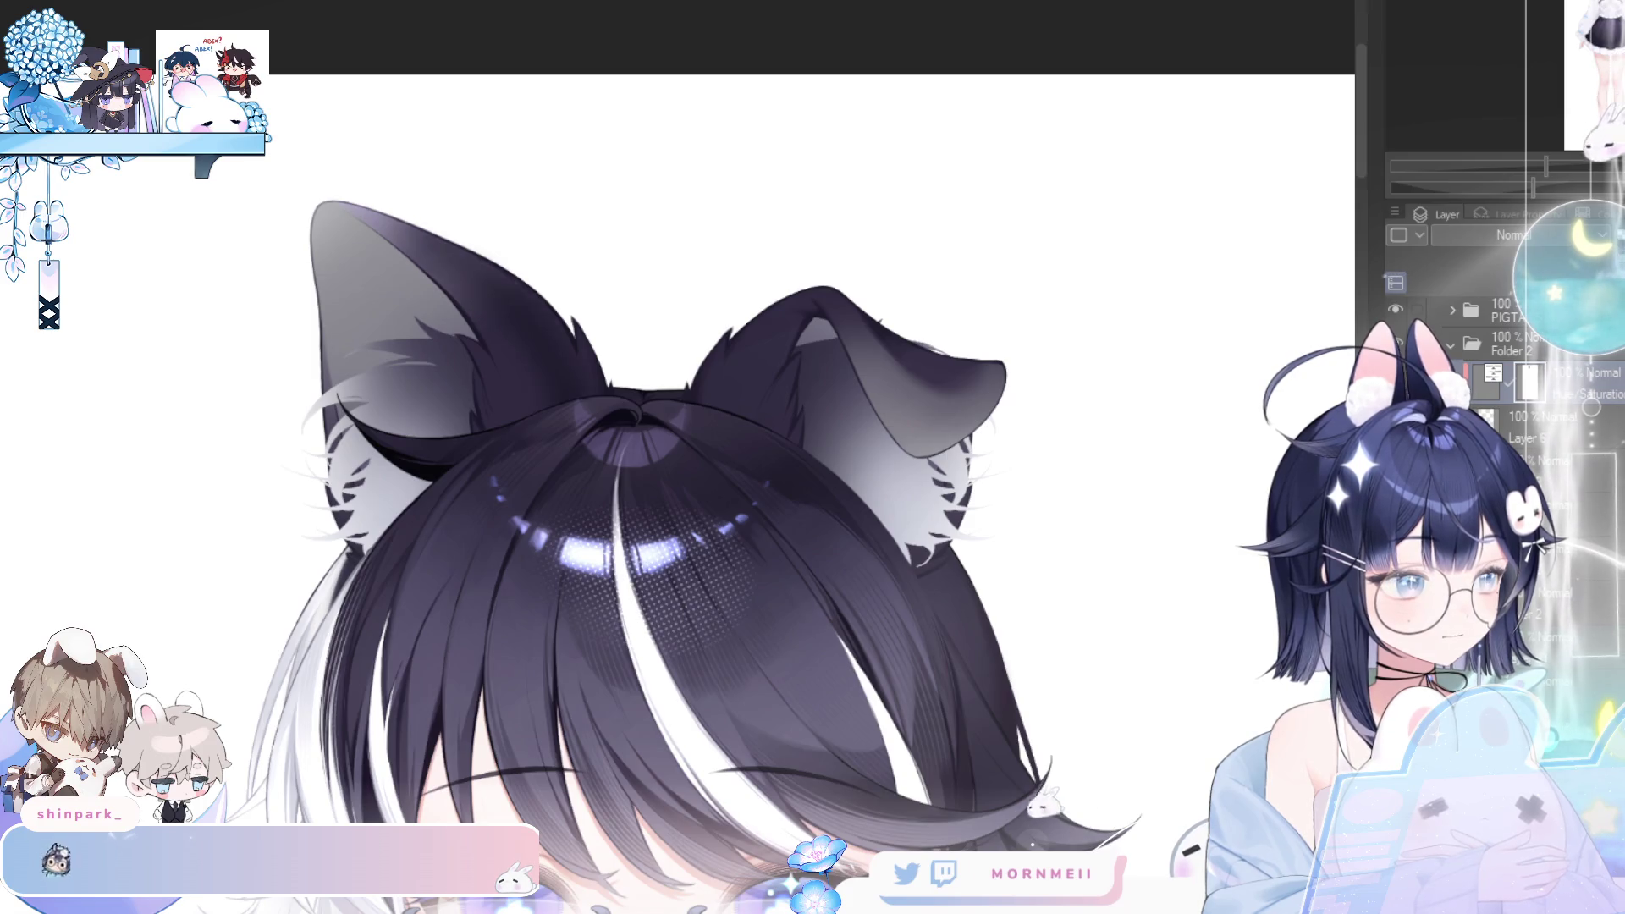
left_click_drag(1547, 406, 1546, 444)
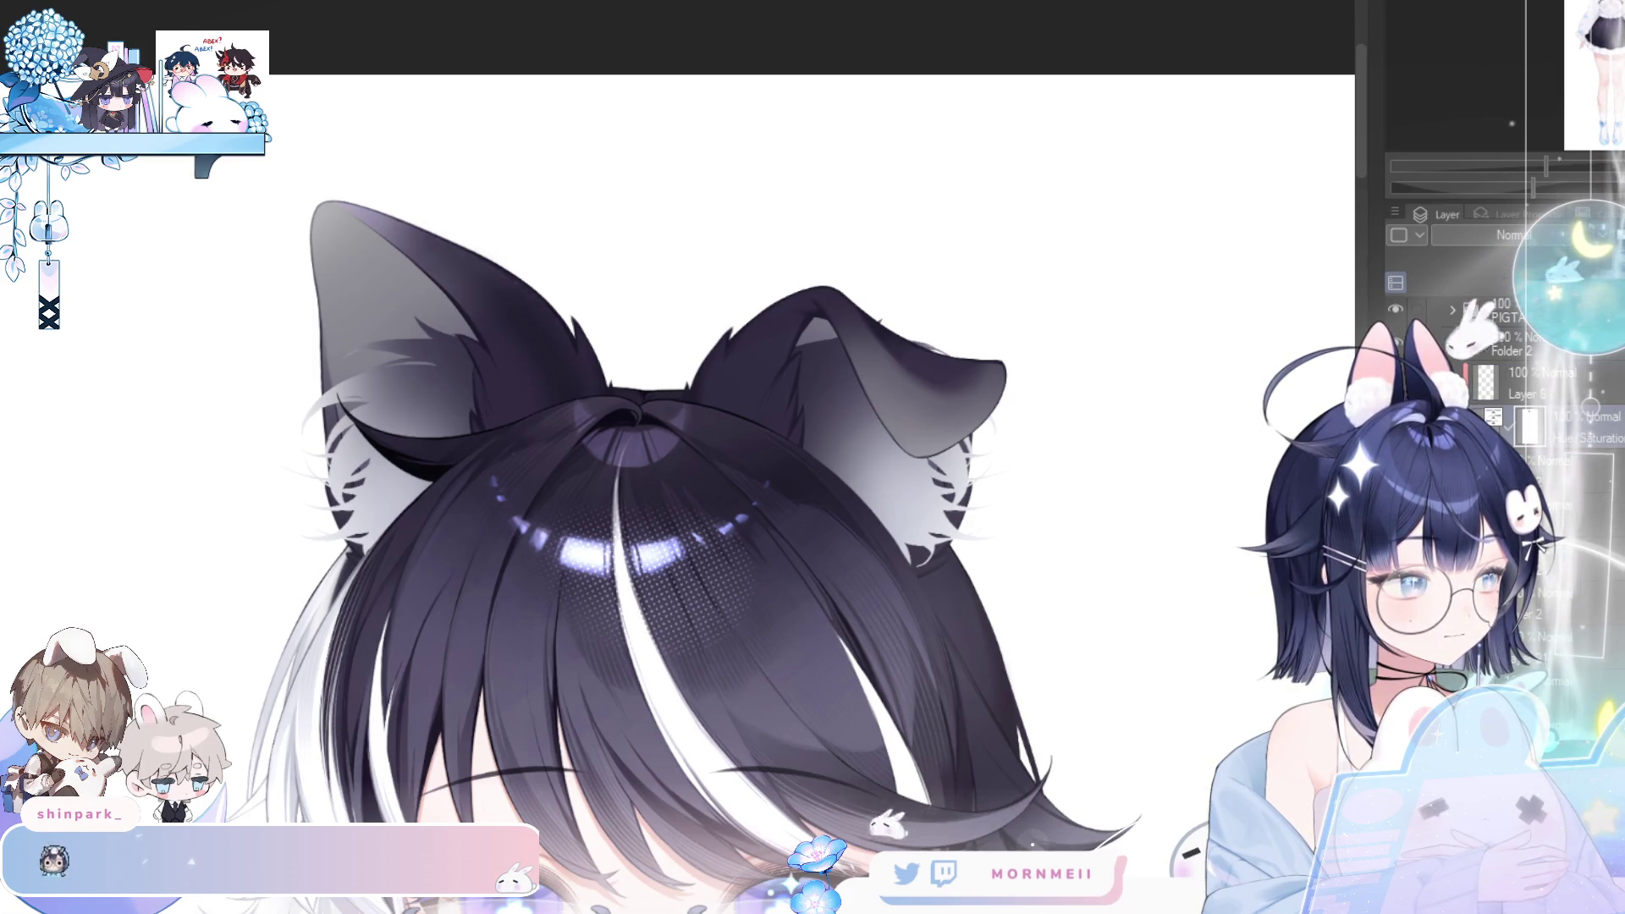
key("ctrl+e")
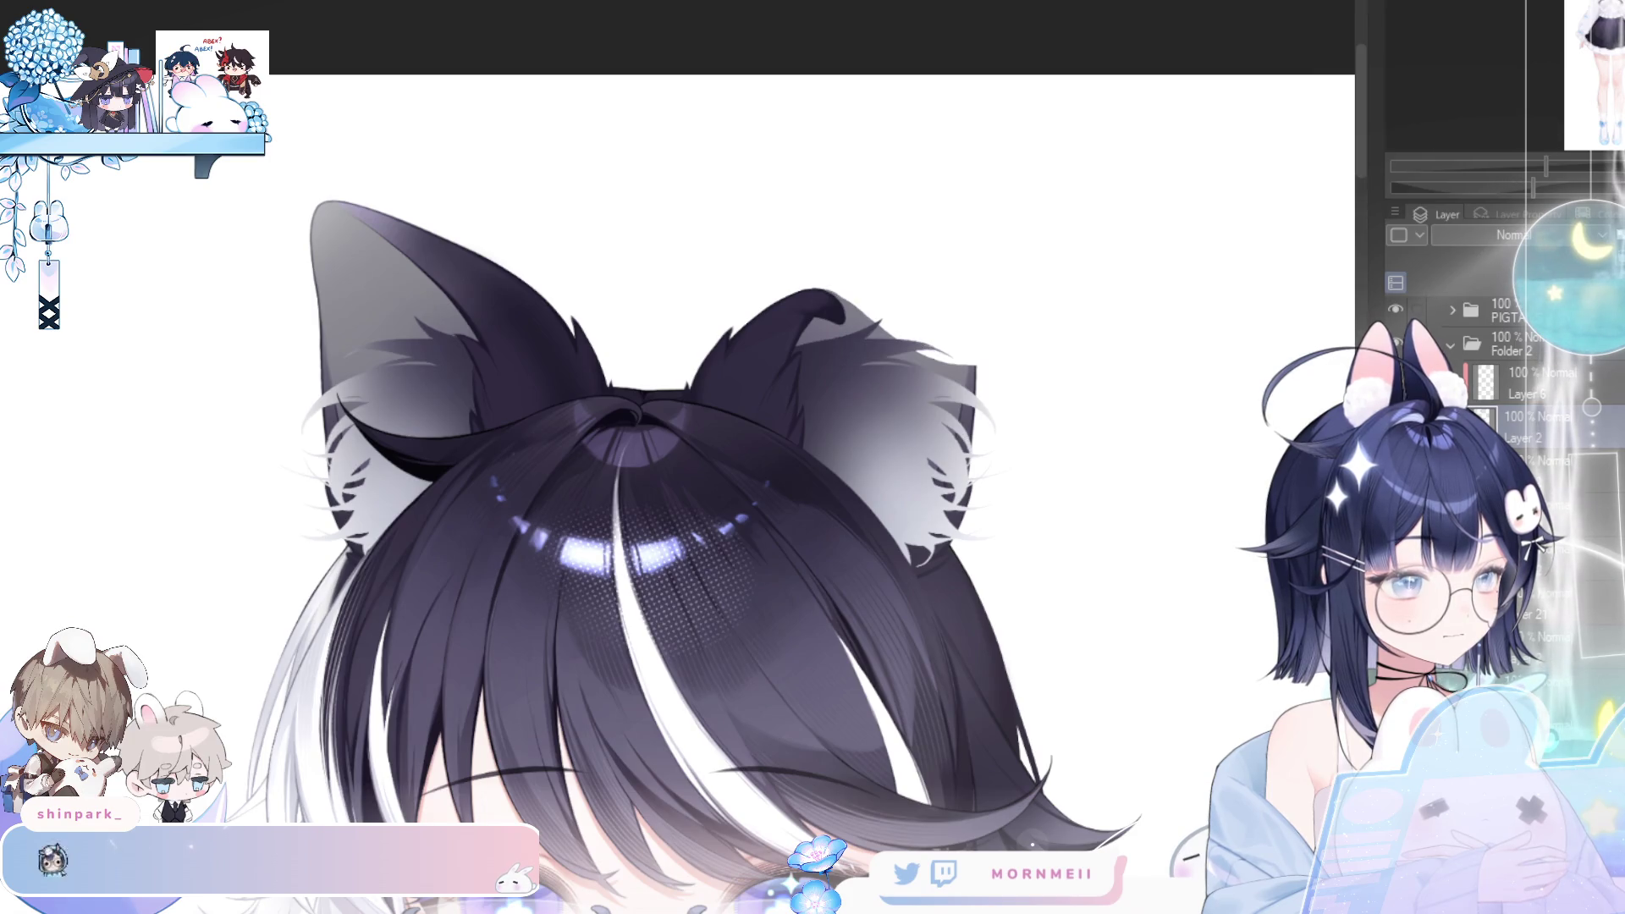
key("ctrl+z")
left_click_drag(1591, 423, 1610, 450)
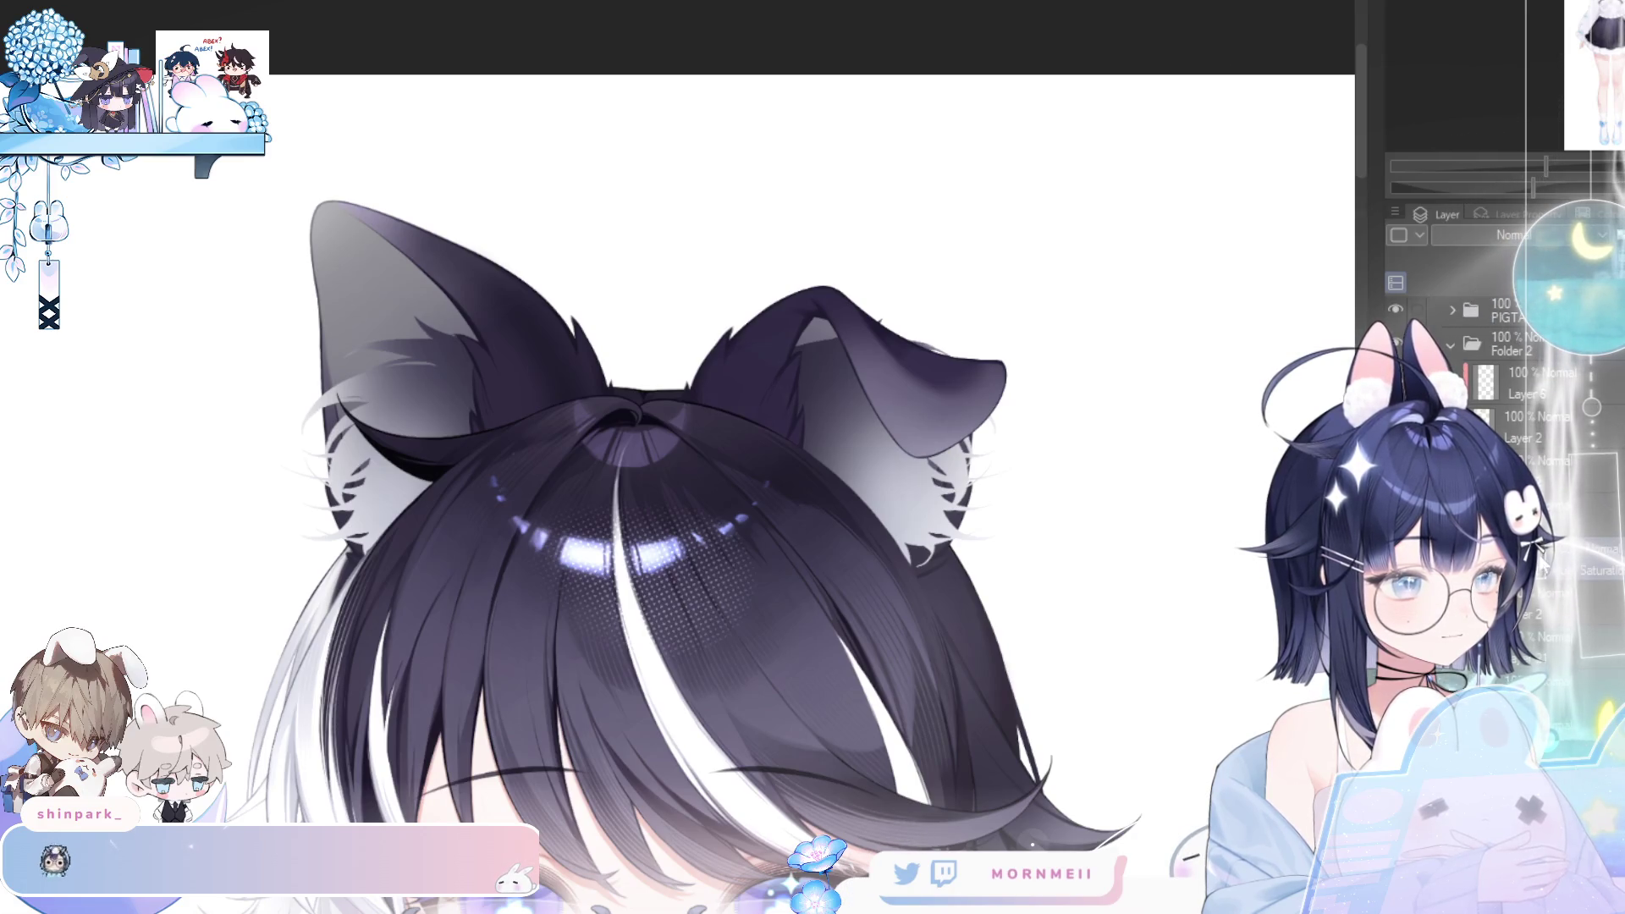
- Undo the light inner-ear fill and fur strokes, checking the face and full figure mirrored
key("h")
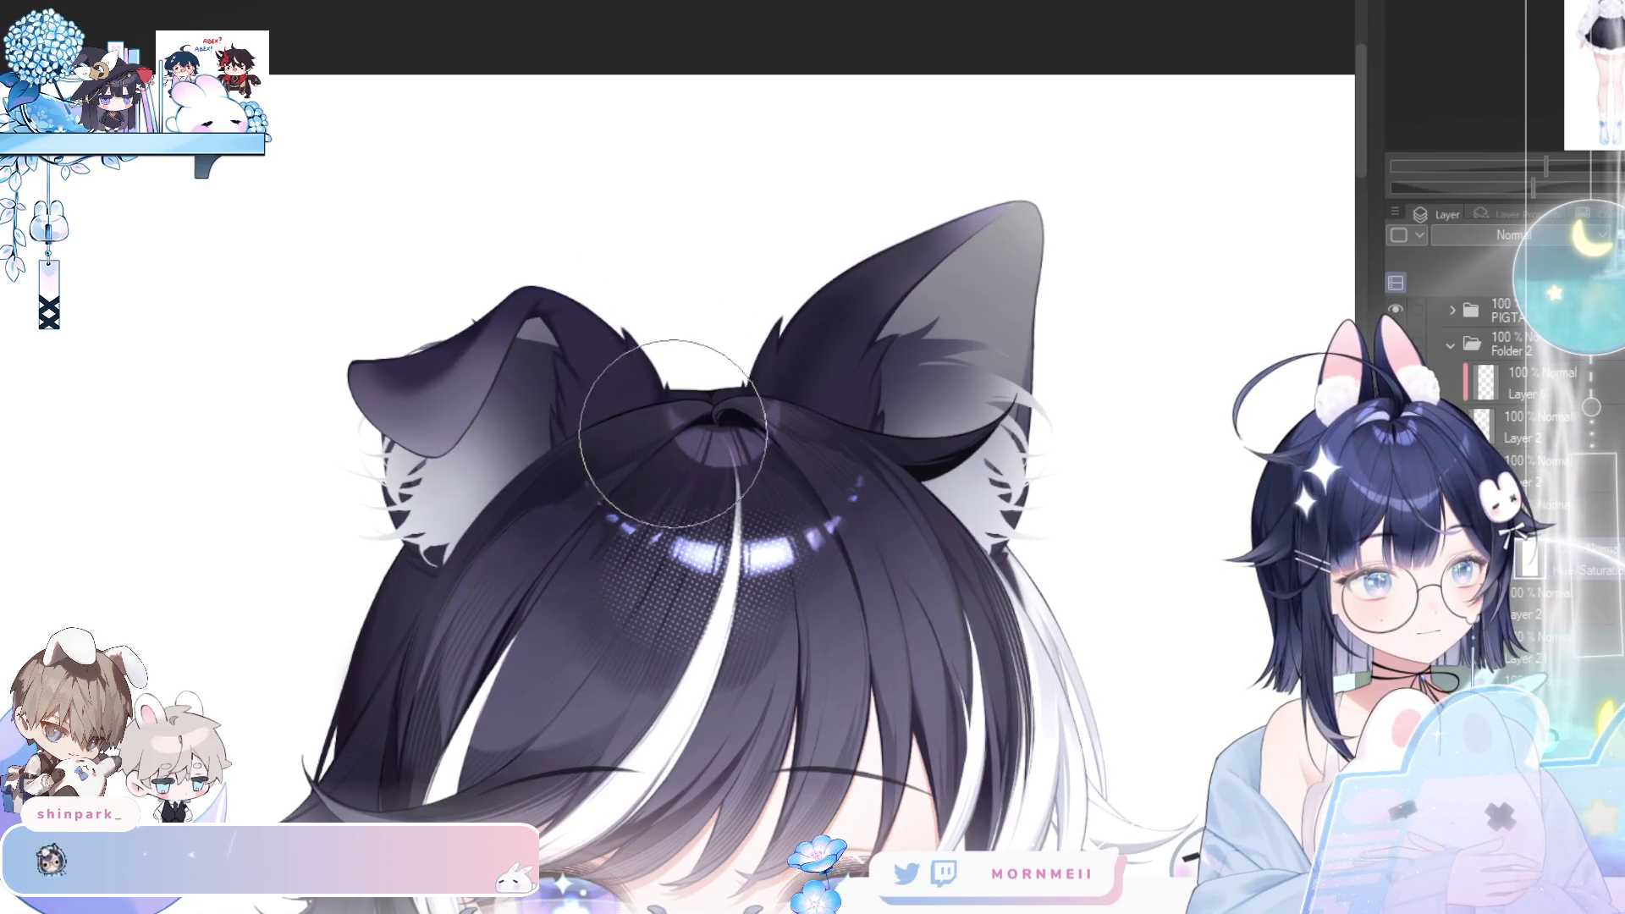
key("h")
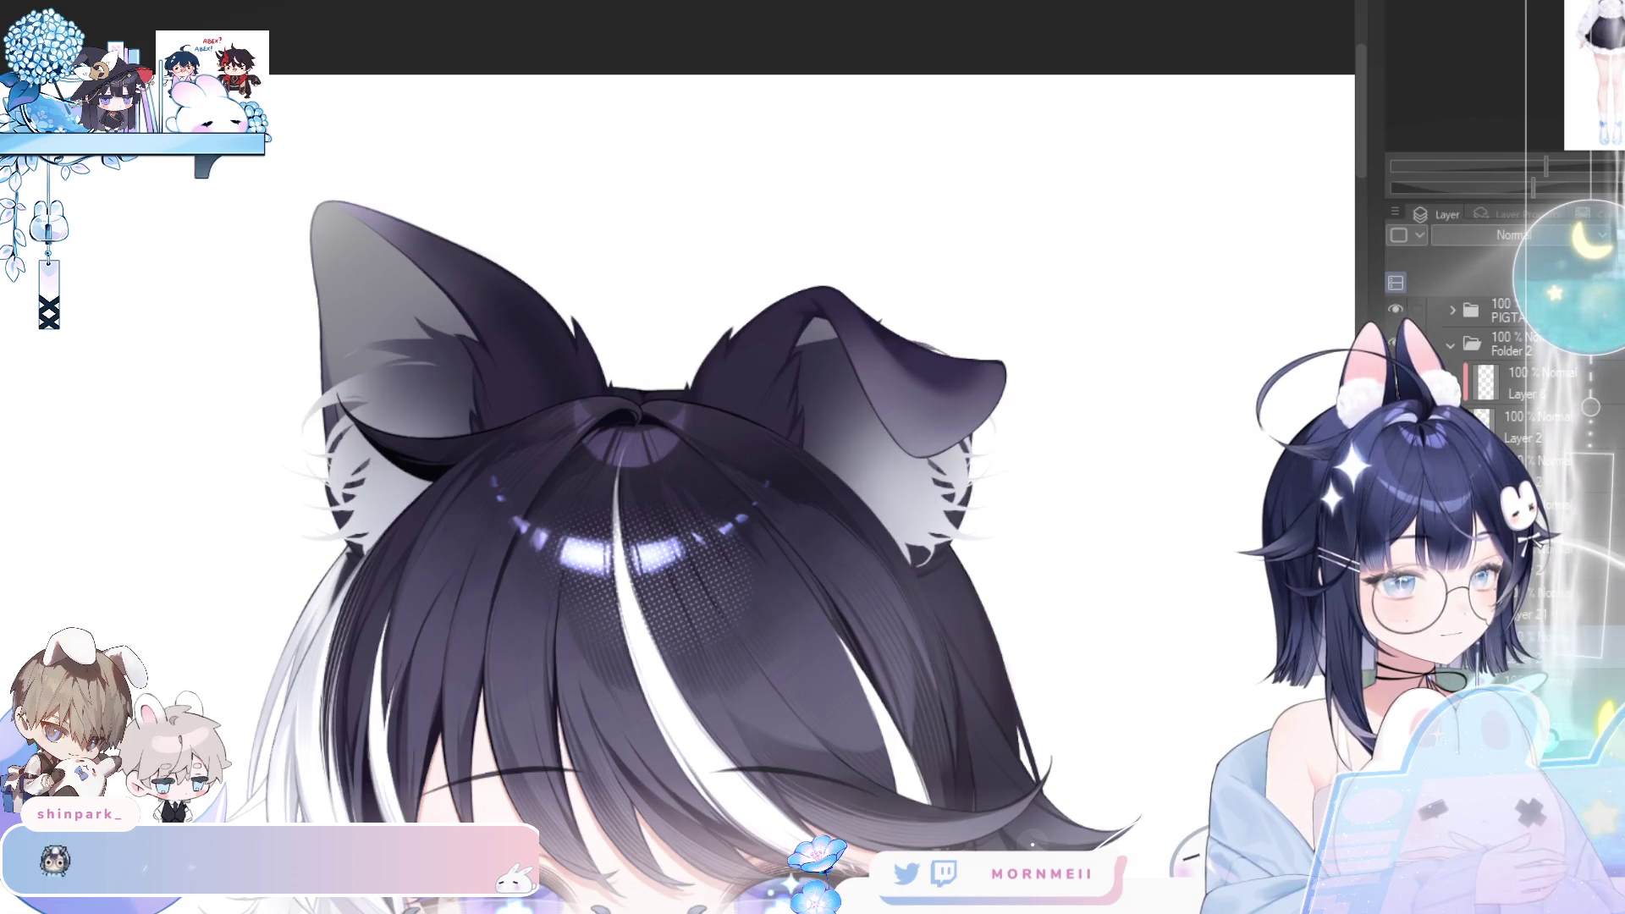
key("ctrl+z")
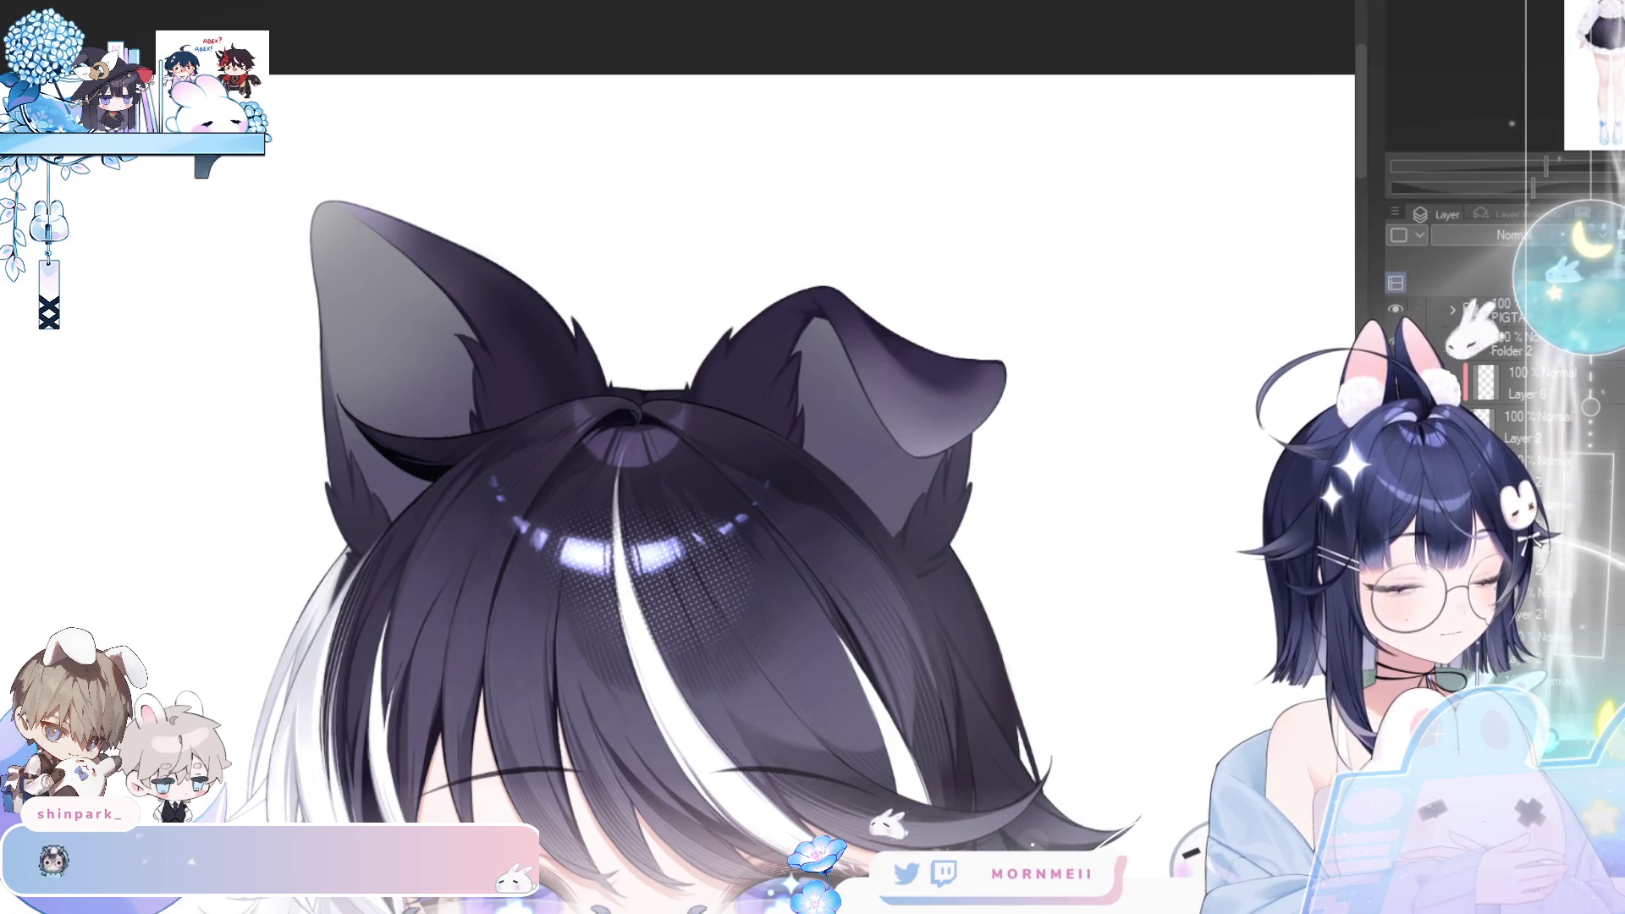
mouse_move(973, 745)
left_mouse_down()
mouse_move(947, 716)
mouse_move(877, 457)
left_mouse_up()
scroll(878, 457, "down", 1)
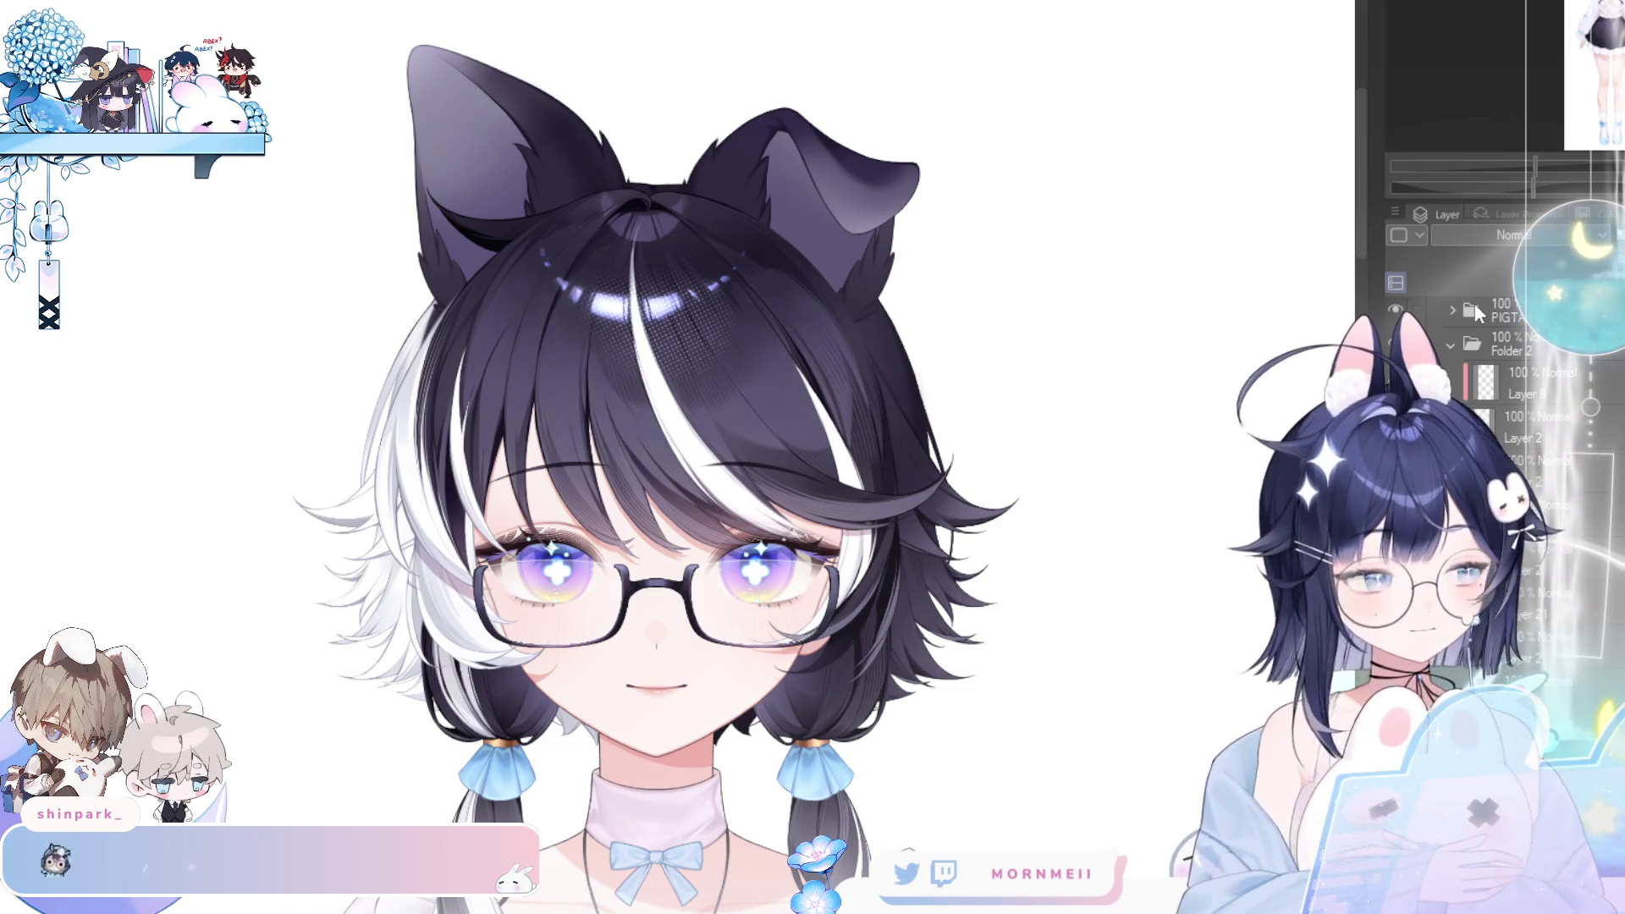
key("h")
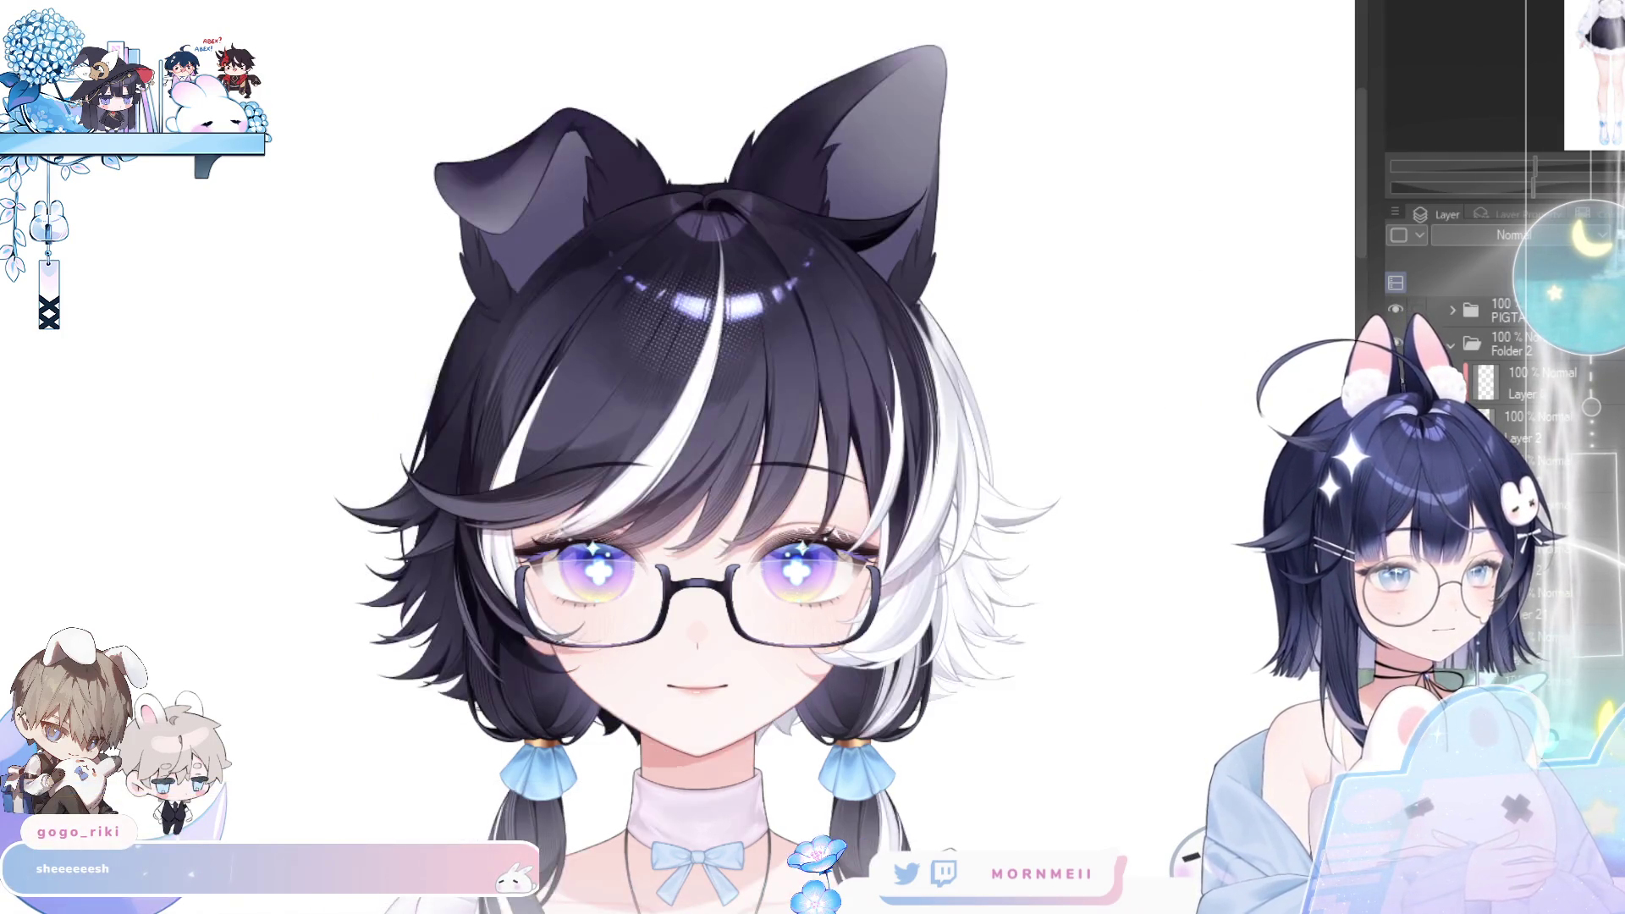
key("h")
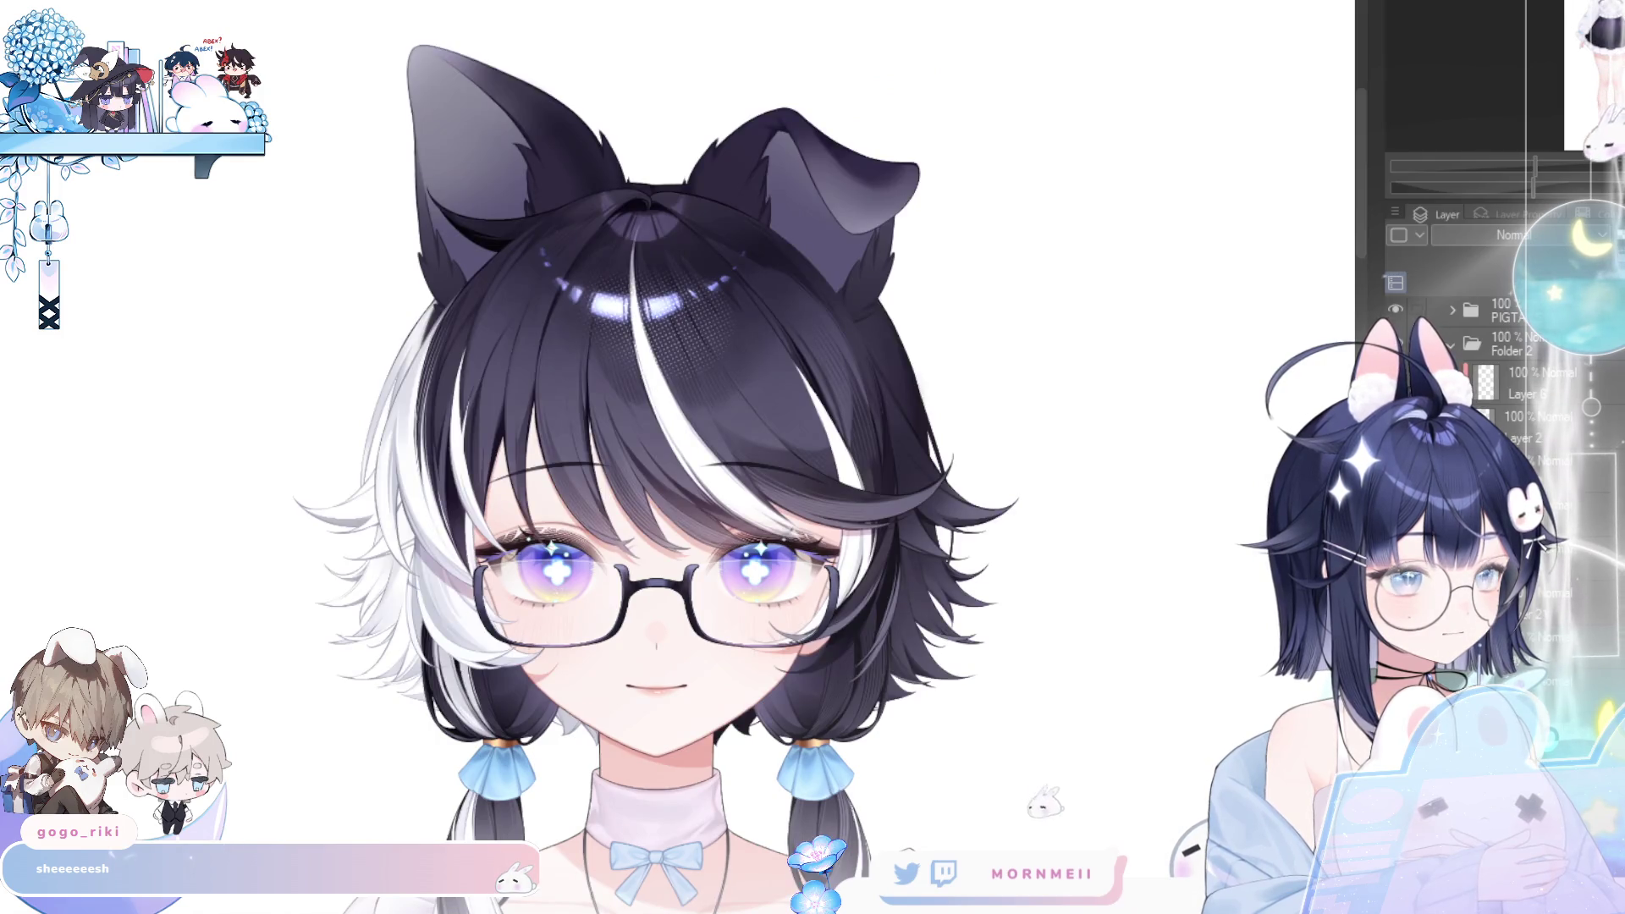
key("ctrl+0")
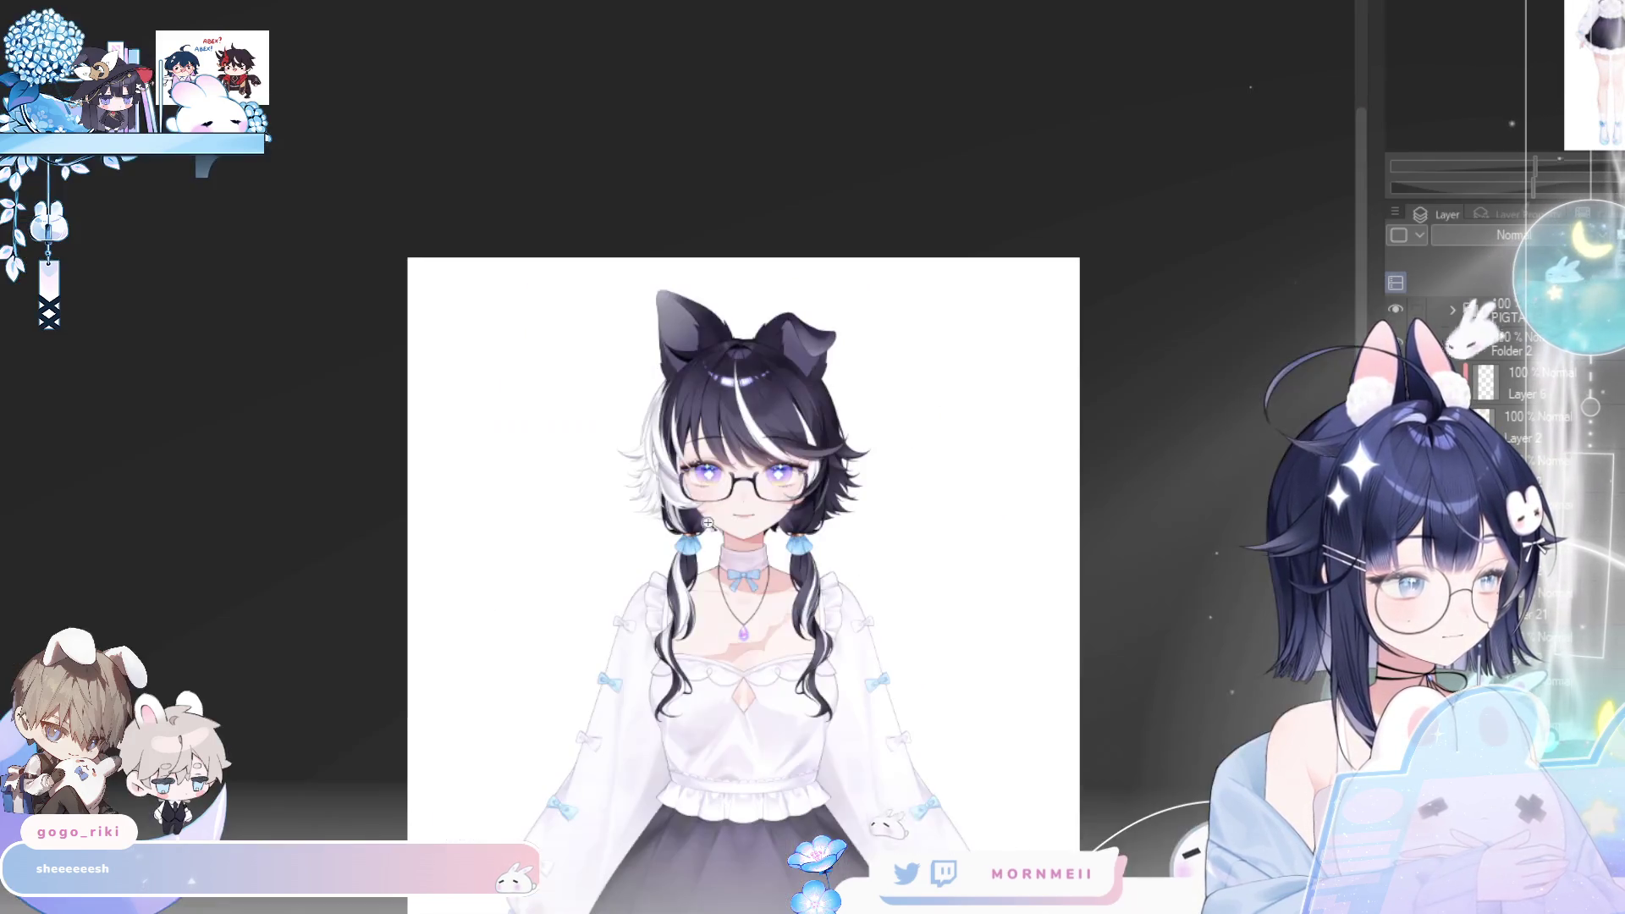
scroll(708, 506, "down", 3)
key("h")
key("h")
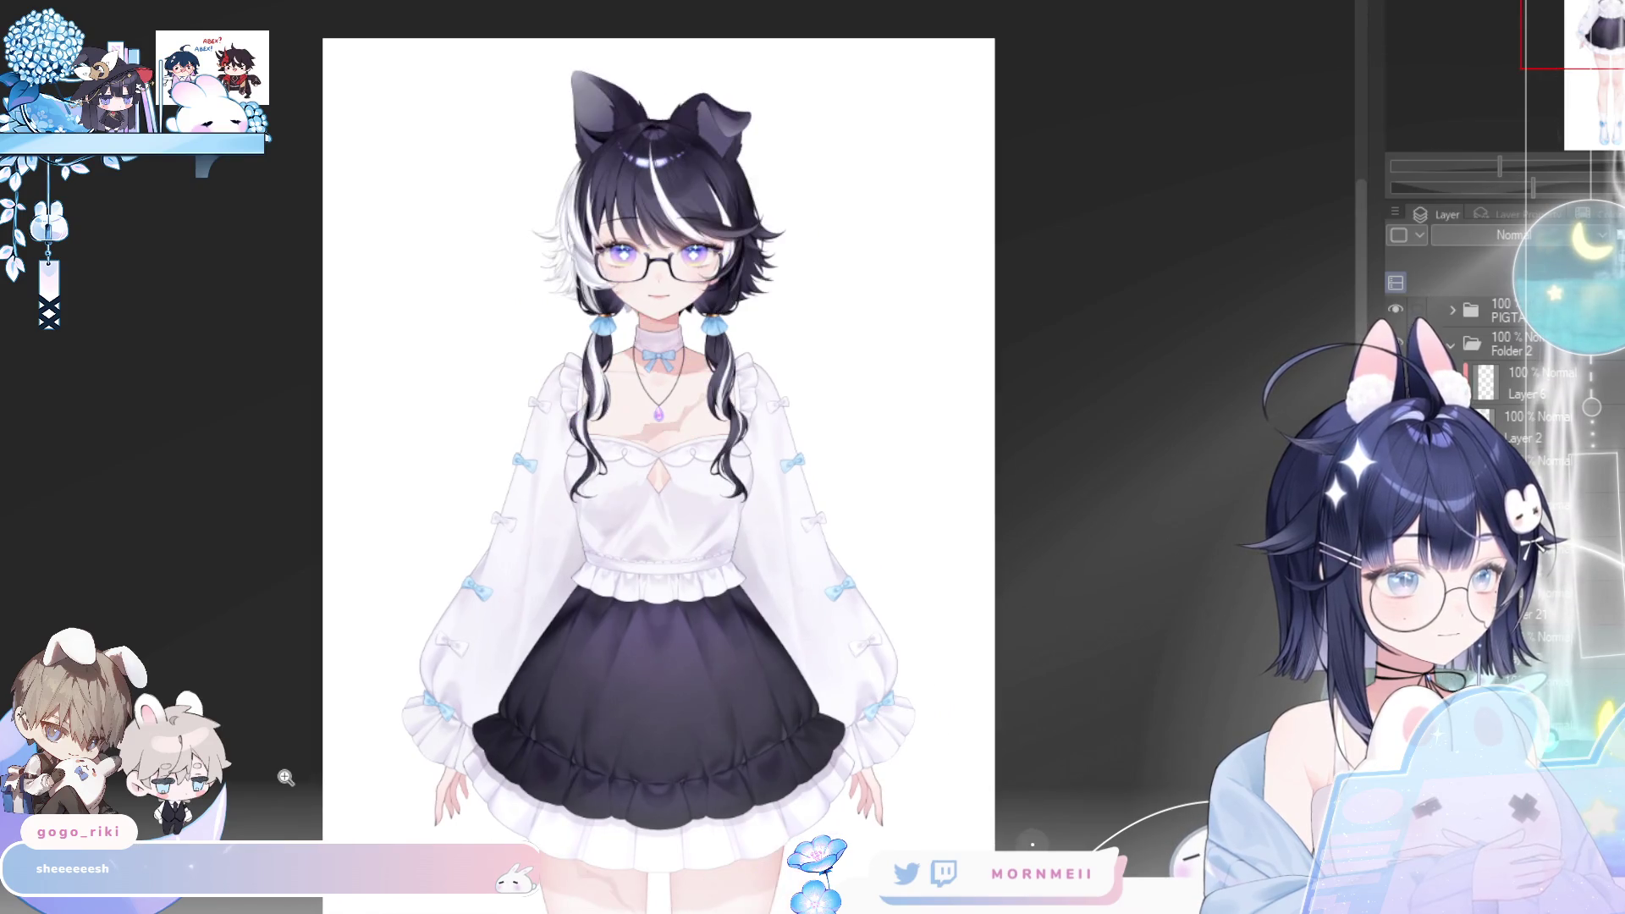
- Restore the inner-ear fur shading, comparing it on and off in mirrored views
key("ctrl+z")
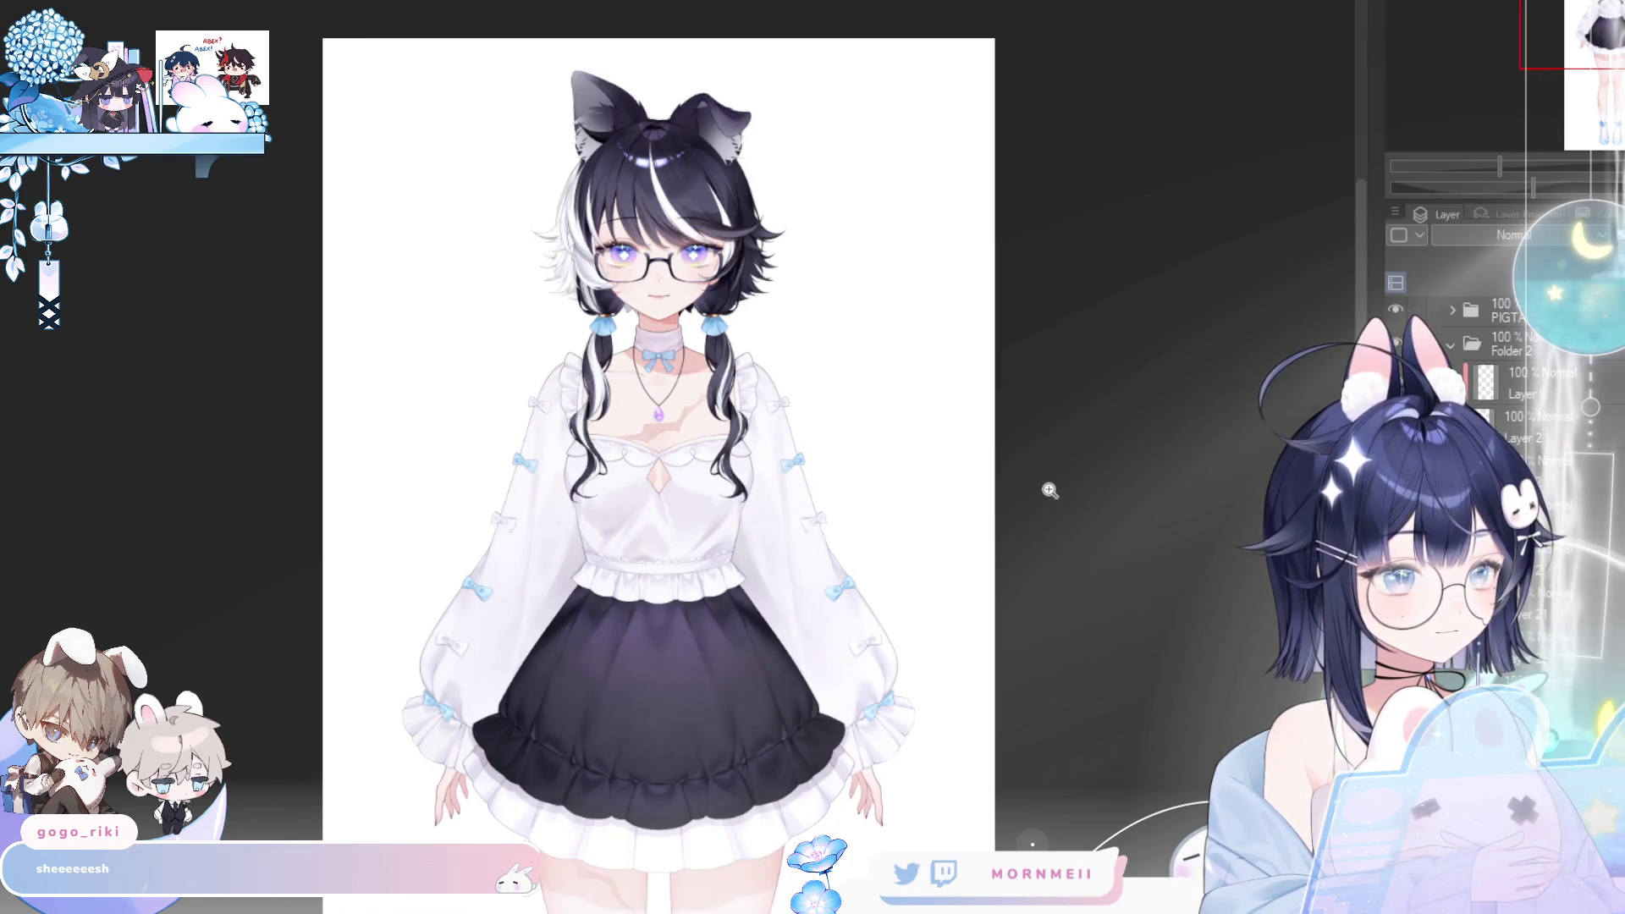
scroll(1051, 490, "down", 1)
scroll(931, 668, "down", 1)
key("h")
key("h")
scroll(622, 173, "up", 3)
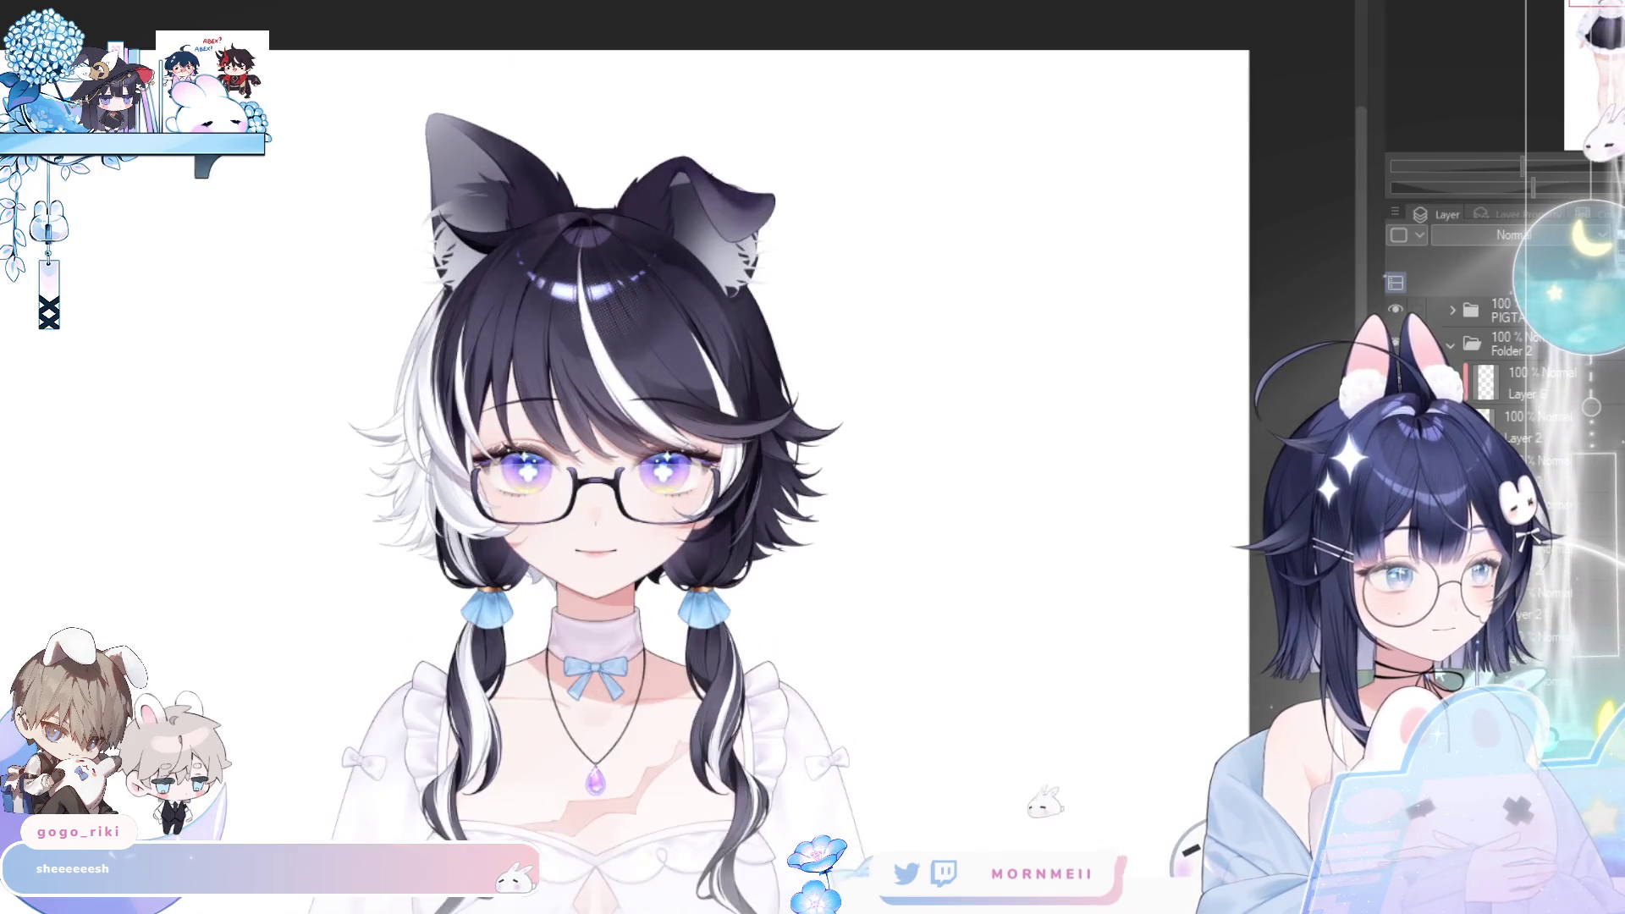
key("ctrl+z")
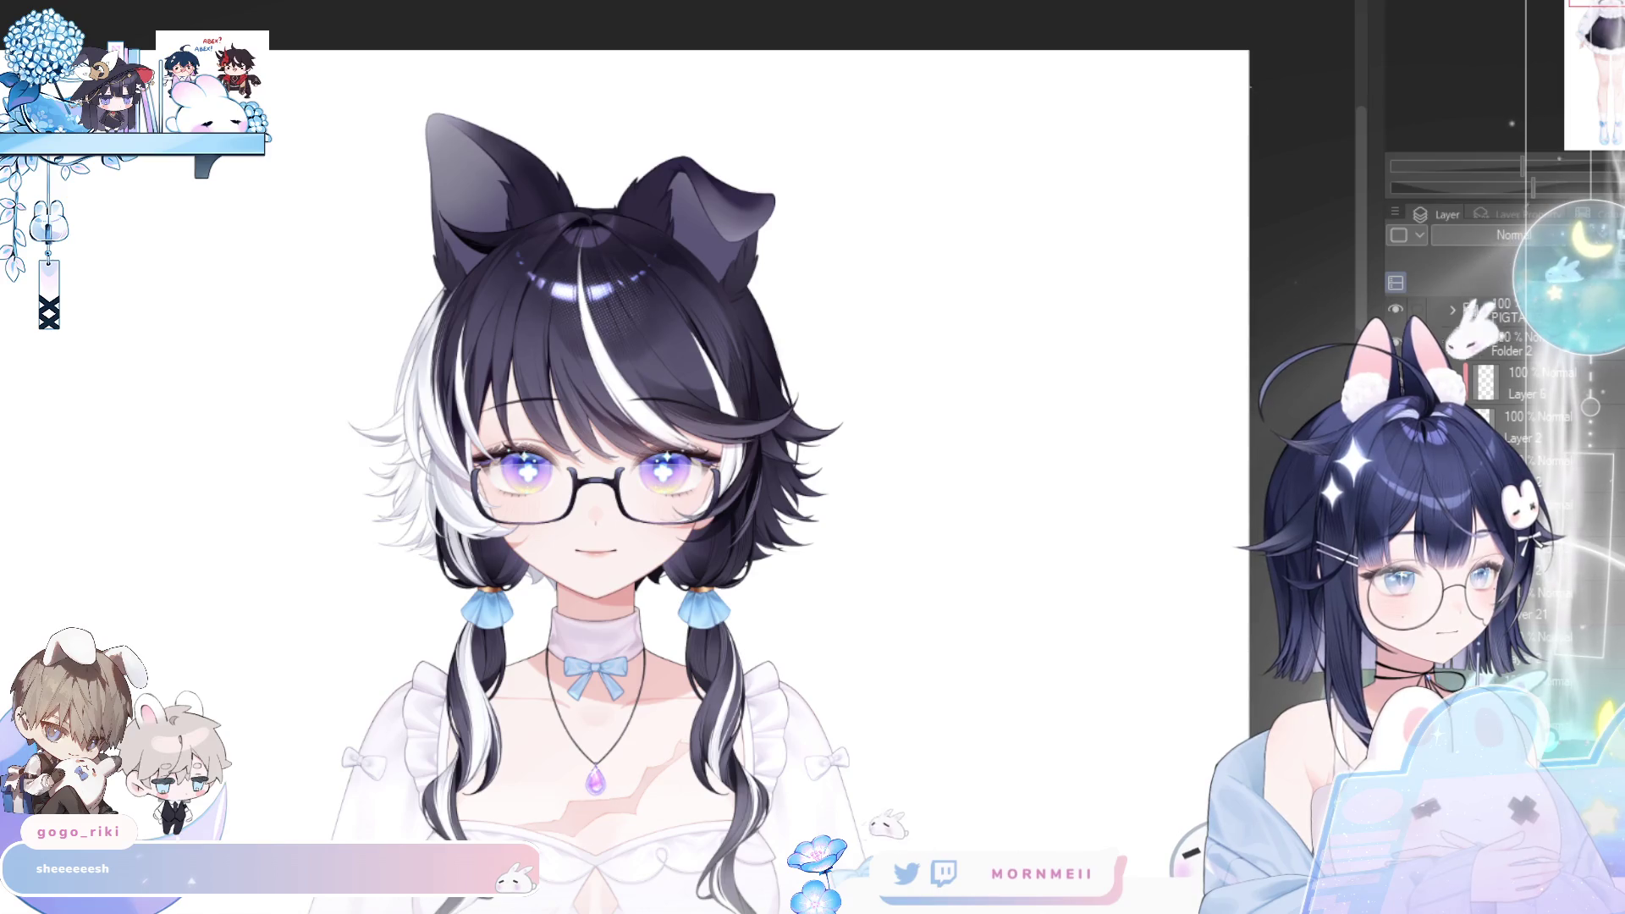
key("ctrl+y")
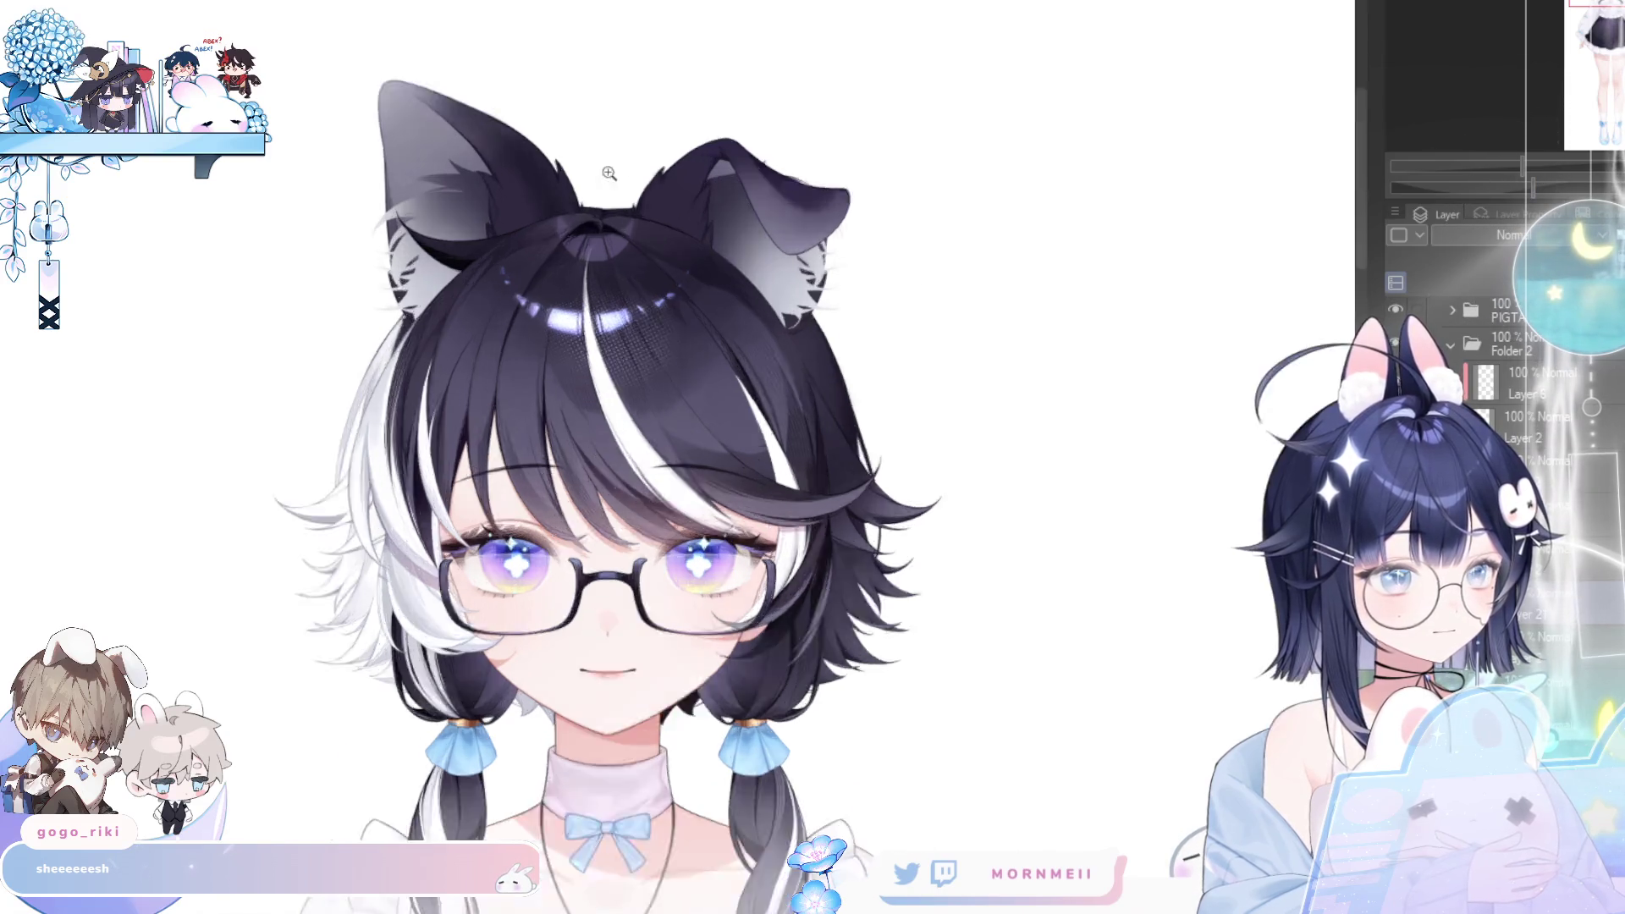
scroll(510, 274, "up", 3)
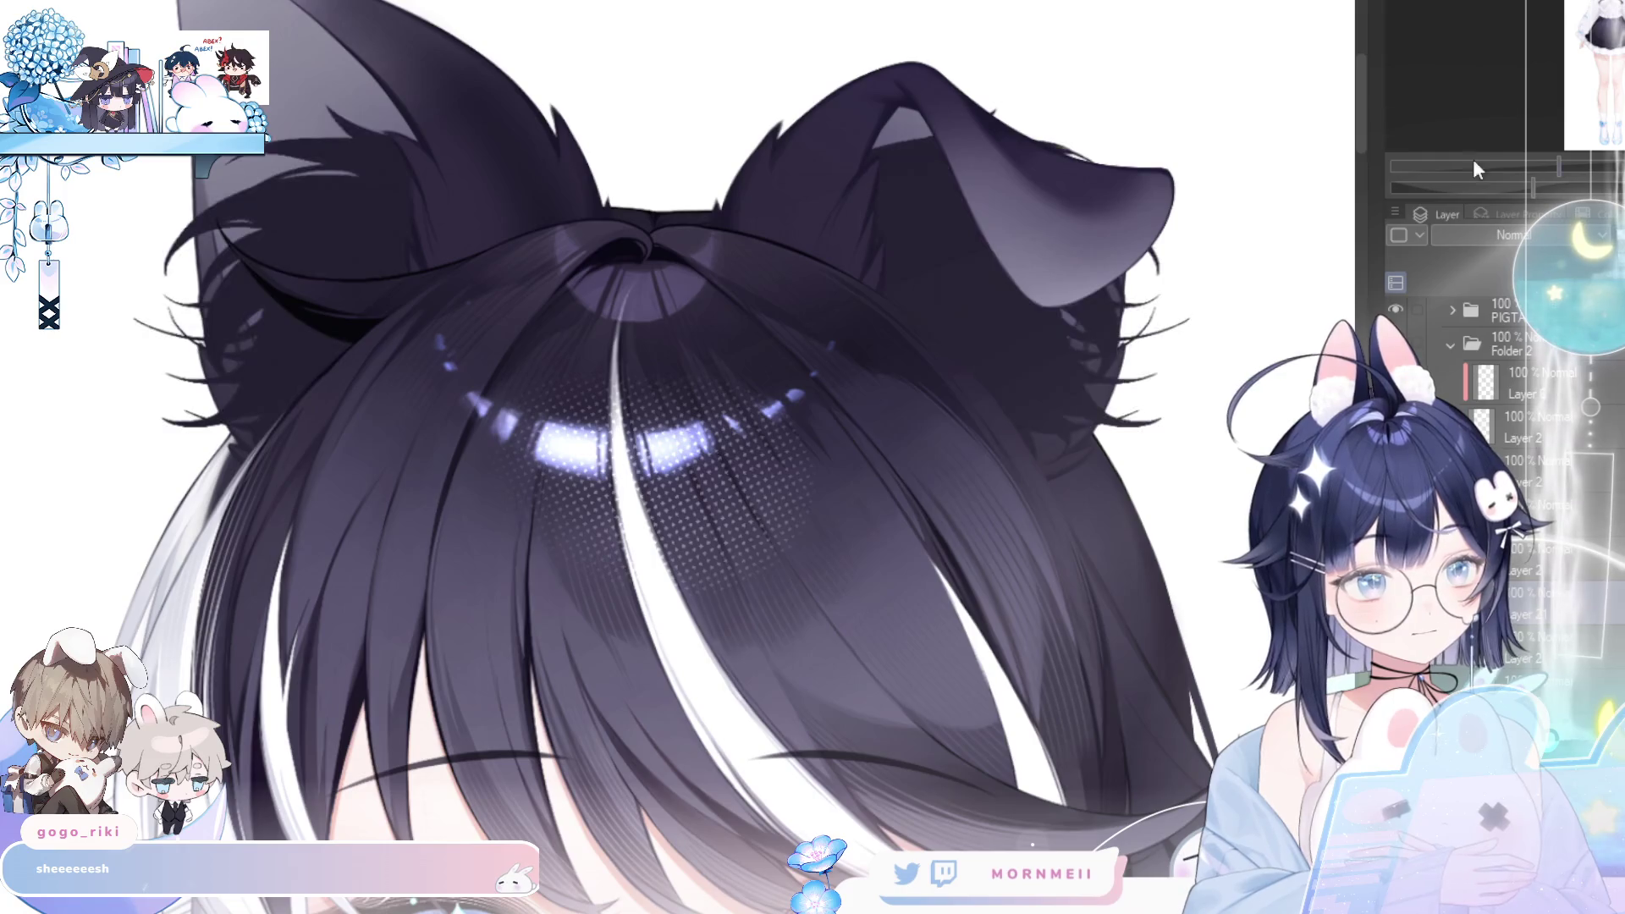
scroll(862, 364, "down", 5)
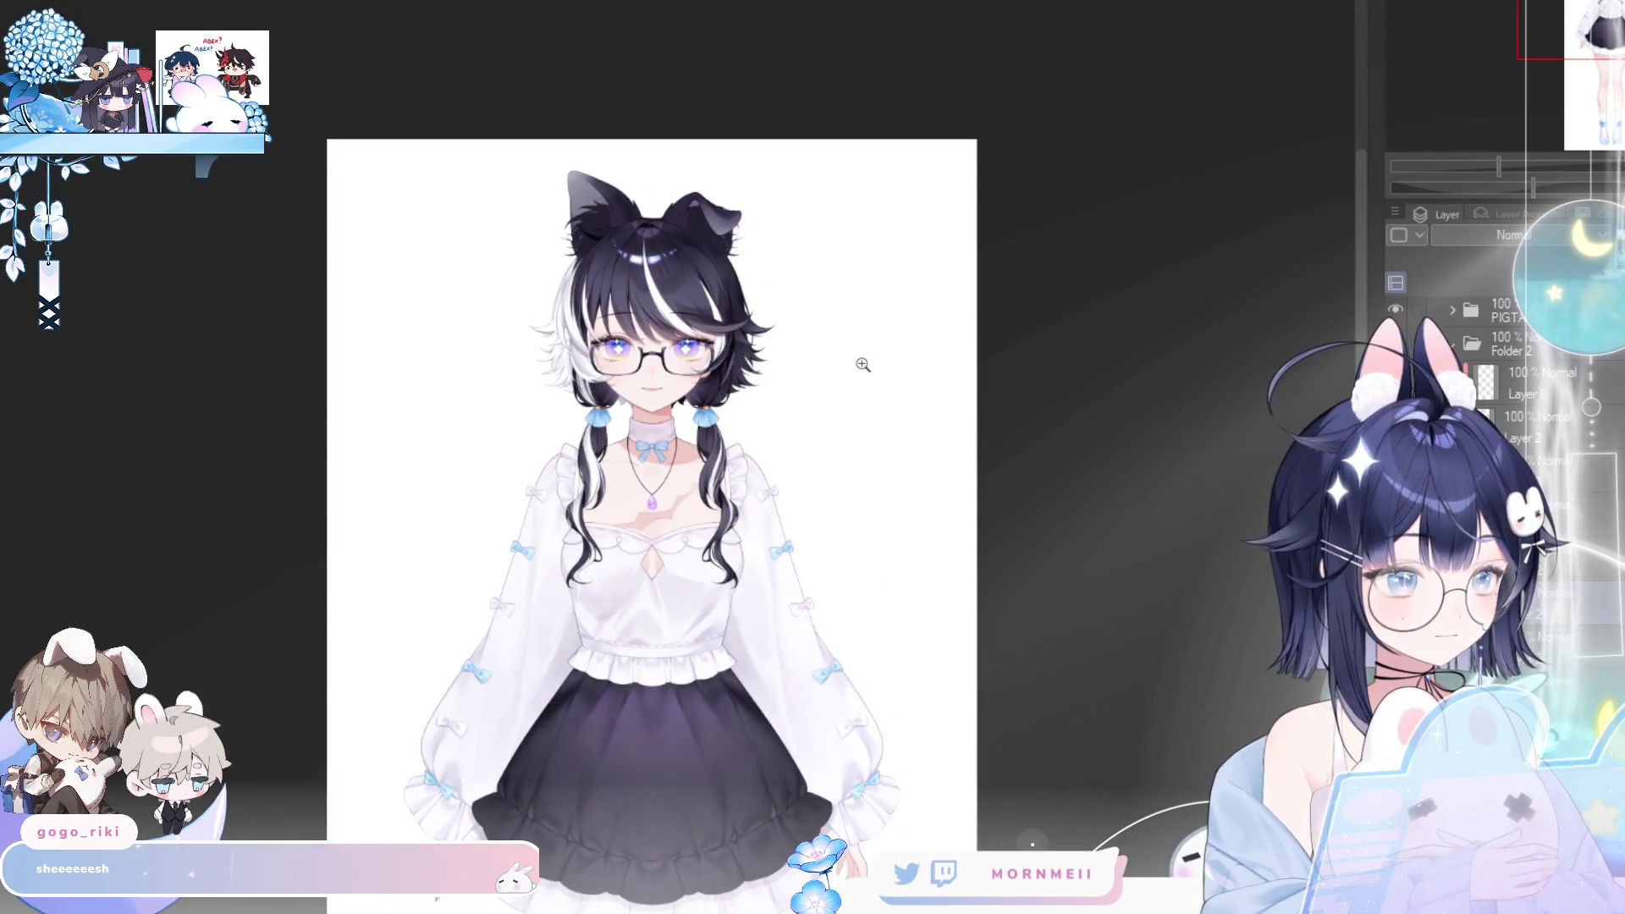
key("h")
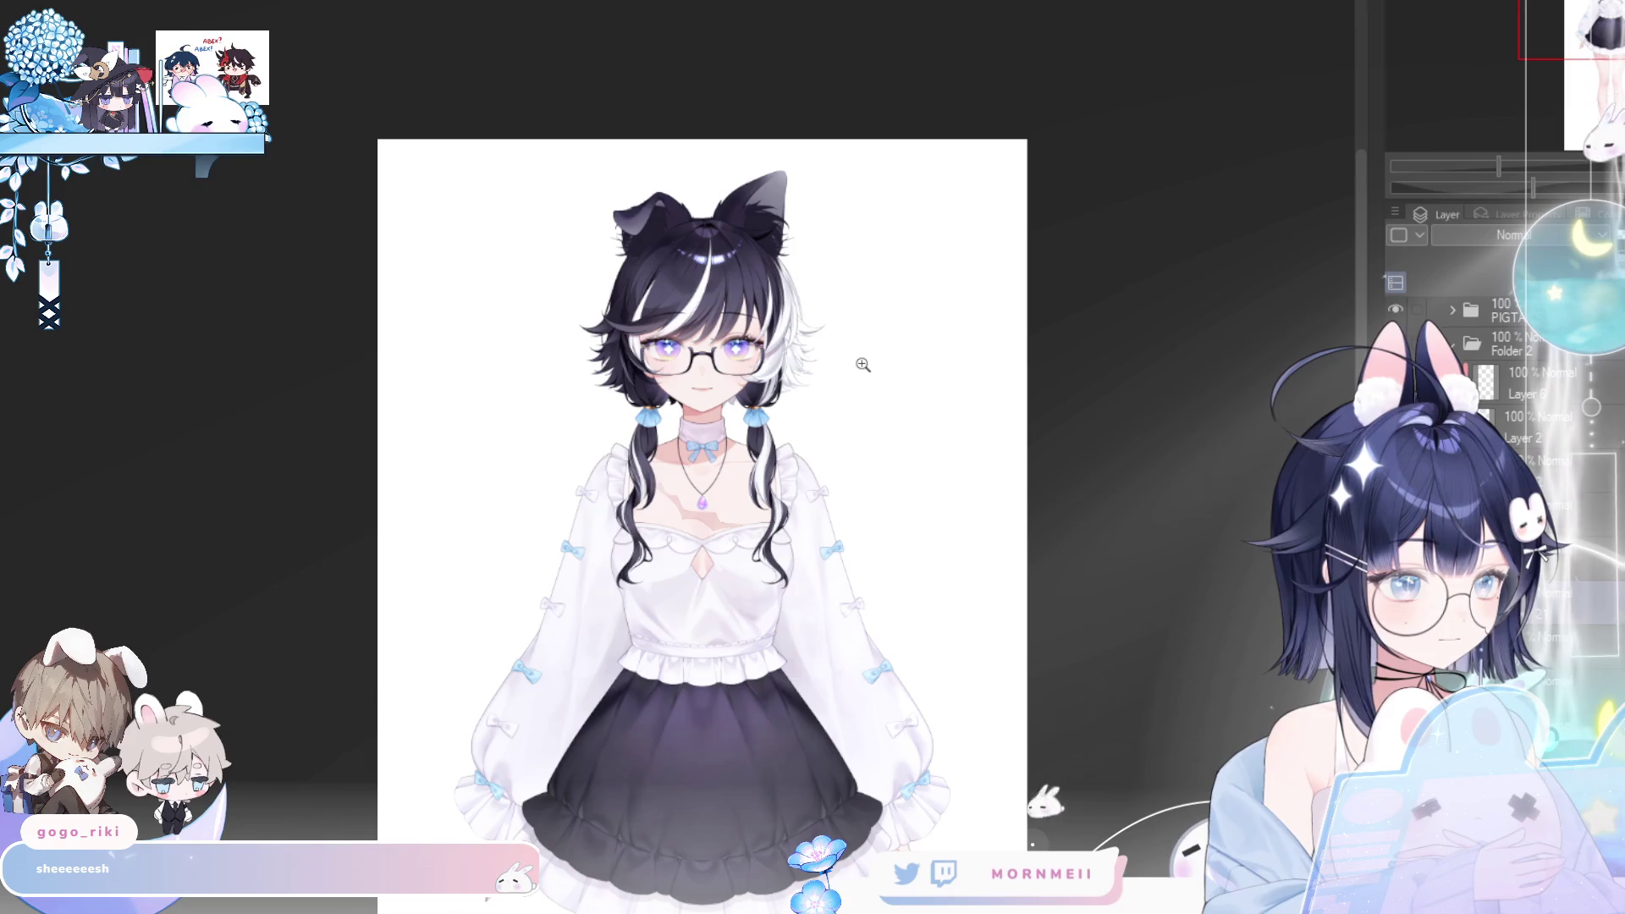
key("h")
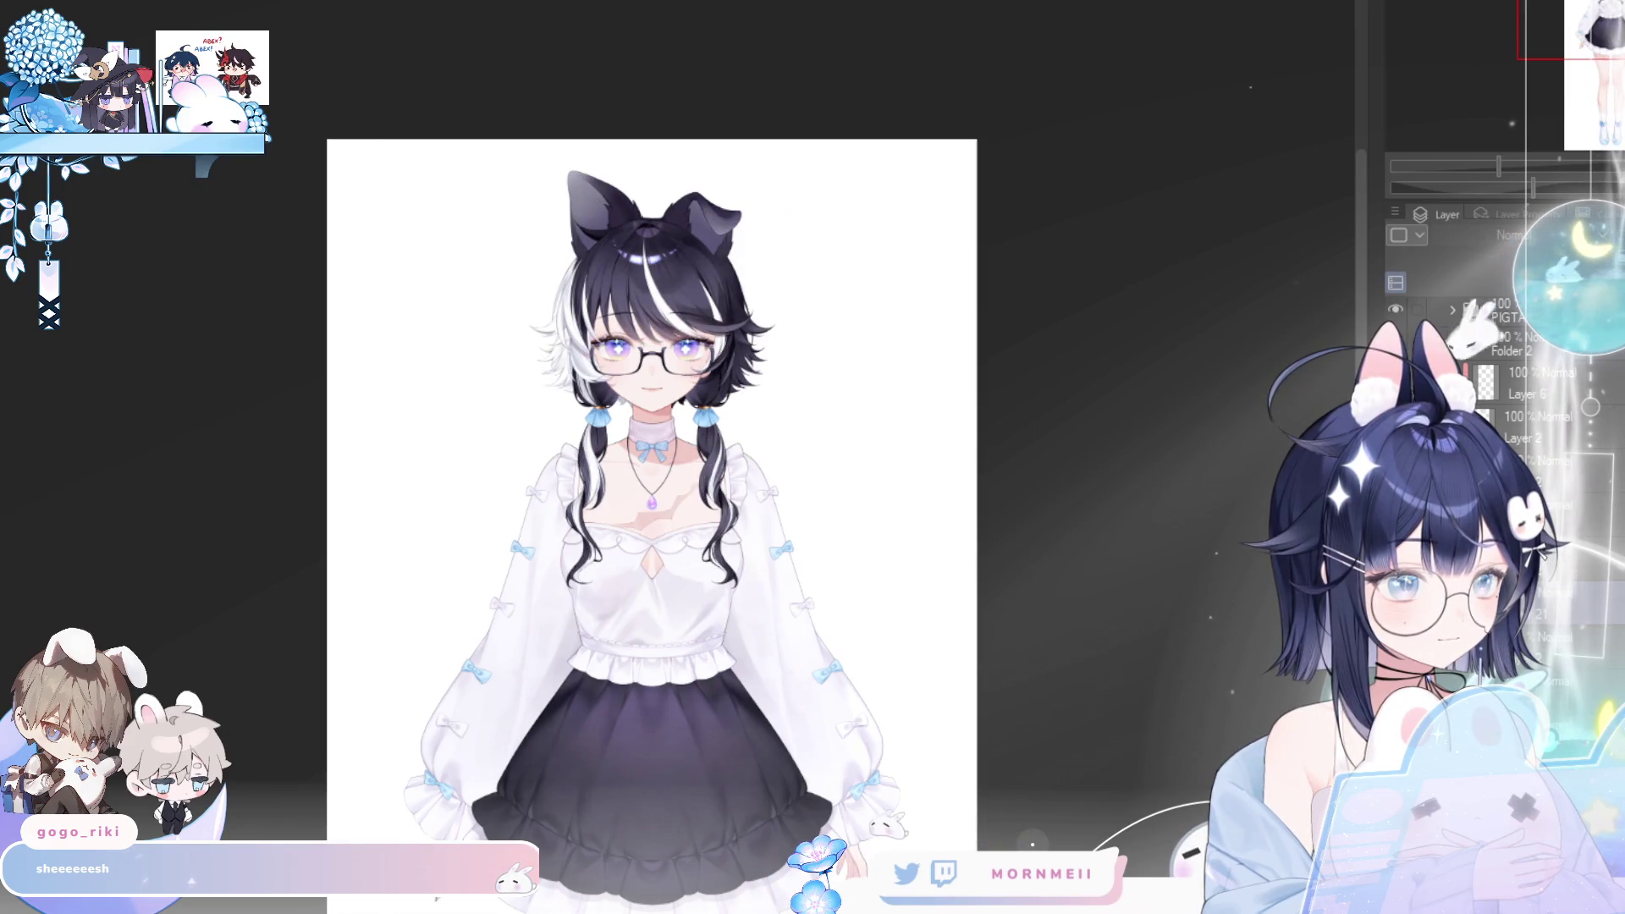
left_click(620, 181)
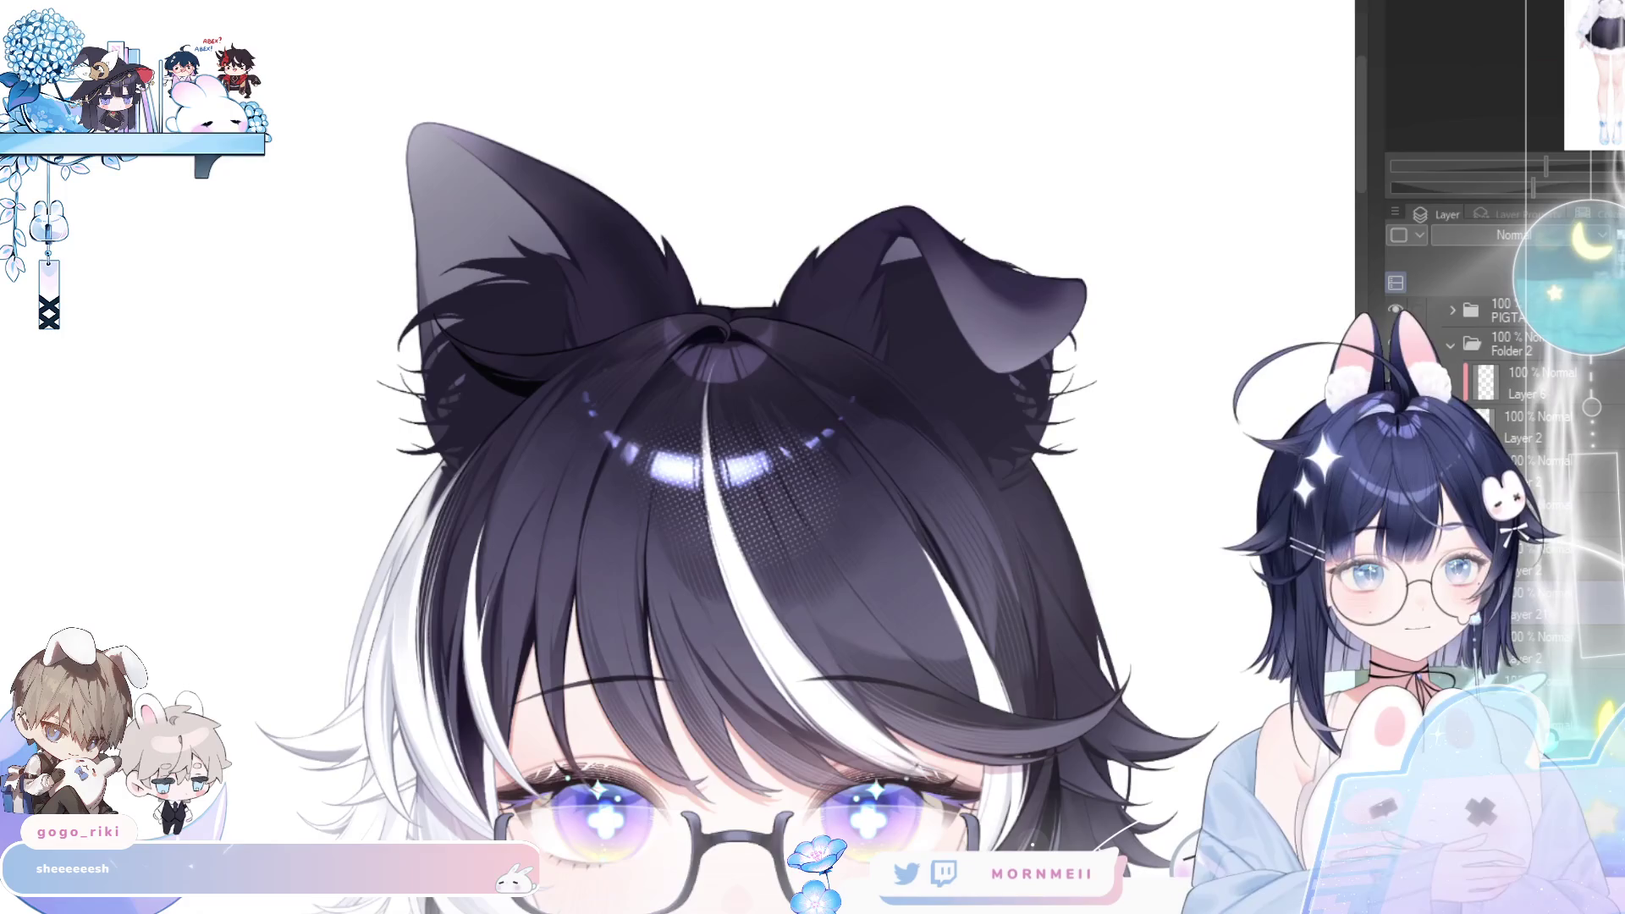
key("ctrl+t")
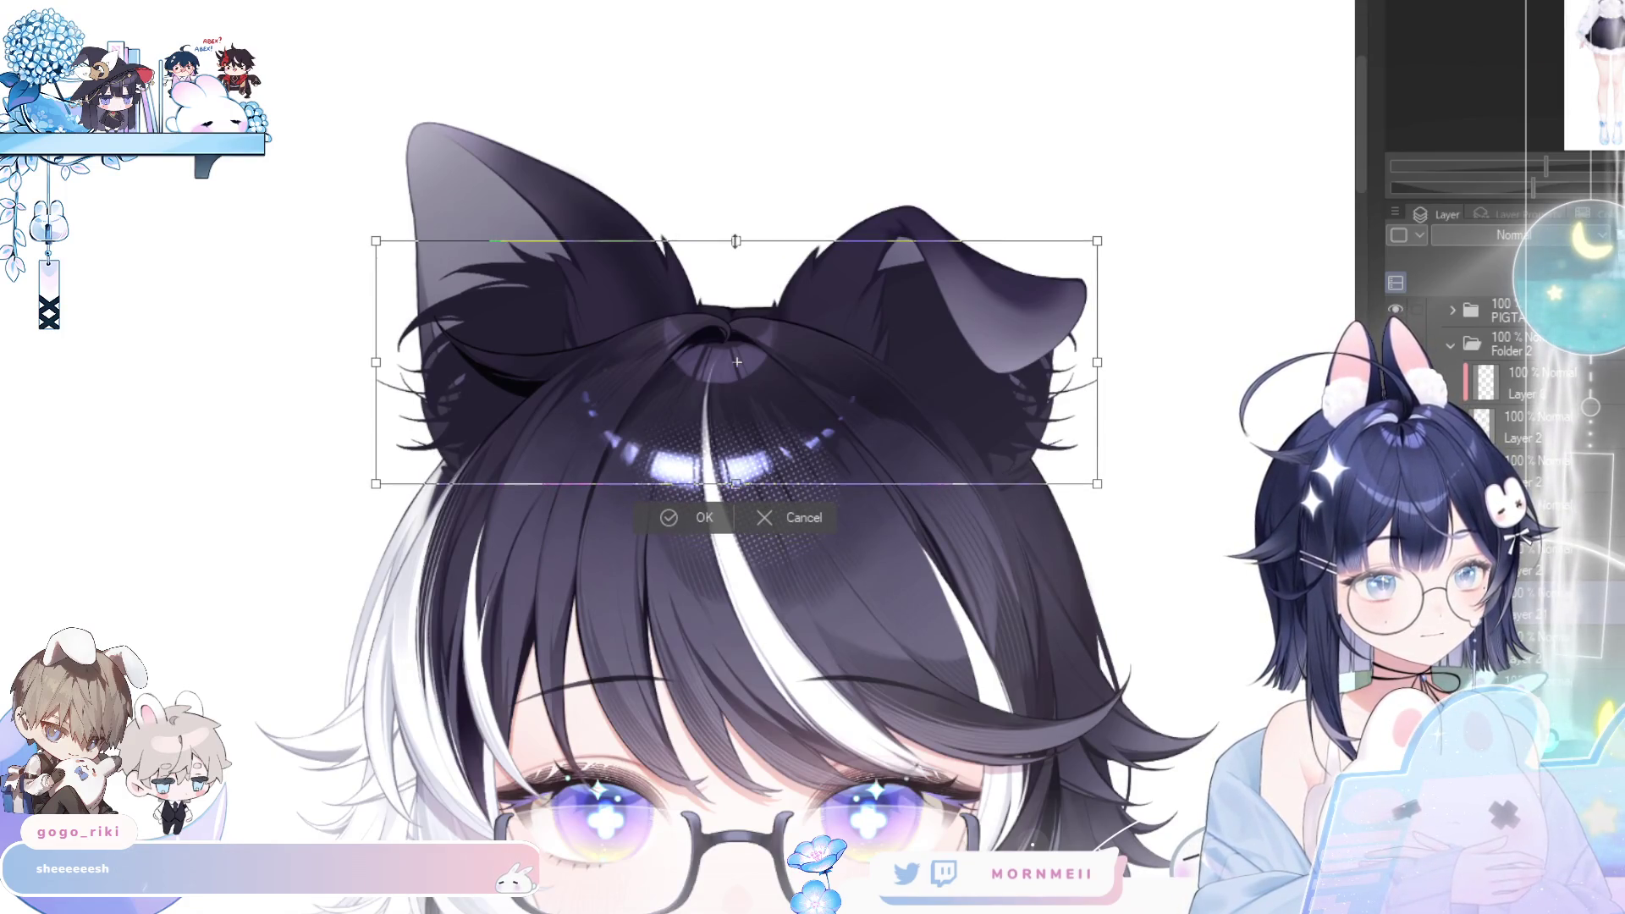
left_click_drag(735, 235, 706, 222)
left_click(669, 517)
scroll(737, 364, "down", 5)
left_click_drag(864, 724, 675, 399)
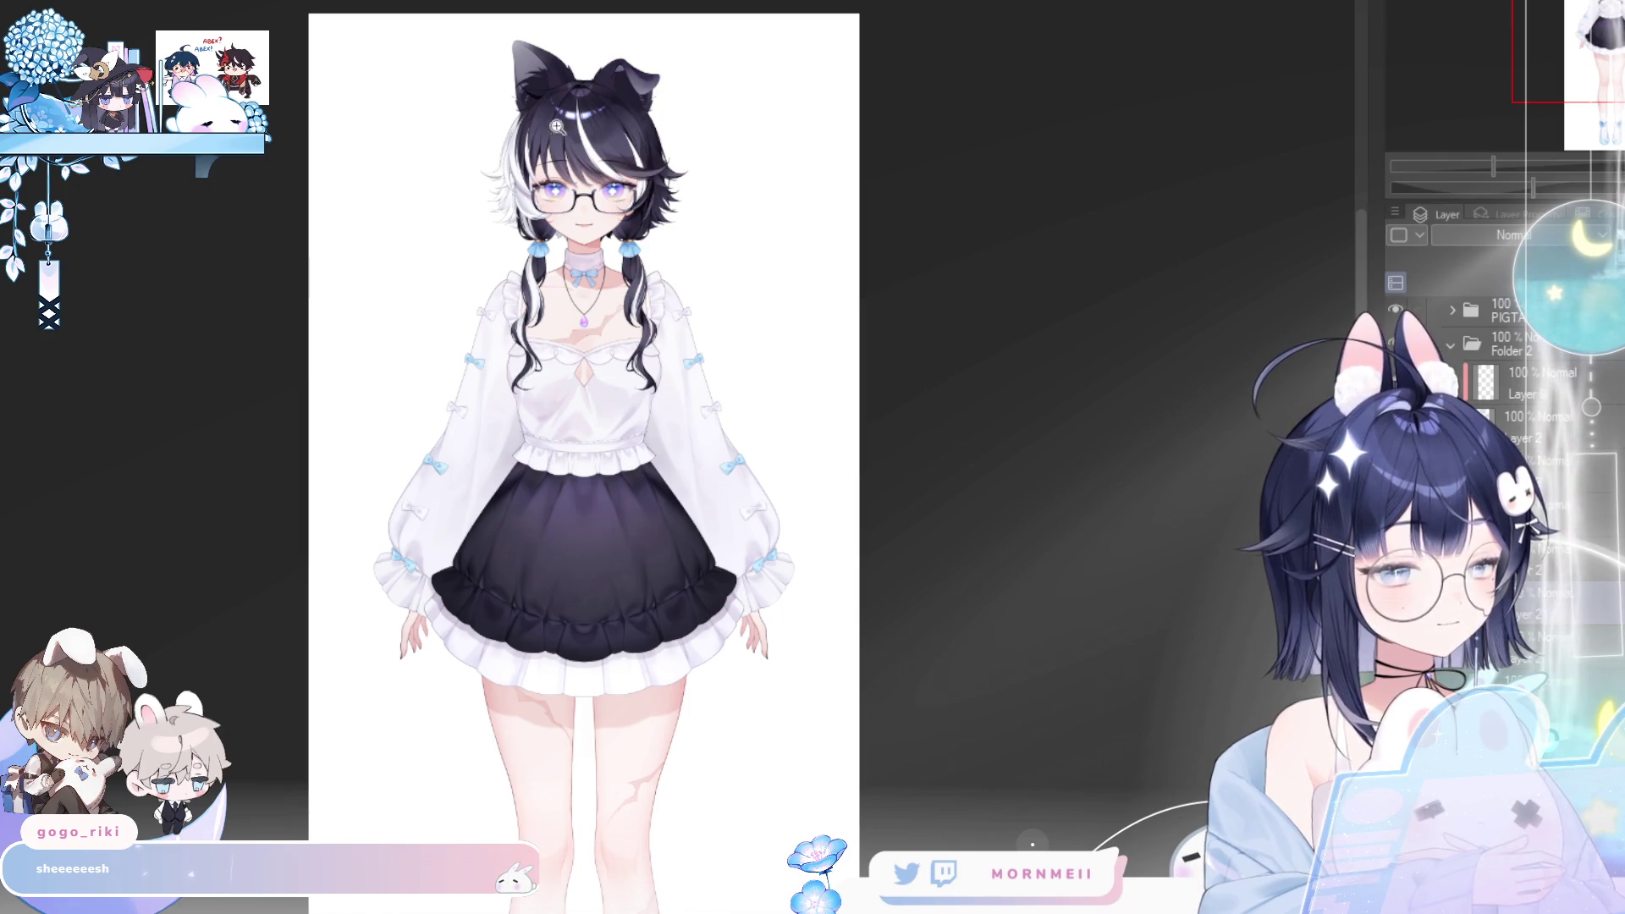
scroll(575, 133, "up", 5)
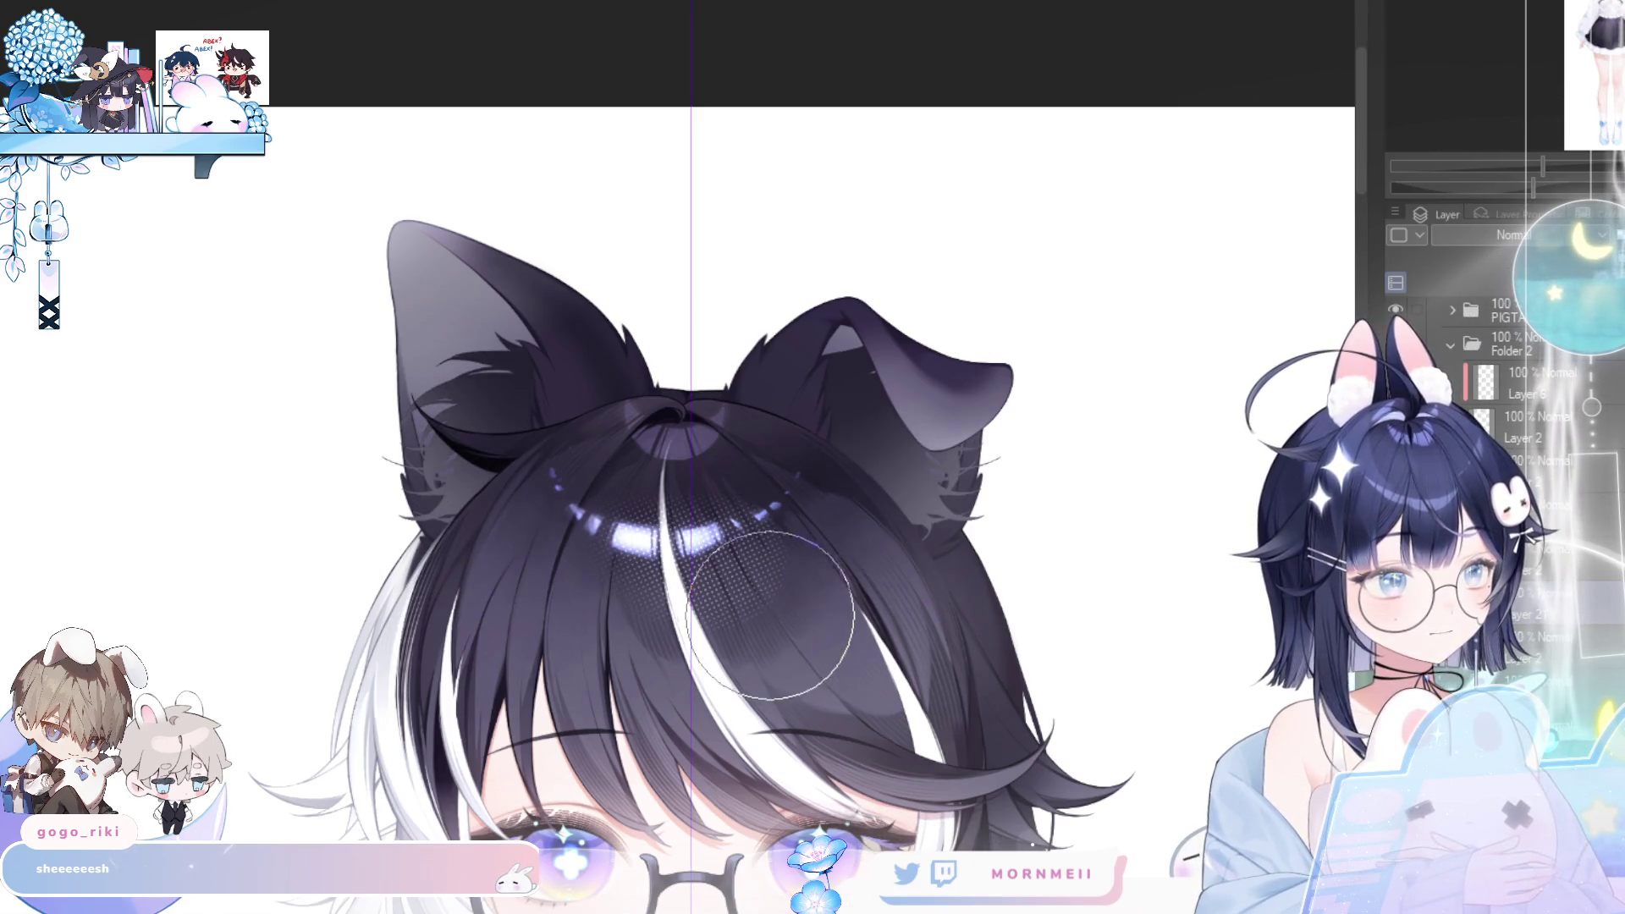
- Sample a light colour and brush light fur strokes into the right ear, mirrored symmetrically
key("alt")
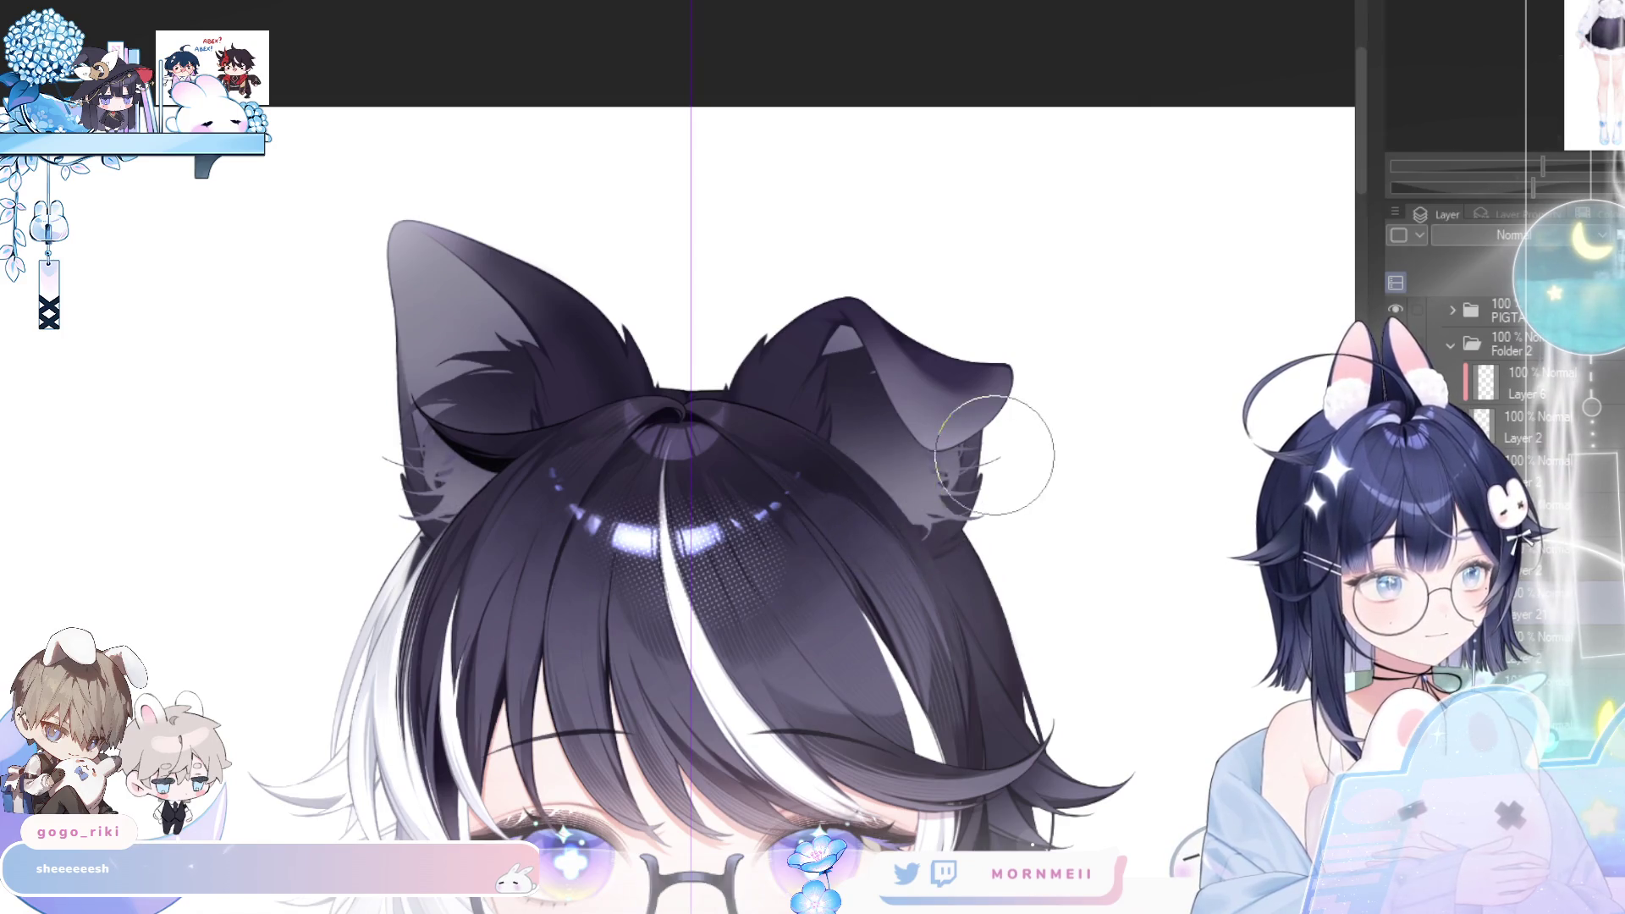
left_click_drag(945, 535, 969, 461)
left_click_drag(930, 516, 973, 444)
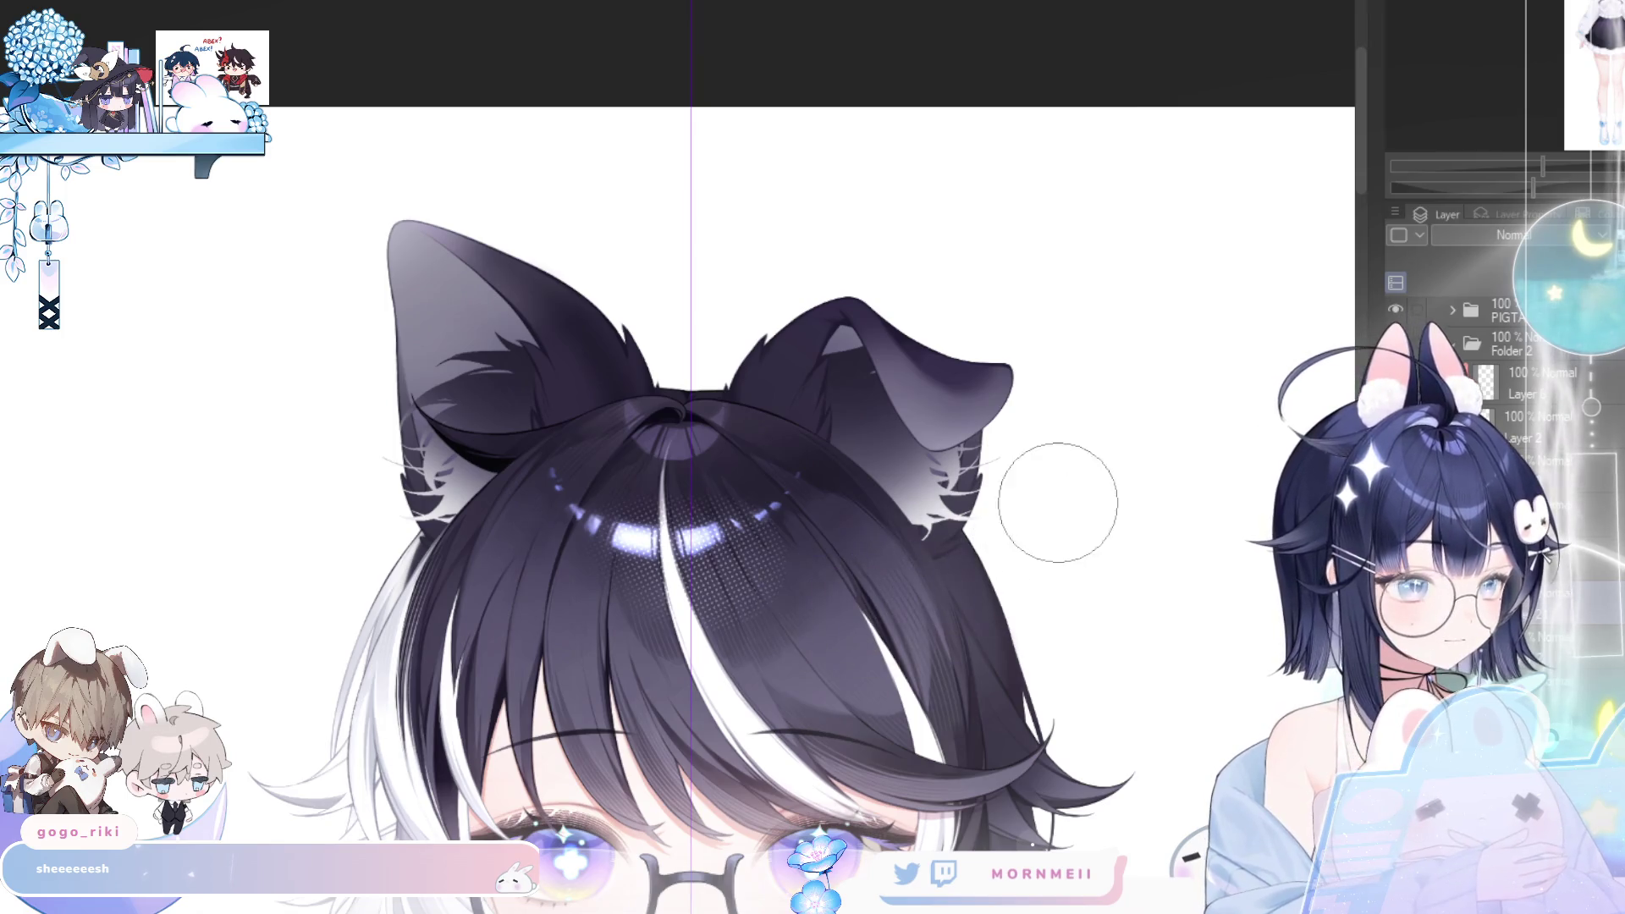
scroll(990, 508, "down", 3)
key("h")
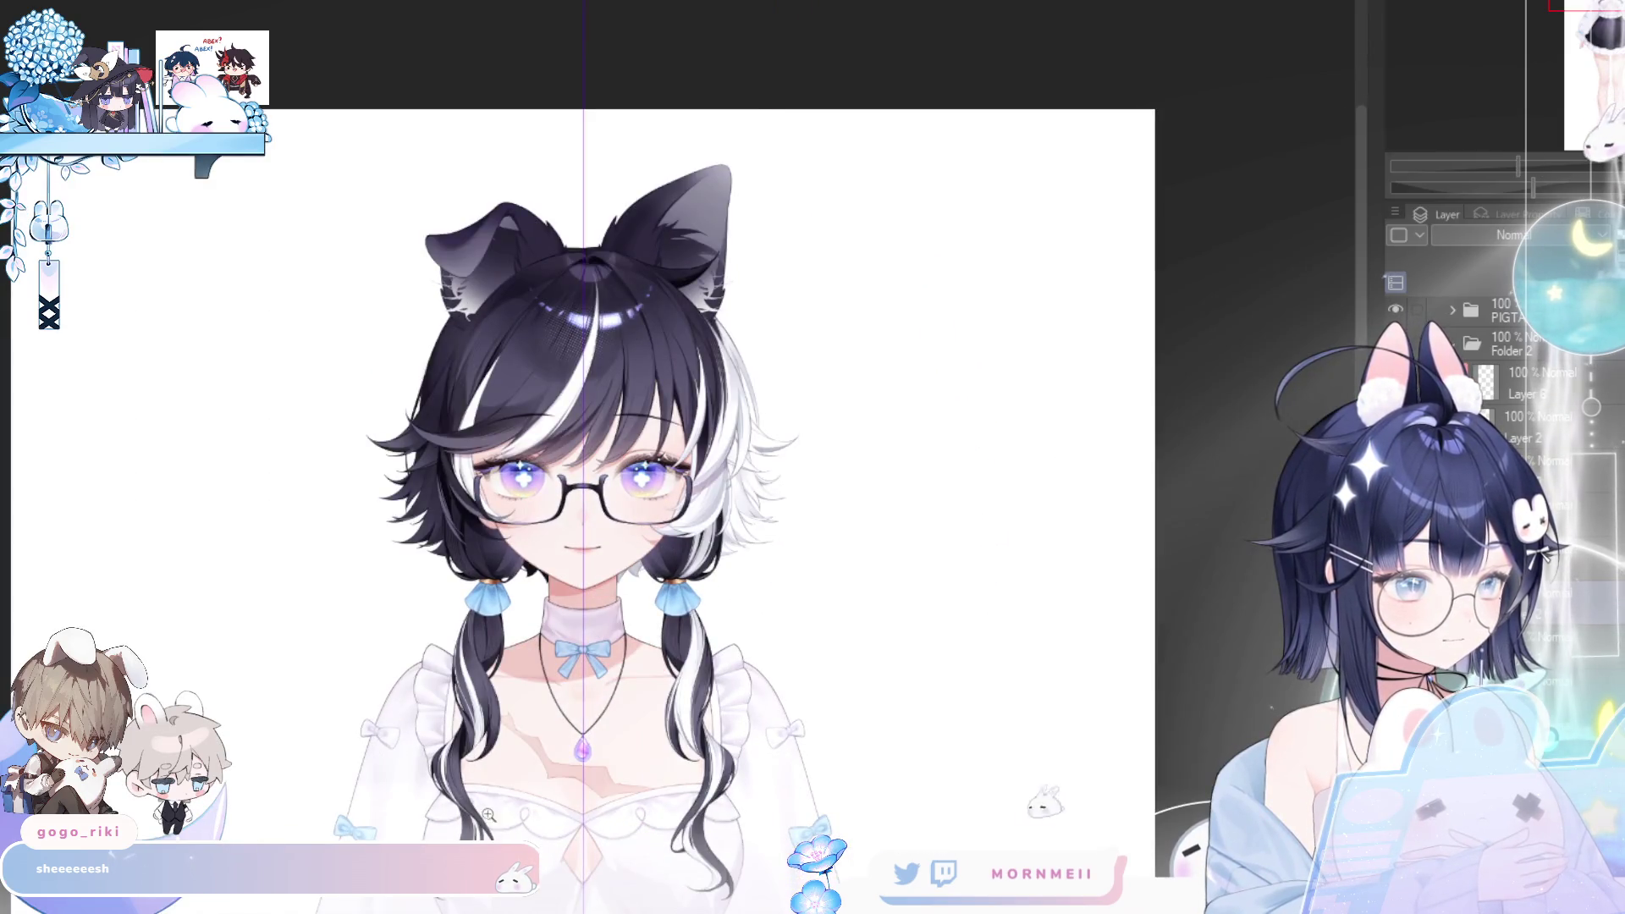
key("h")
scroll(468, 223, "up", 2)
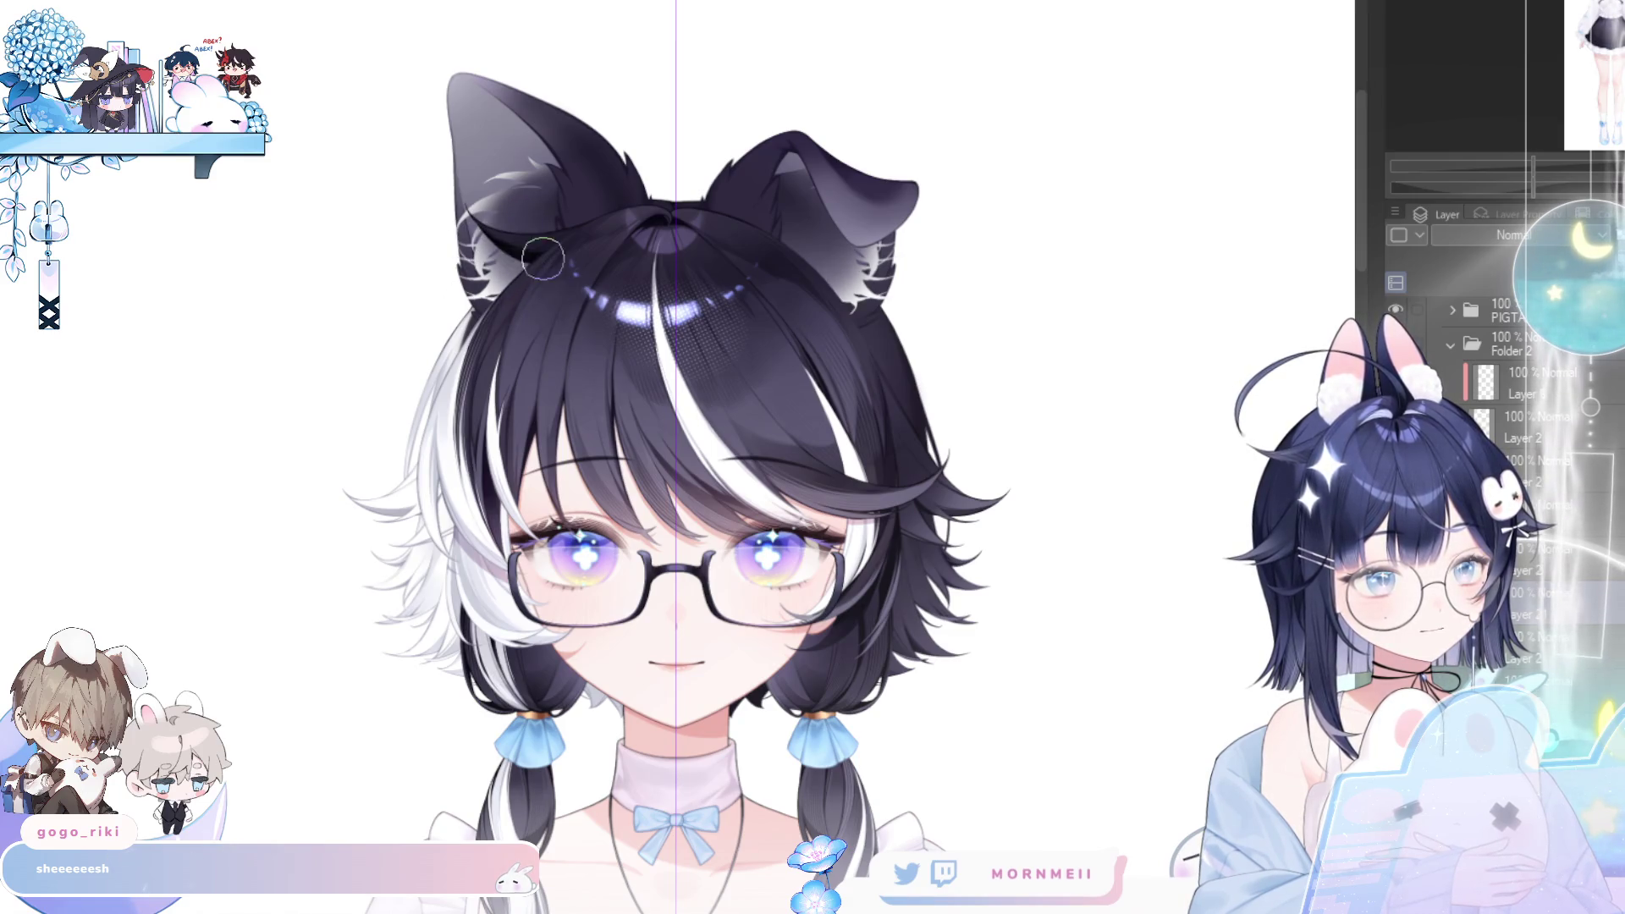
key("bracketright")
key("bracketright")
key("bracketright")
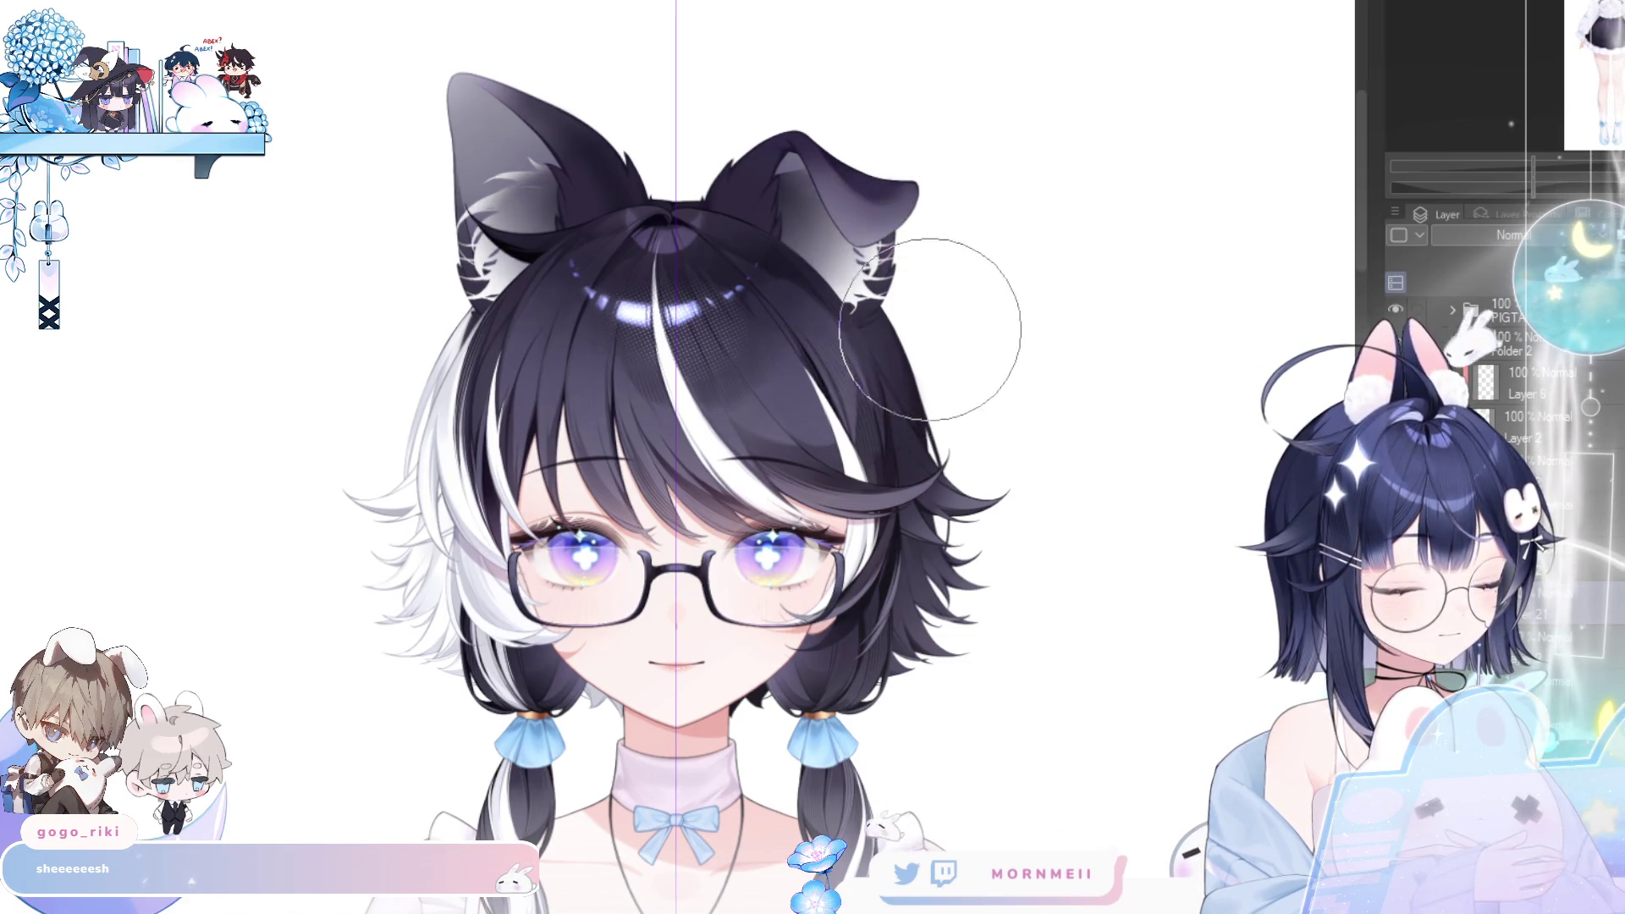
scroll(898, 214, "down", 3)
scroll(897, 214, "up", 4)
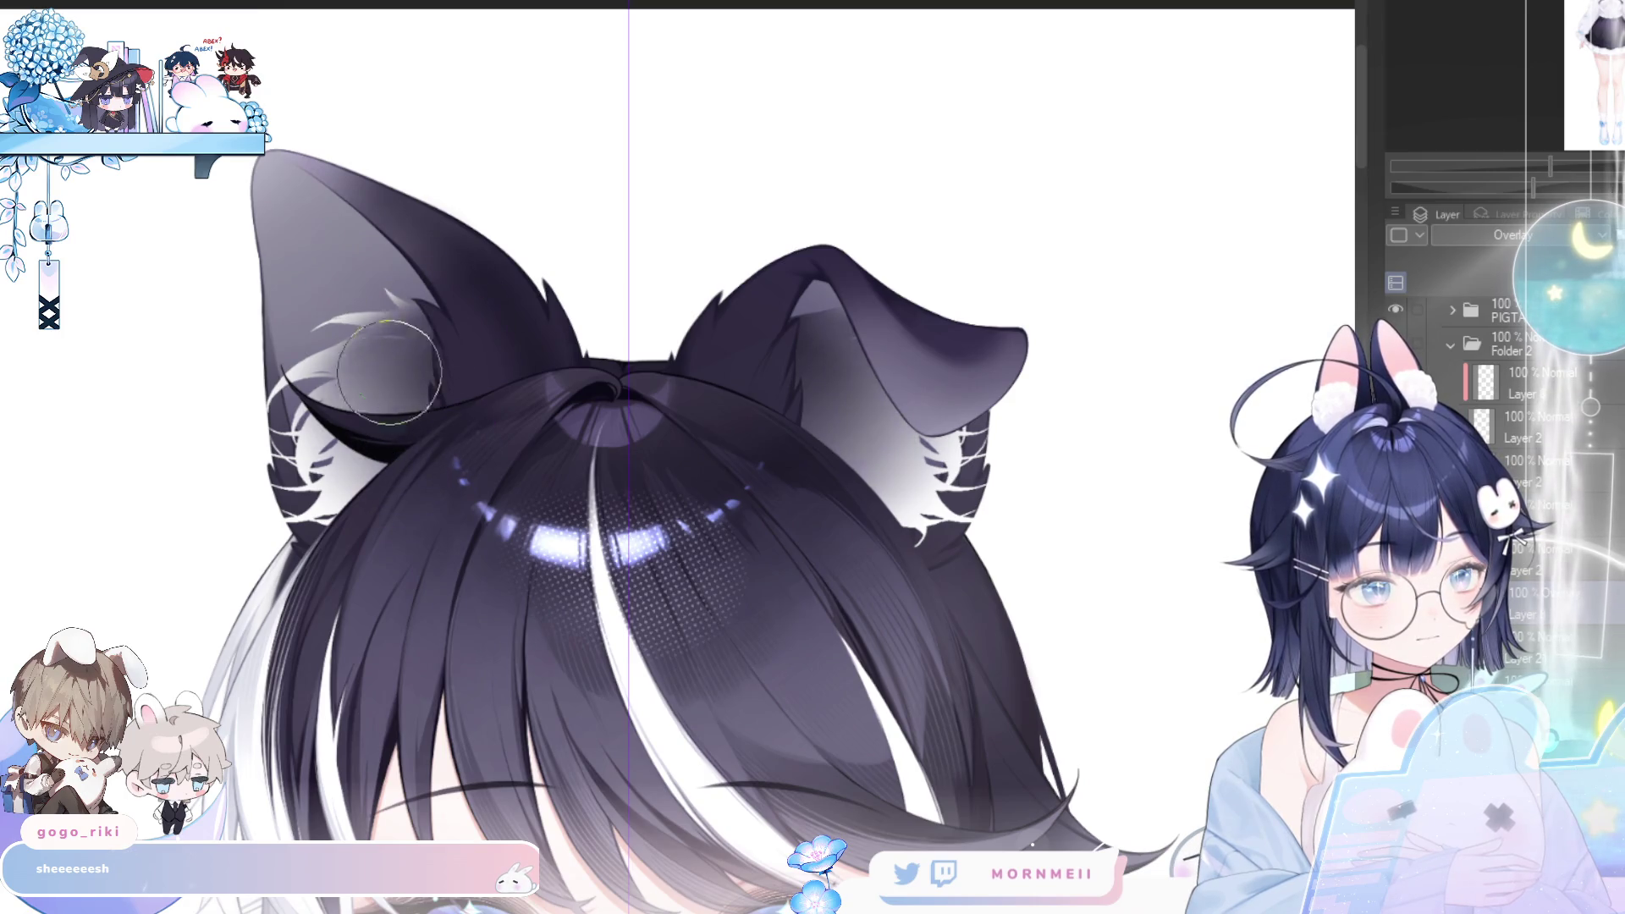
- Enlarge the brush to about 160 px and add more white fur tufts inside the ears
key("bracketright")
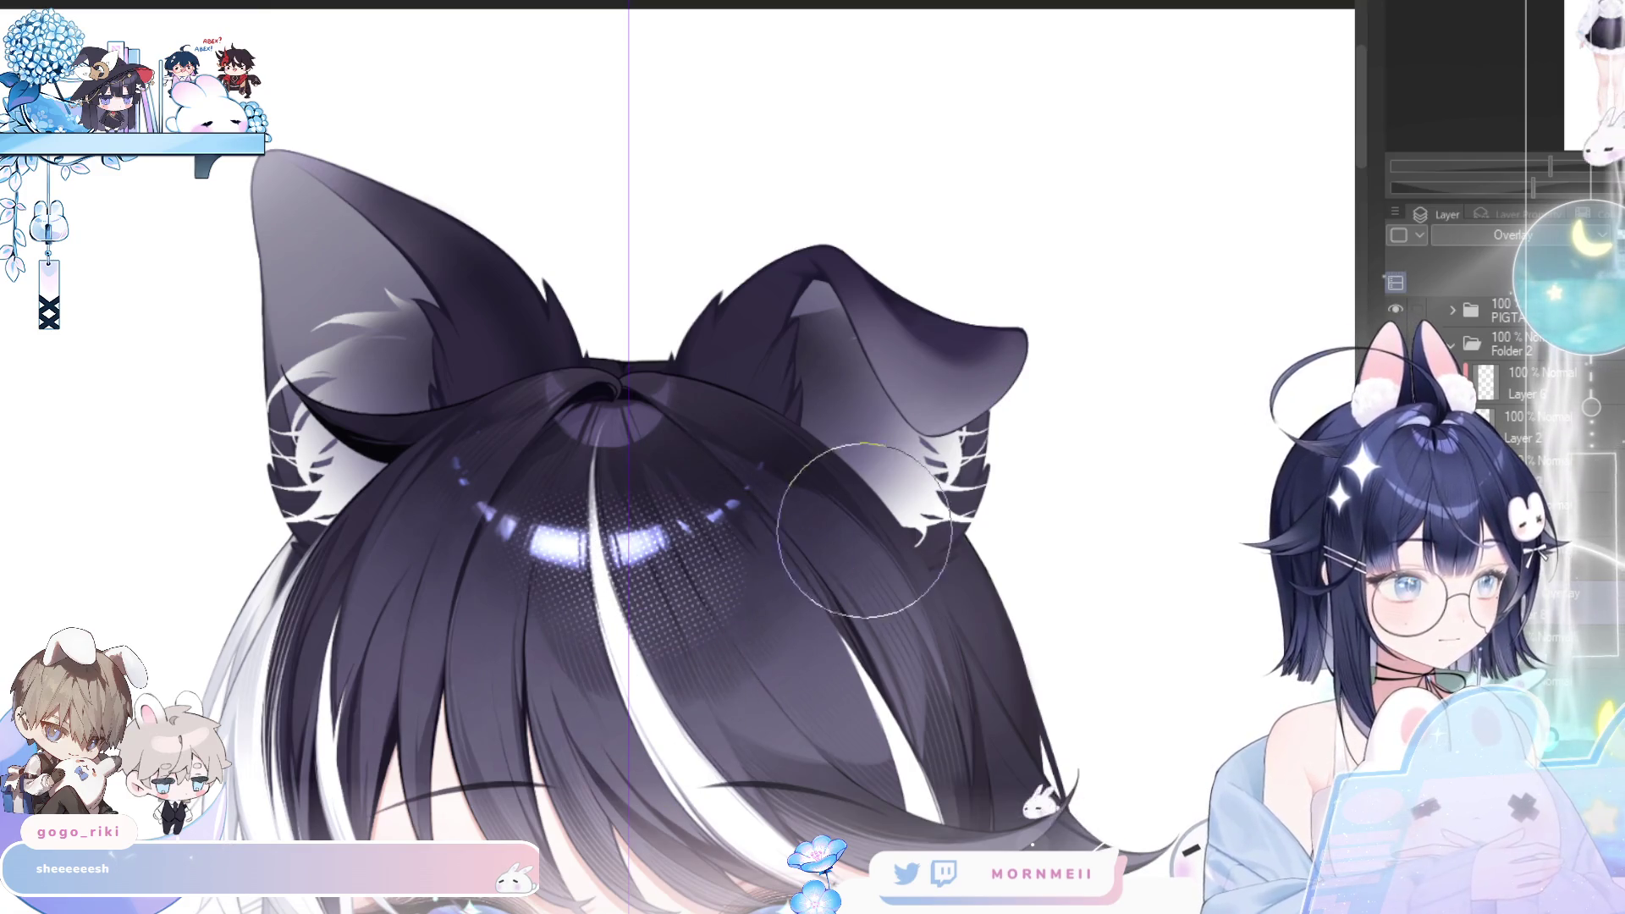
scroll(787, 363, "down", 5)
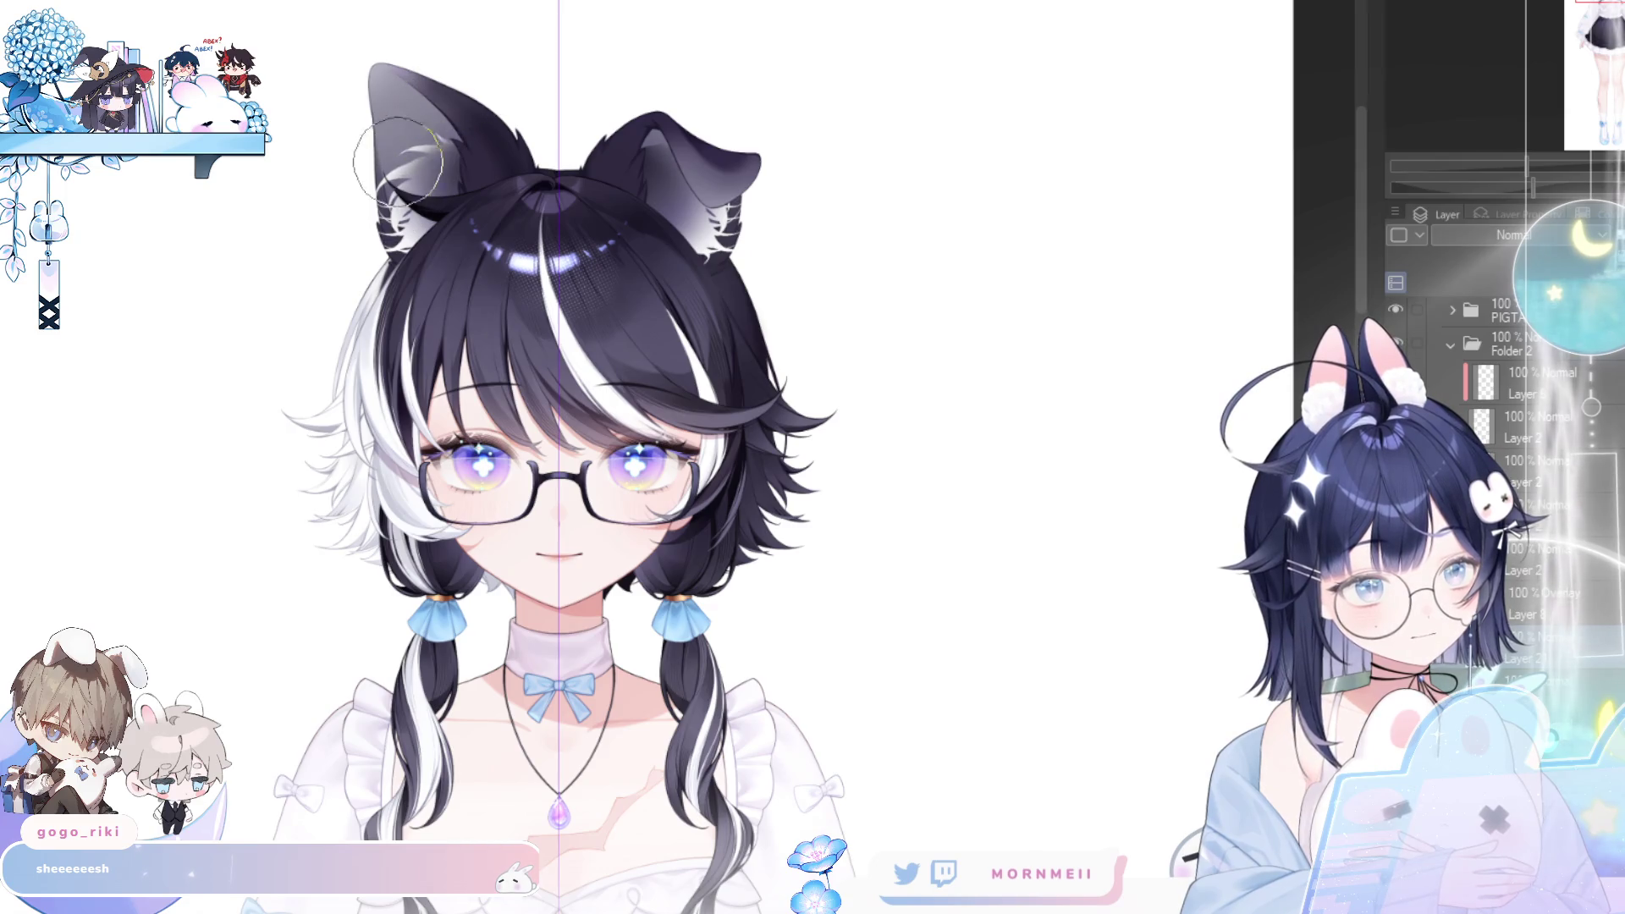
scroll(856, 528, "down", 5)
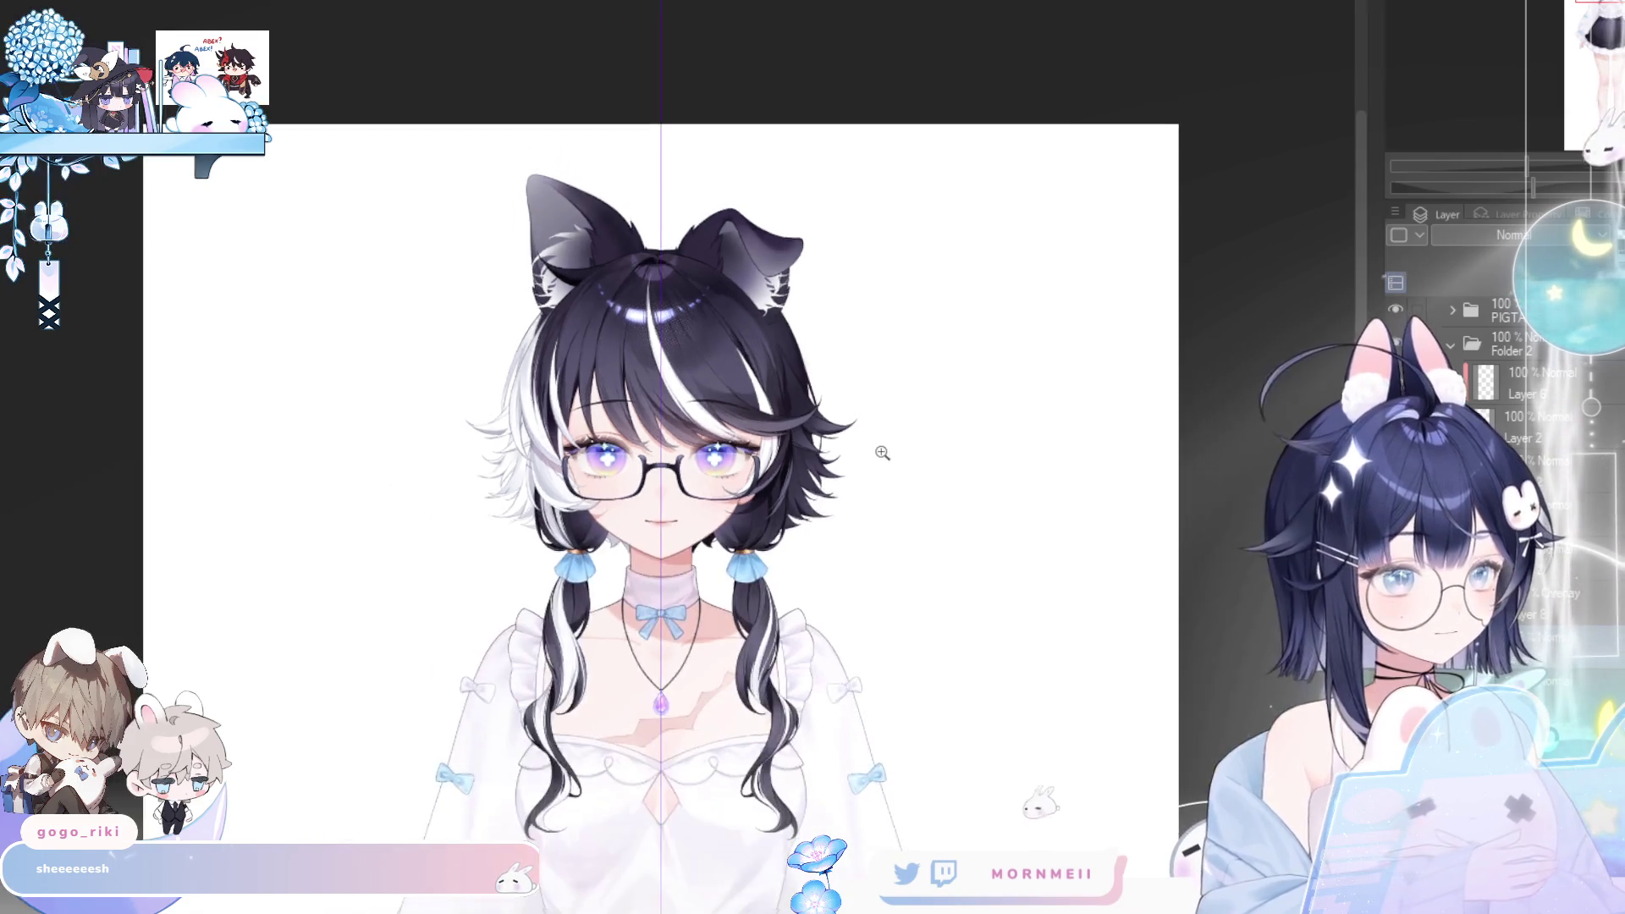
scroll(691, 325, "up", 5)
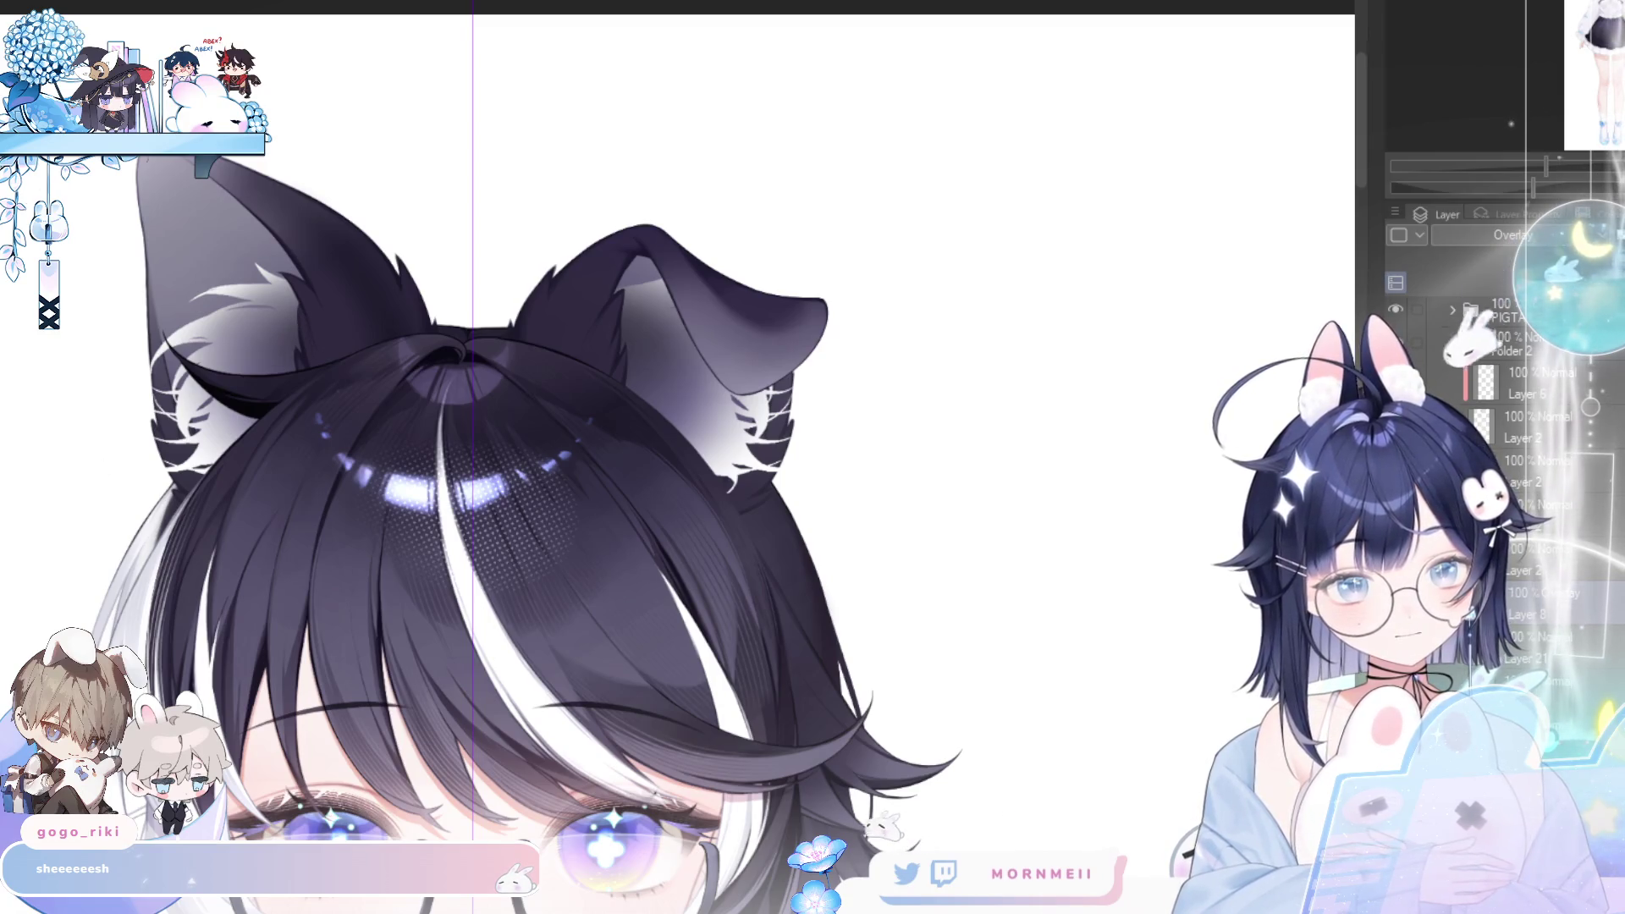
key("bracketright")
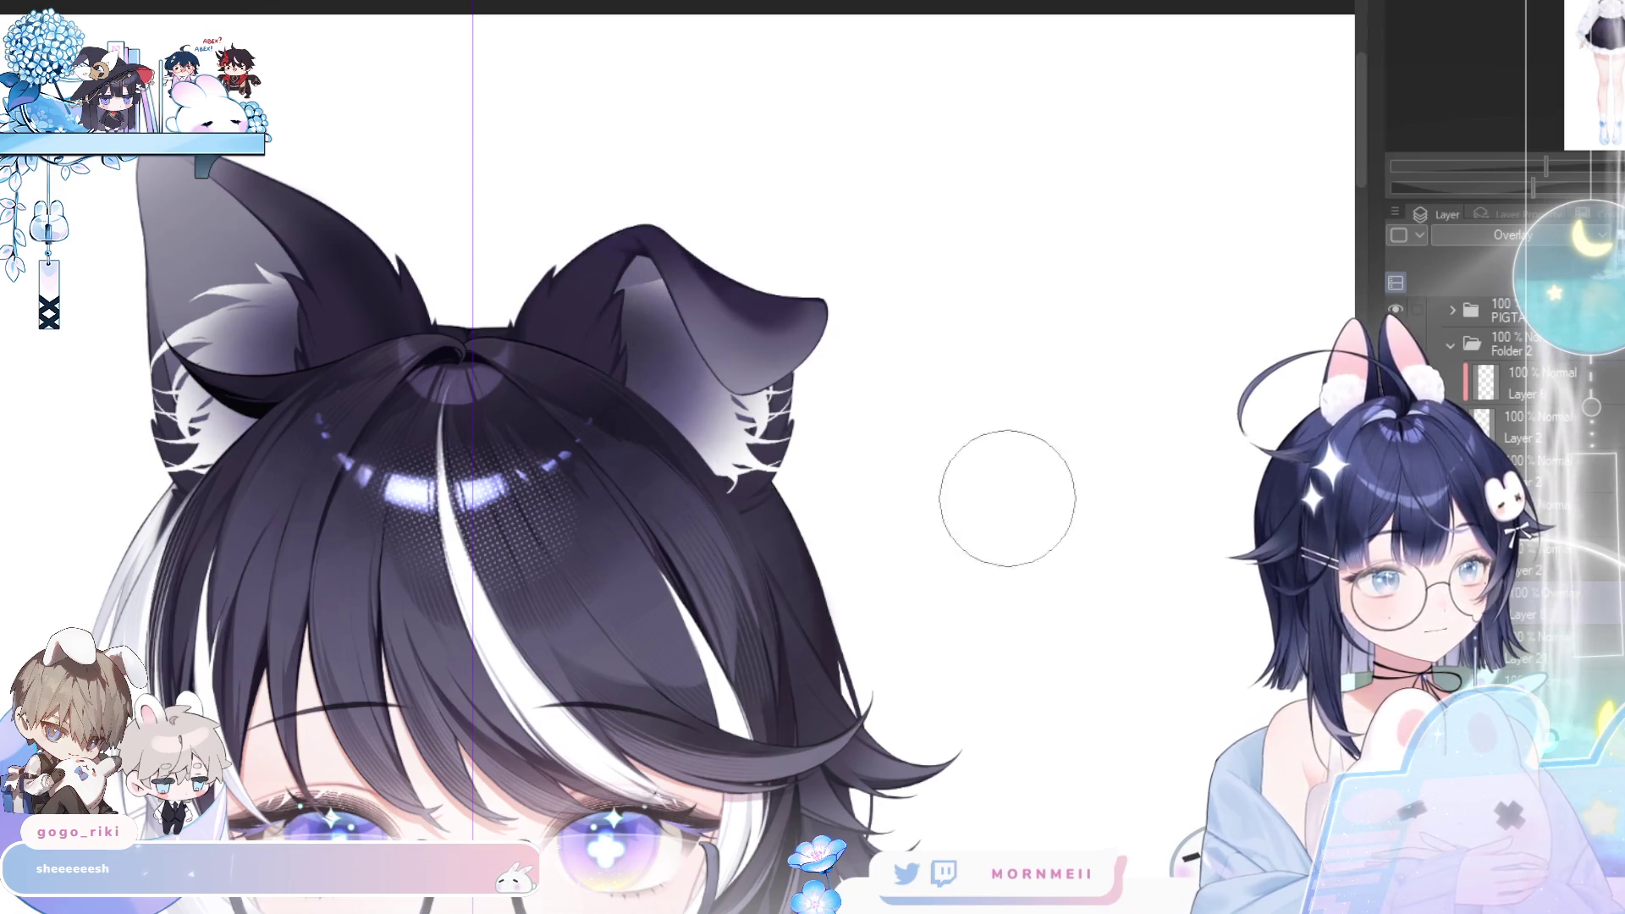
scroll(1049, 338, "down", 5)
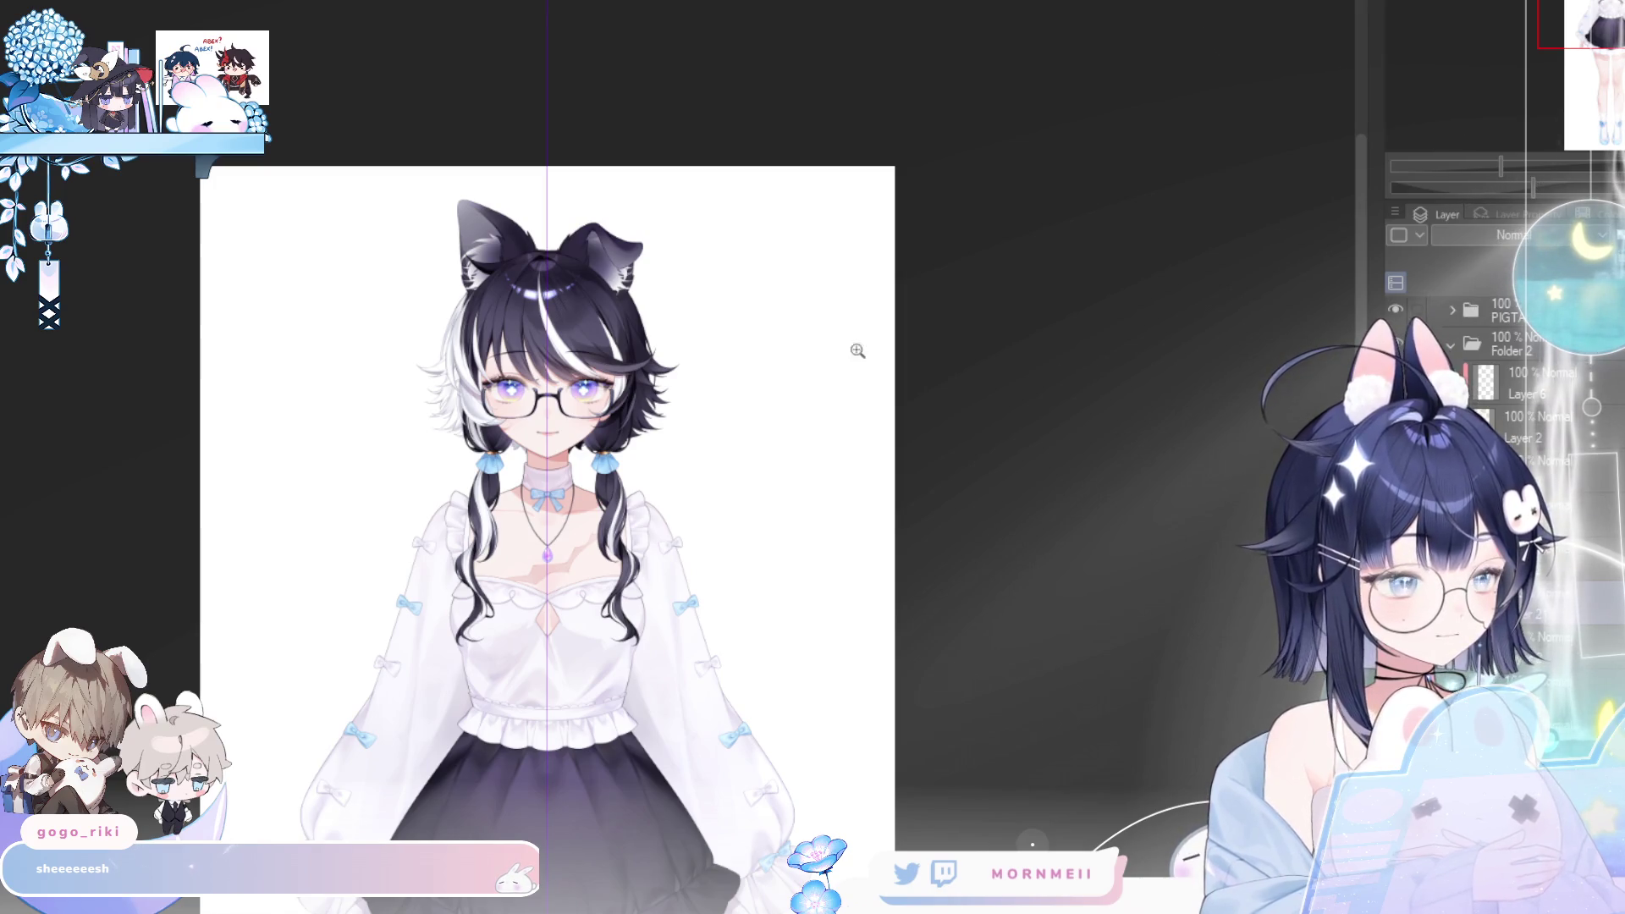
key("ctrl+minus")
key("ctrl+minus")
key("ctrl+minus")
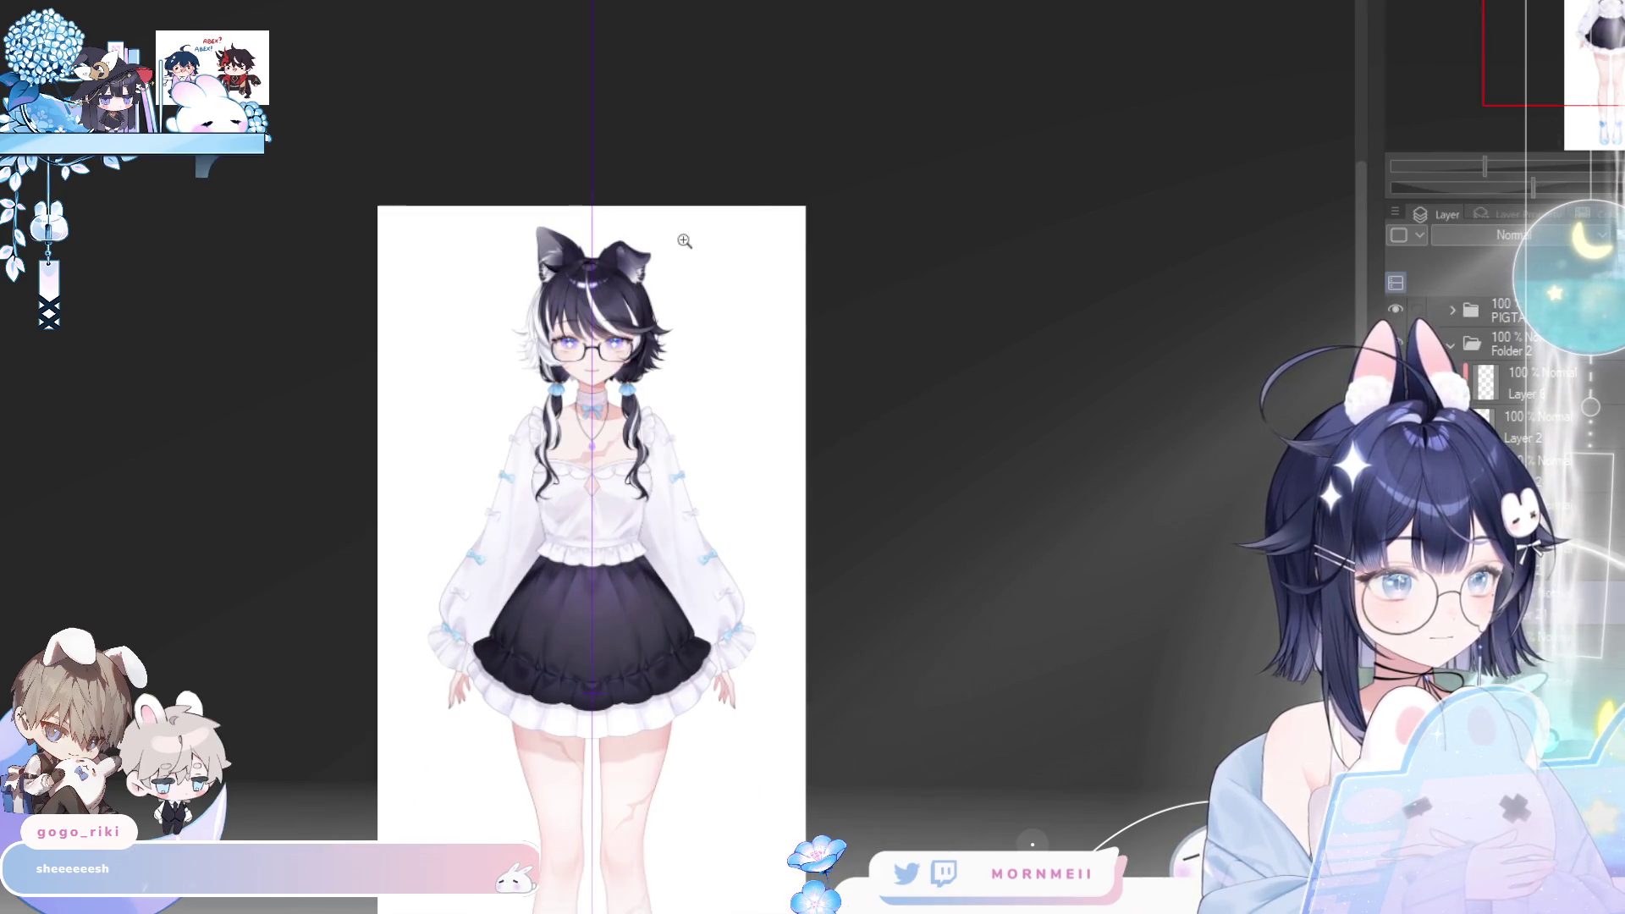
key("ctrl+plus")
key("ctrl+plus")
key("ctrl+plus")
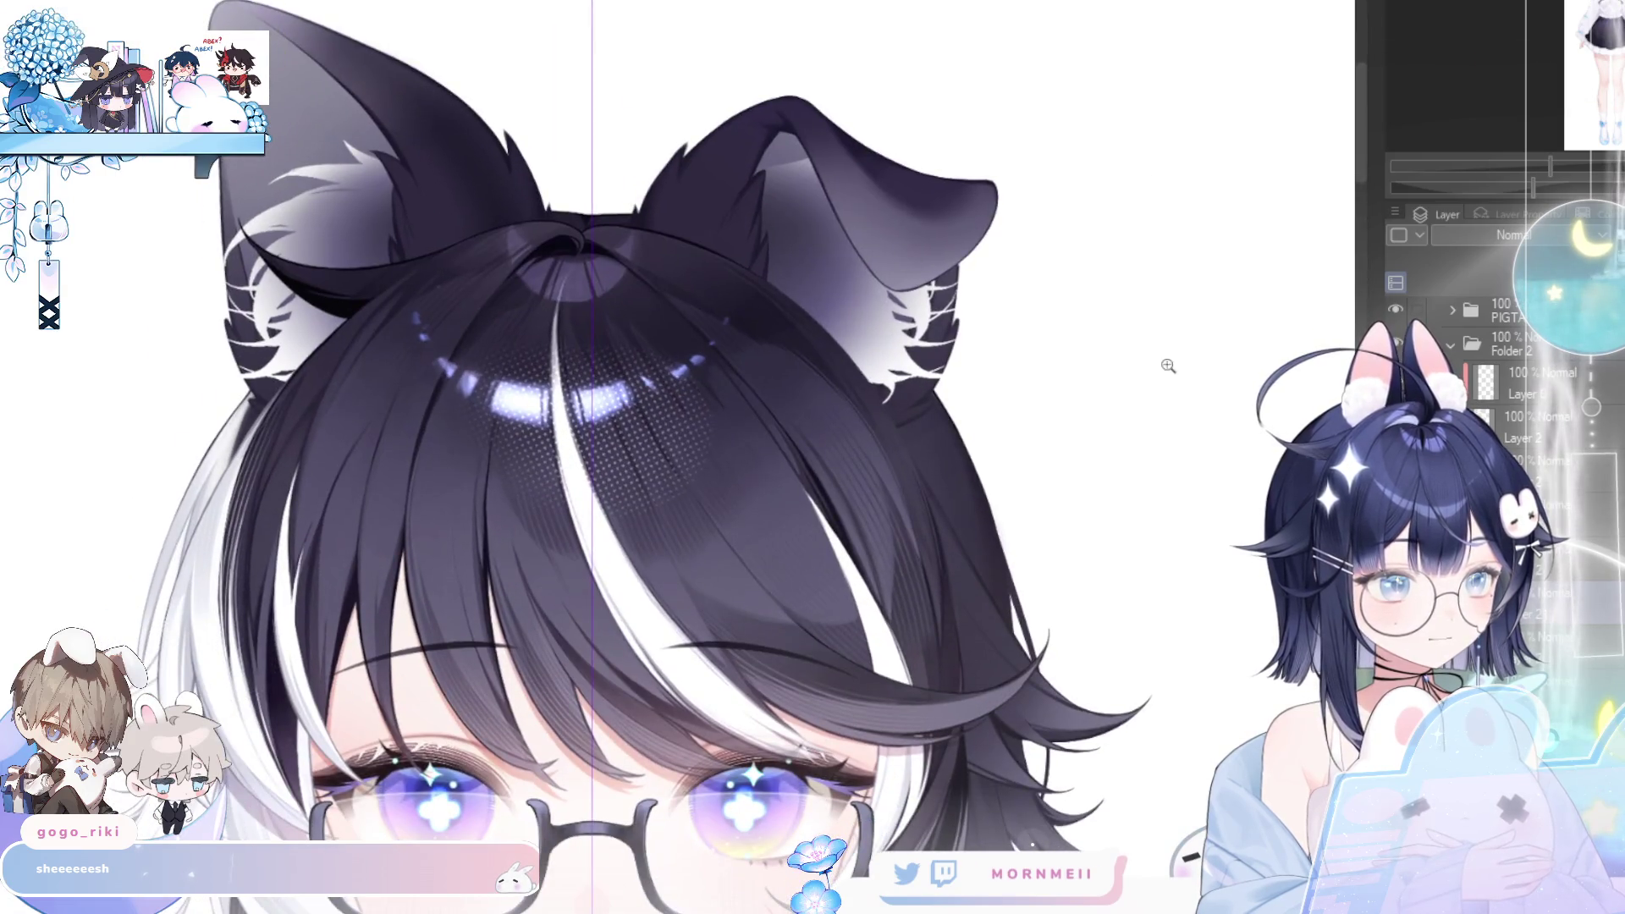
- Check the head mirrored and at full-figure view, then undo the white inner-ear fur
scroll(1176, 358, "down", 3)
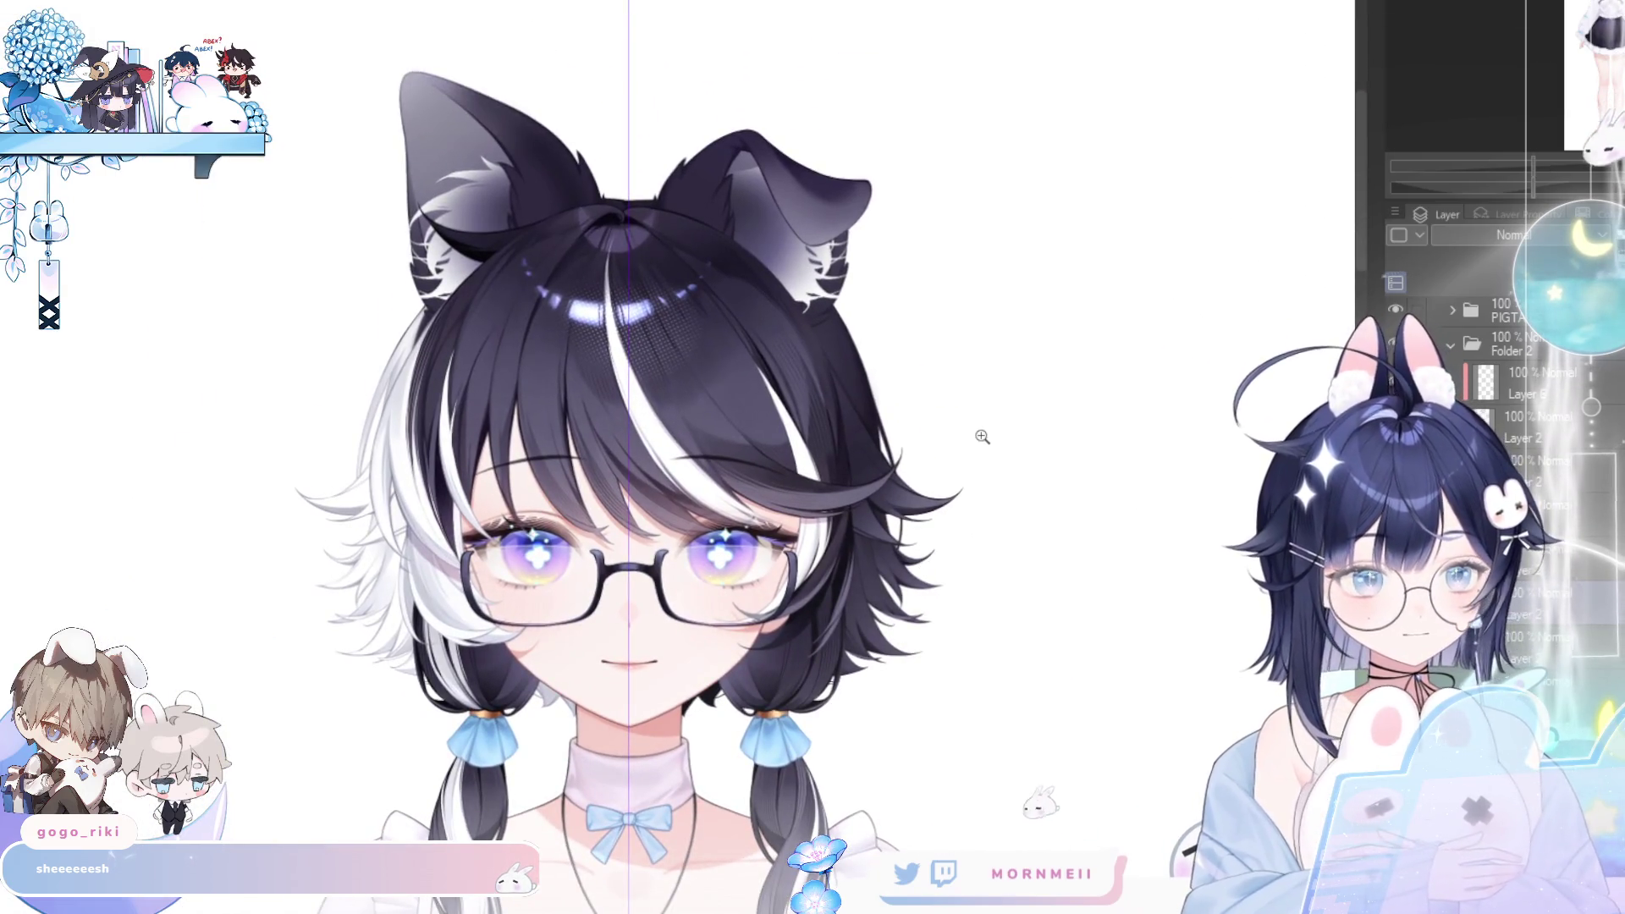
key("h")
key("h")
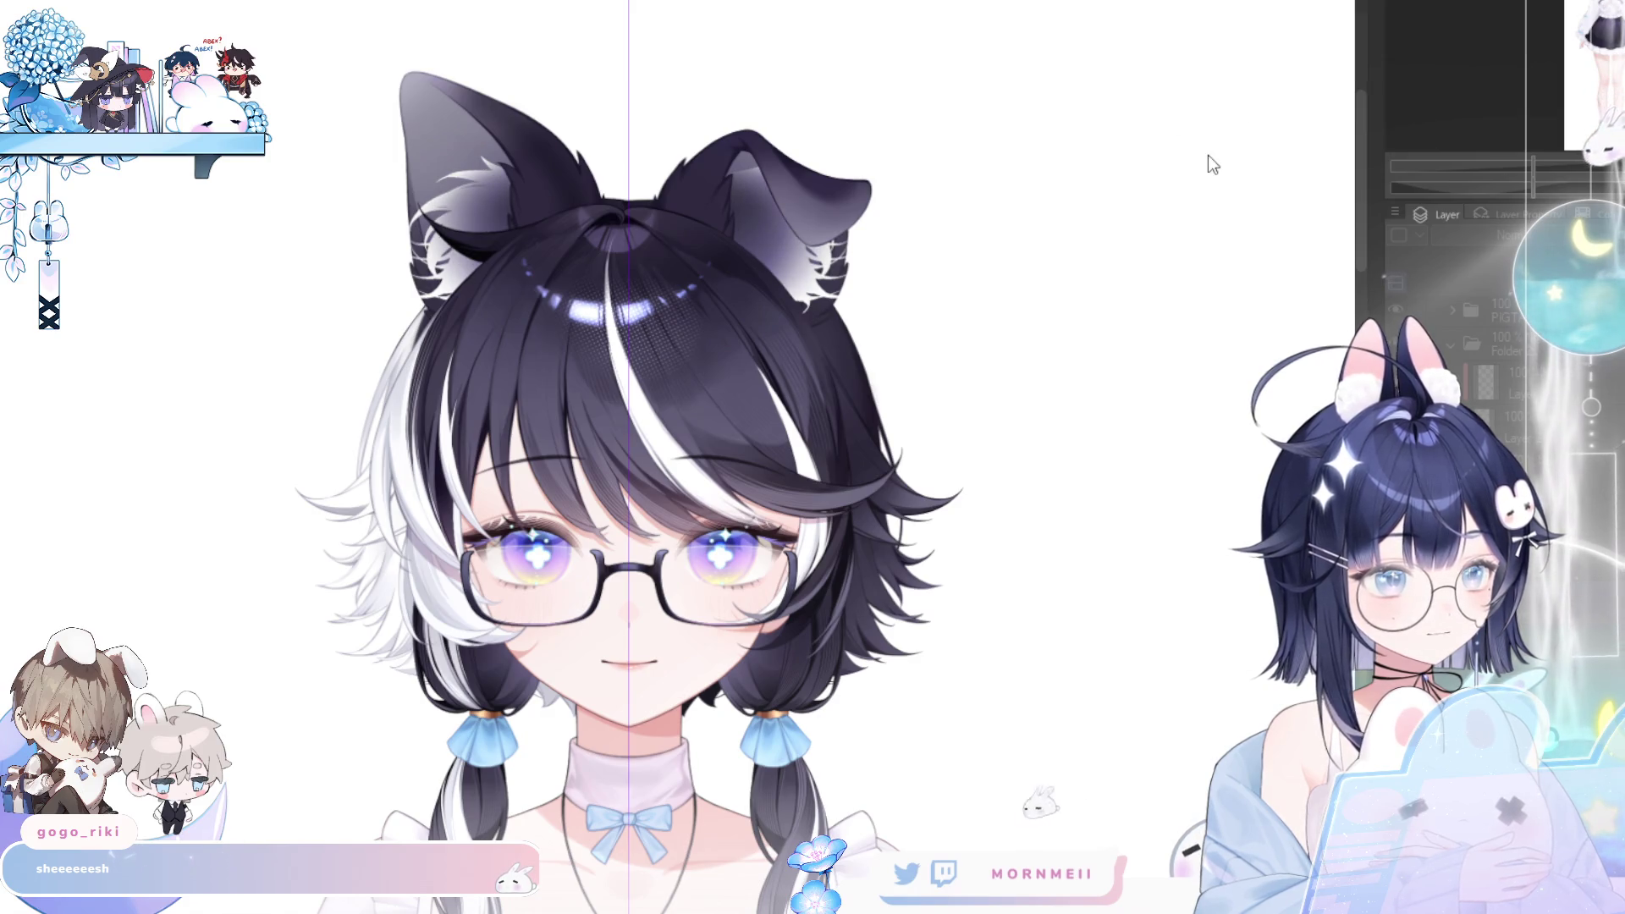
scroll(930, 243, "down", 3)
key("h")
key("h")
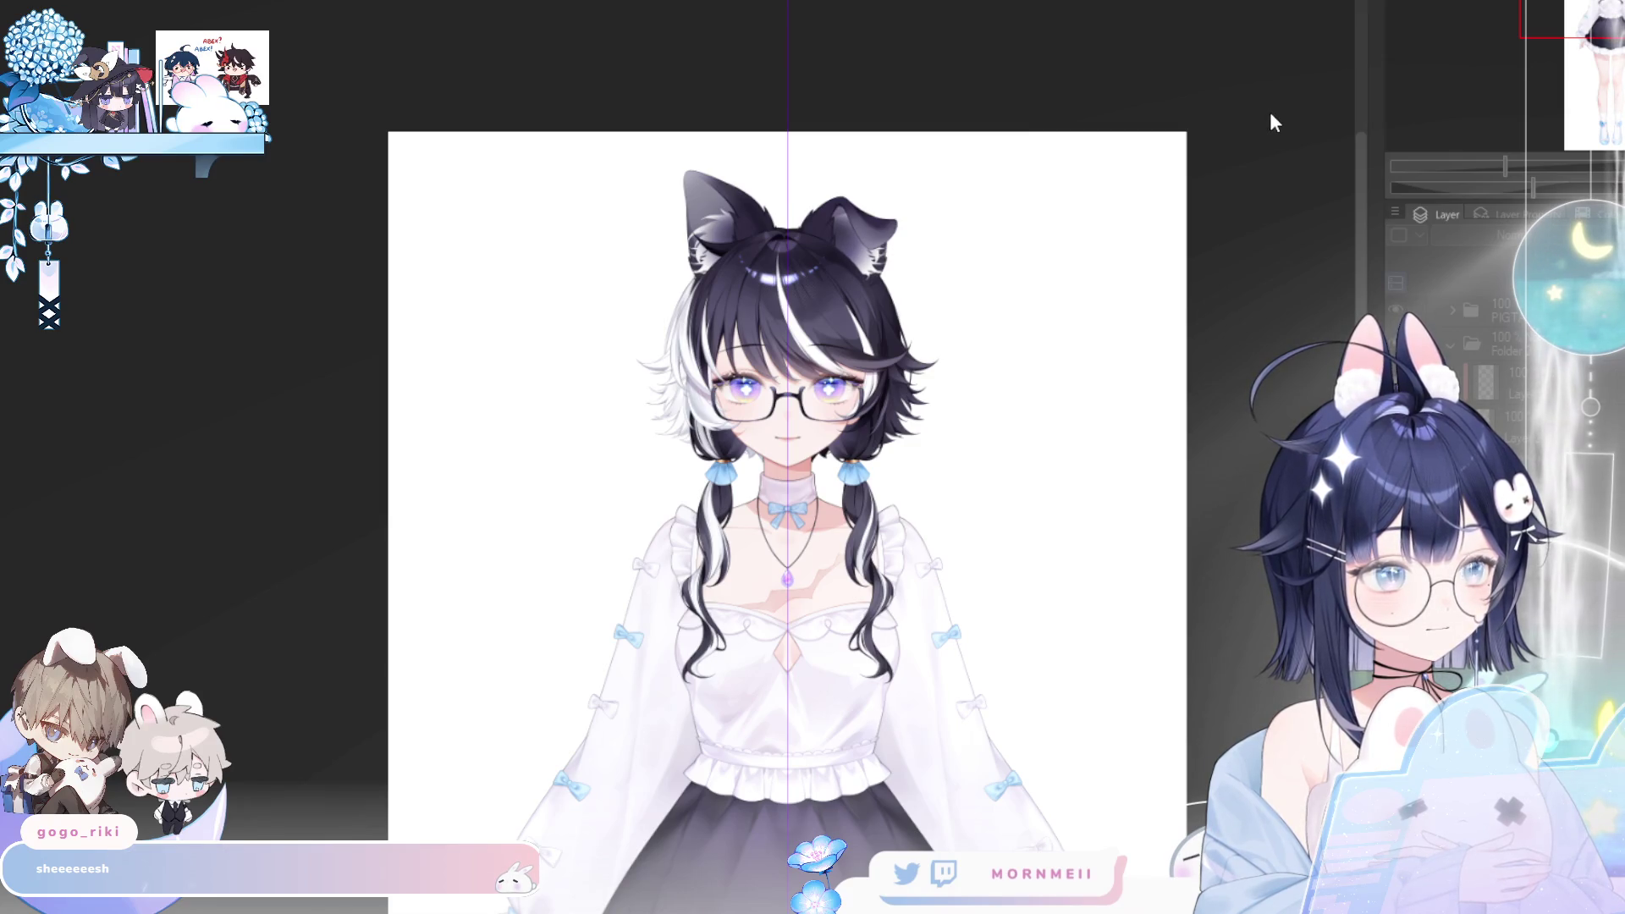
key("ctrl+0")
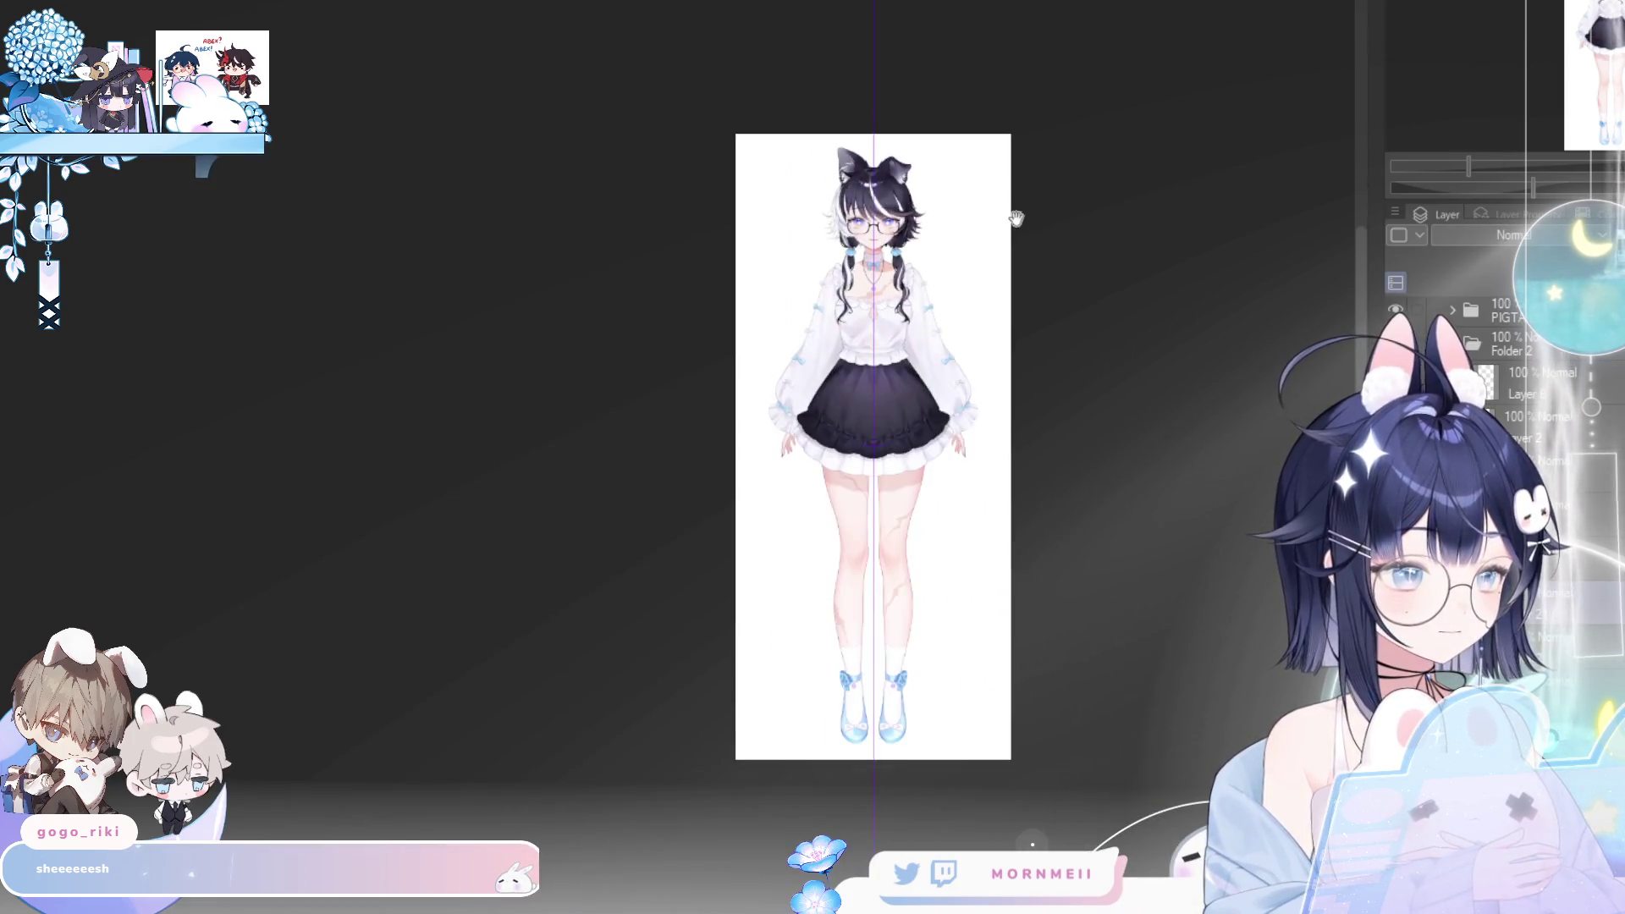
left_click_drag(1019, 217, 873, 257)
scroll(941, 174, "up", 5)
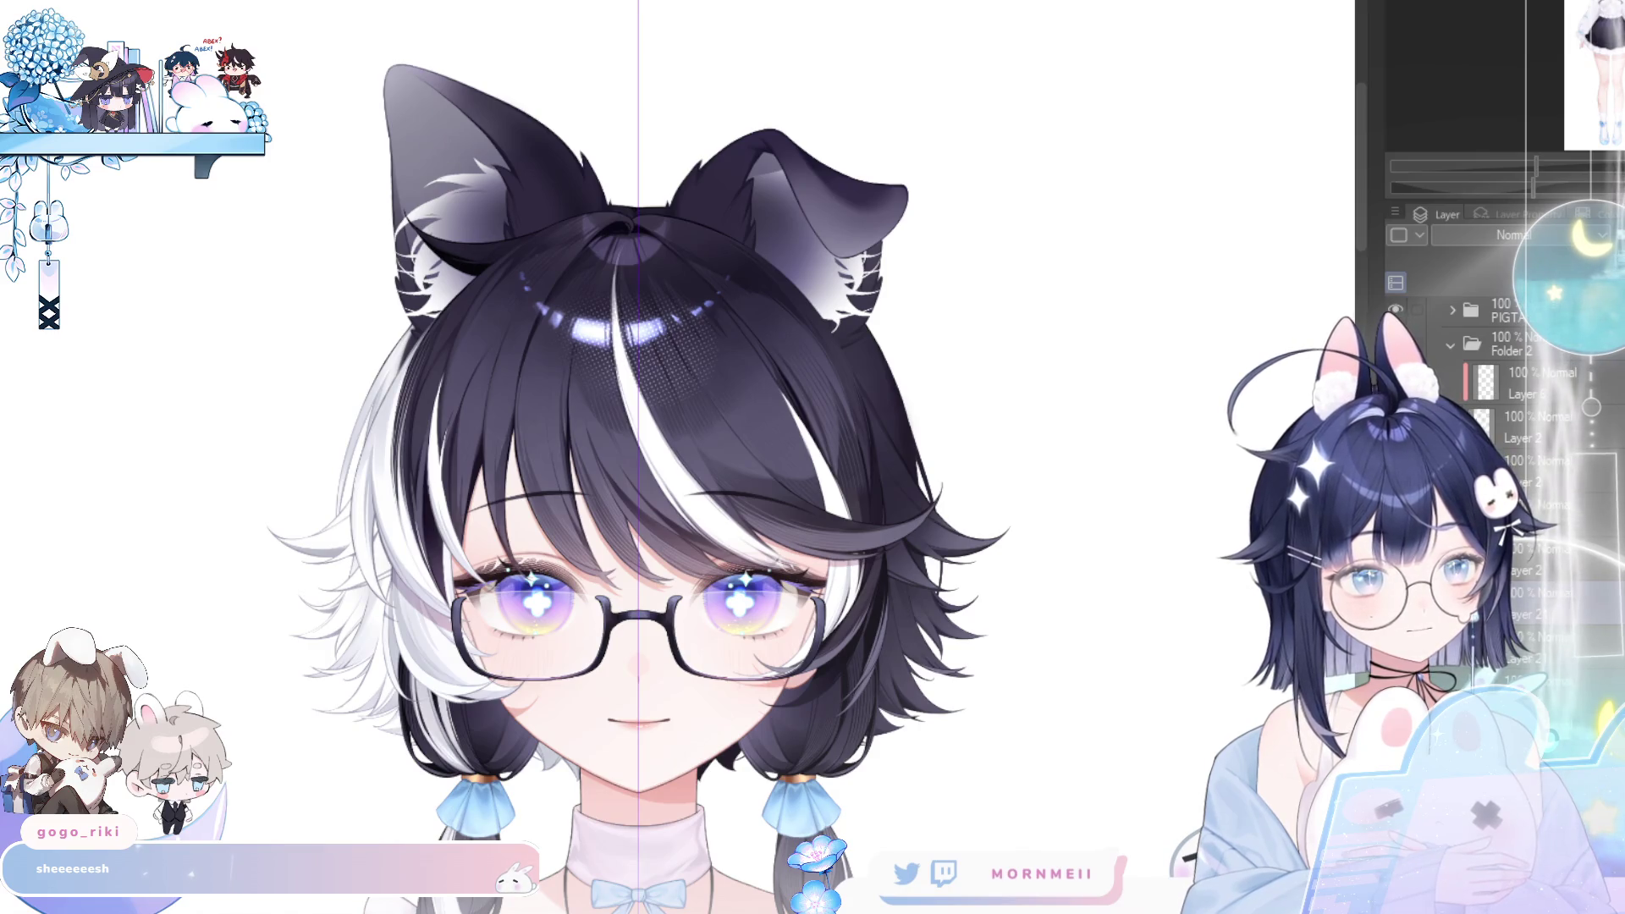
key("ctrl+z")
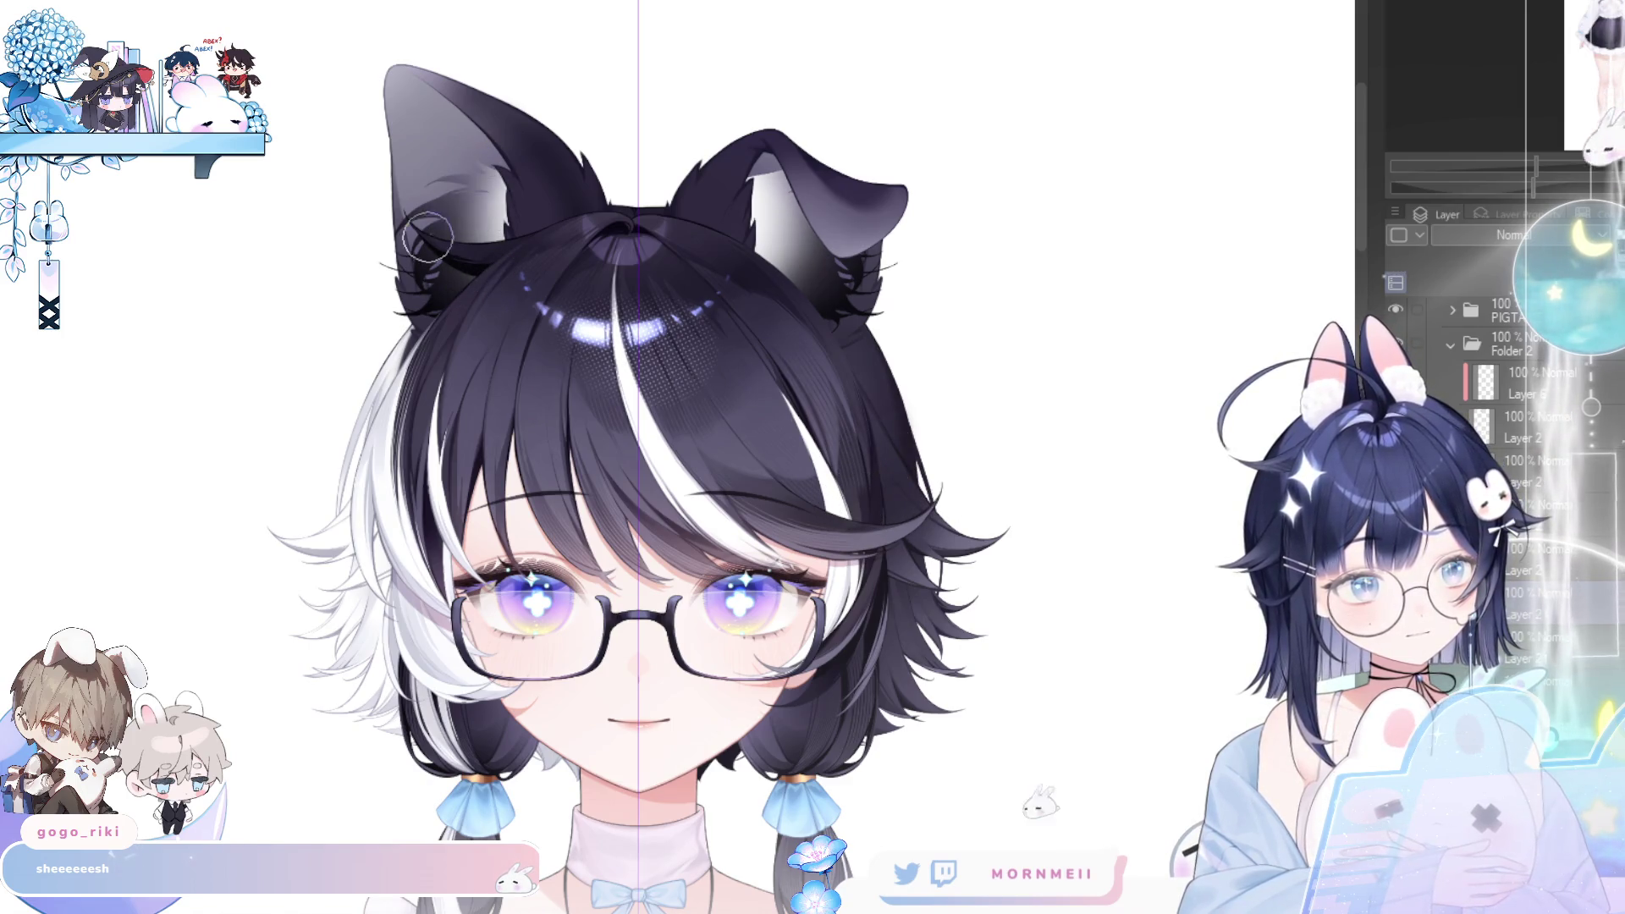
- Enlarge the brush and select the hair shadow folder holding L_side_shadow, L_framing and swoop_shadow
key("bracketright")
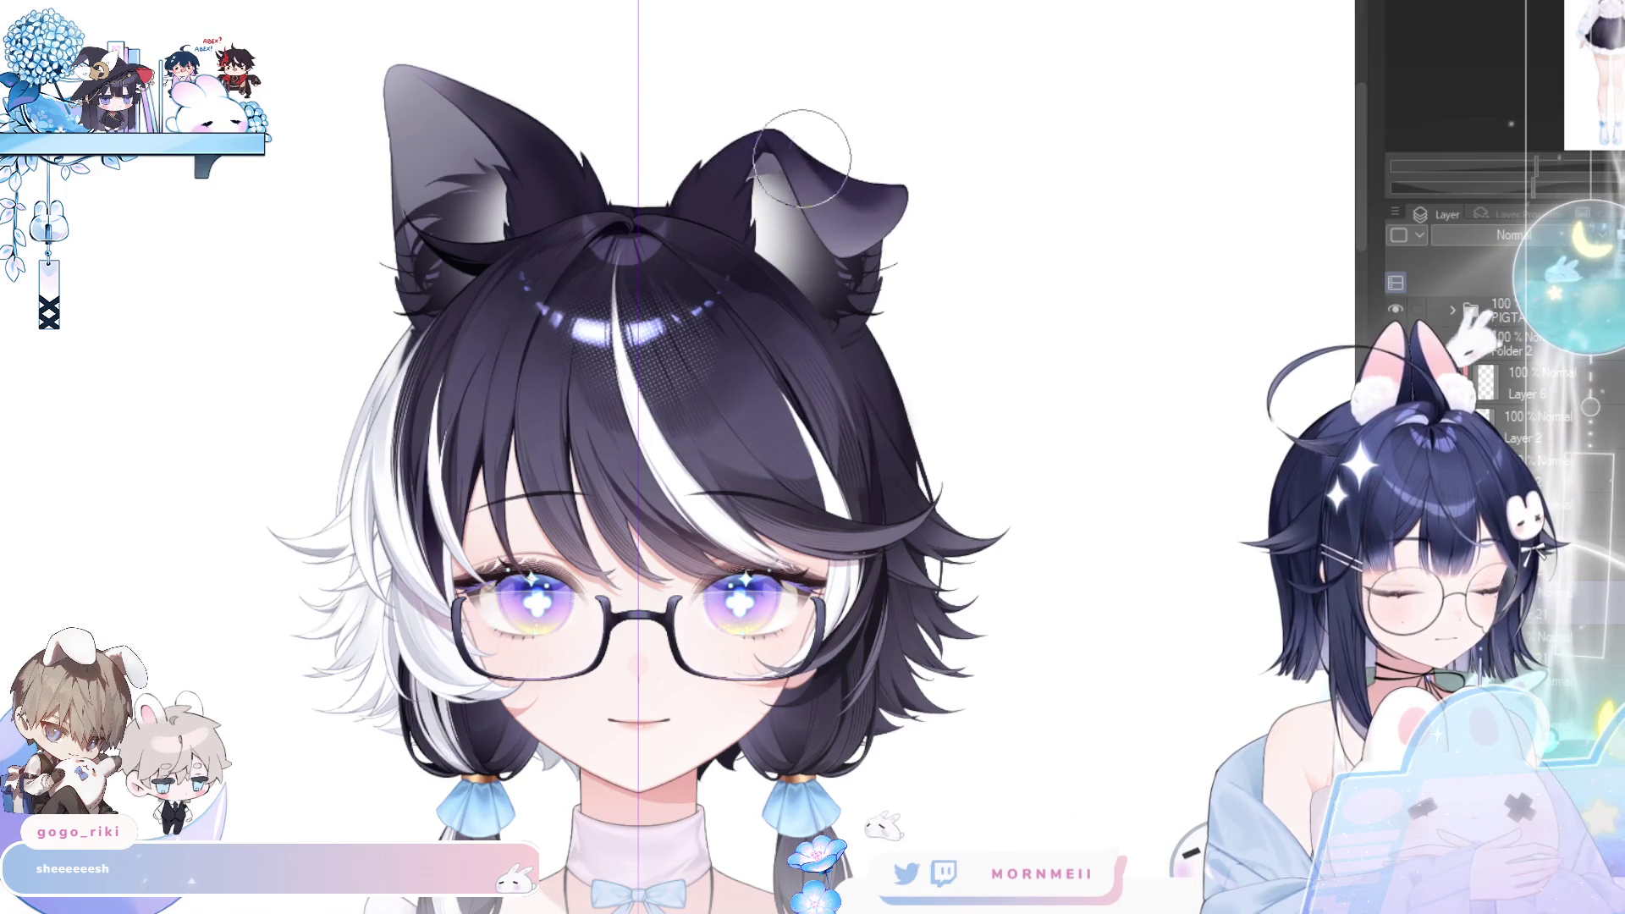
key("e")
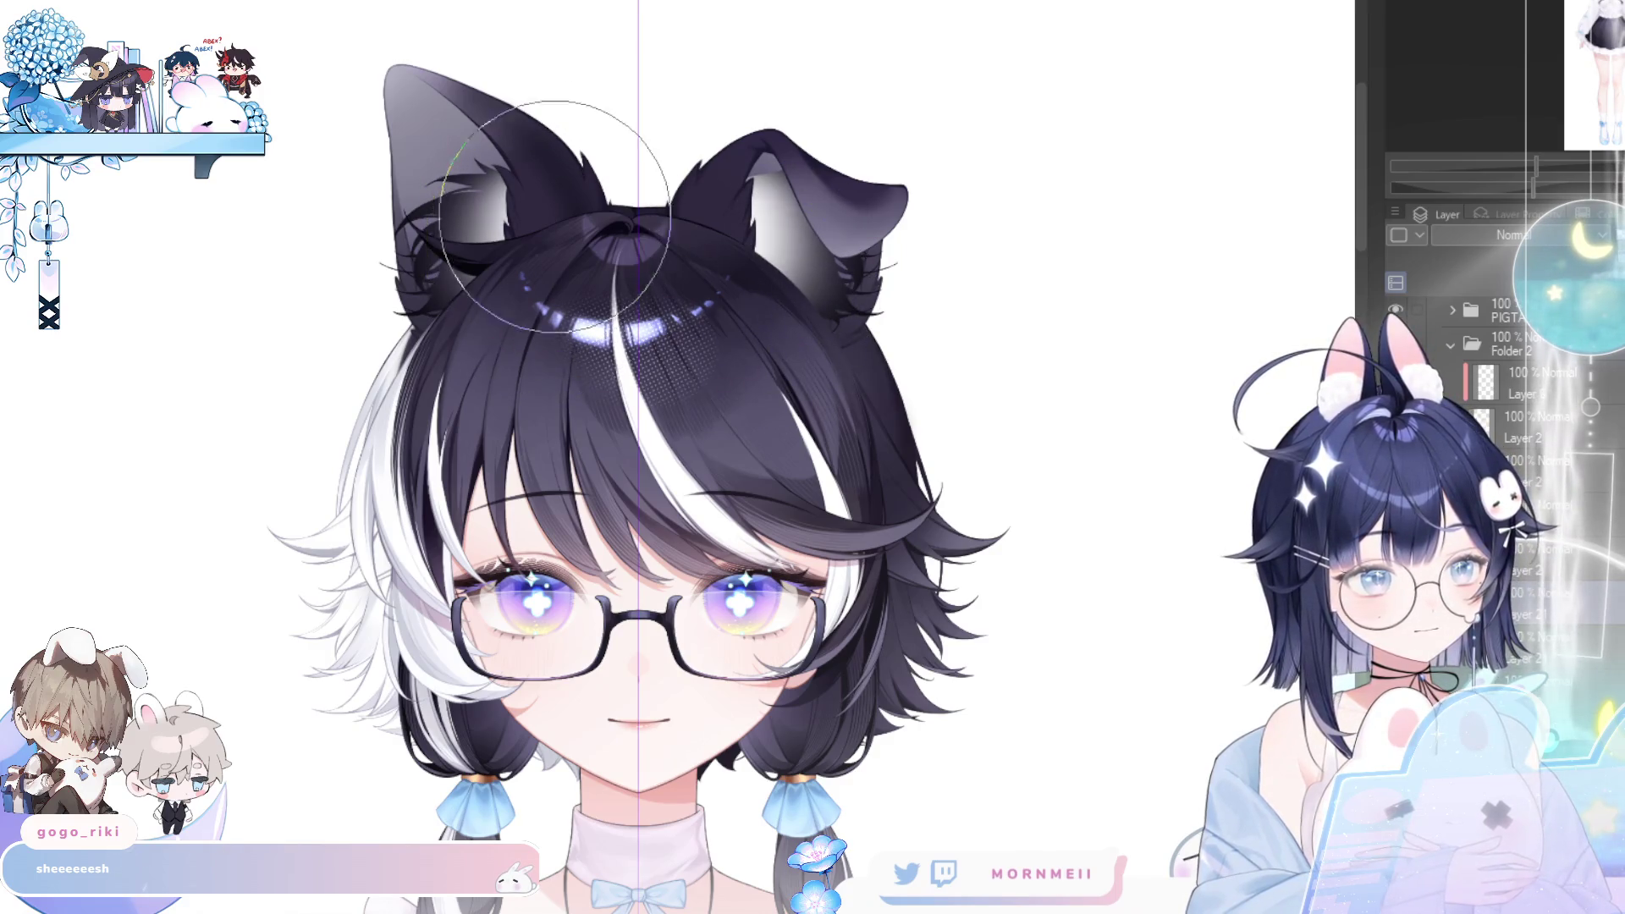
left_click(485, 336, "ctrl+shift")
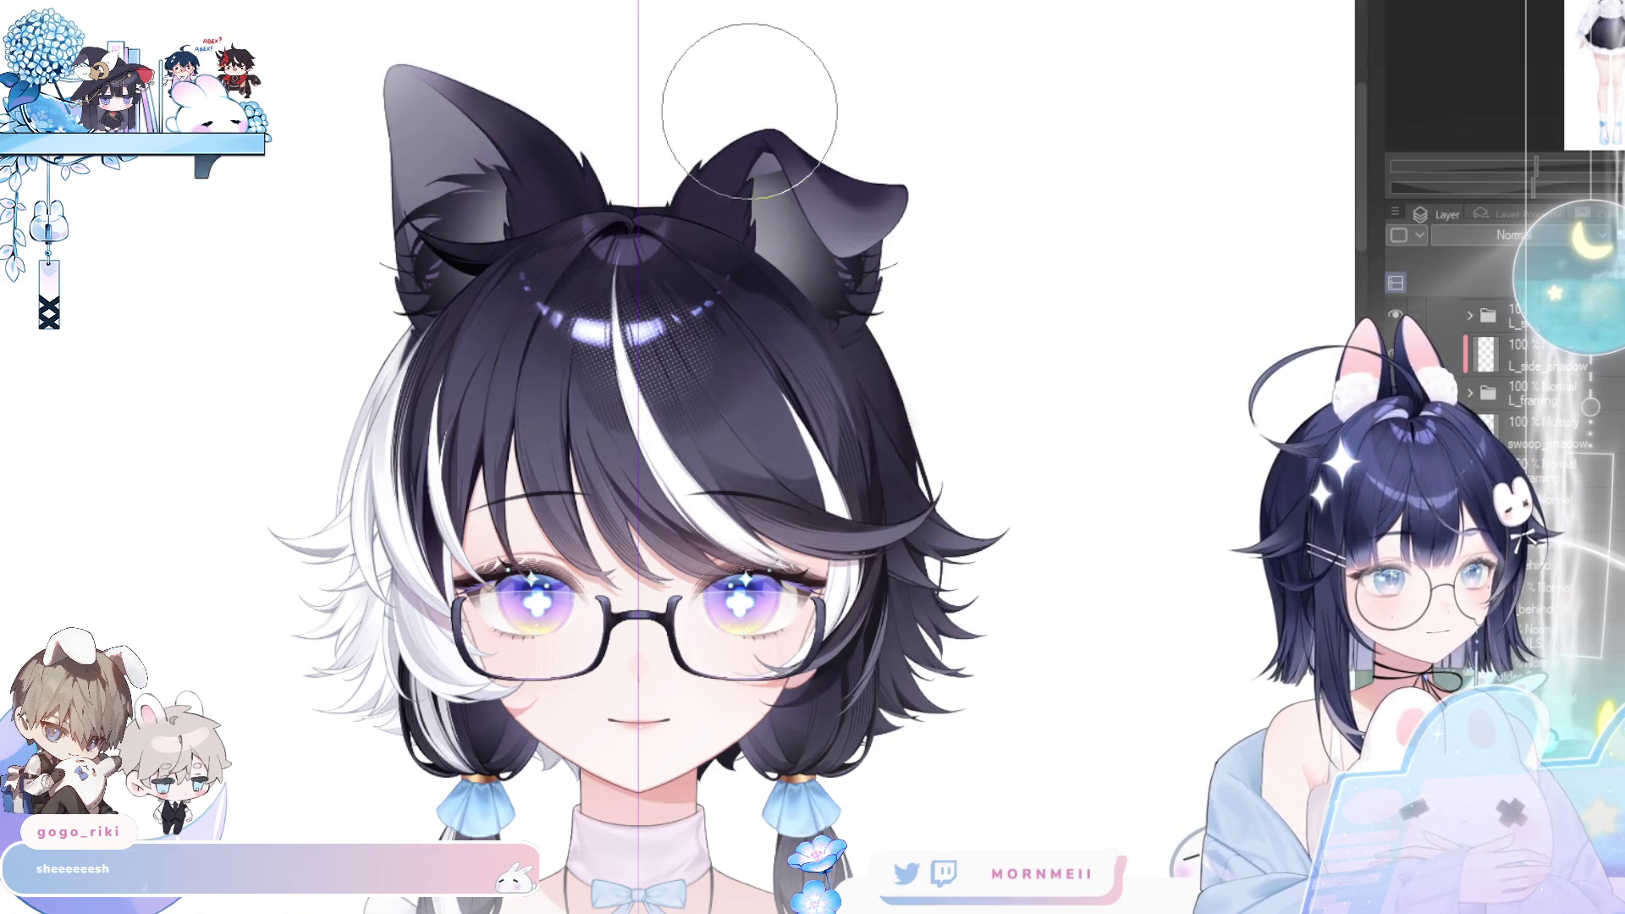
scroll(692, 561, "down", 5)
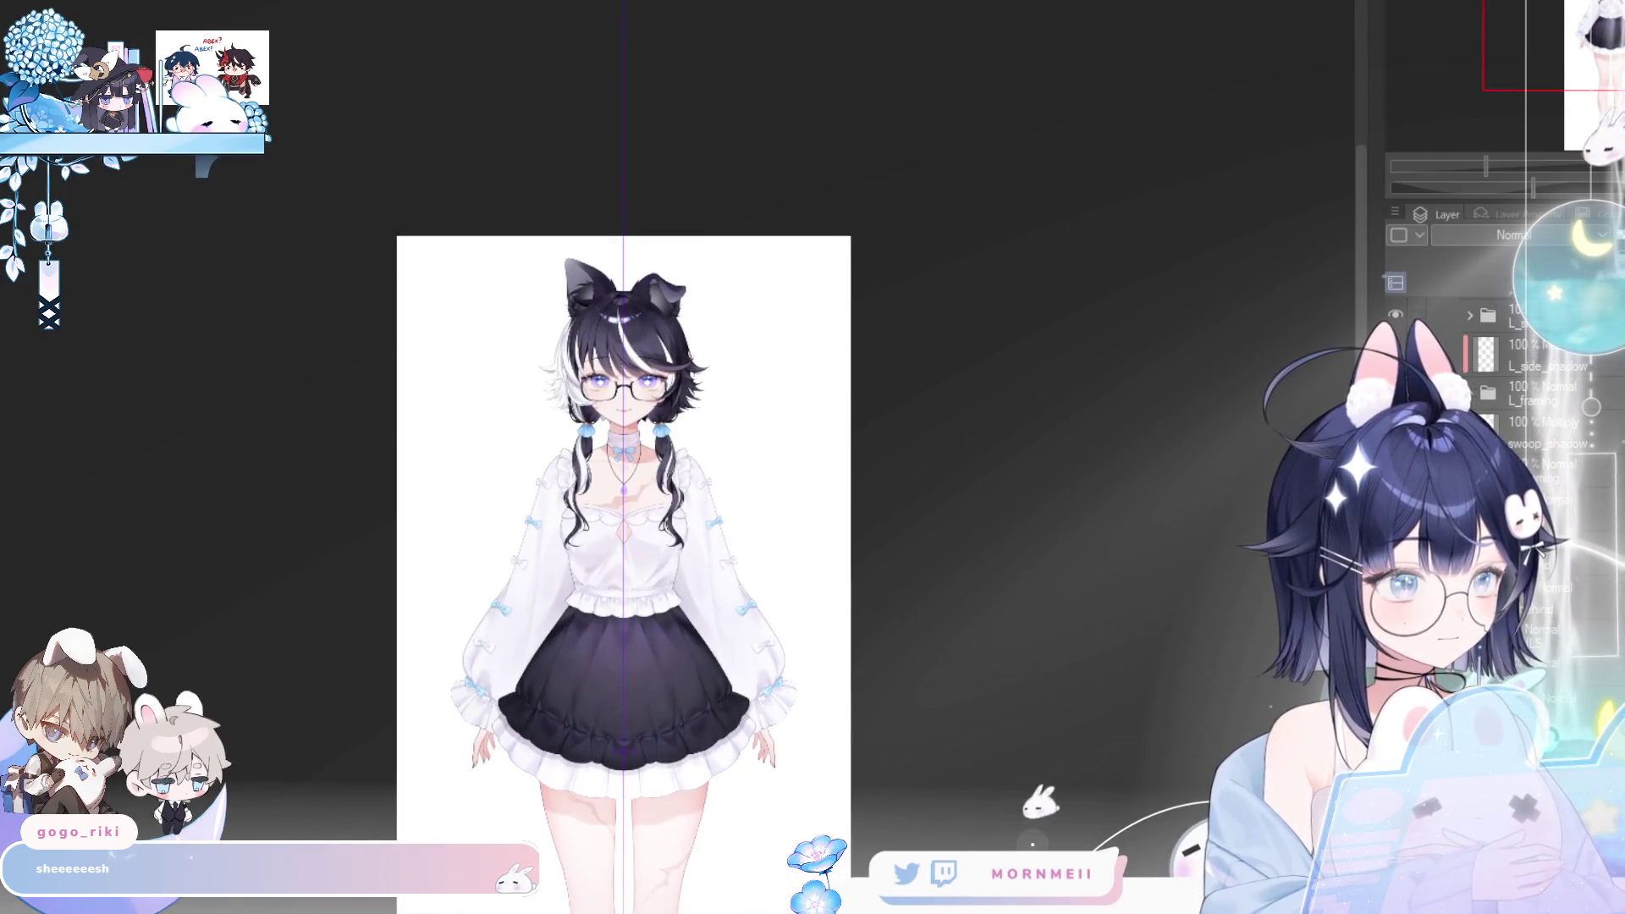
- Toggle the white inner-ear fur on and off at head and upper-body zoom, leaving it removed
scroll(1515, 381, "down", 3)
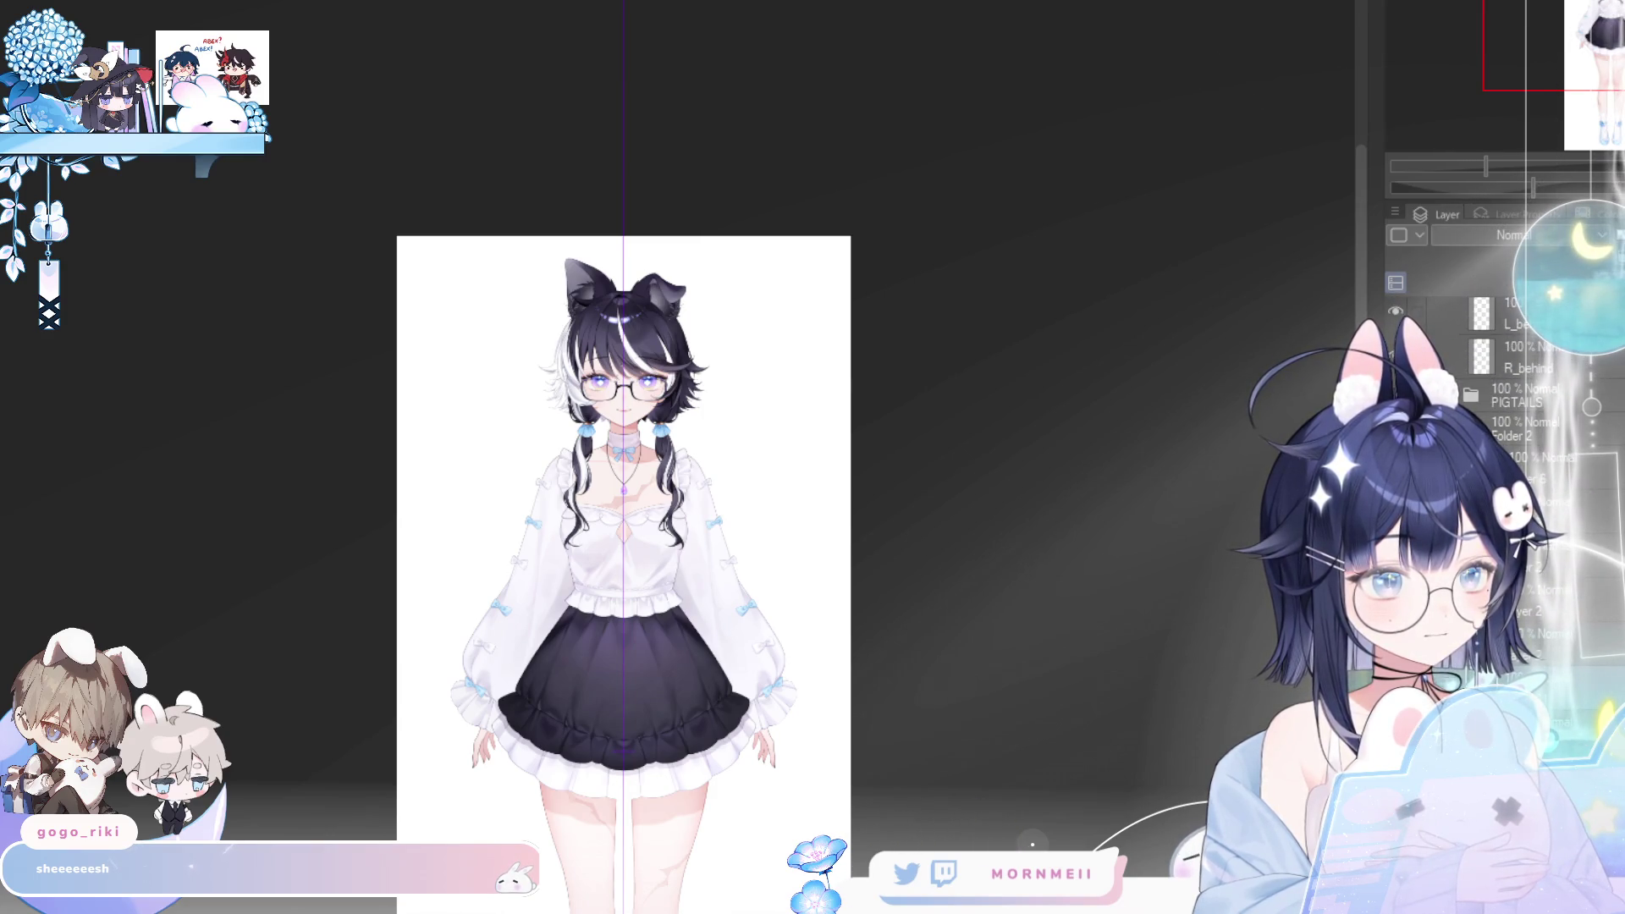
left_click(815, 389)
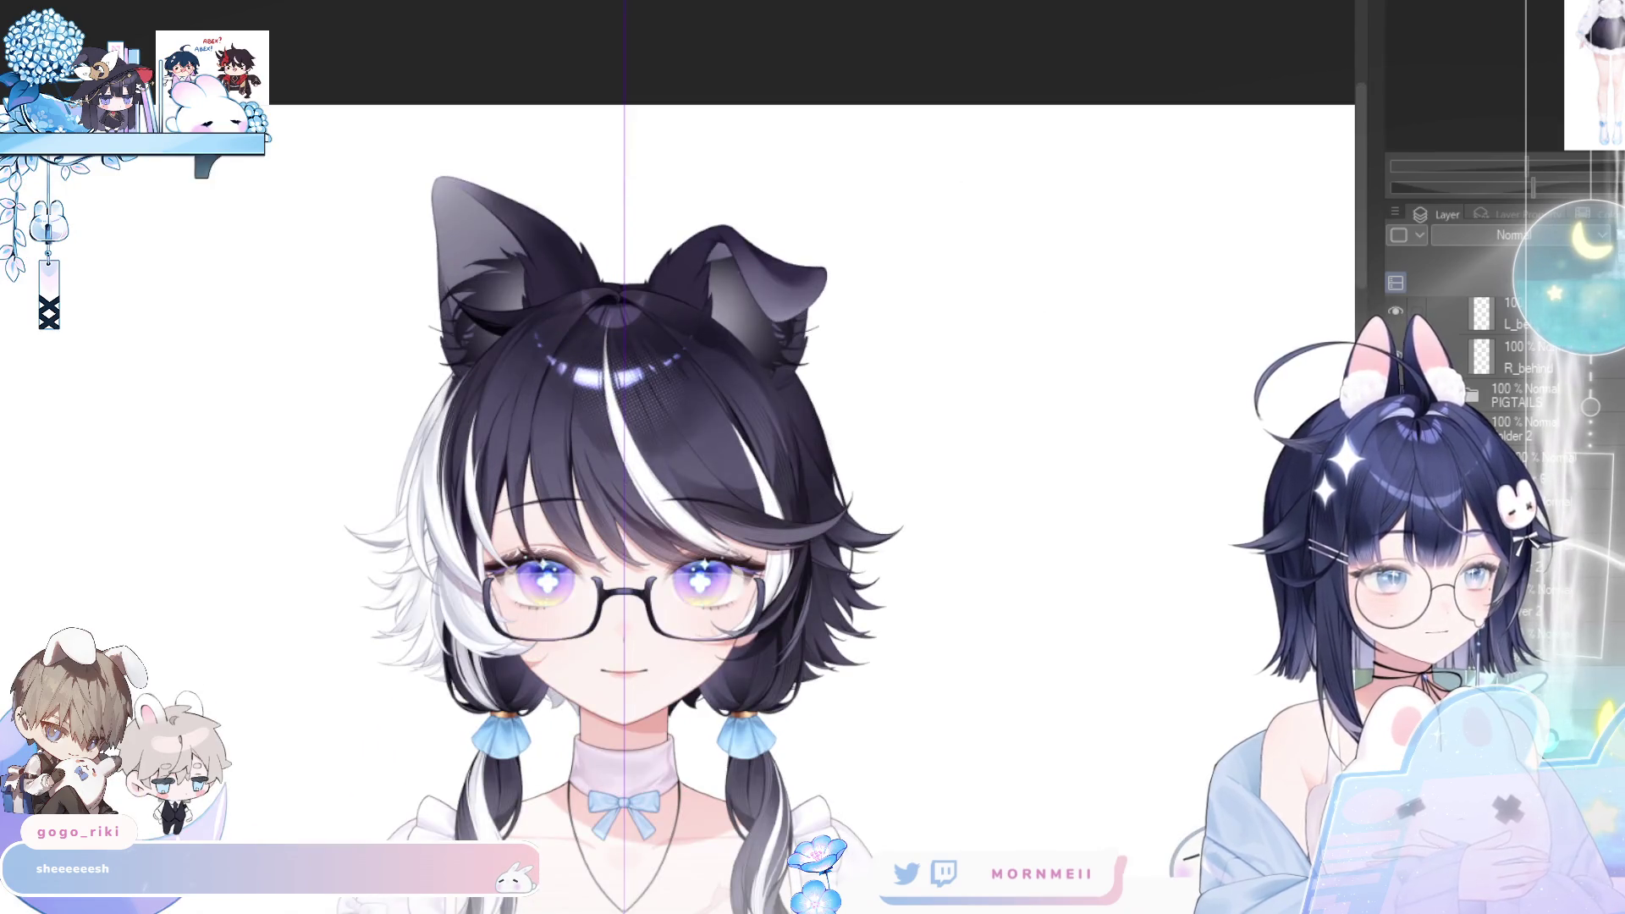
key("ctrl+z")
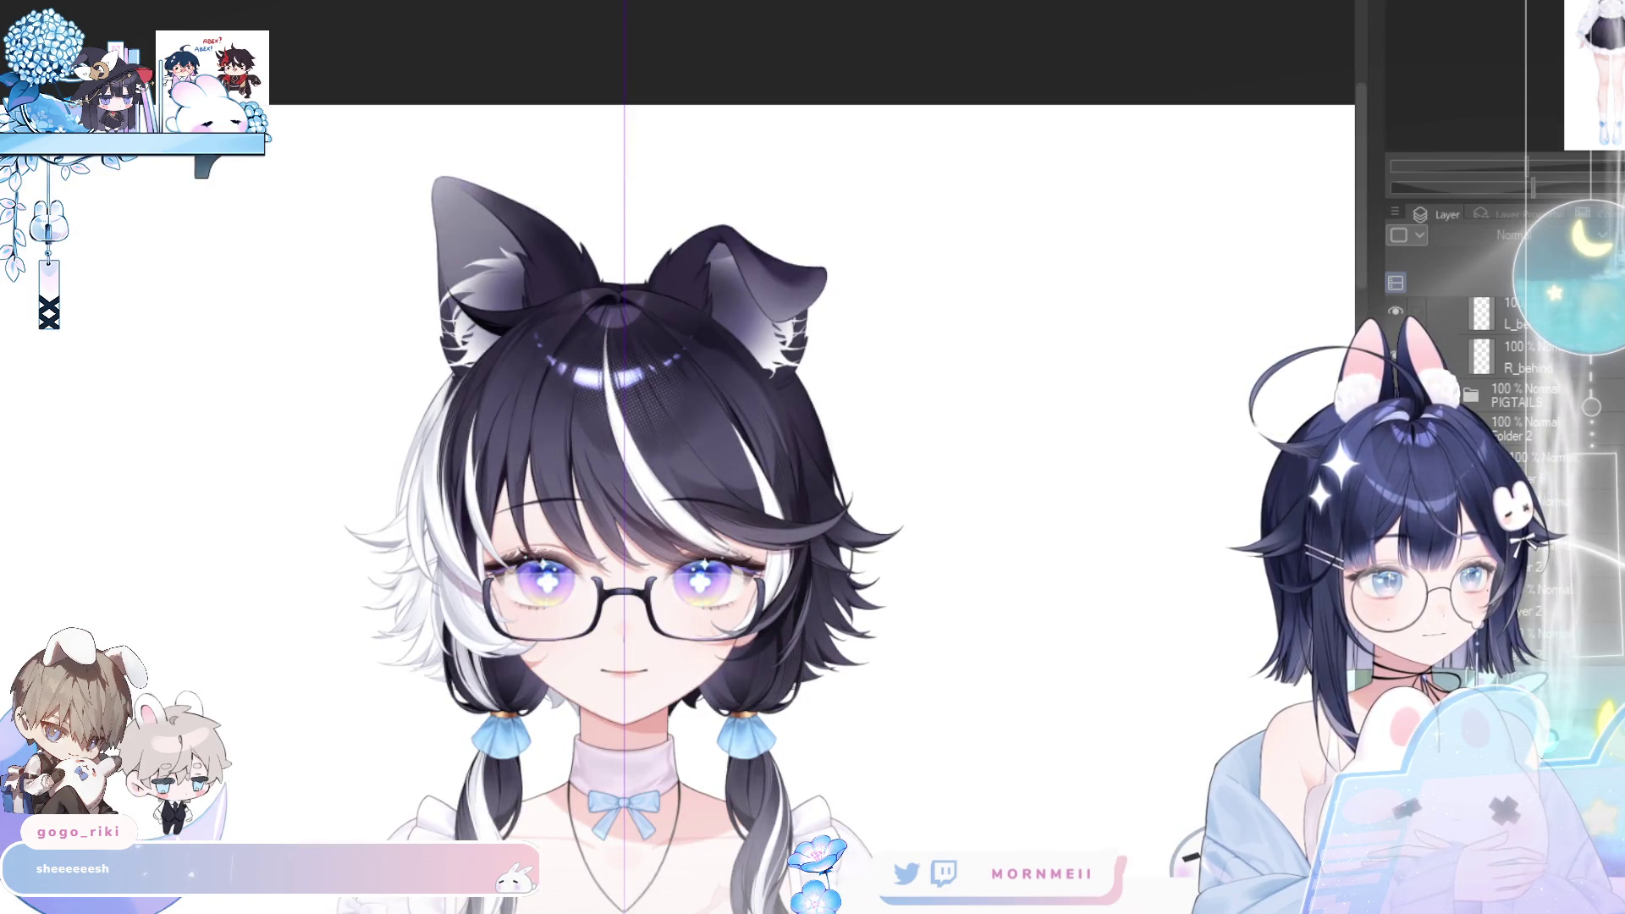
key("ctrl+y")
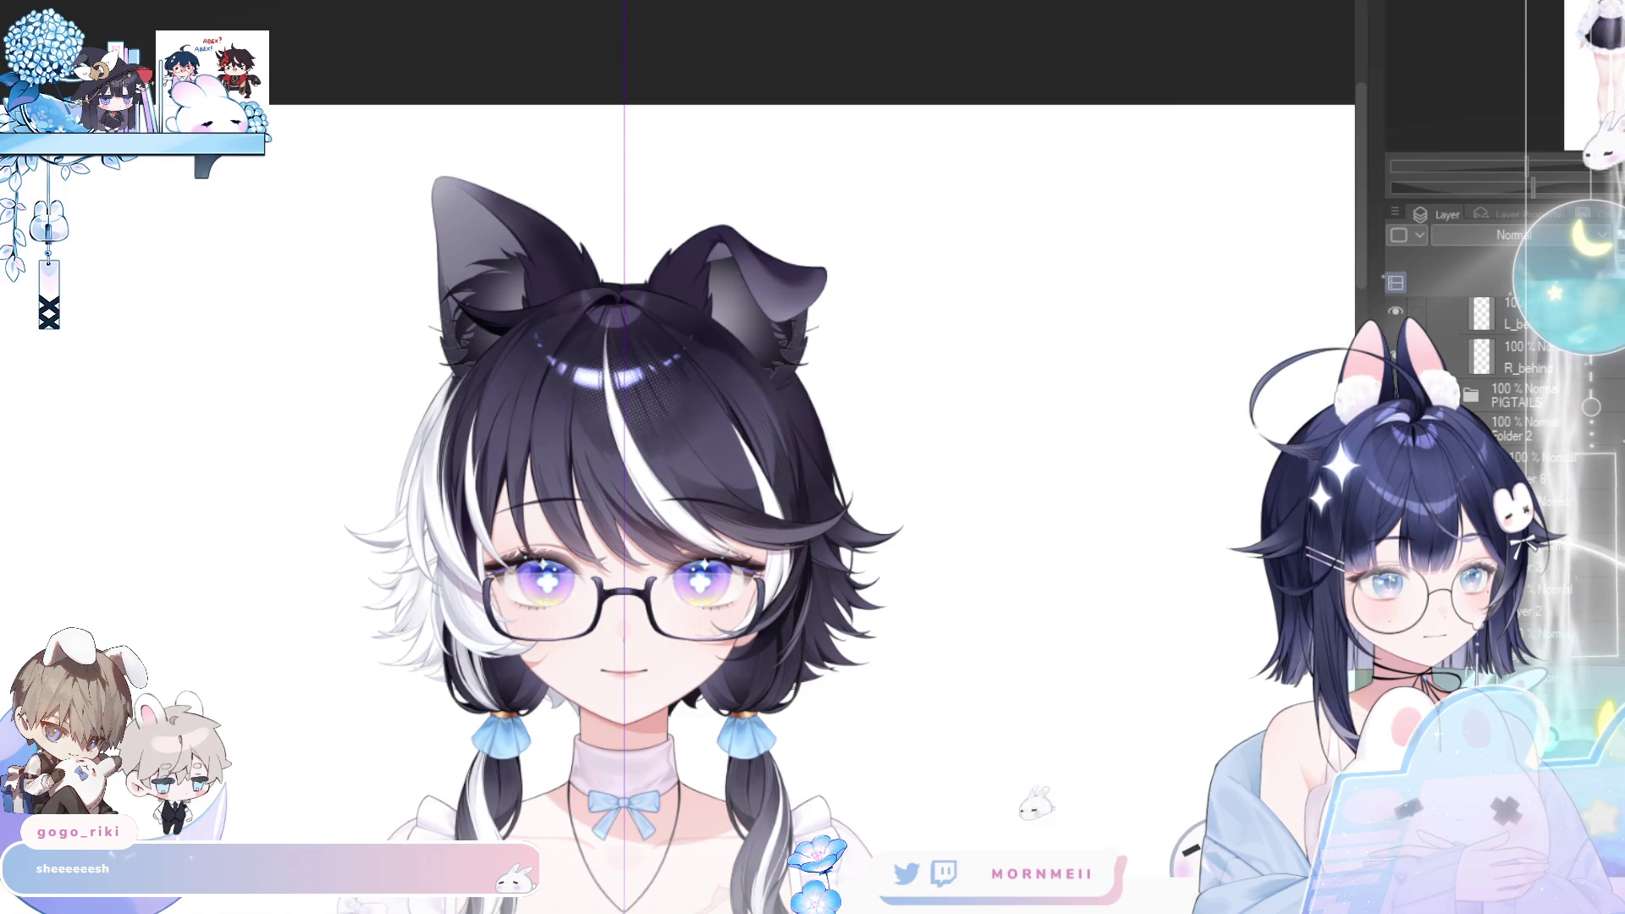
key("ctrl+z")
left_click(1096, 604, "alt")
left_click_drag(1097, 604, 897, 450)
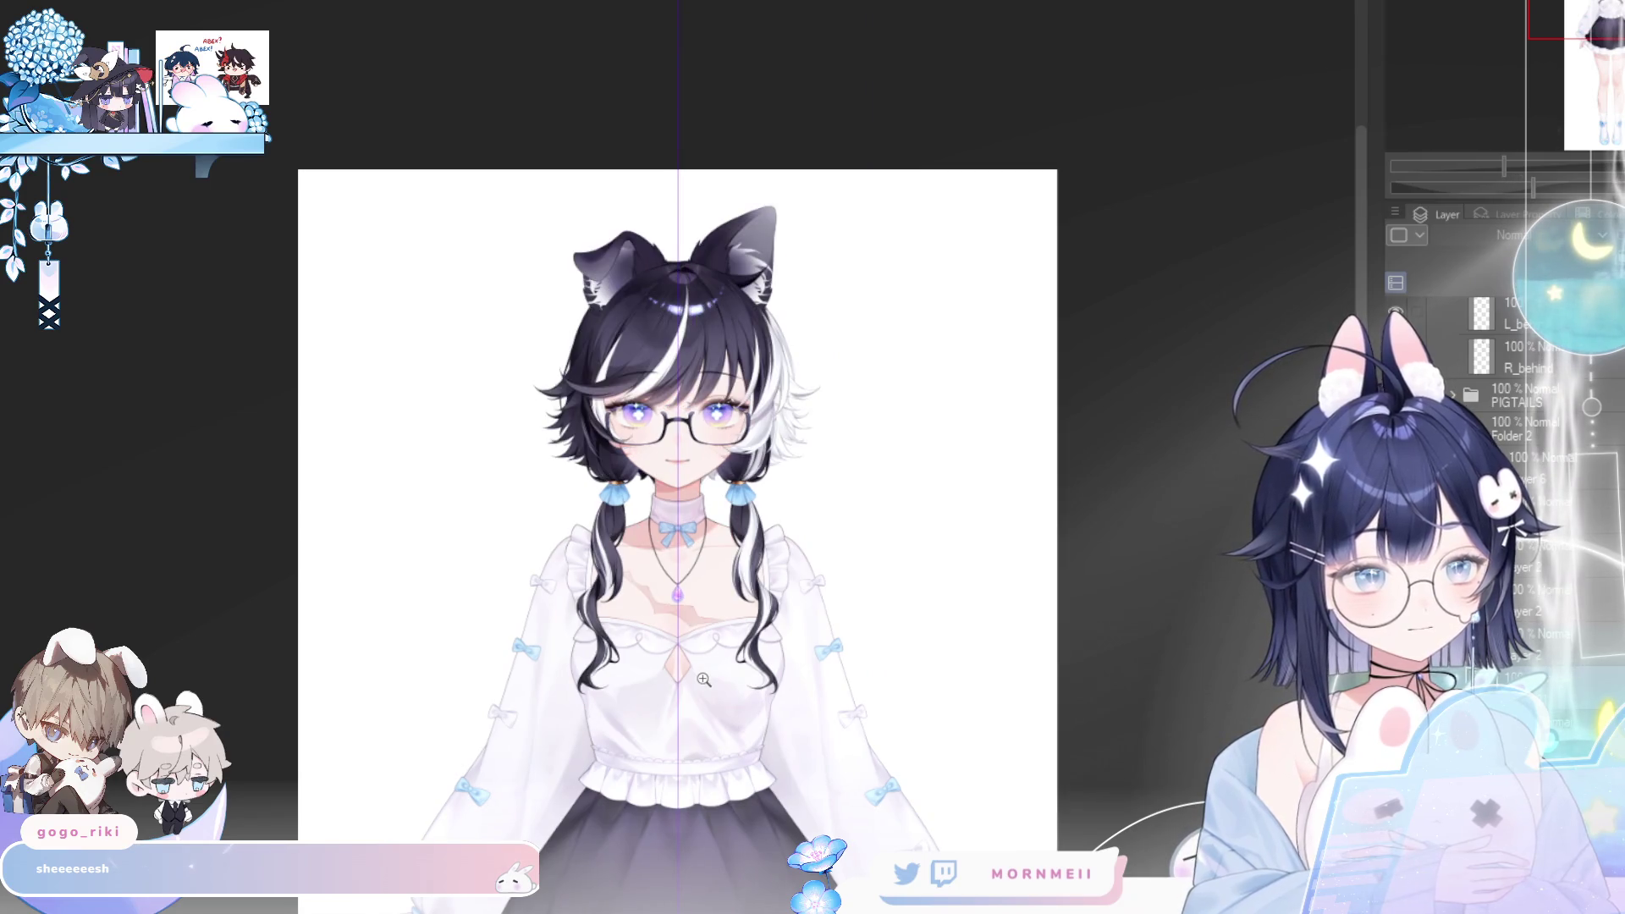
key("ctrl+y")
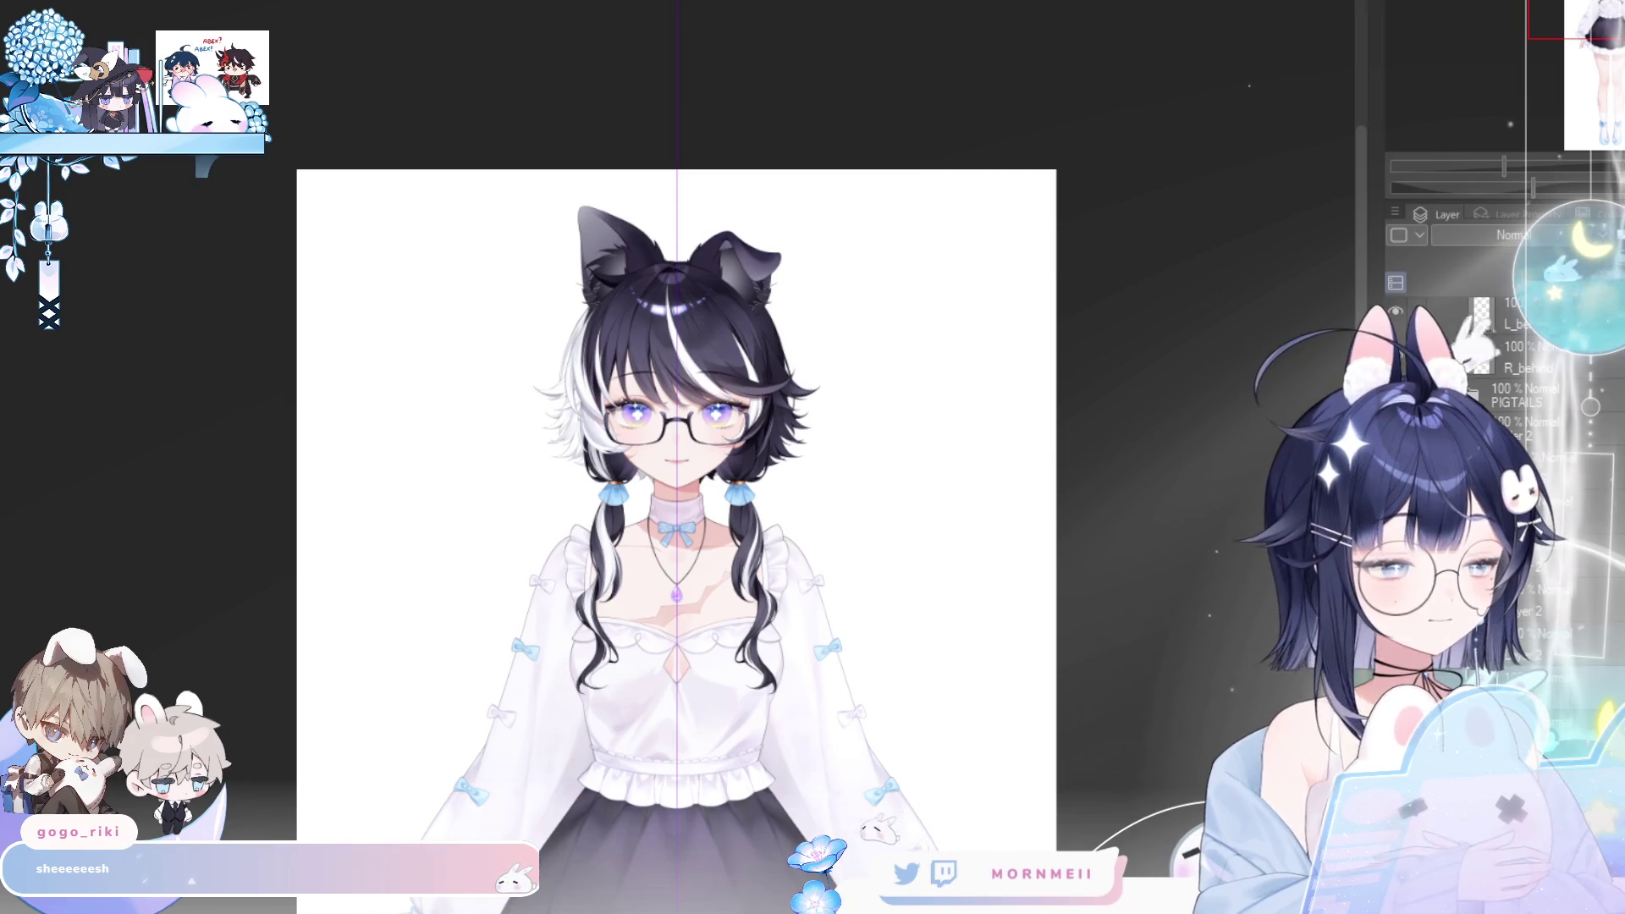
- Compare the ears with and without the white inner fur in normal and mirrored views
key("ctrl+z")
key("ctrl+y")
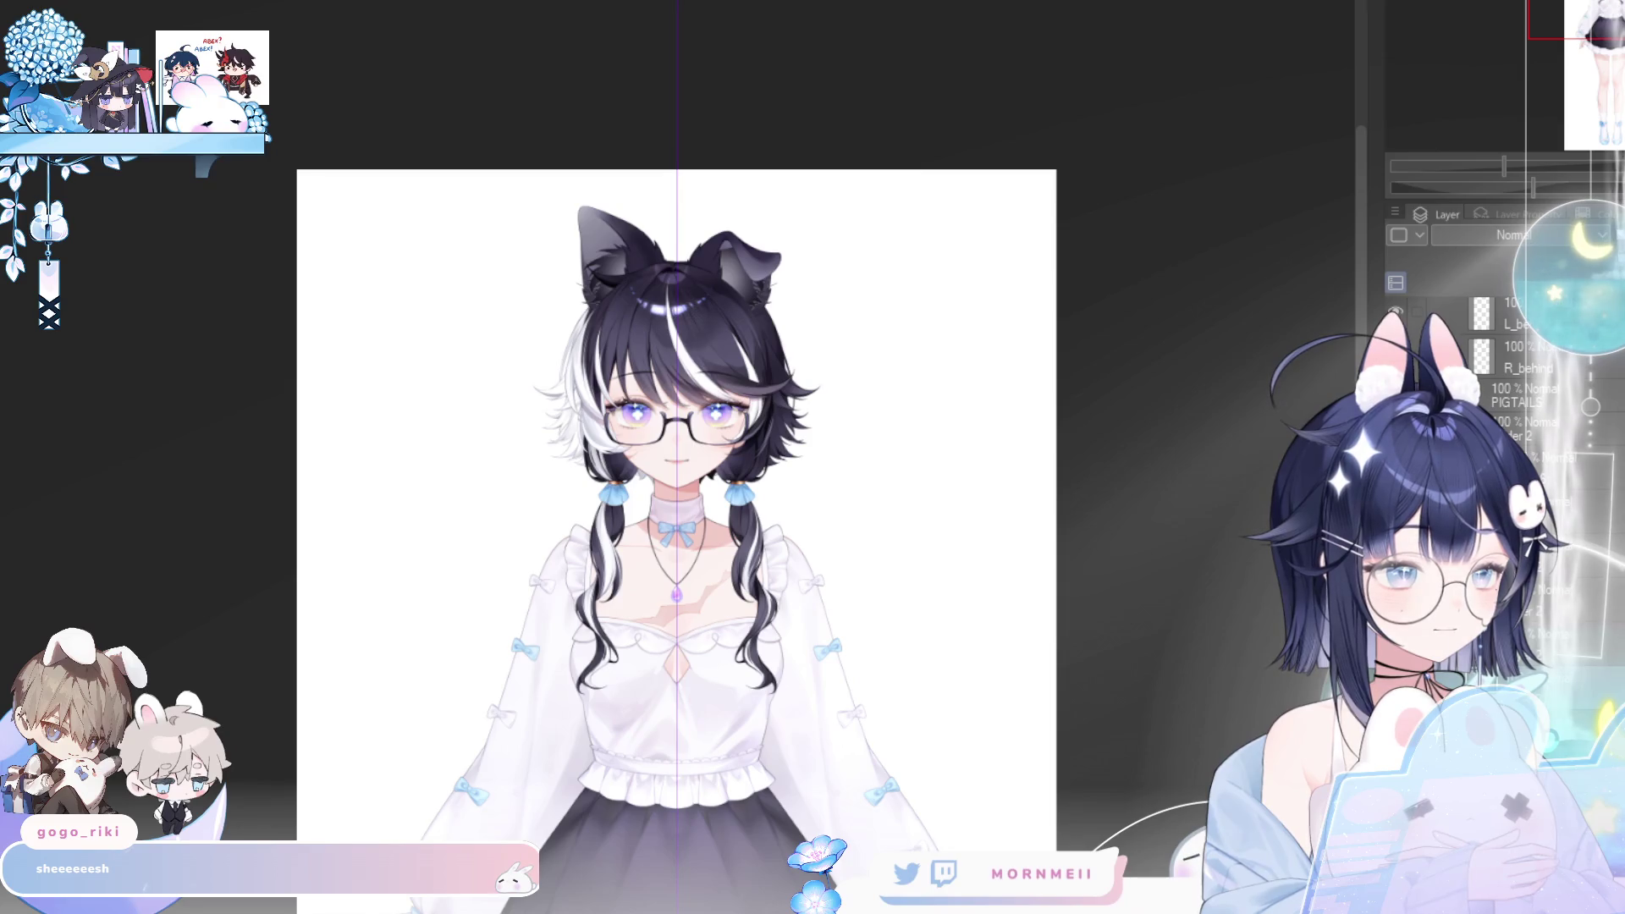
key("ctrl+z")
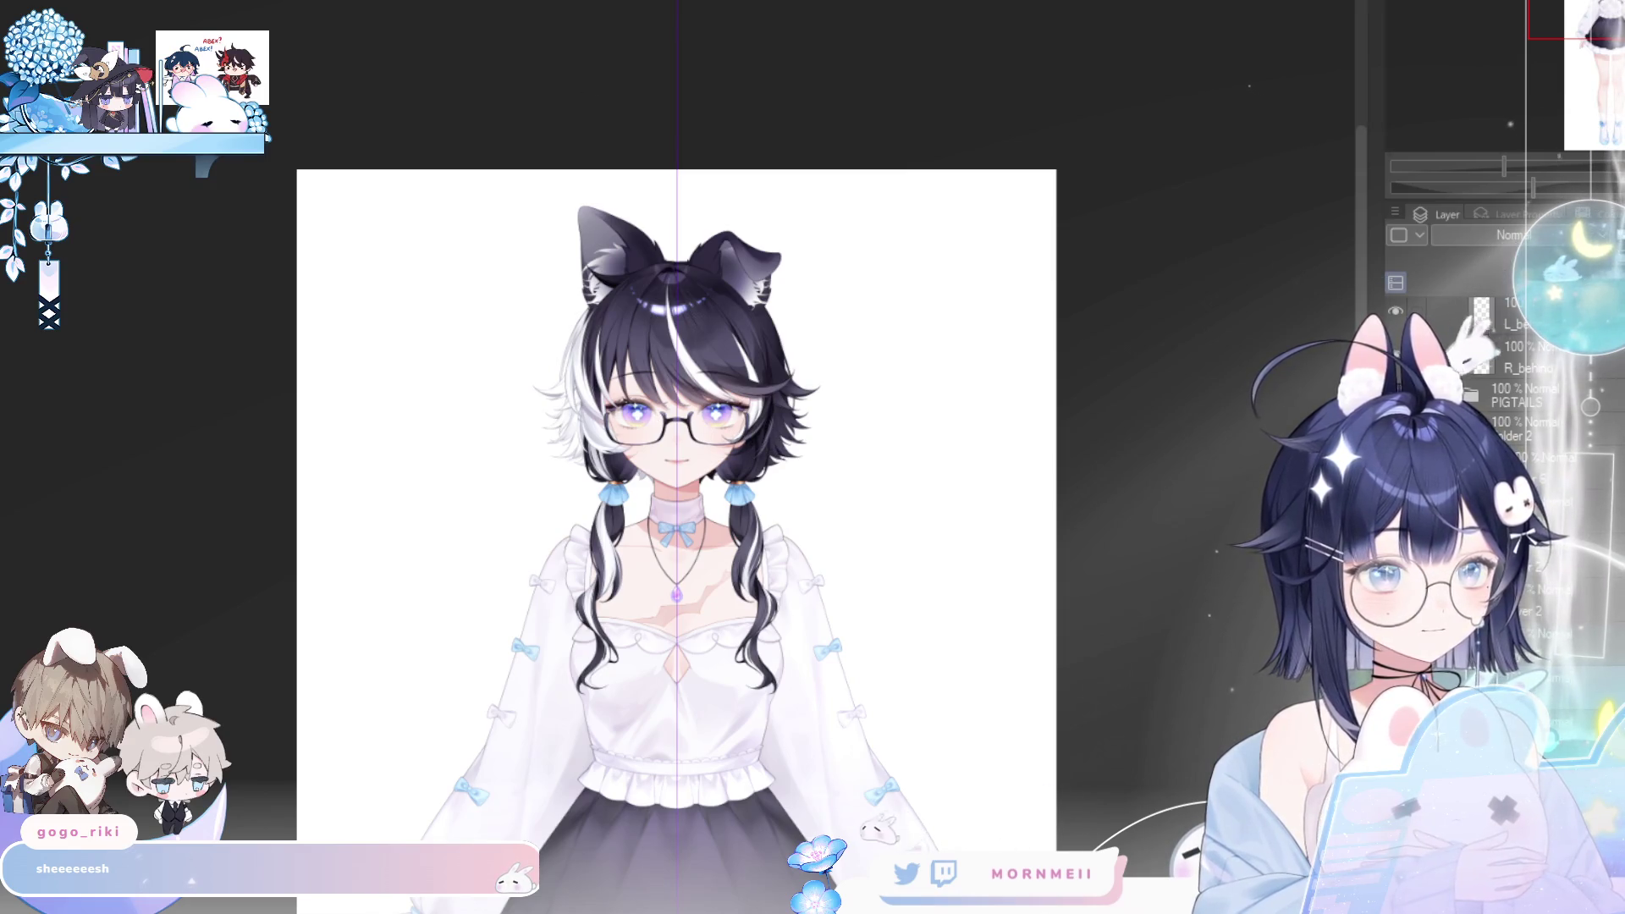
key("ctrl+y")
key("h")
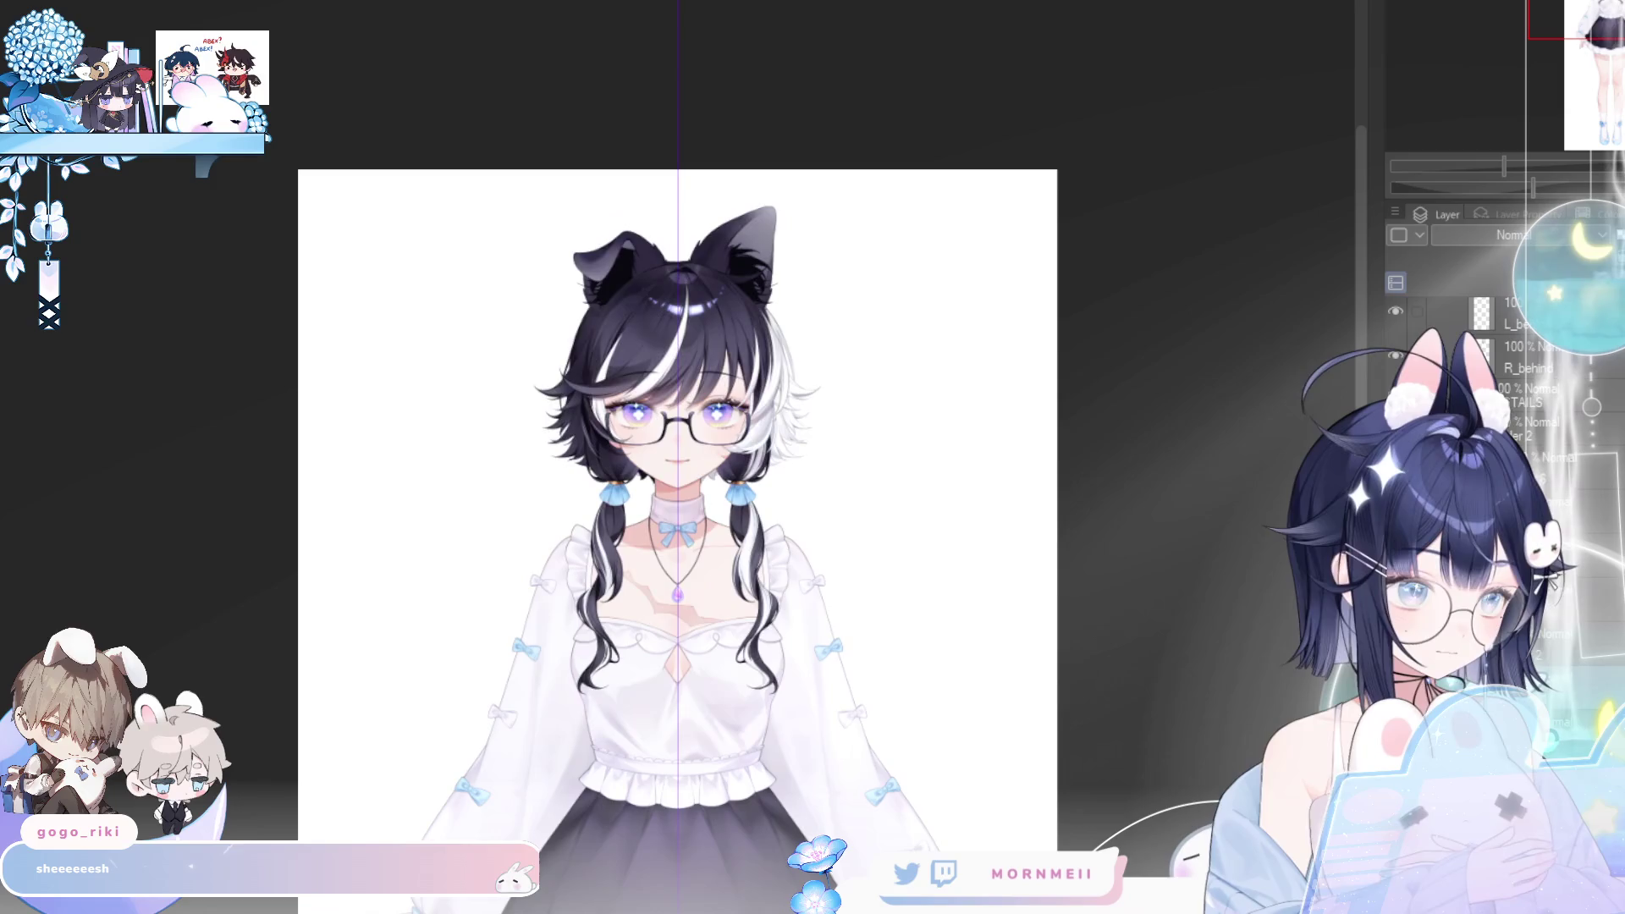
key("h")
key("ctrl+y")
key("h")
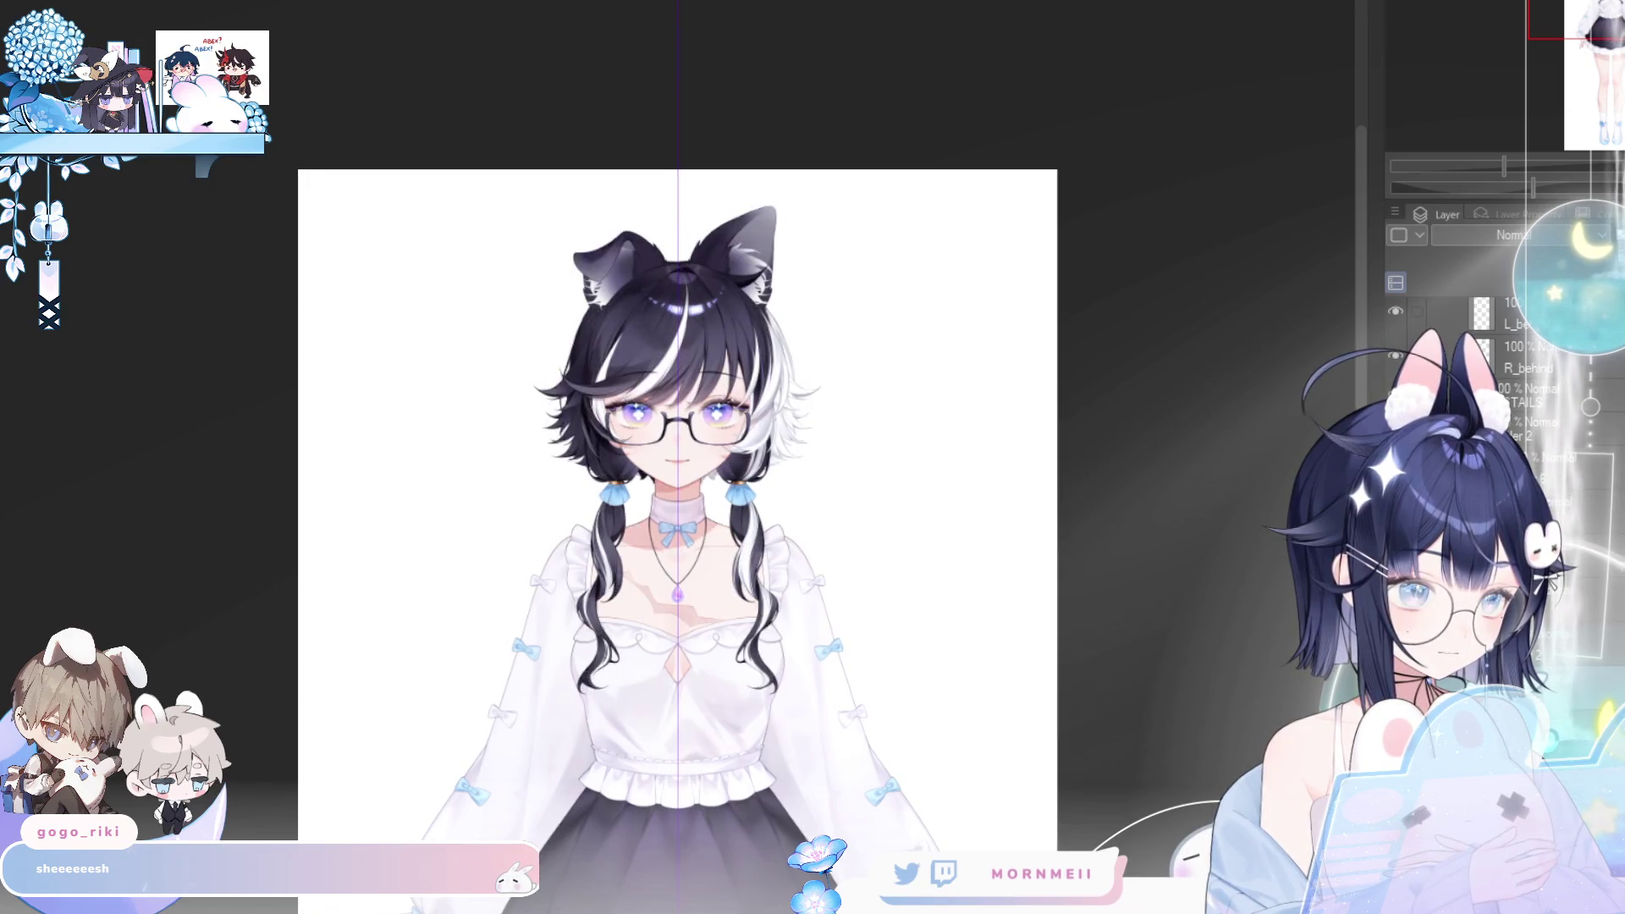
key("h")
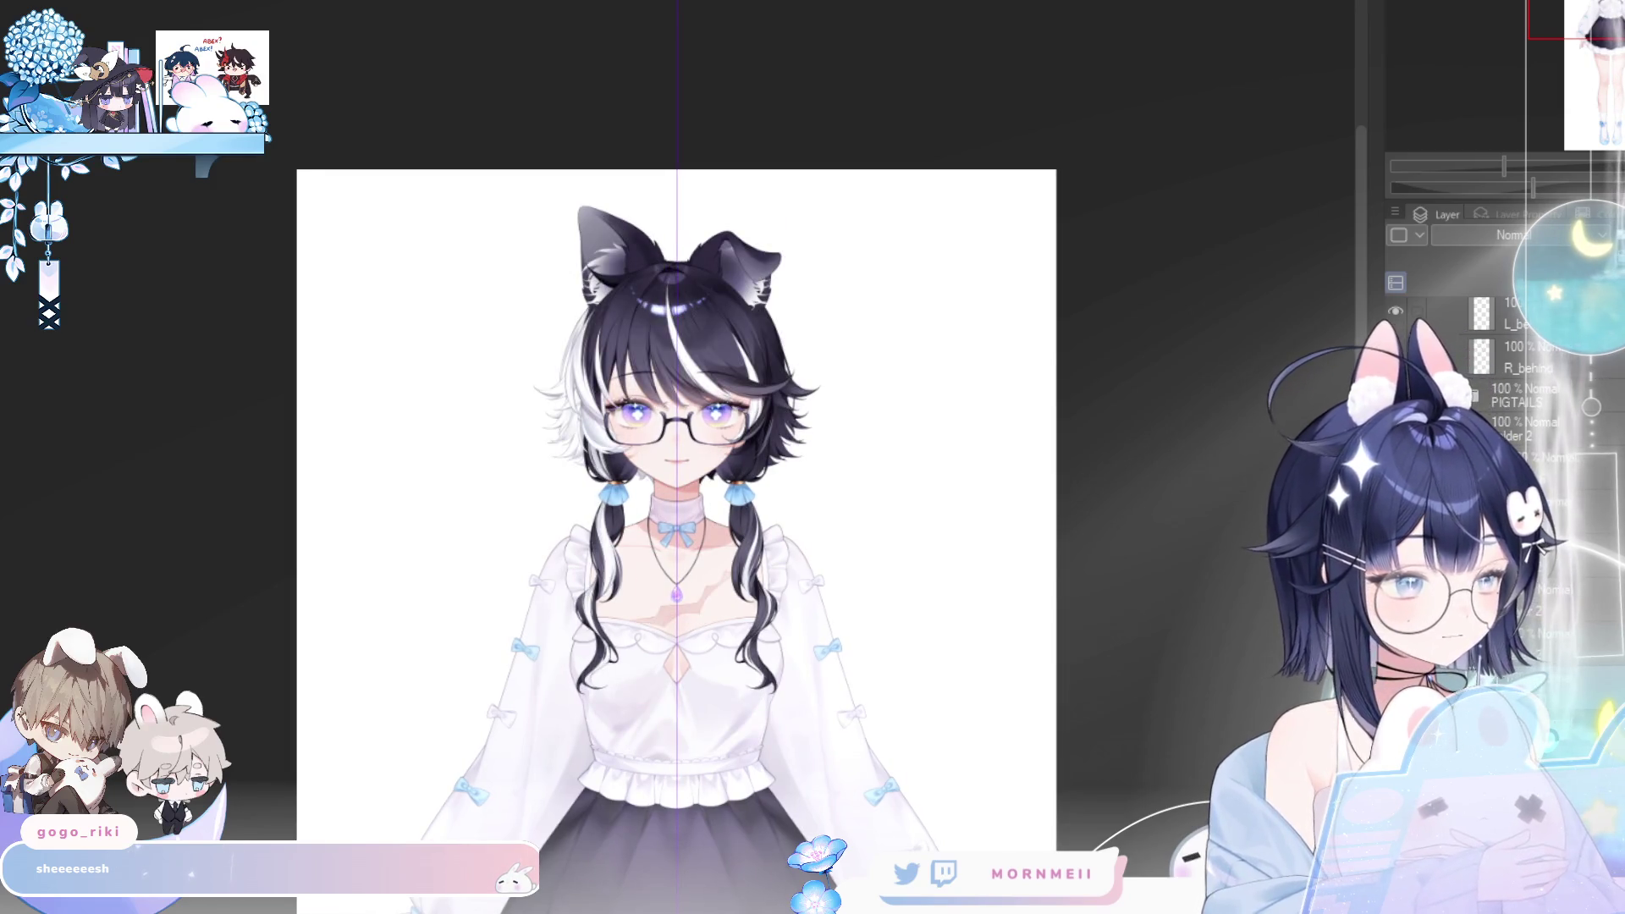
- Slightly darken the left ear's outer fur, check symmetry mirrored, and select the Multiply layer
key("ctrl+z")
key("ctrl+y")
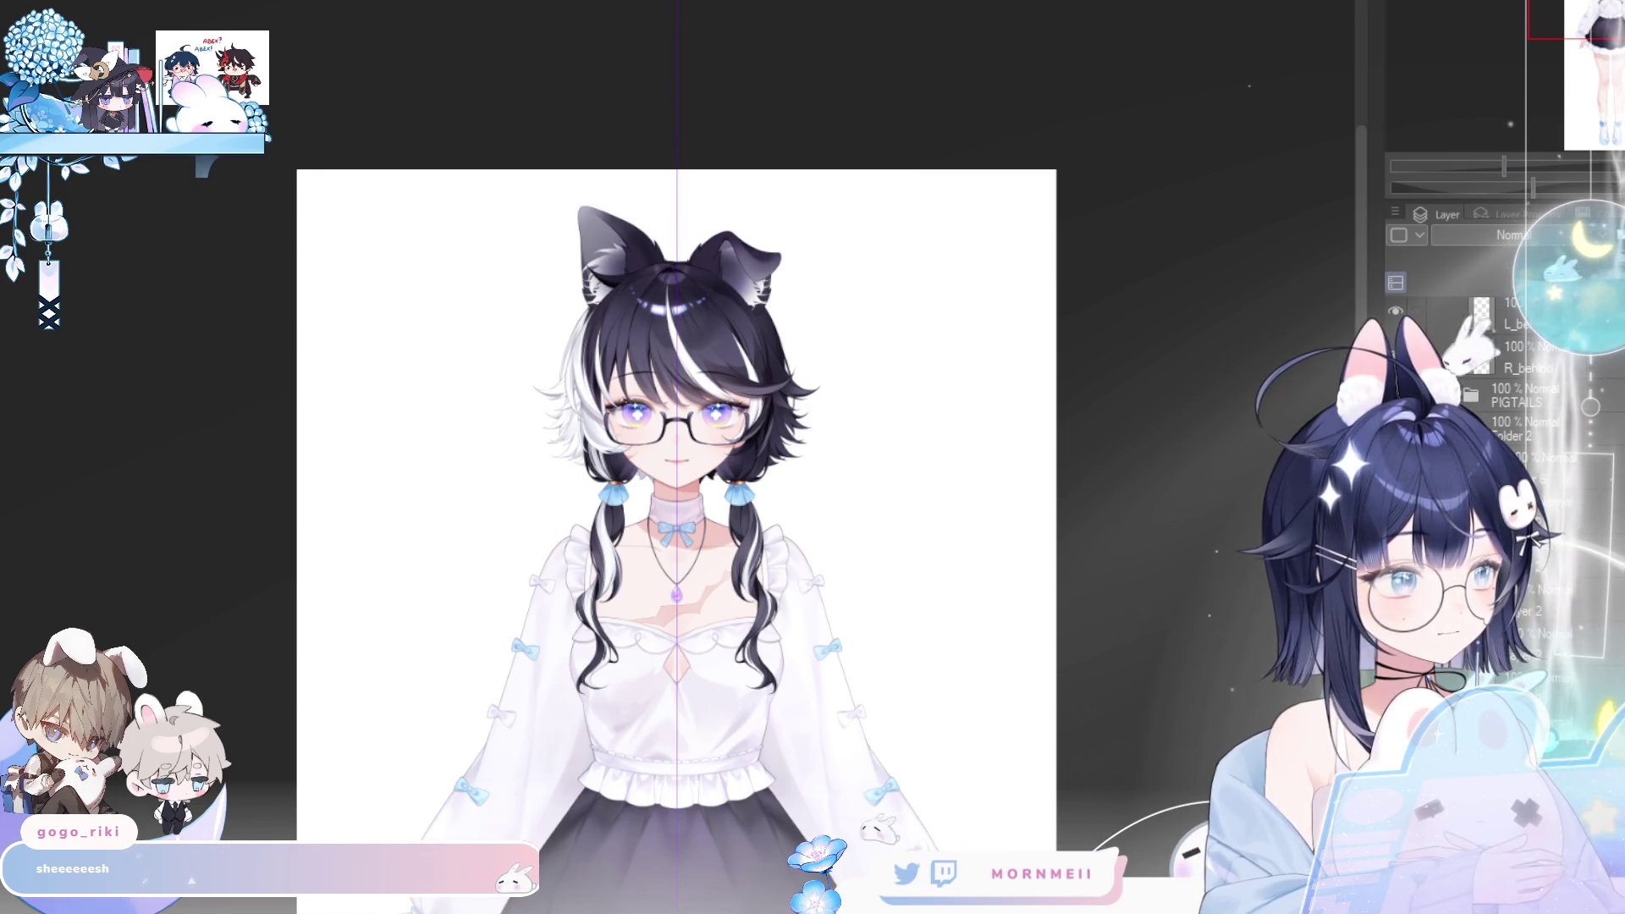
key("ctrl+z")
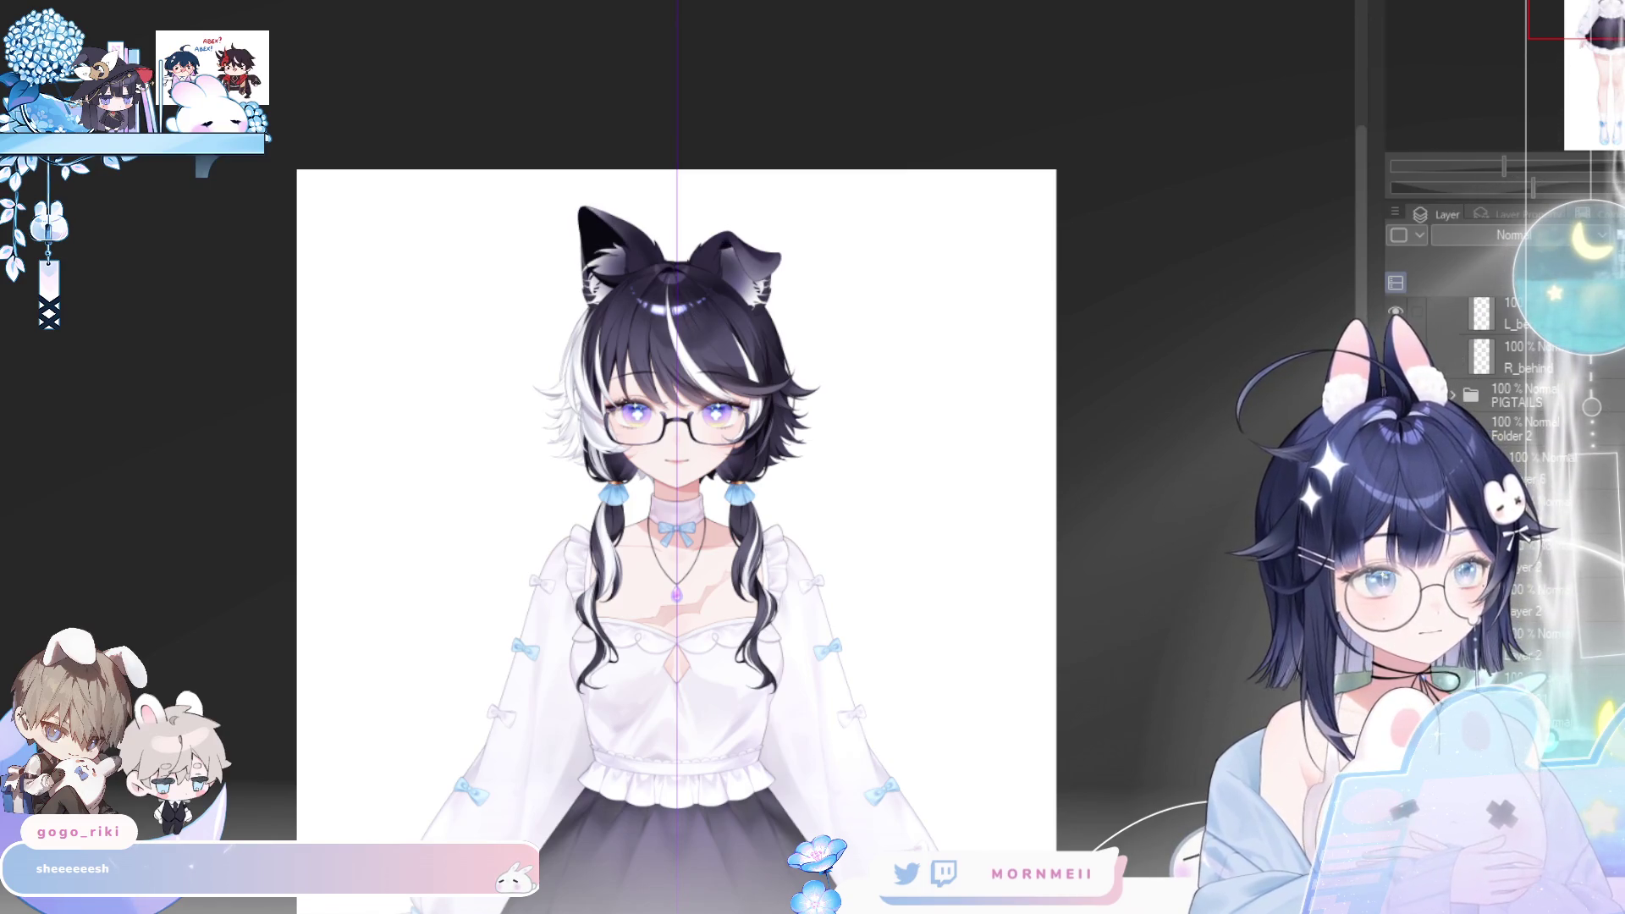
key("h")
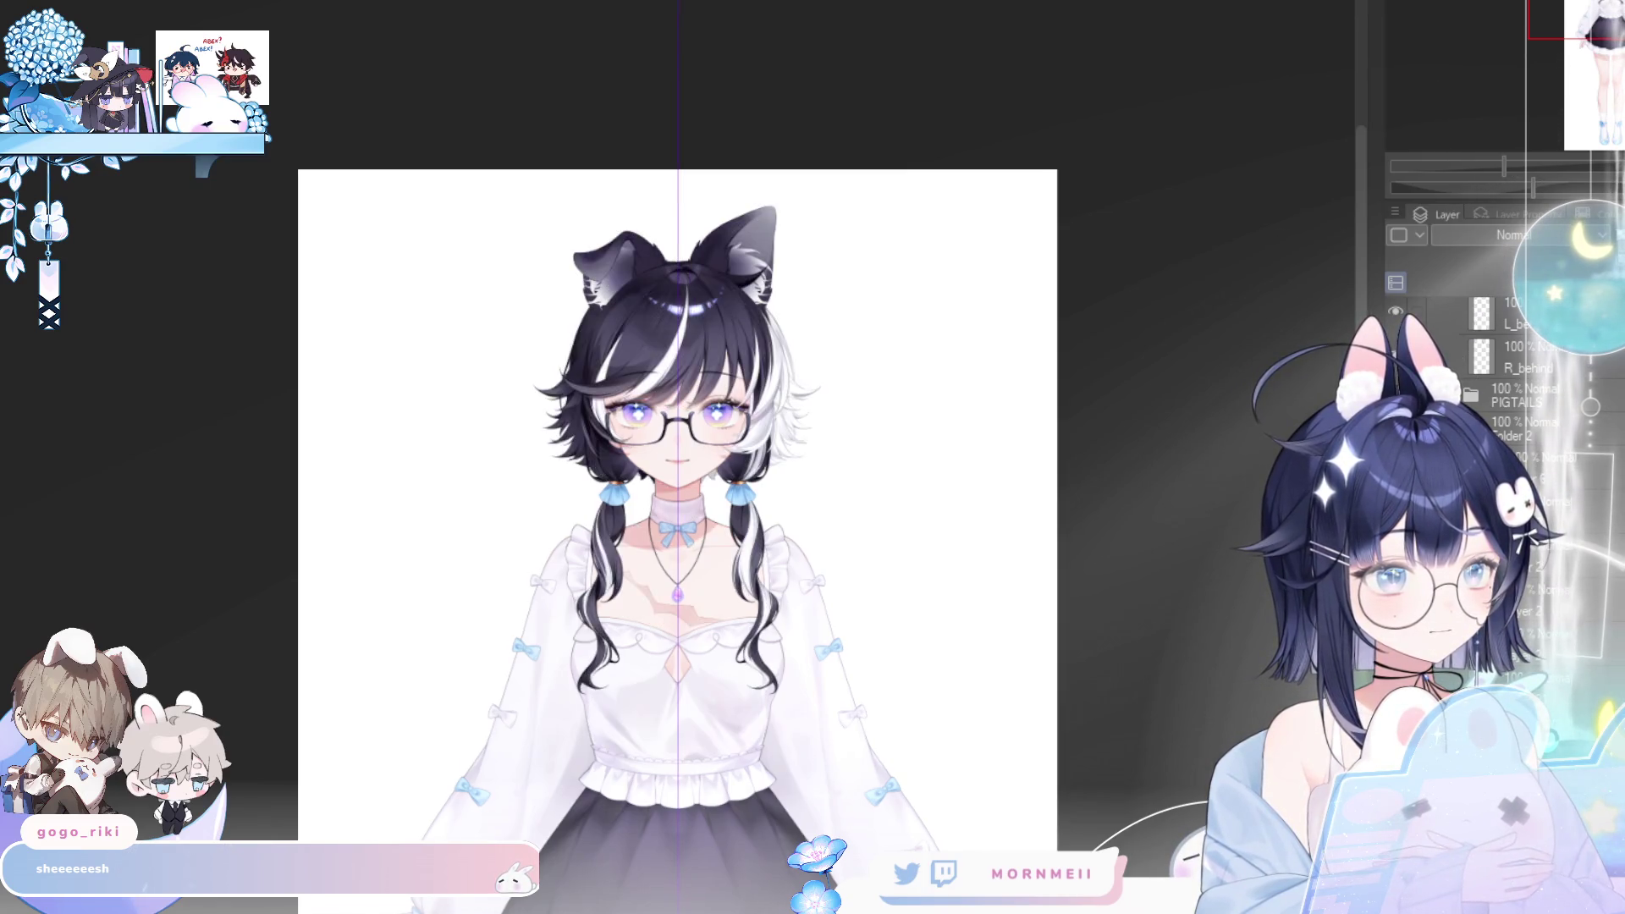
key("h")
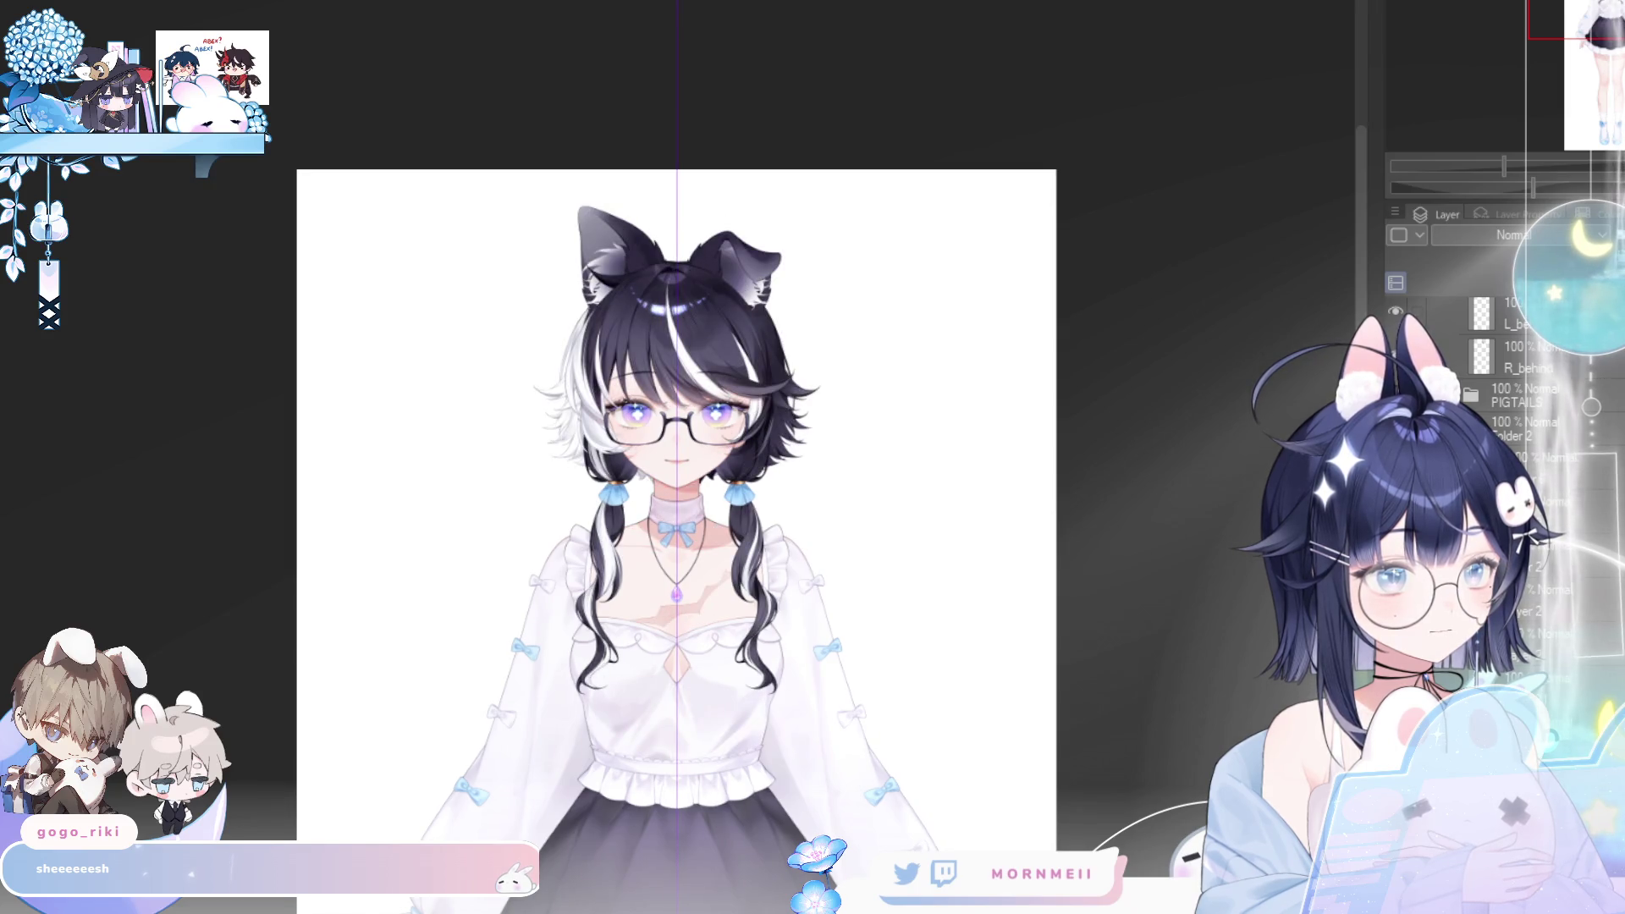
key("h")
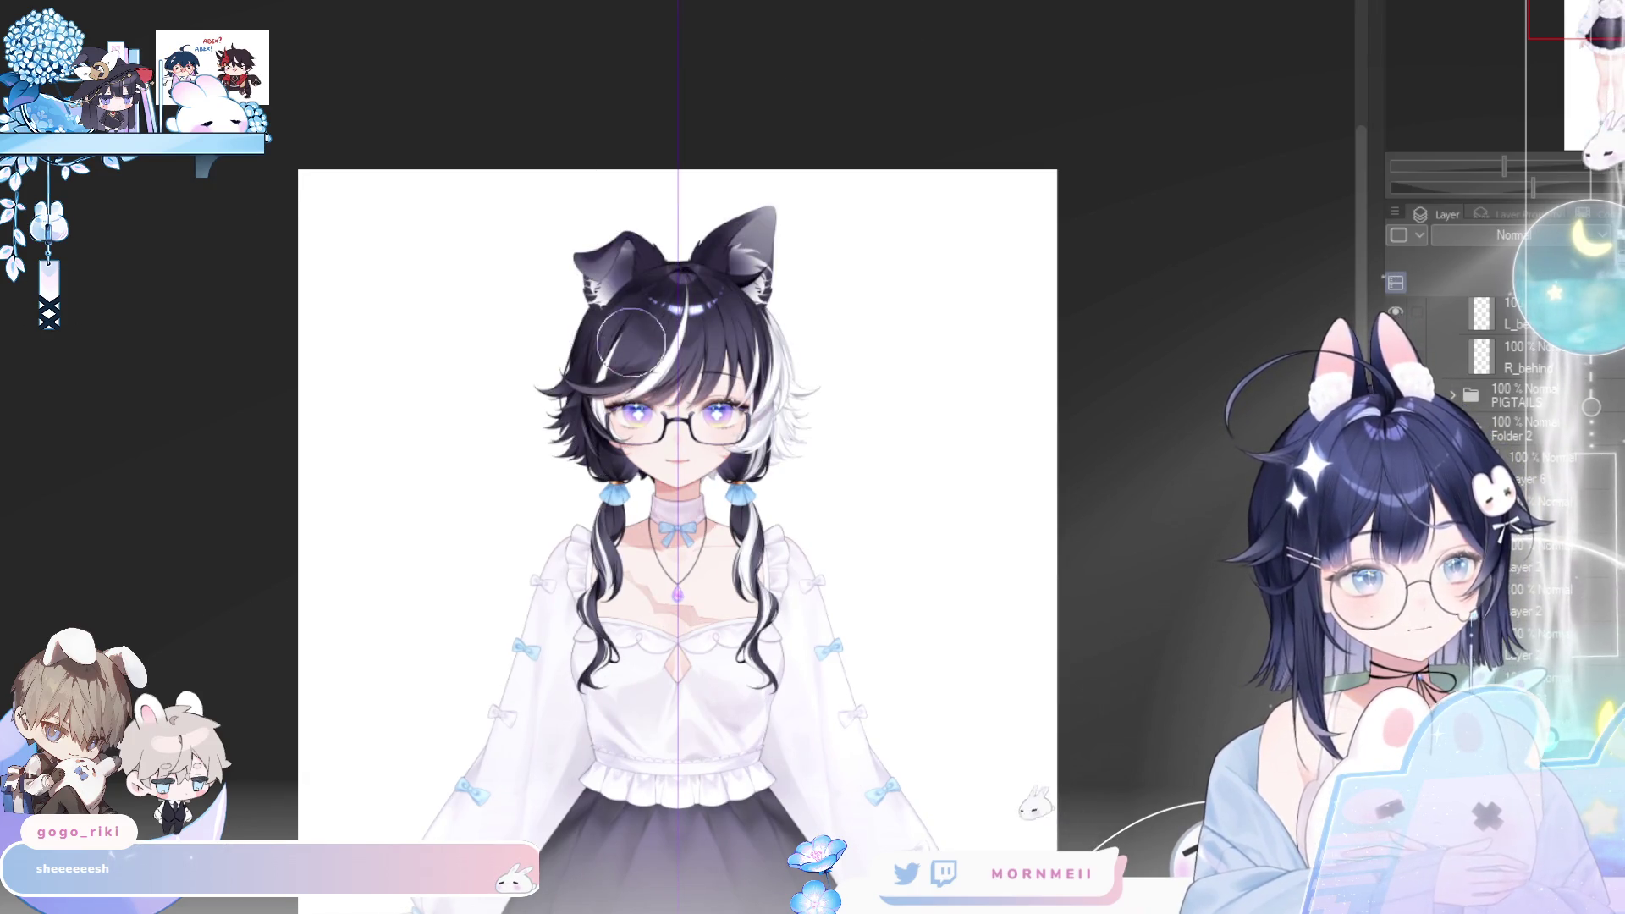
key("bracketright")
key("bracketright")
key("bracketright")
key("bracketleft")
key("bracketleft")
key("h")
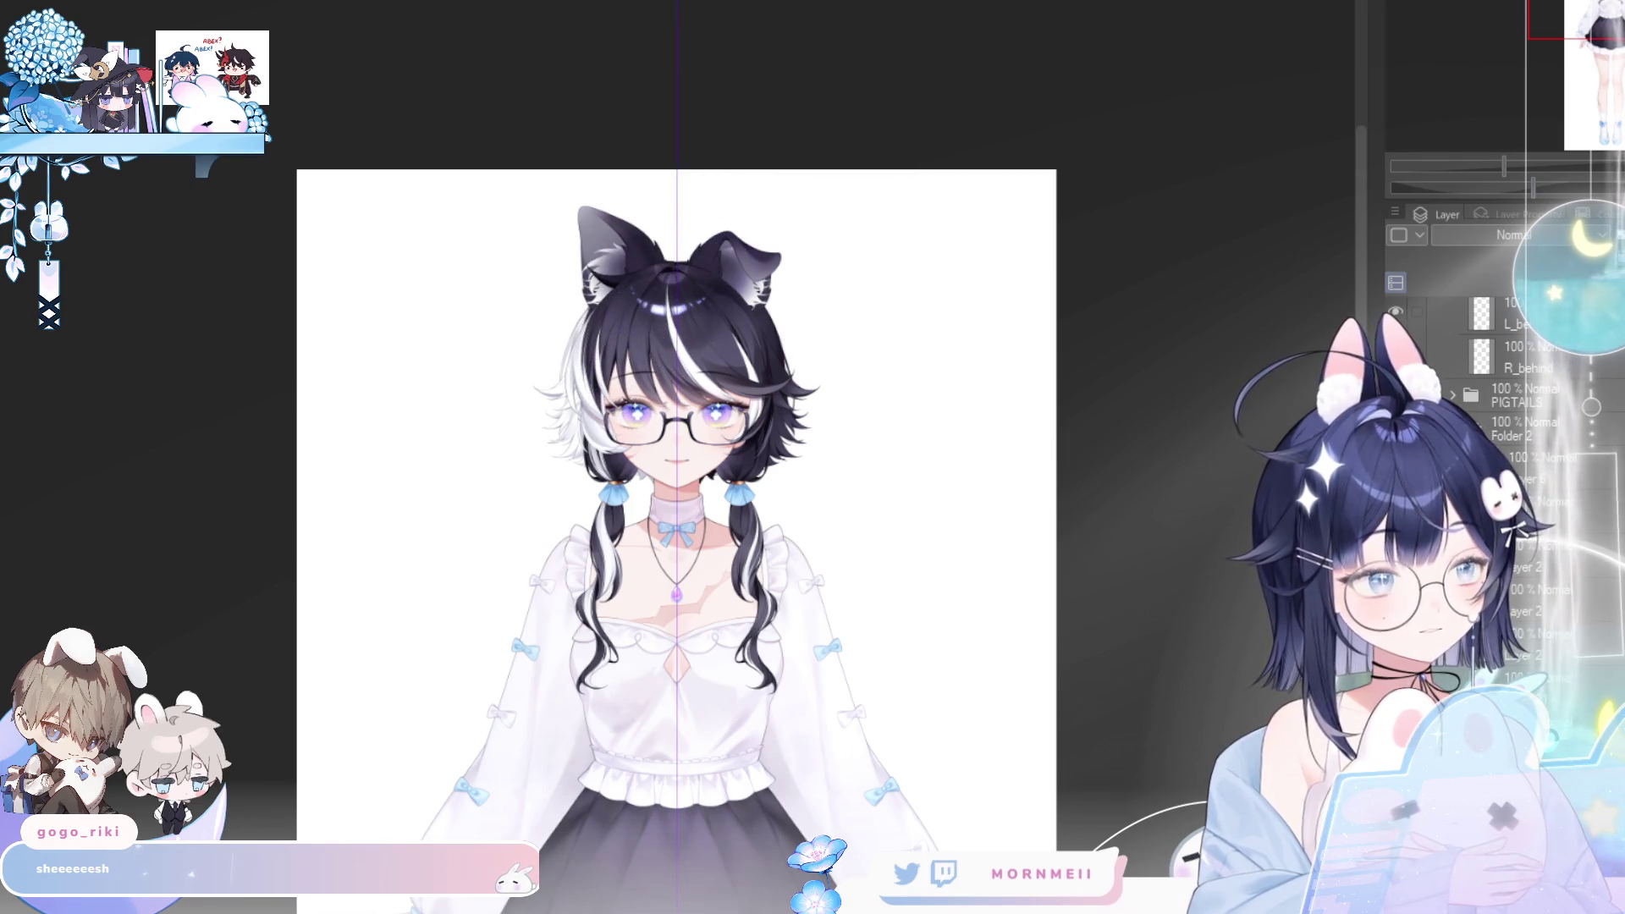
left_click(1487, 305)
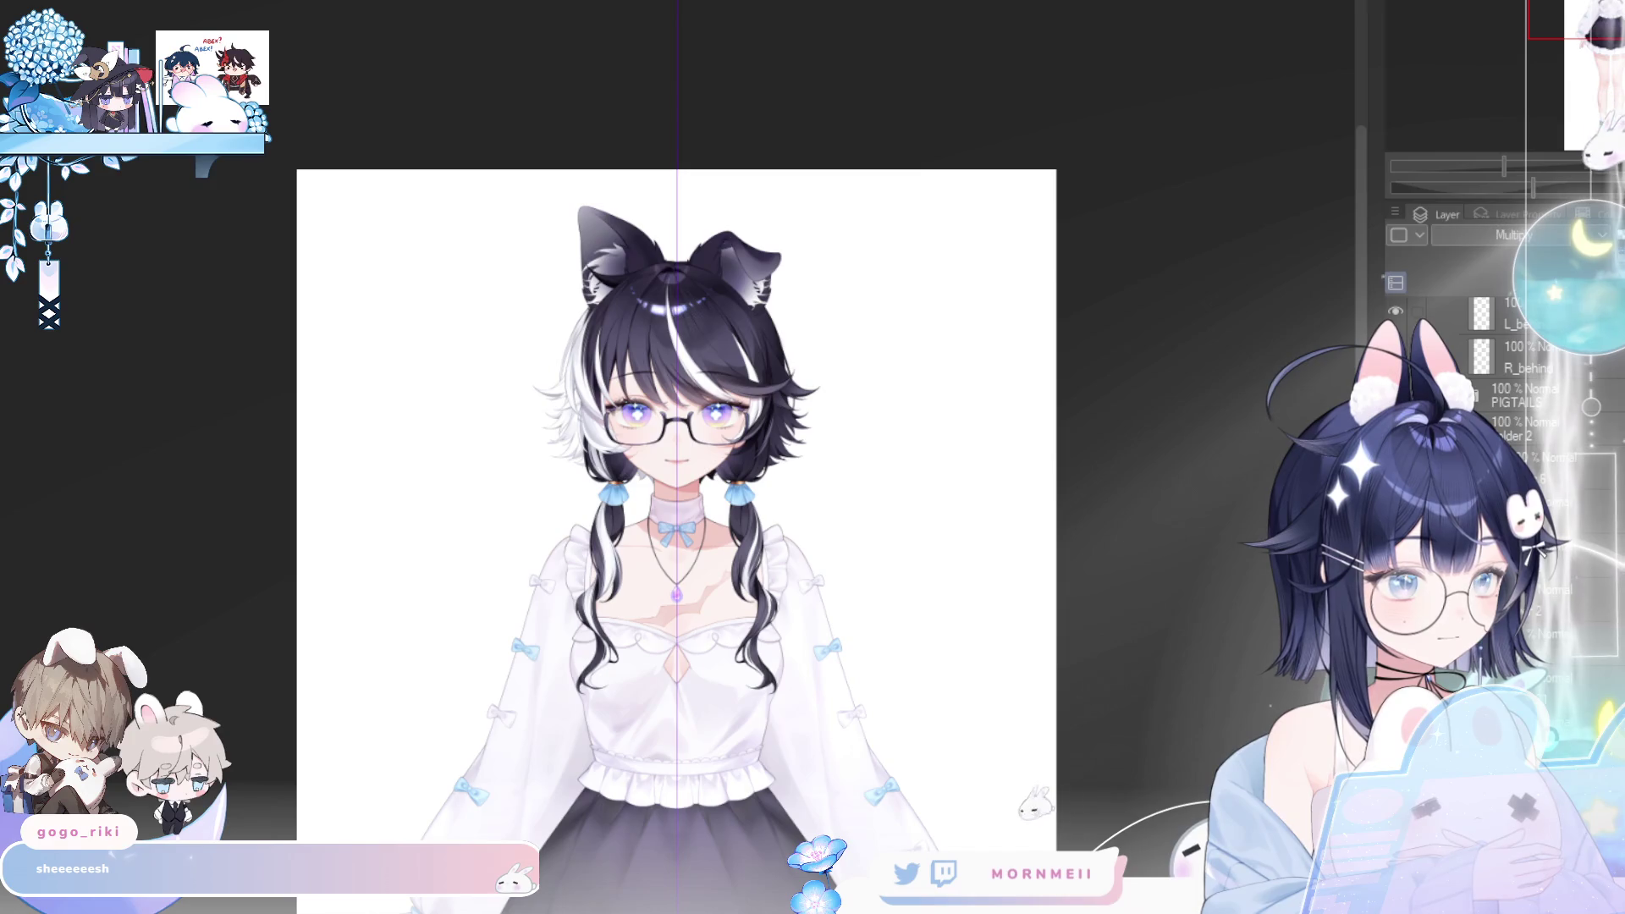
- Free Transform the head to slightly reduce its height, apply it, and check it mirrored
scroll(1121, 542, "down", 3)
left_click_drag(1115, 705, 988, 594)
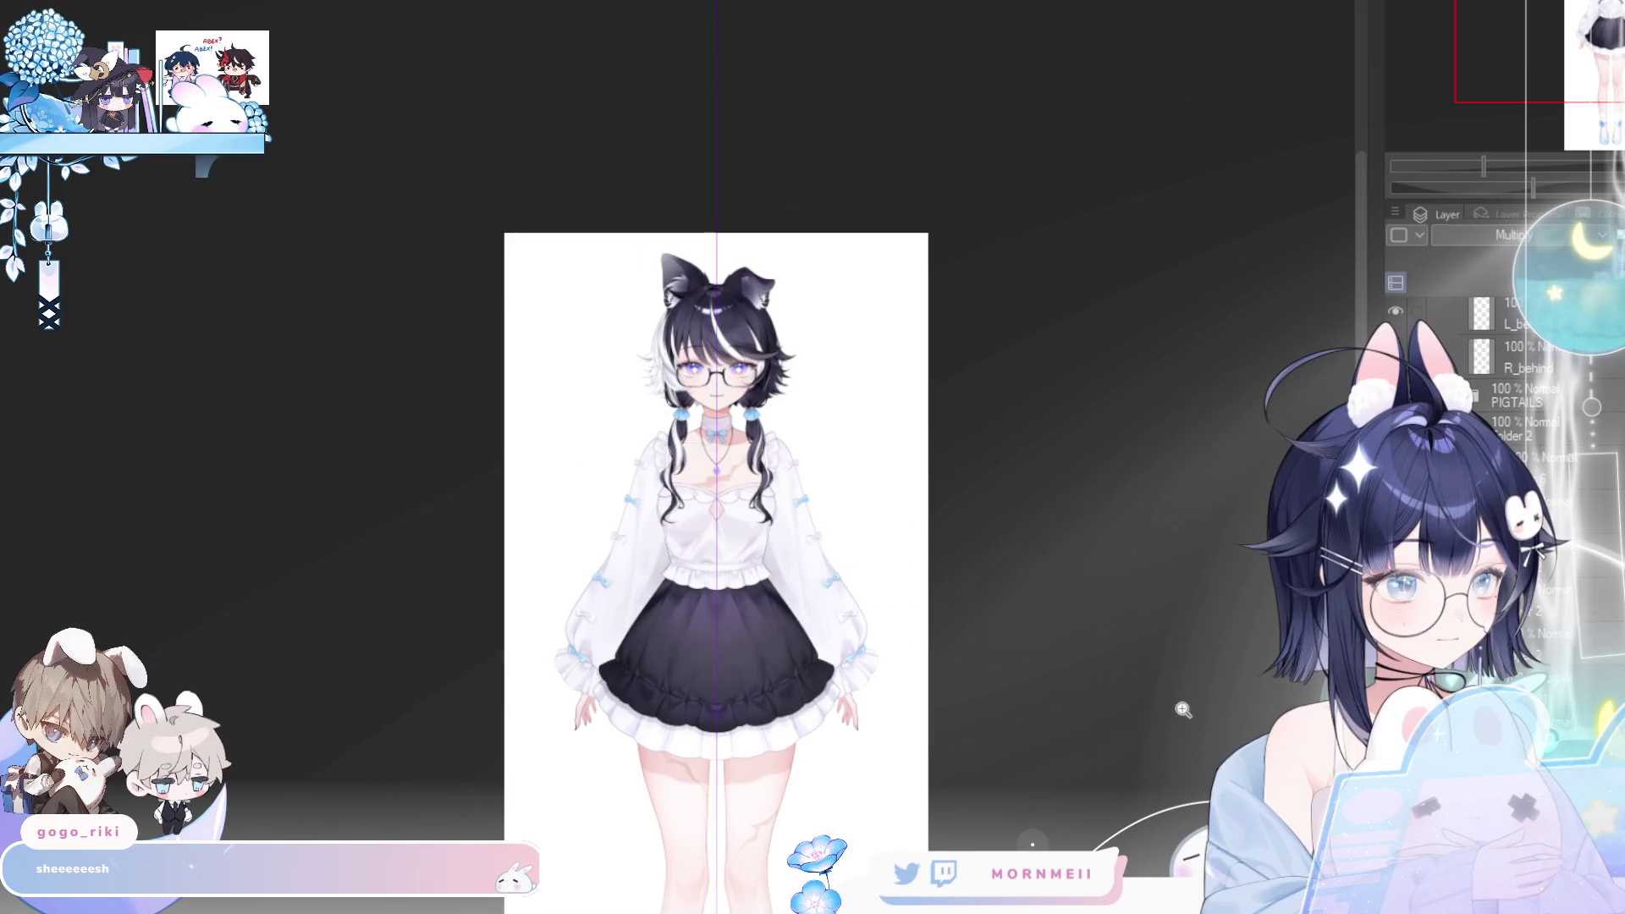
scroll(736, 283, "up", 5)
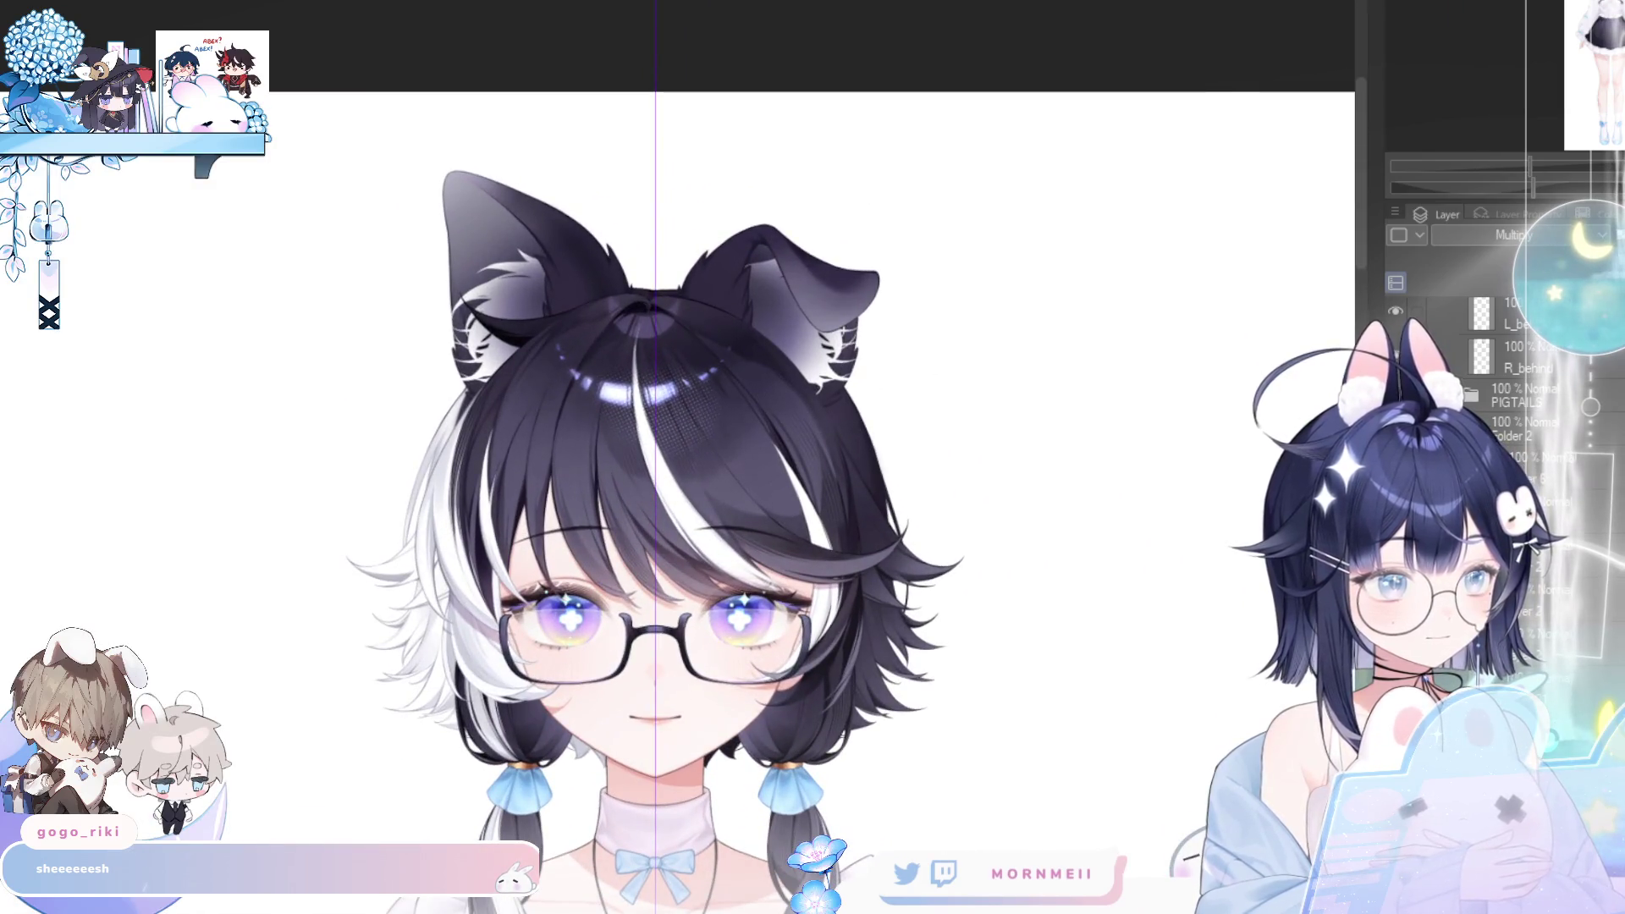
key("h")
key("h")
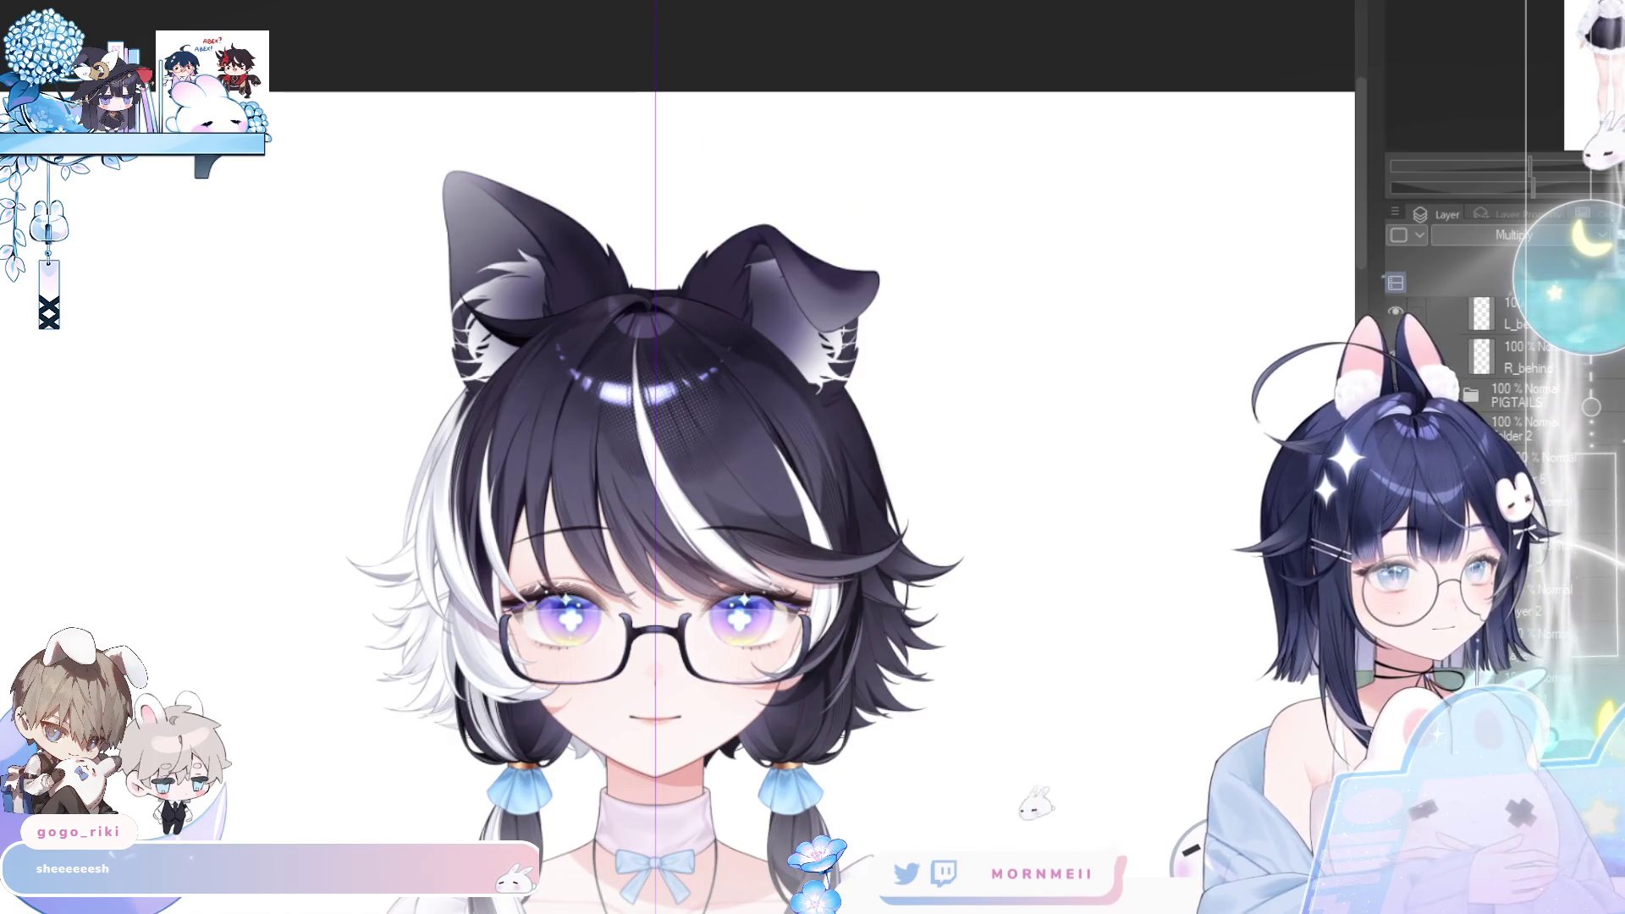
key("ctrl+t")
mouse_move(664, 694)
left_mouse_down()
mouse_move(663, 729)
mouse_move(660, 654)
mouse_move(659, 684)
left_mouse_up()
left_click(621, 718)
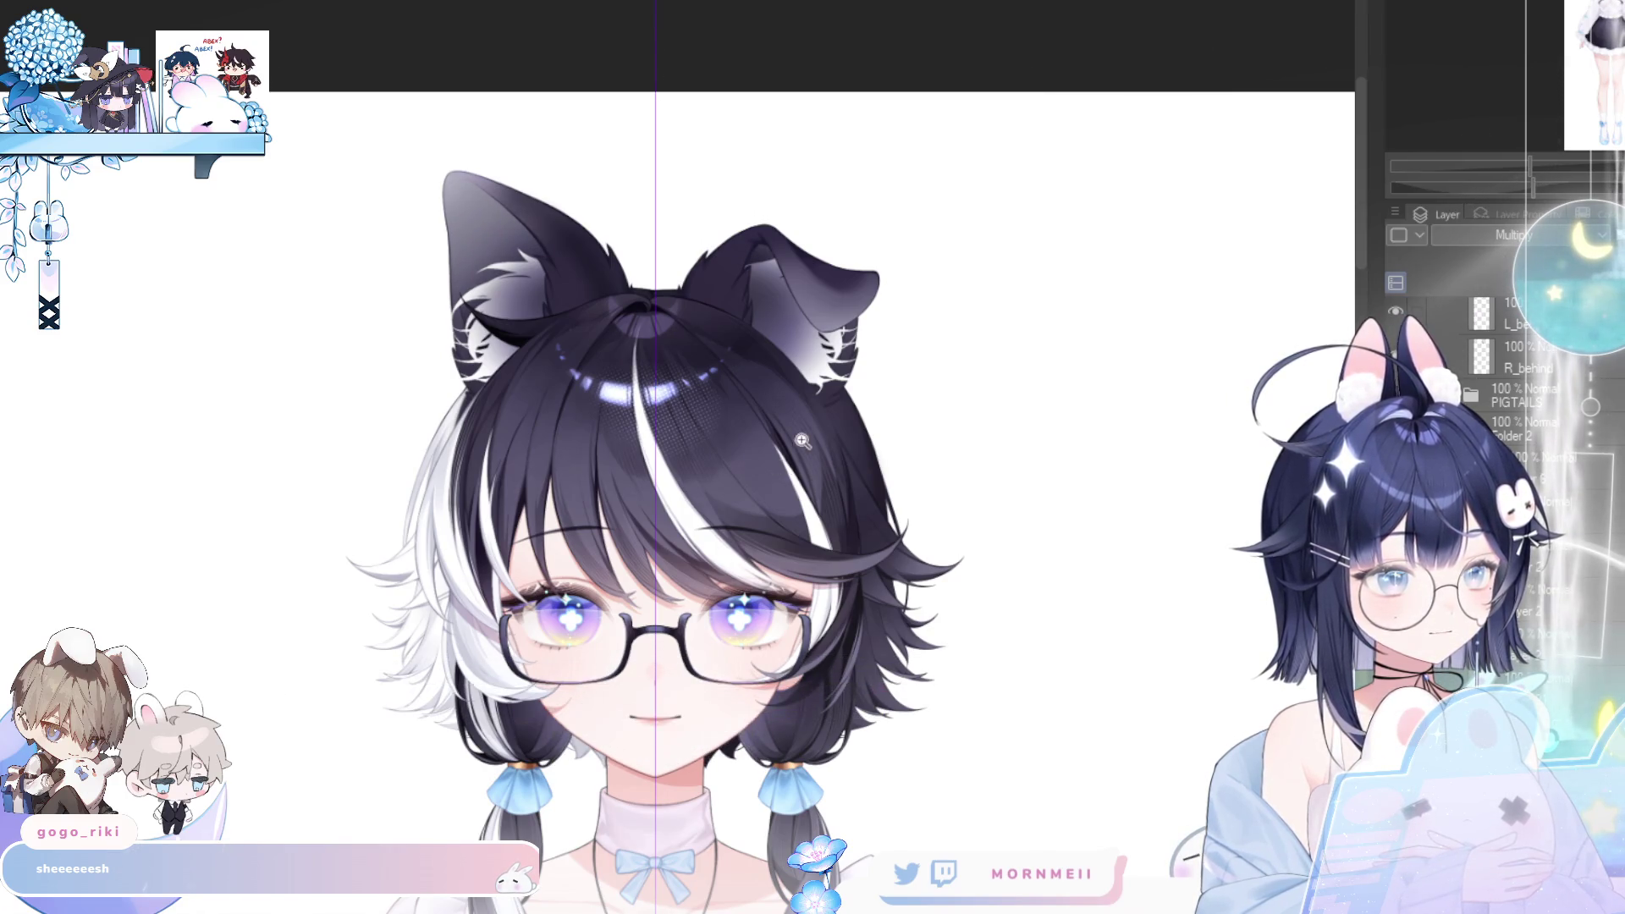
scroll(800, 432, "down", 2)
scroll(673, 441, "up", 2)
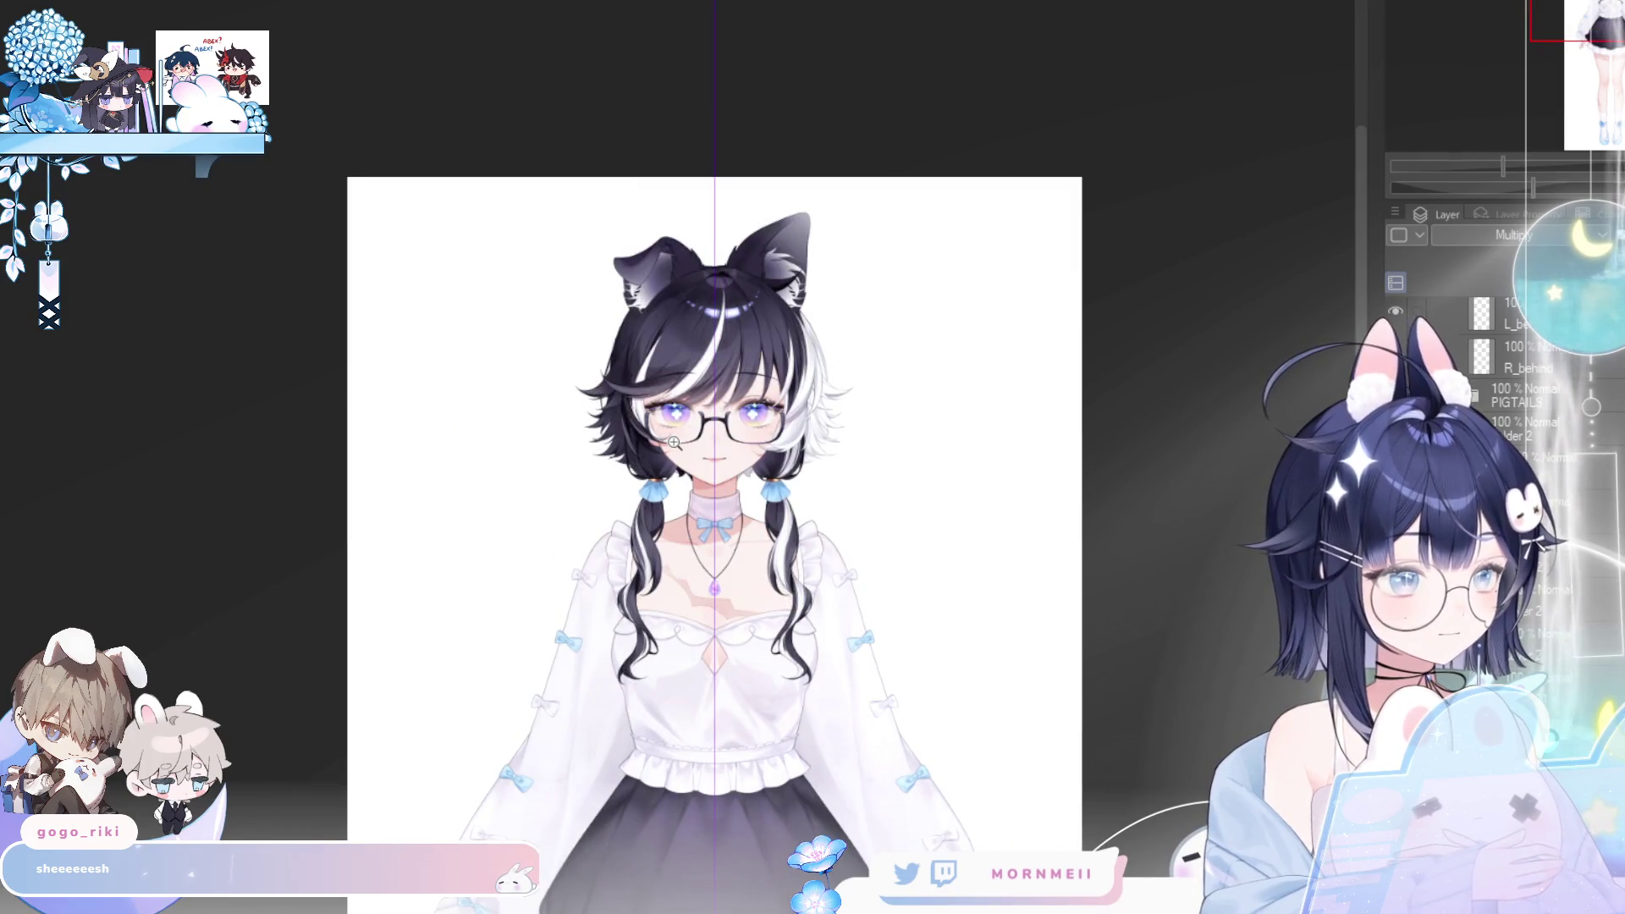
key("h")
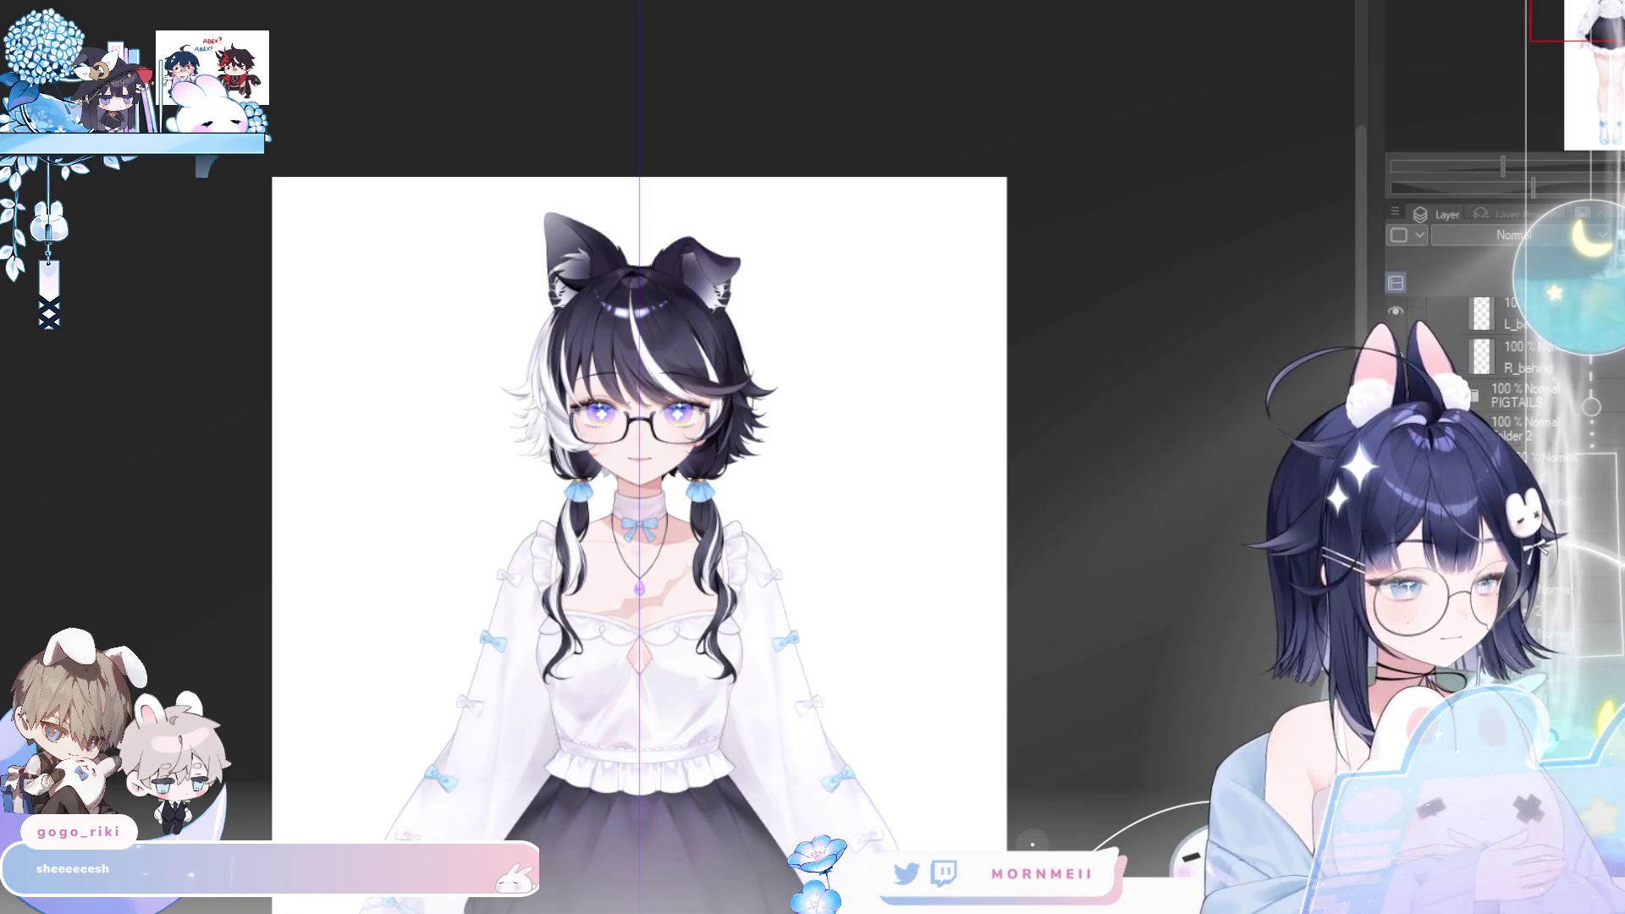
scroll(635, 228, "up", 3)
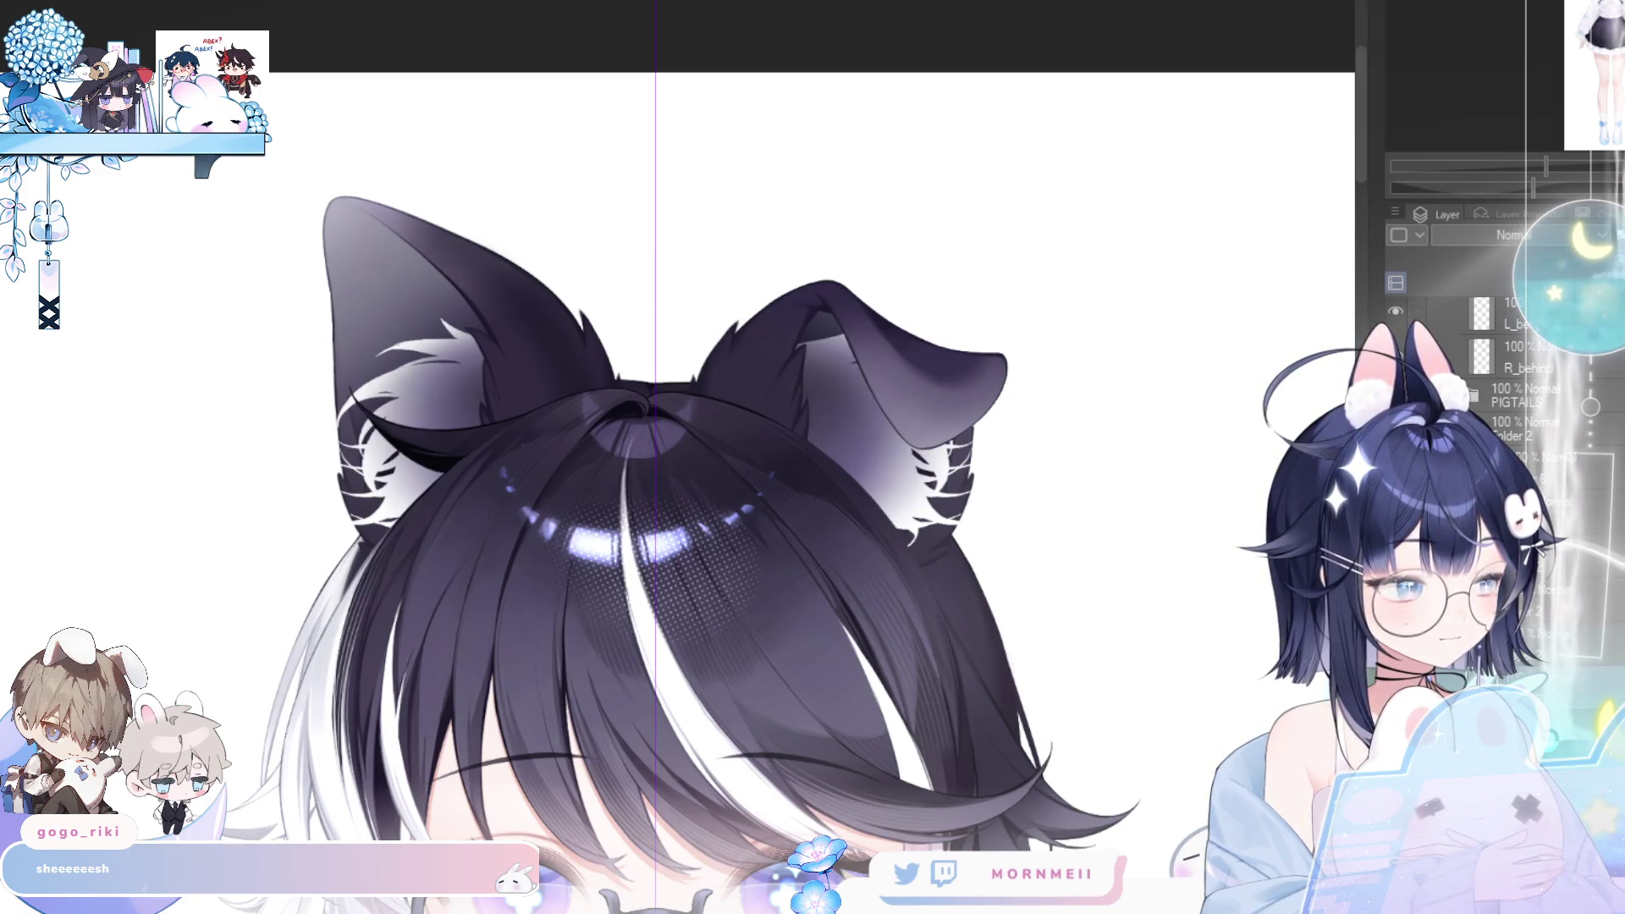
- Undo the white fur strands inside the ears and check the head mirrored
key("ctrl+z")
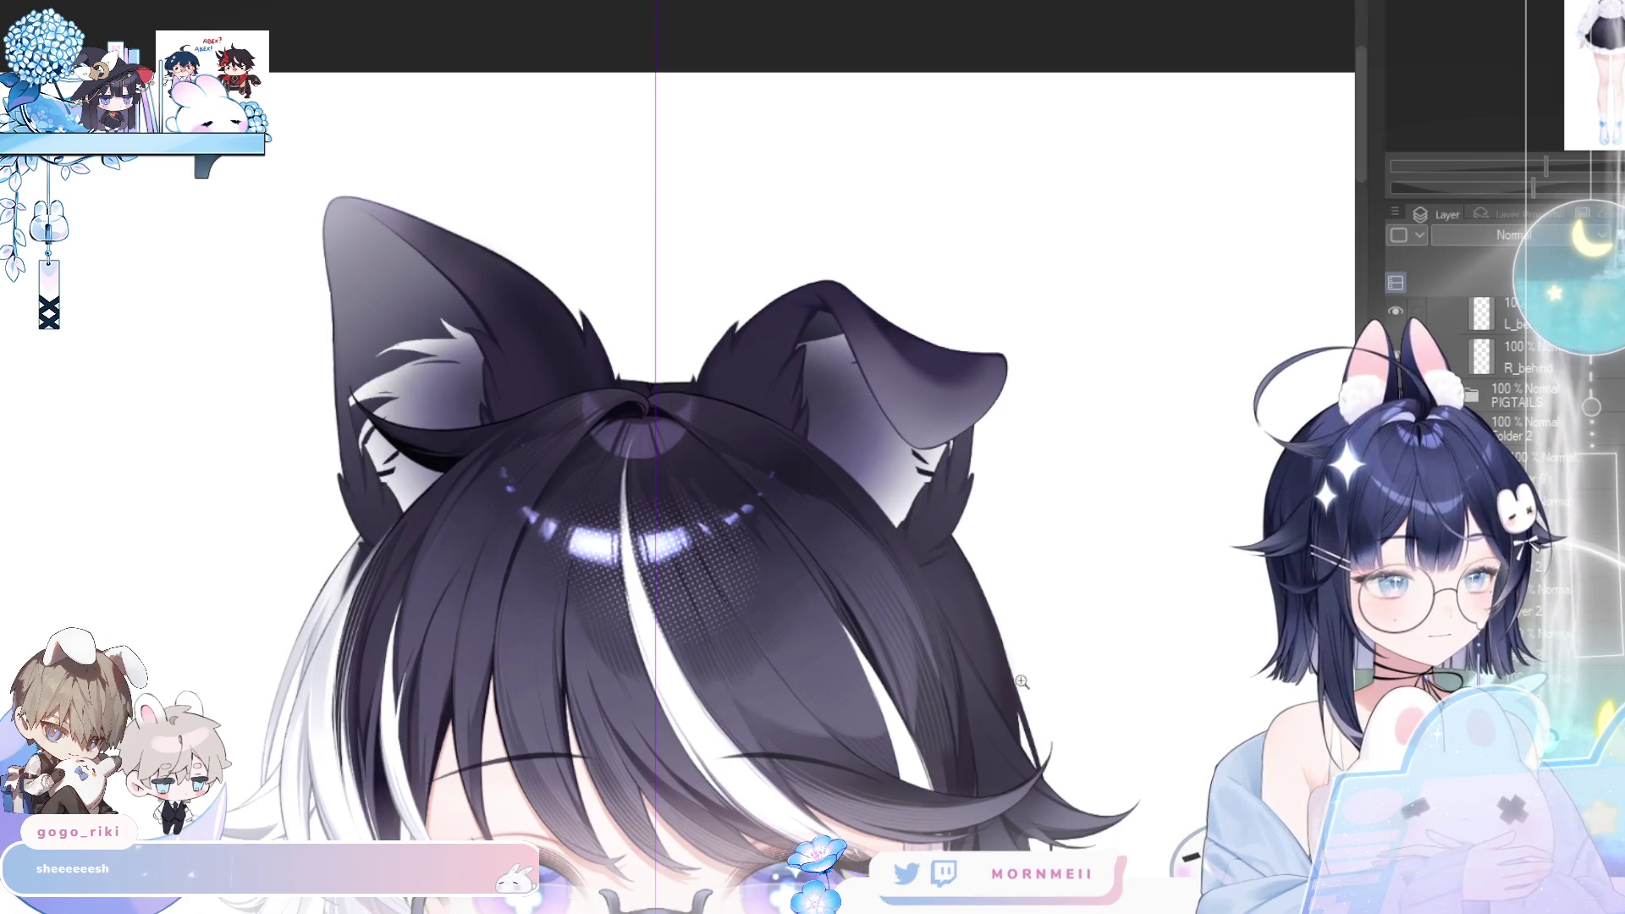
key("ctrl+minus")
key("ctrl+minus")
key("h")
key("h")
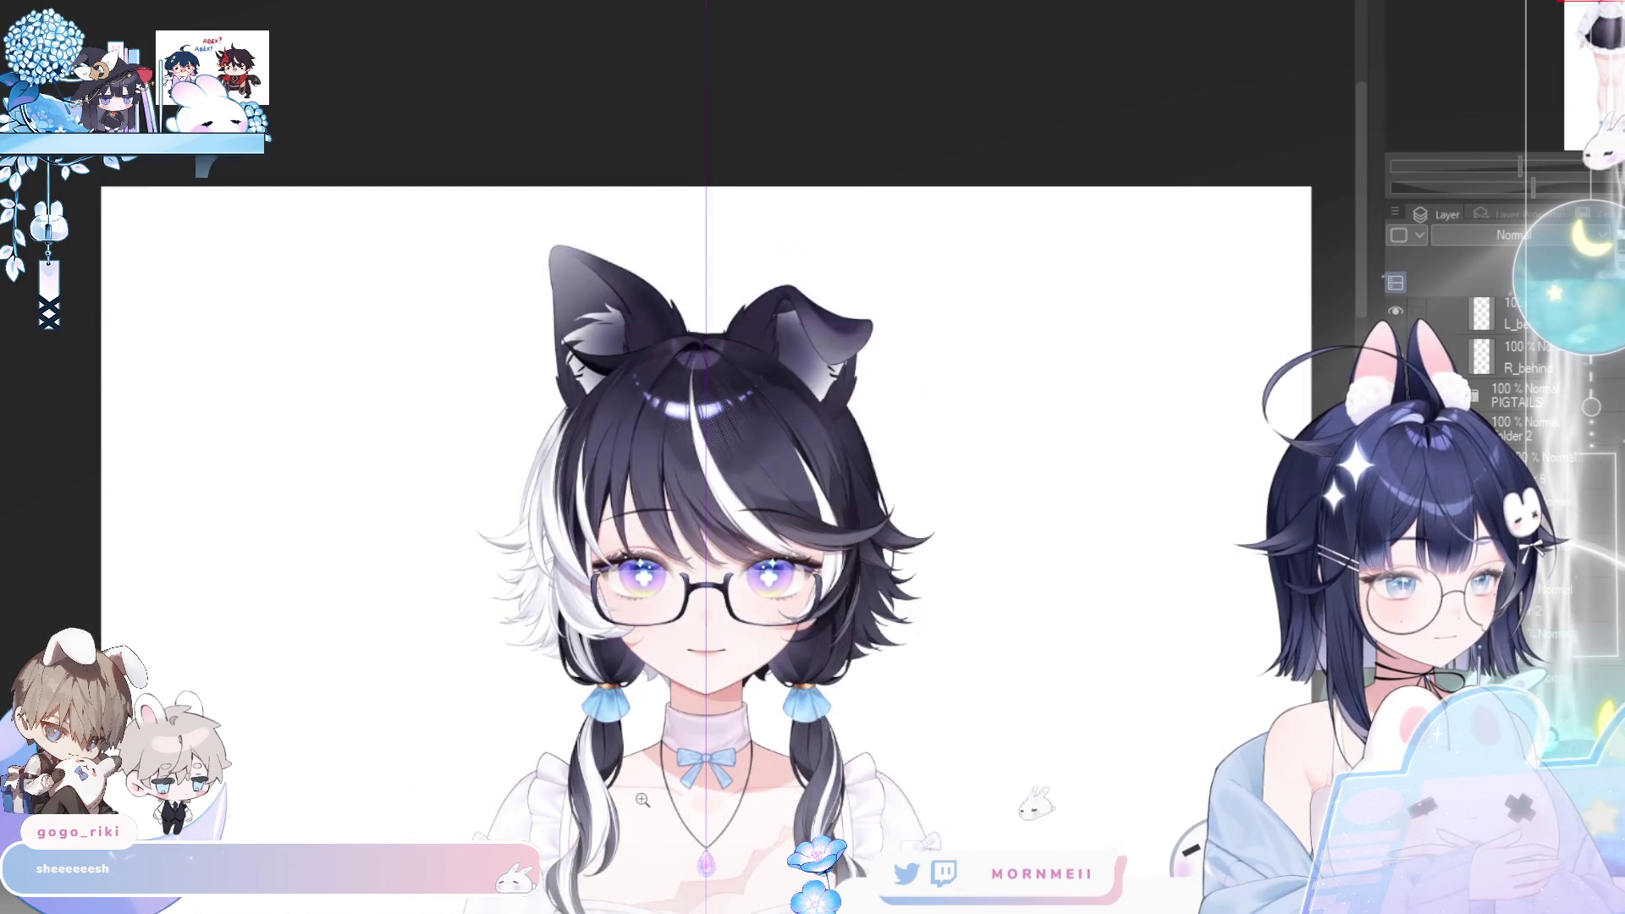
key("h")
key("h")
key("ctrl+plus")
key("ctrl+plus")
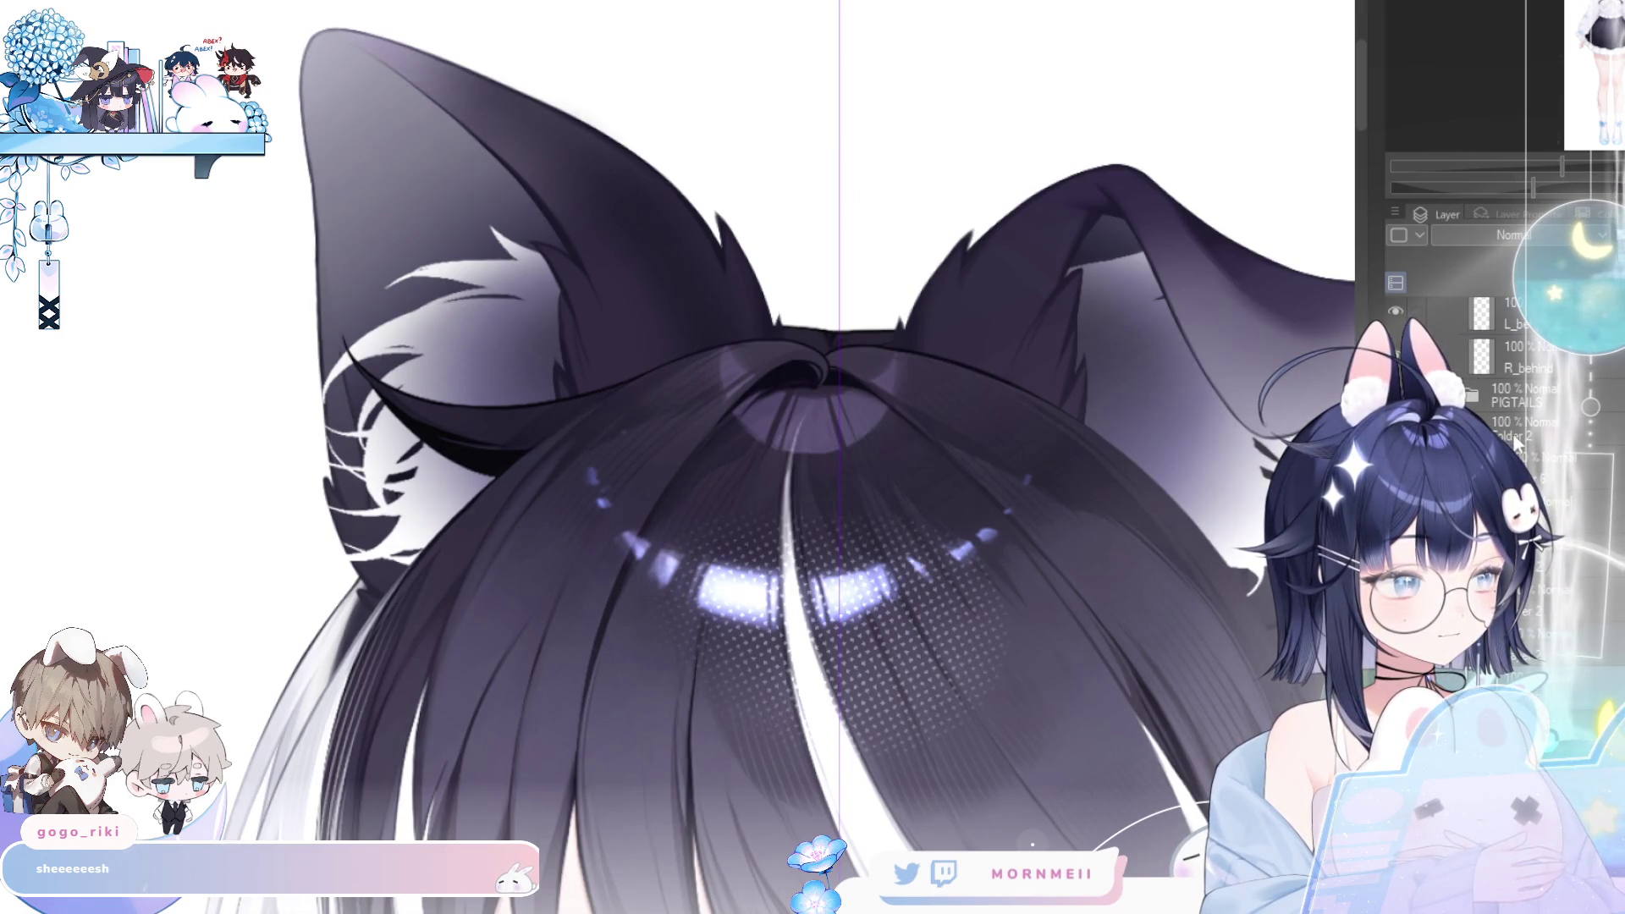
- Move a layer between PIGTAILS and Folder 2 and hide the front bangs layer
left_click_drag(1523, 483, 1520, 423)
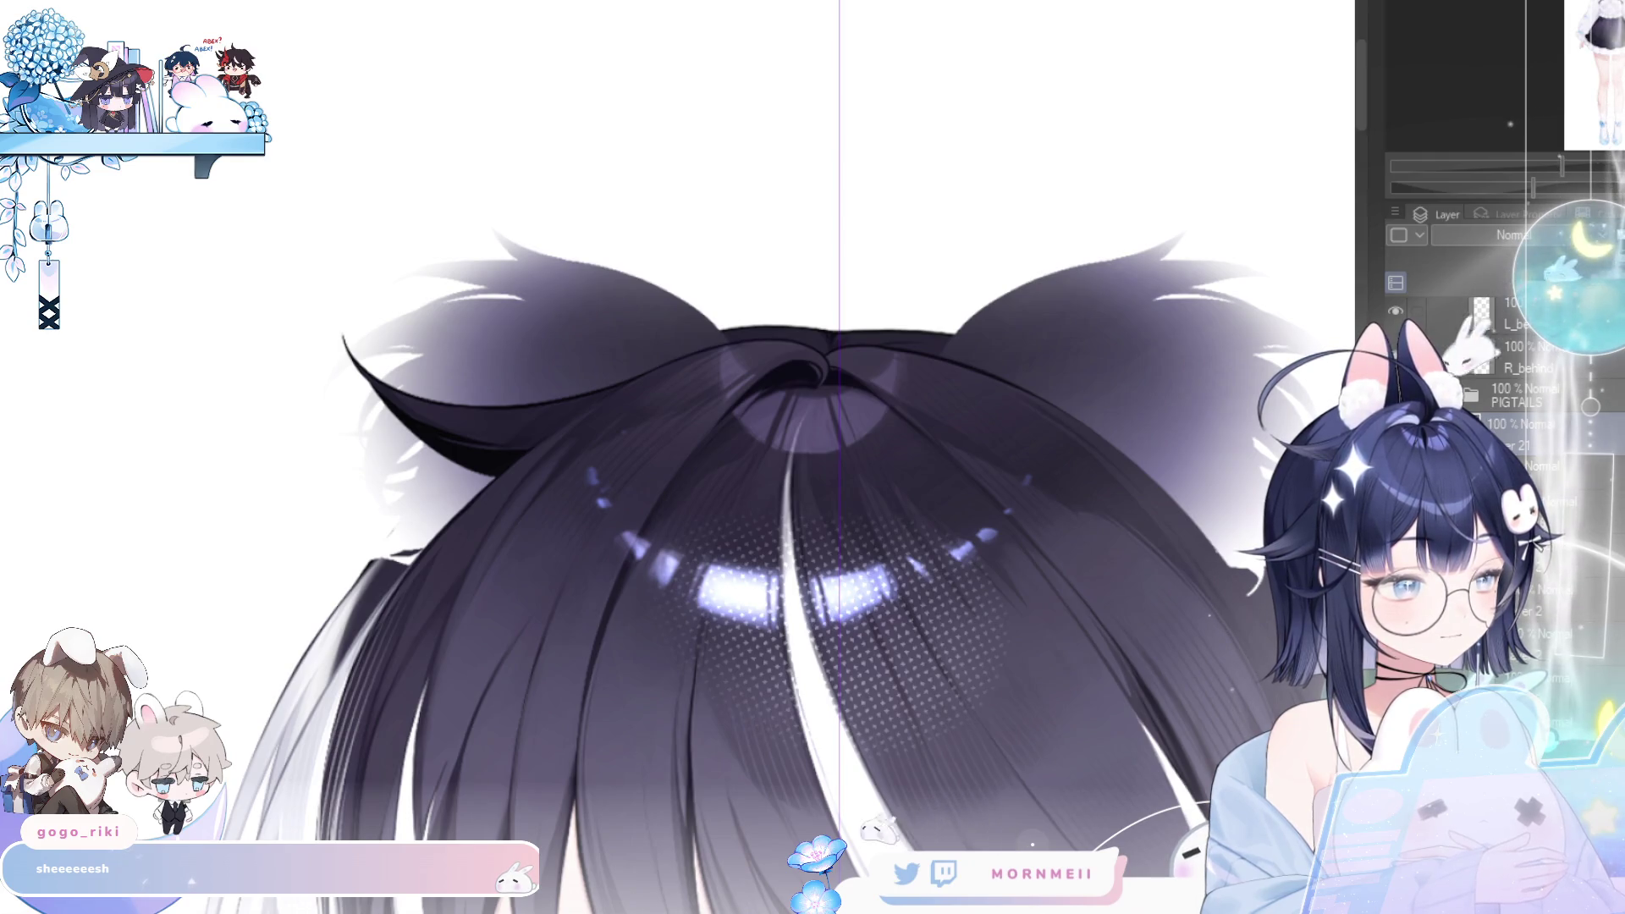
scroll(1515, 406, "up", 3)
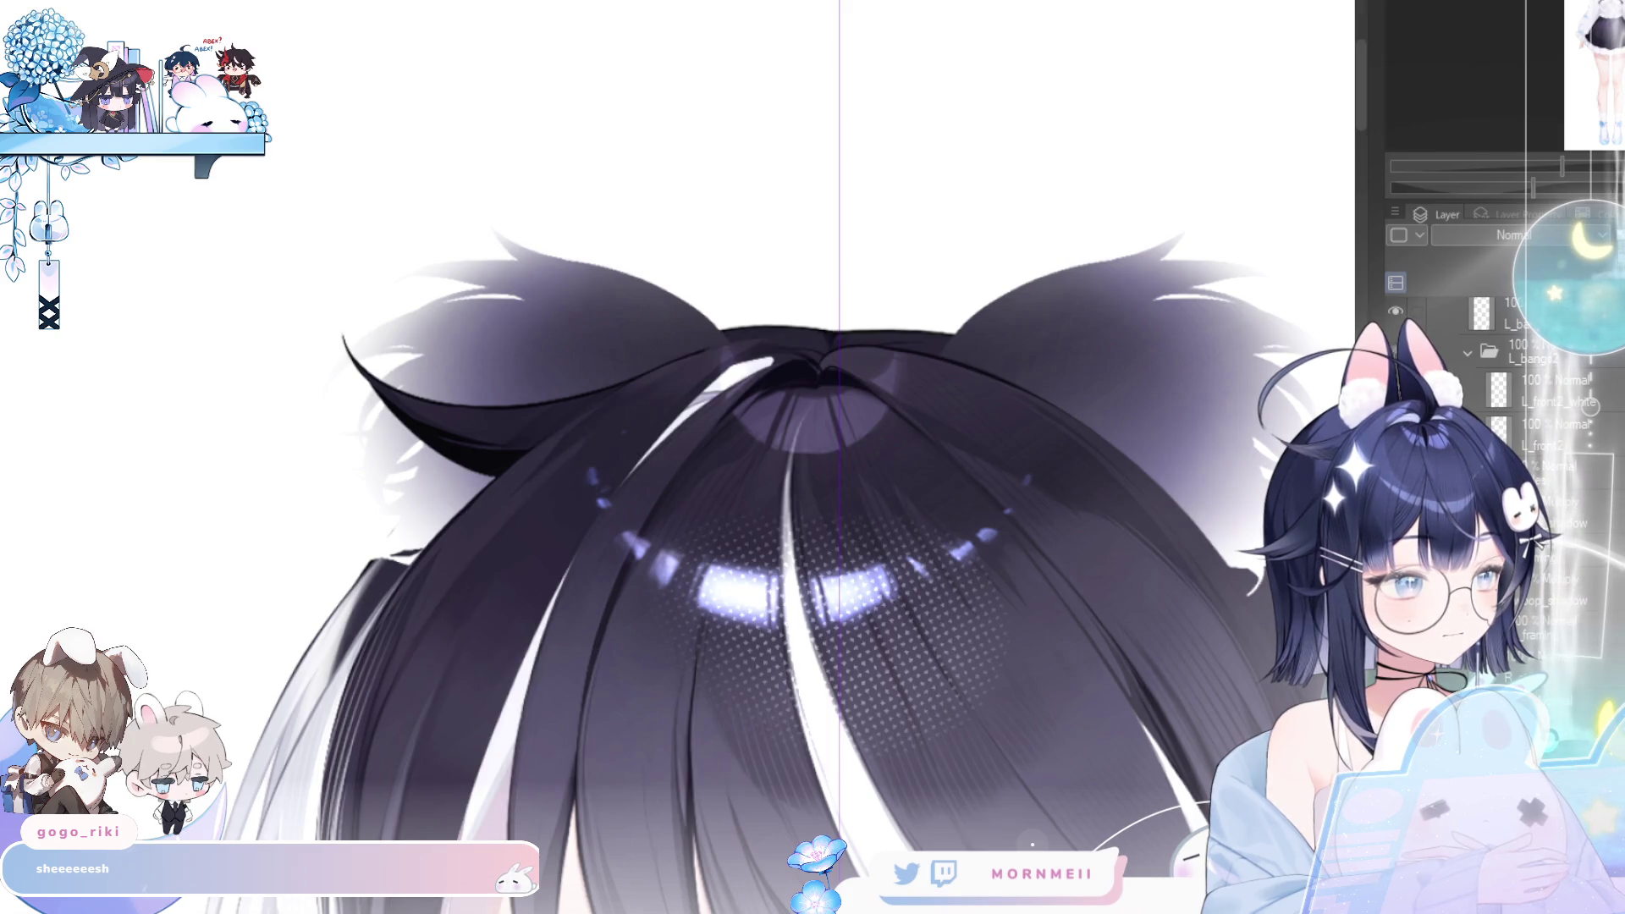
scroll(1476, 370, "up", 5)
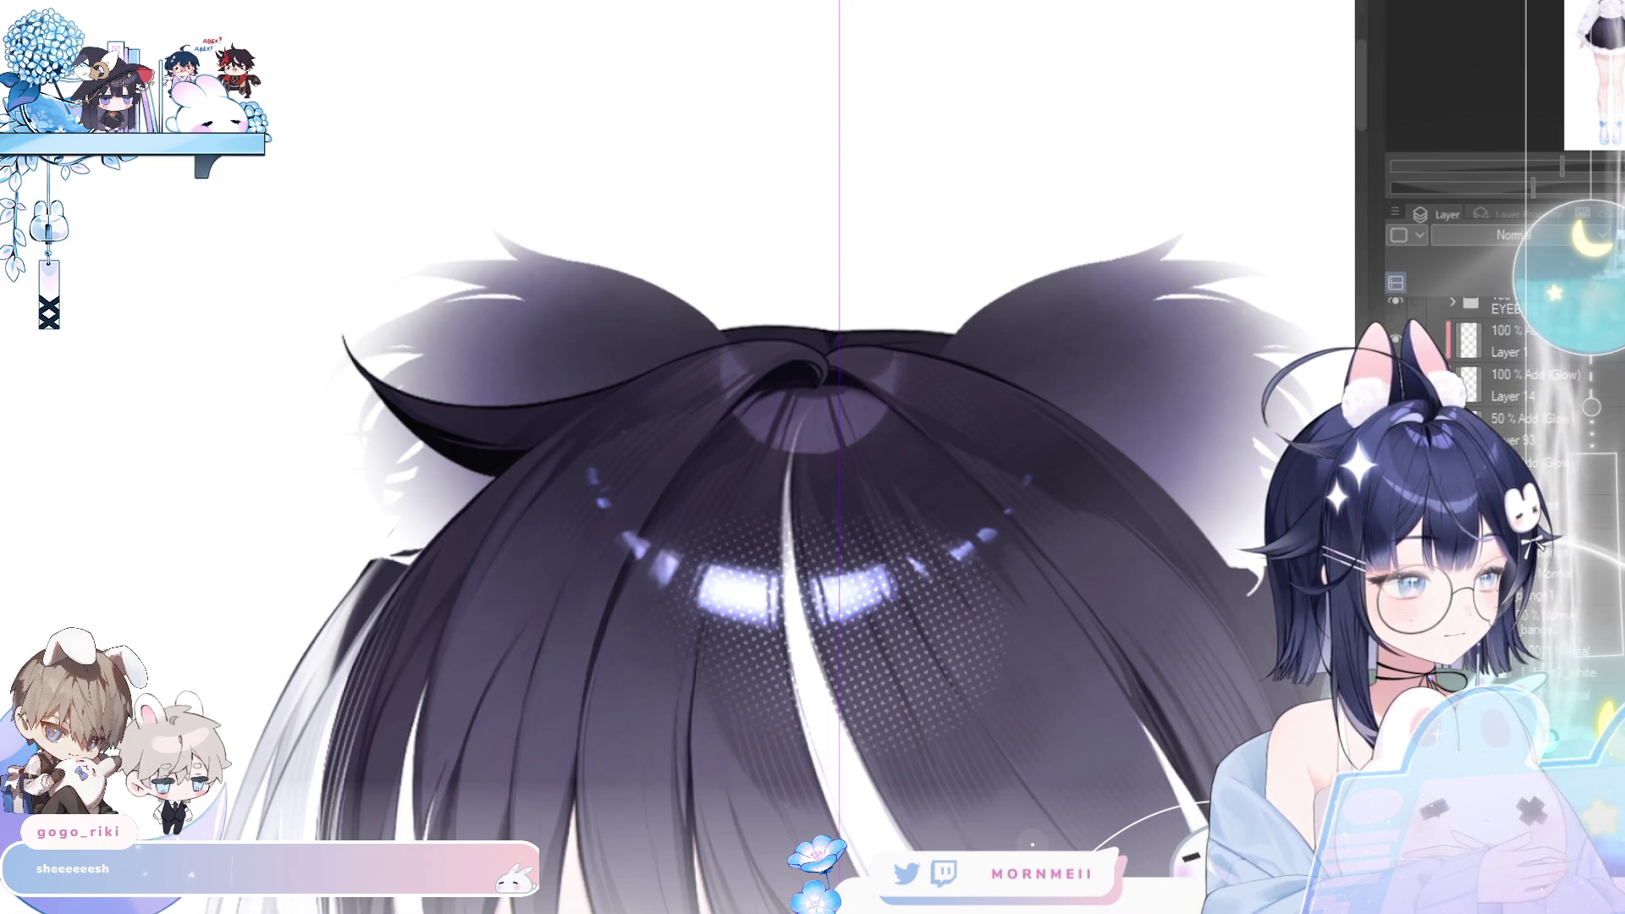
left_click(1395, 550)
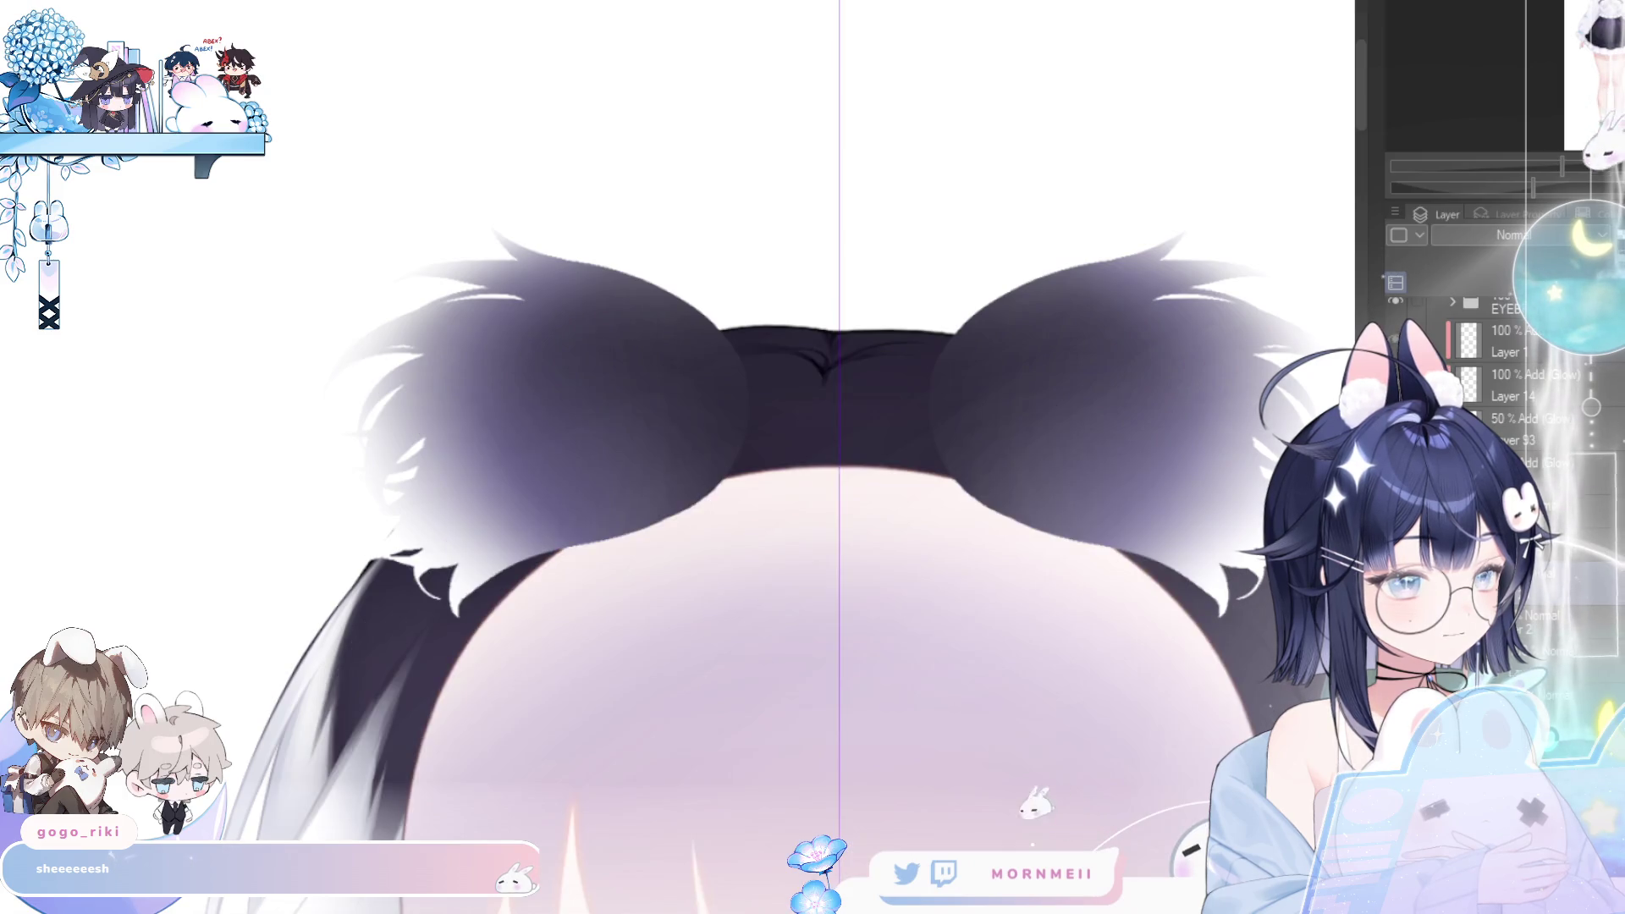
- Hide the back hair and Paper layers so the ear tufts sit on grey
scroll(1489, 381, "down", 5)
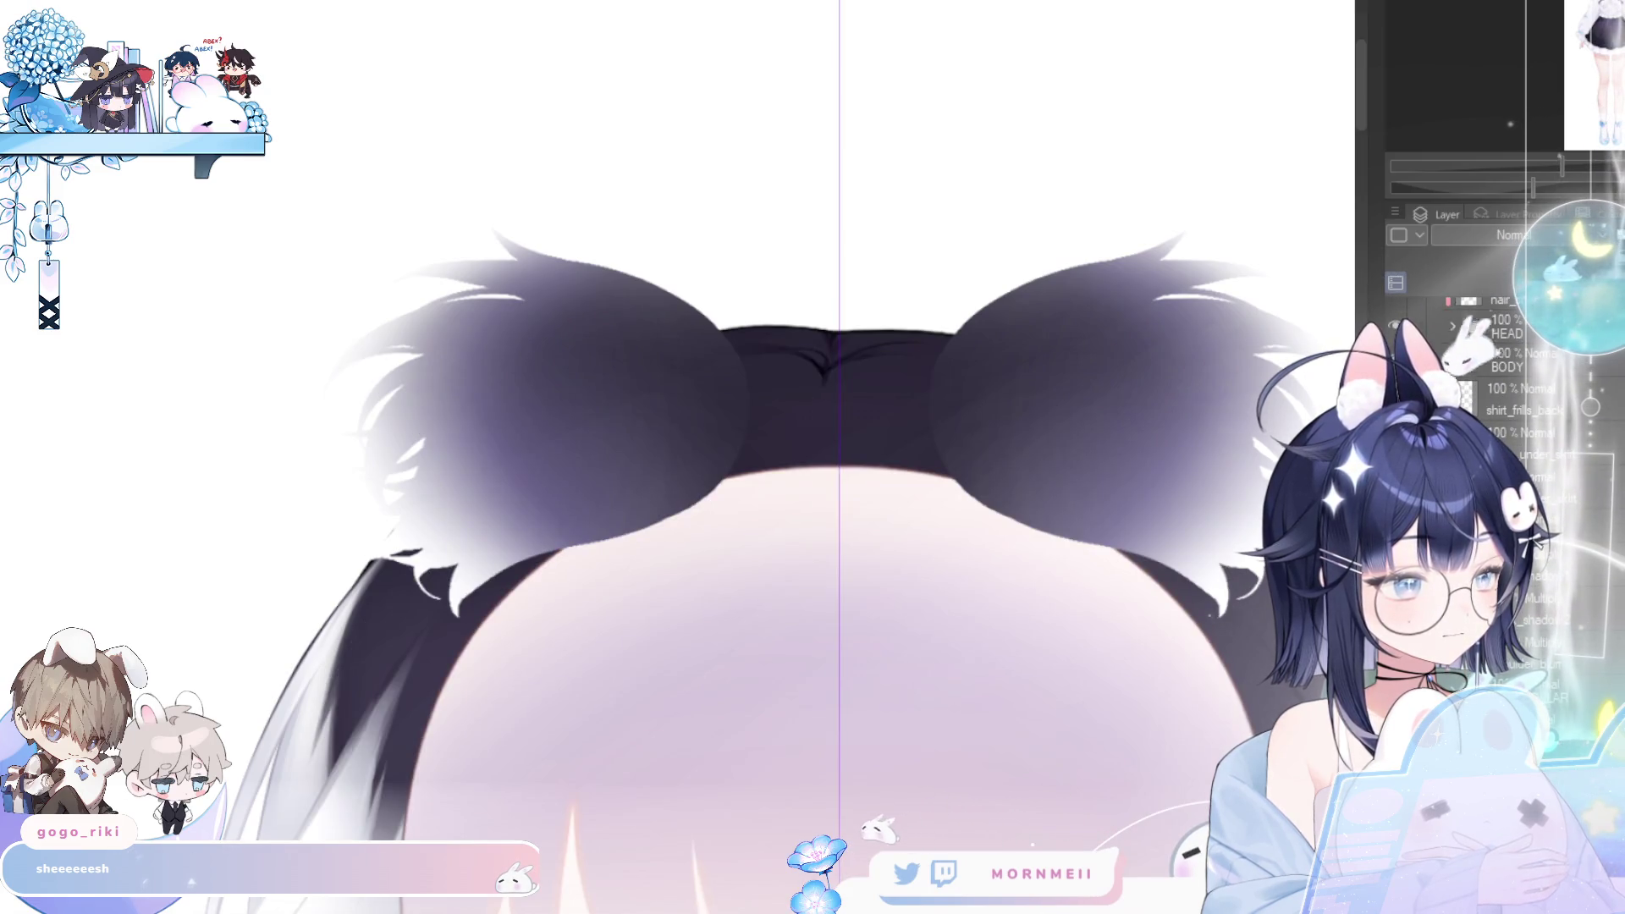
left_click(1394, 302)
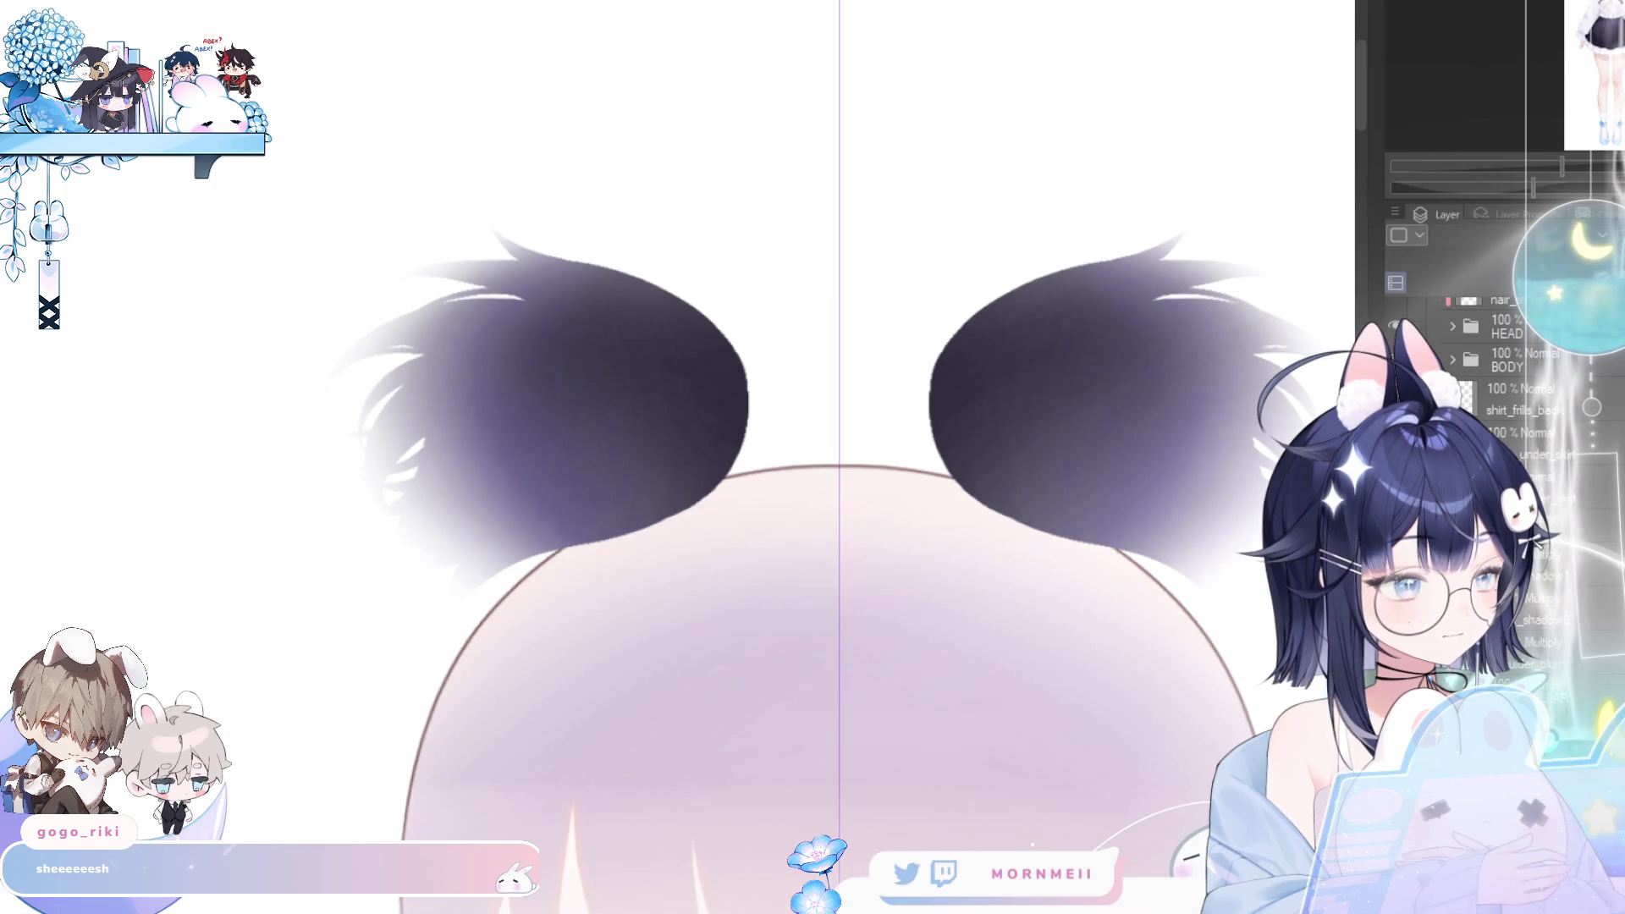
left_click(1394, 669)
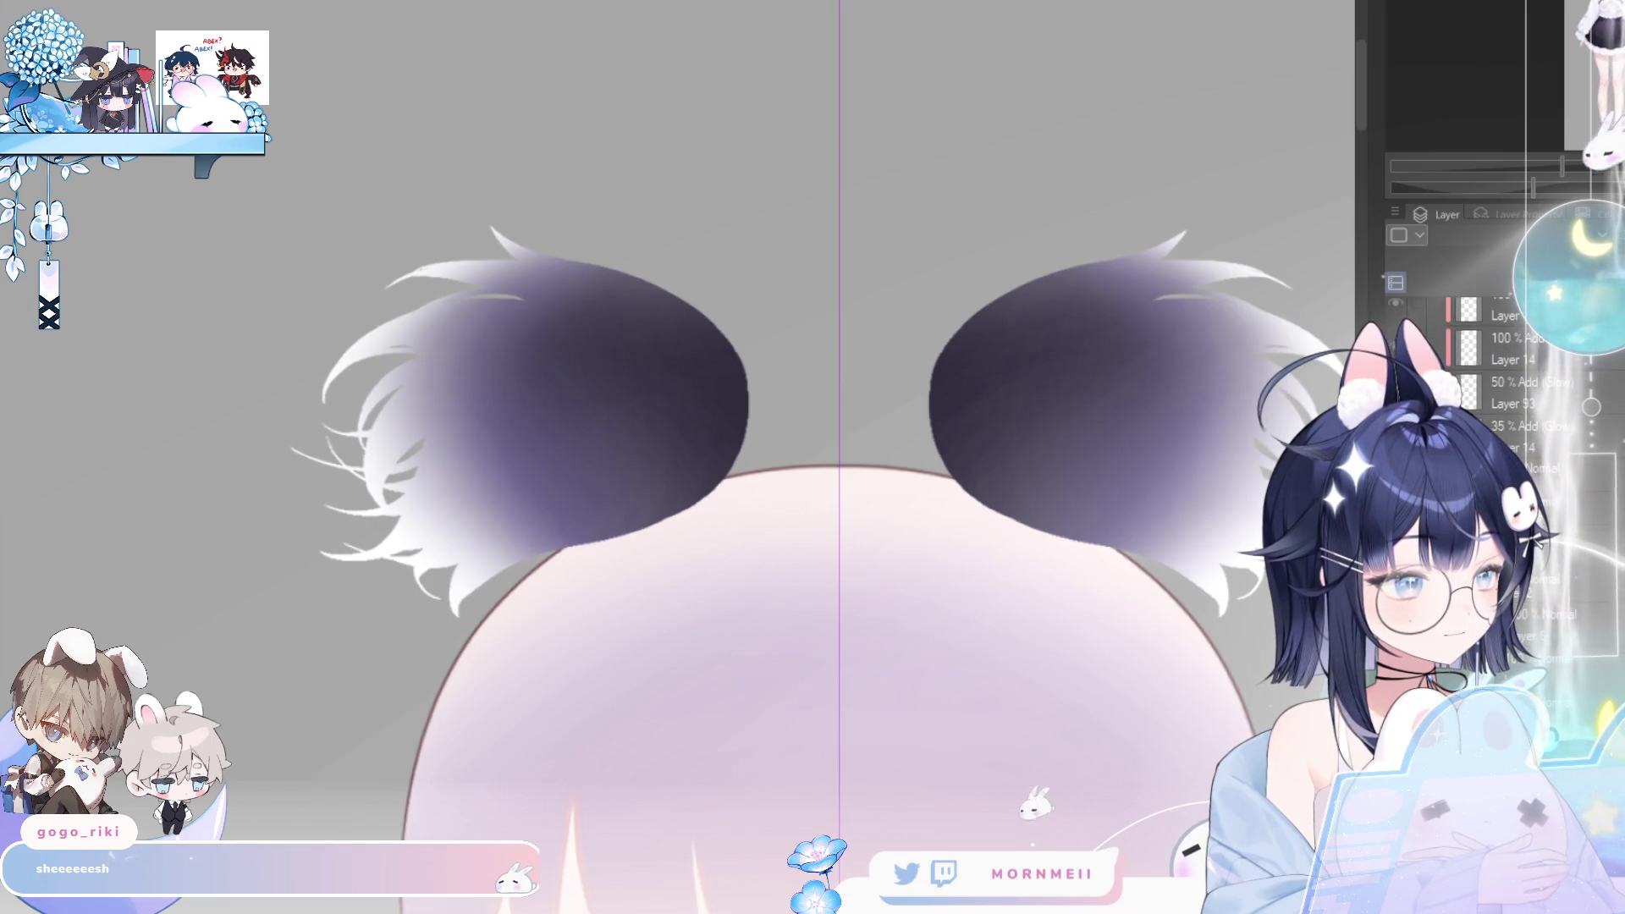
- Toggle the outer ear layer off and back on, leaving the dark outer ears visible
left_click(1395, 474)
left_click(1394, 474)
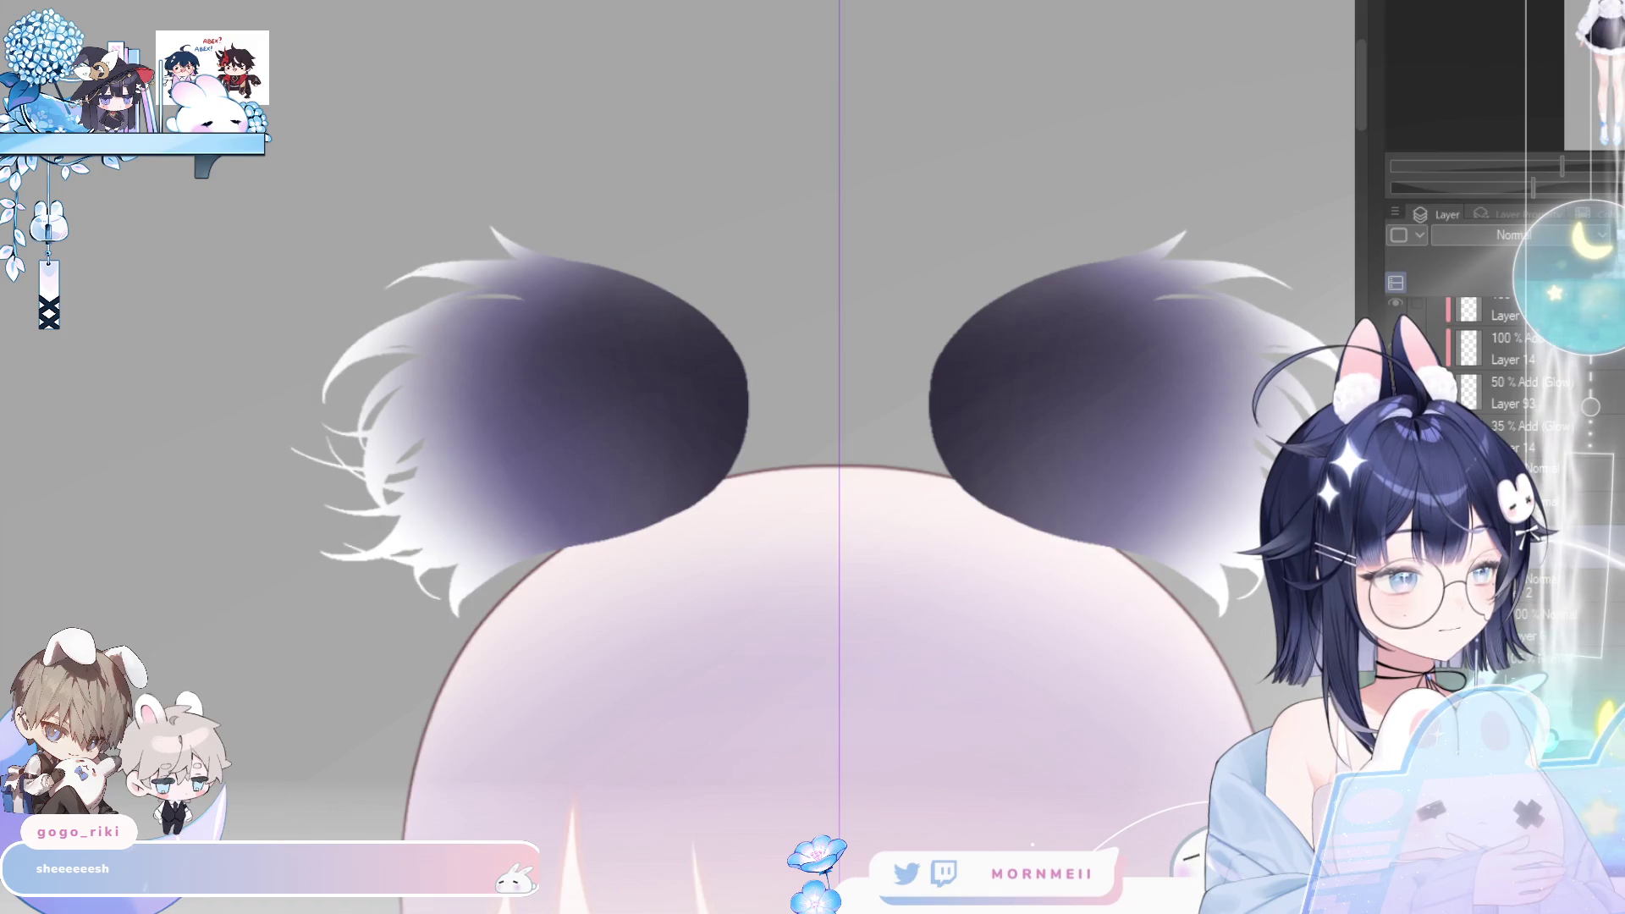
left_click(1394, 474)
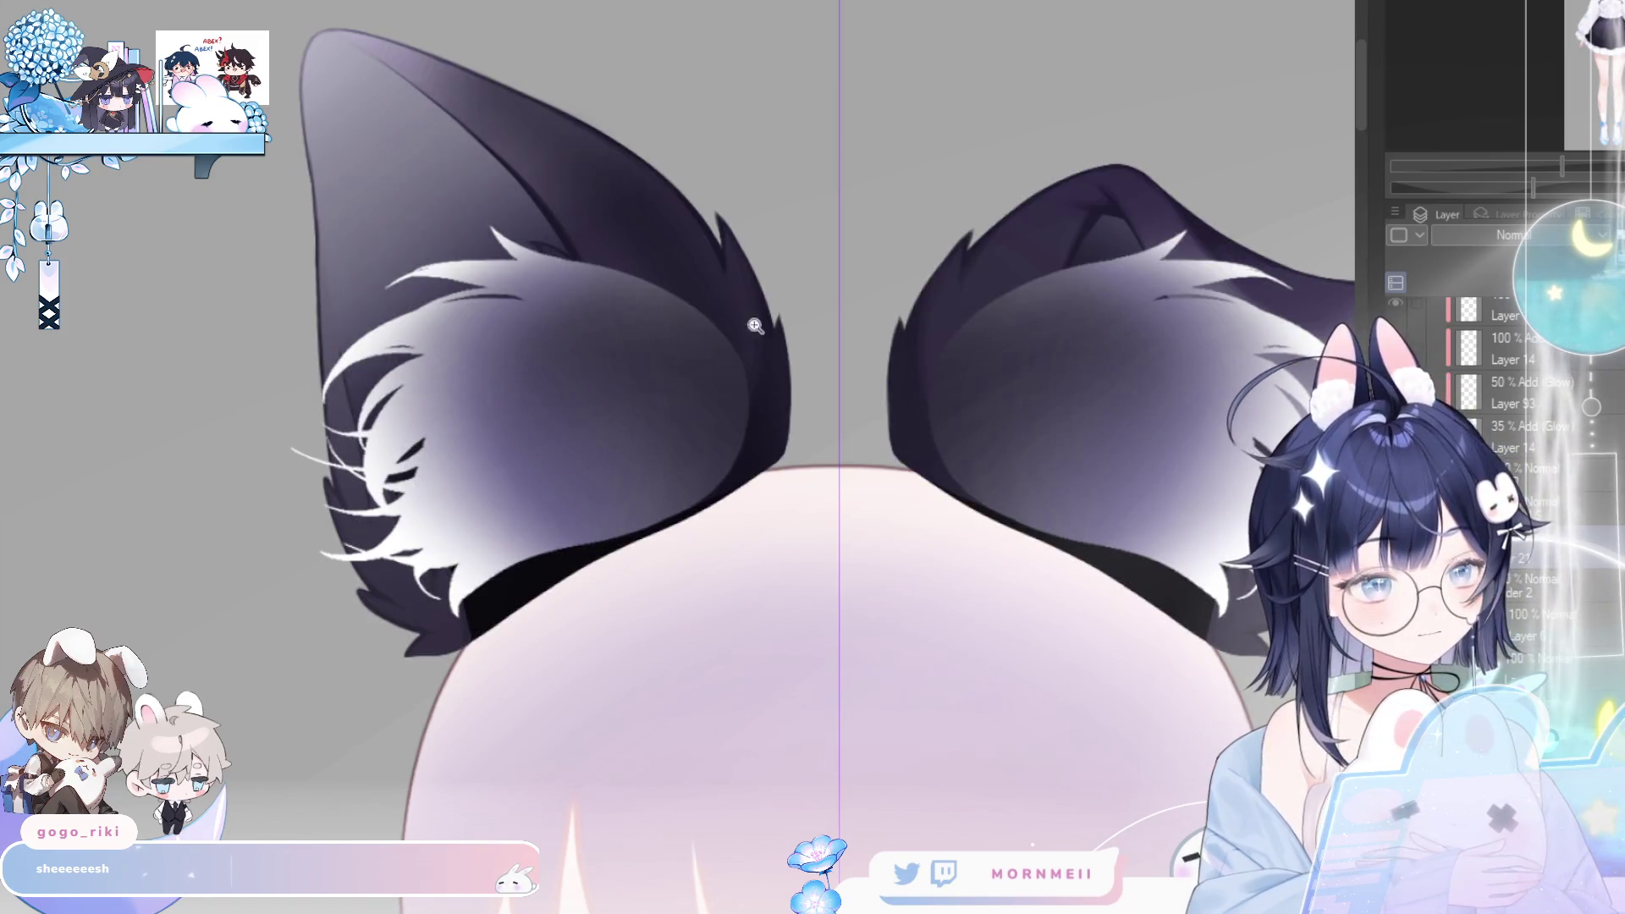
left_click(1394, 309)
left_click(1394, 309)
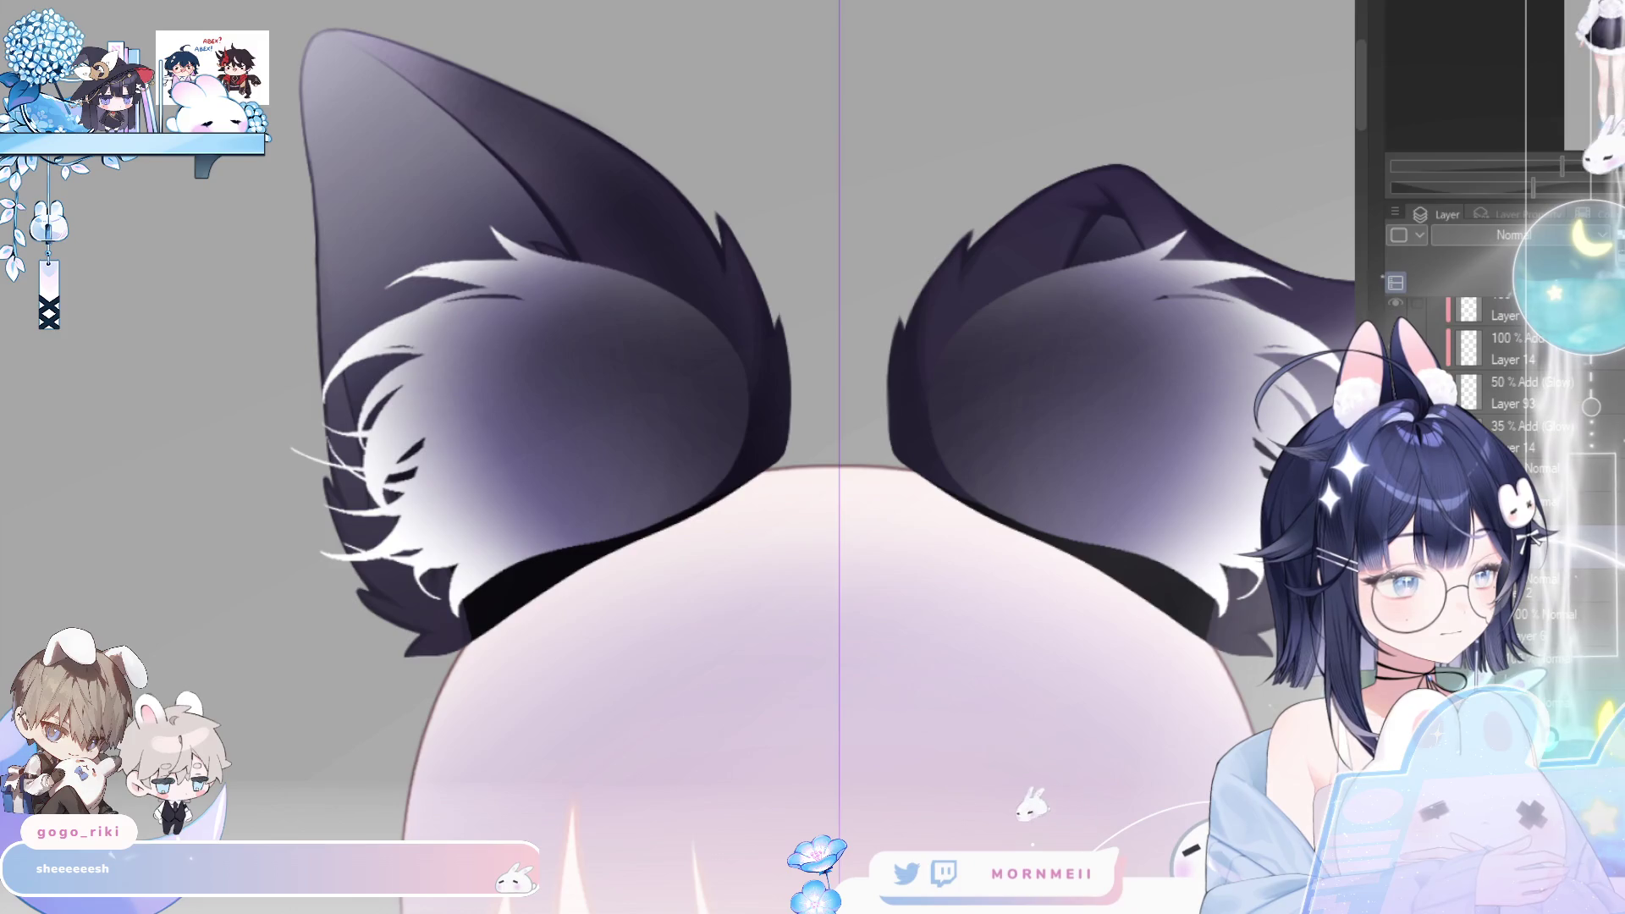
- Zoom in on the right ear's fur tuft and mirror the canvas to check the strands
scroll(743, 446, "up", 4)
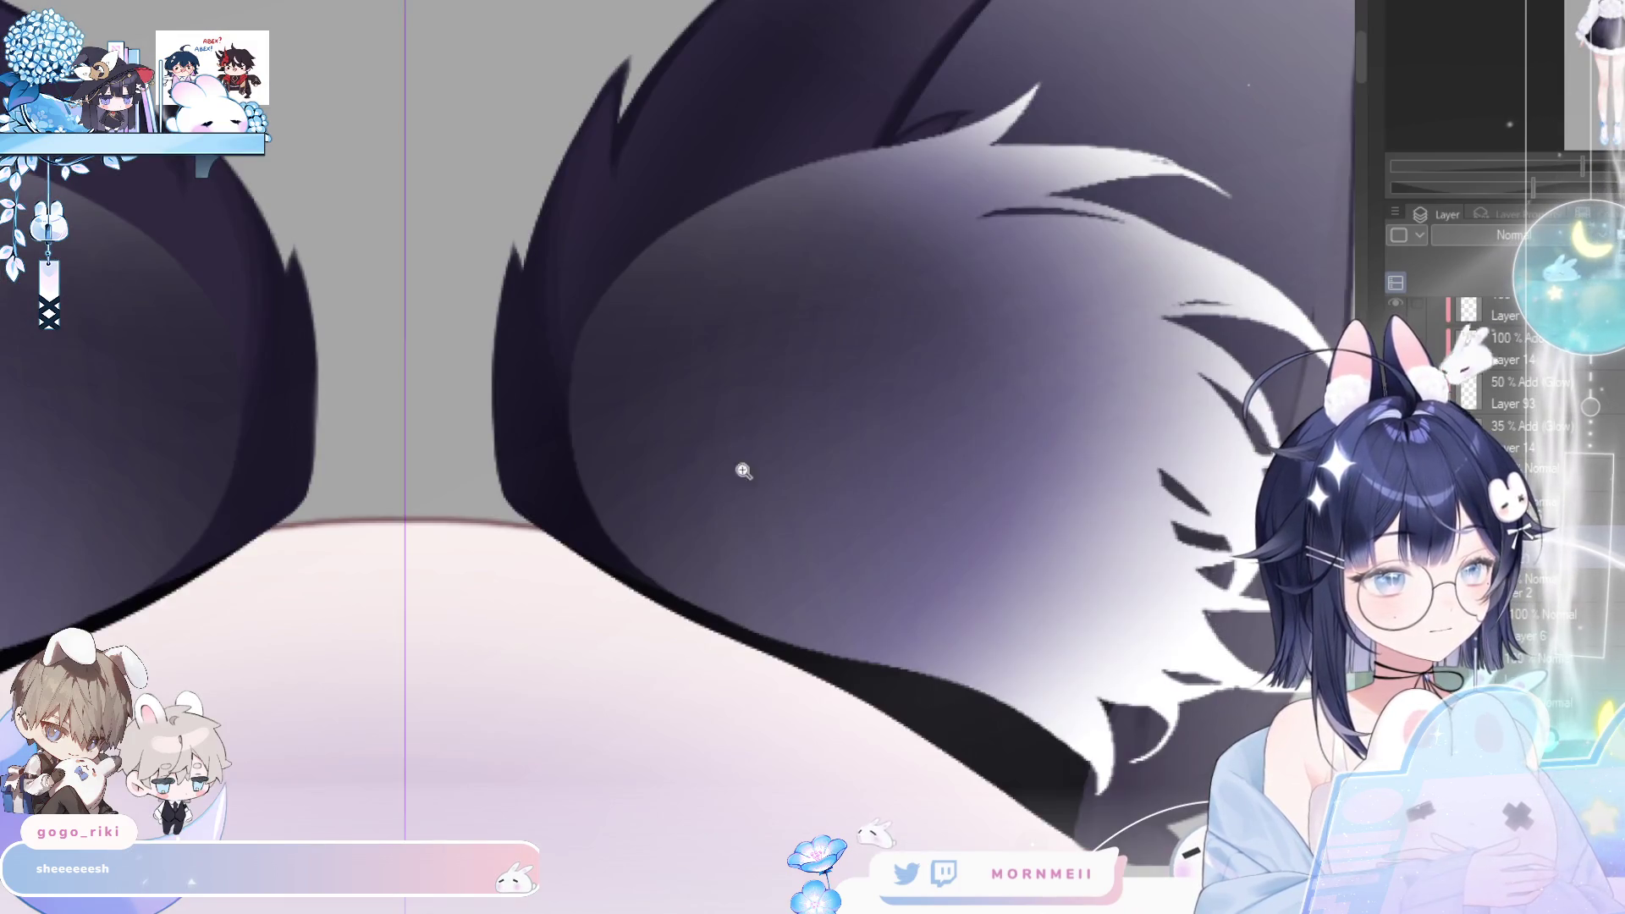
mouse_move(633, 166)
left_mouse_down()
mouse_move(635, 337)
mouse_move(514, 297)
left_mouse_up()
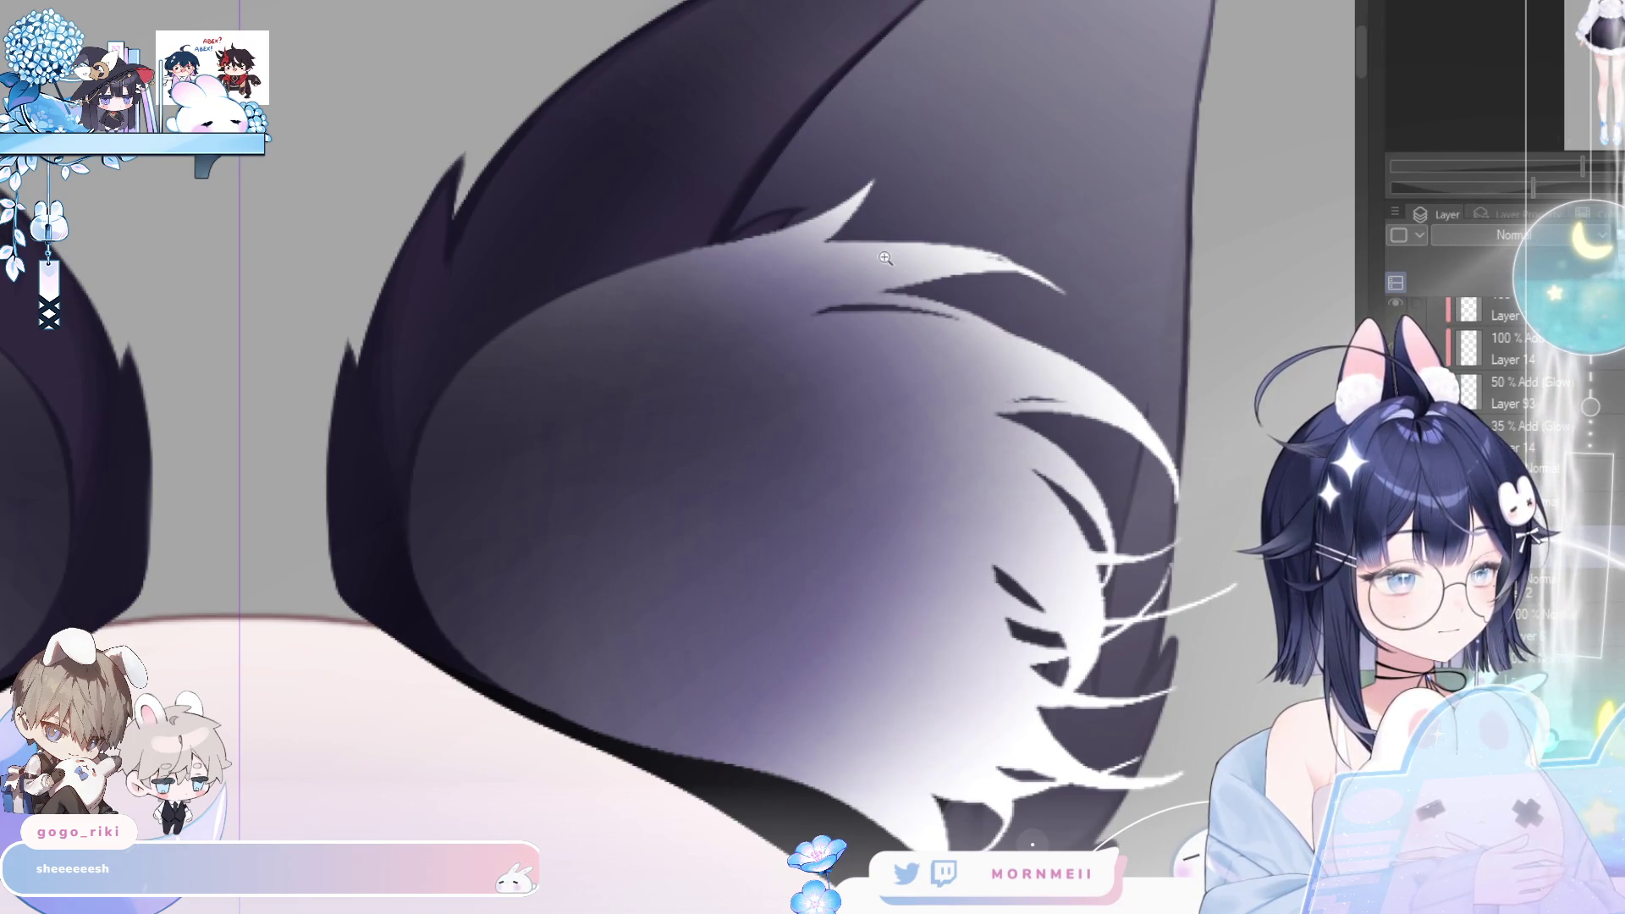
scroll(884, 260, "up", 3)
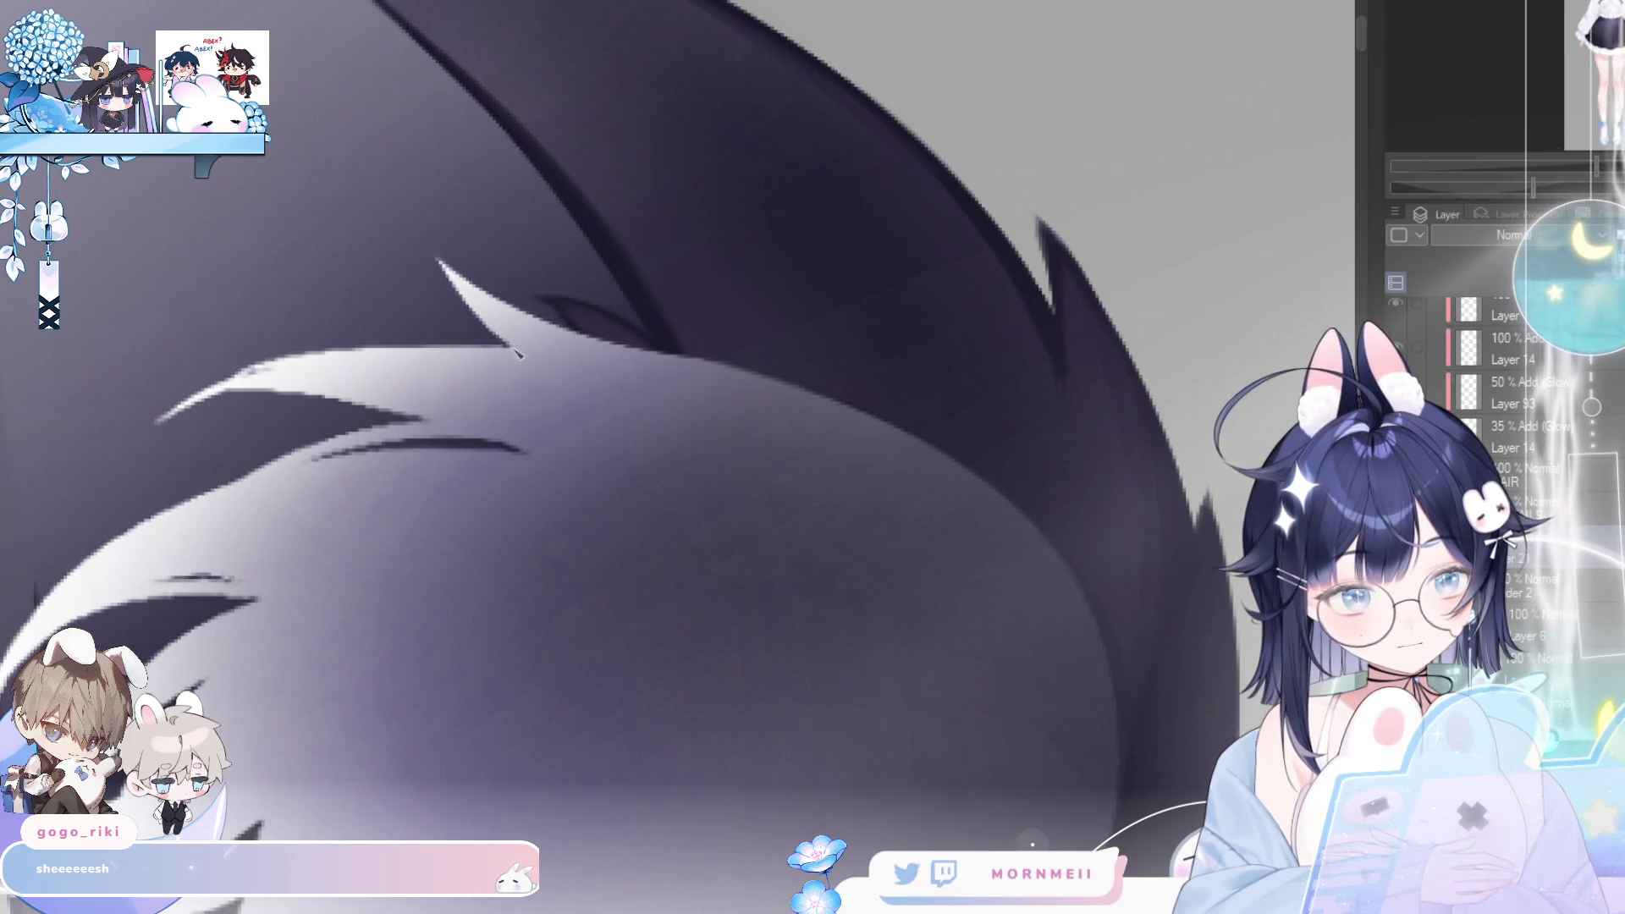
key("h")
left_click_drag(937, 356, 976, 292)
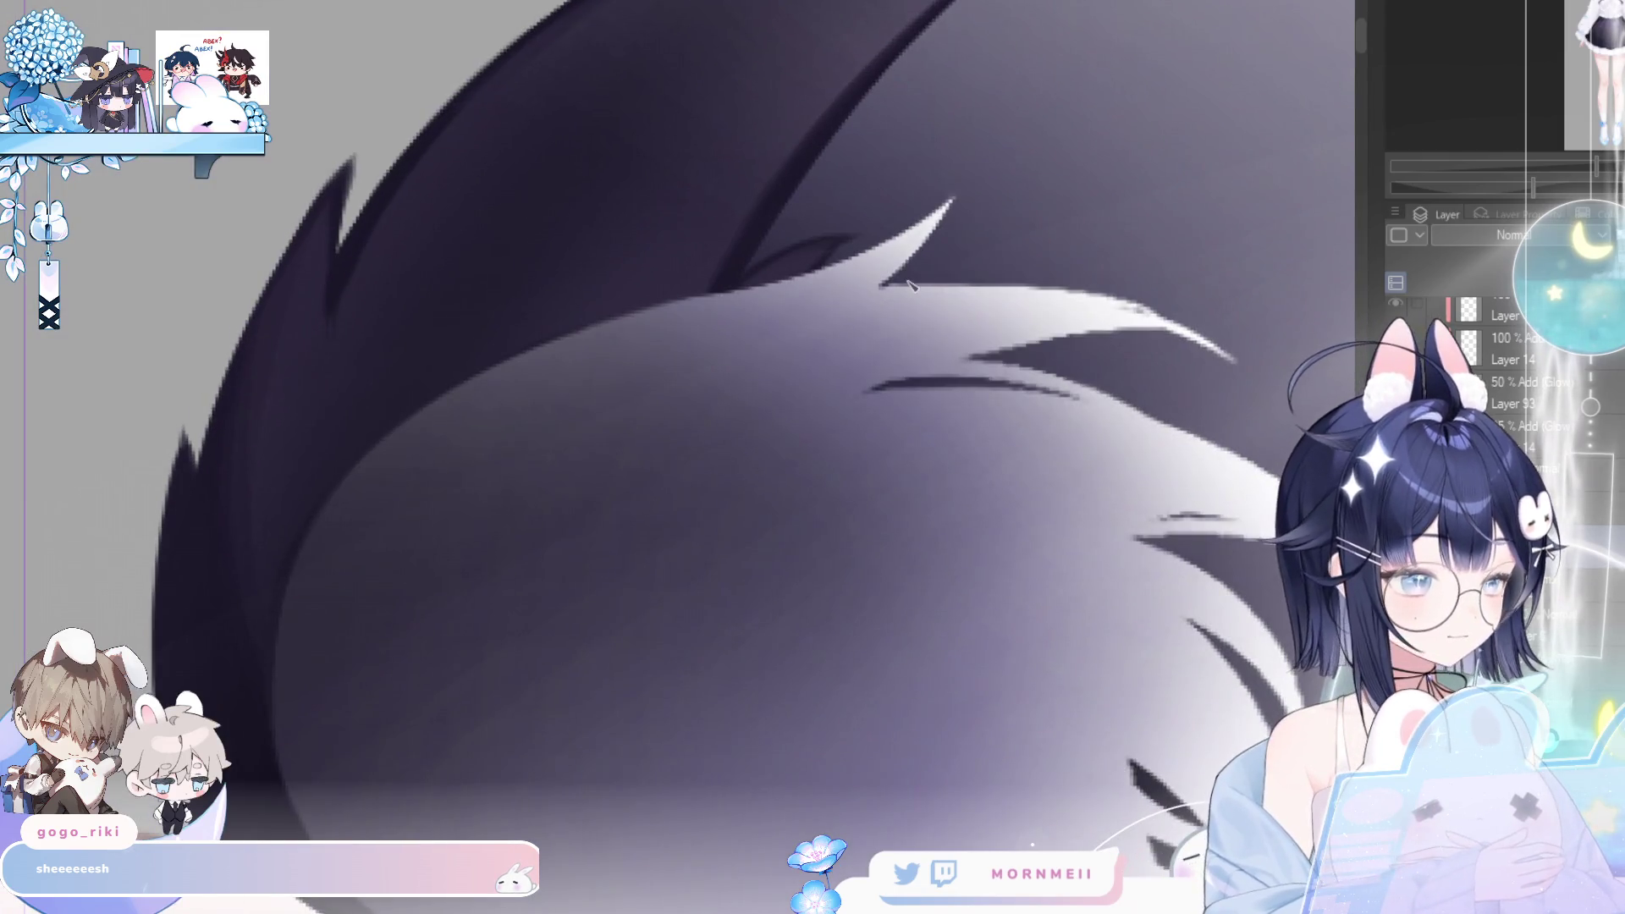
key("h")
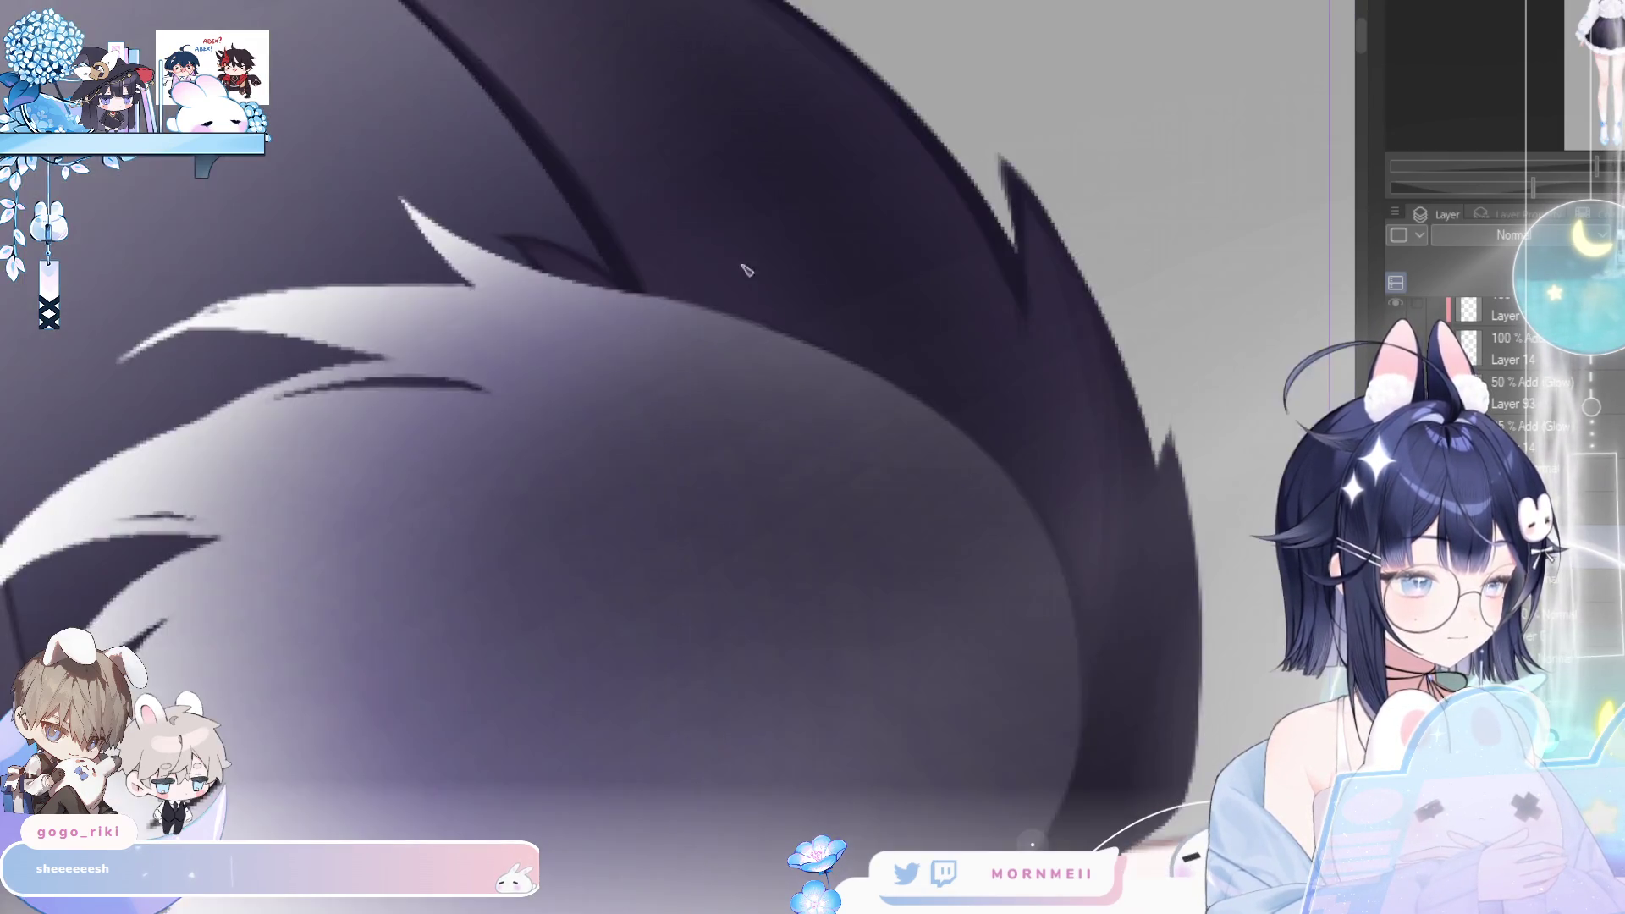
scroll(699, 249, "up", 2)
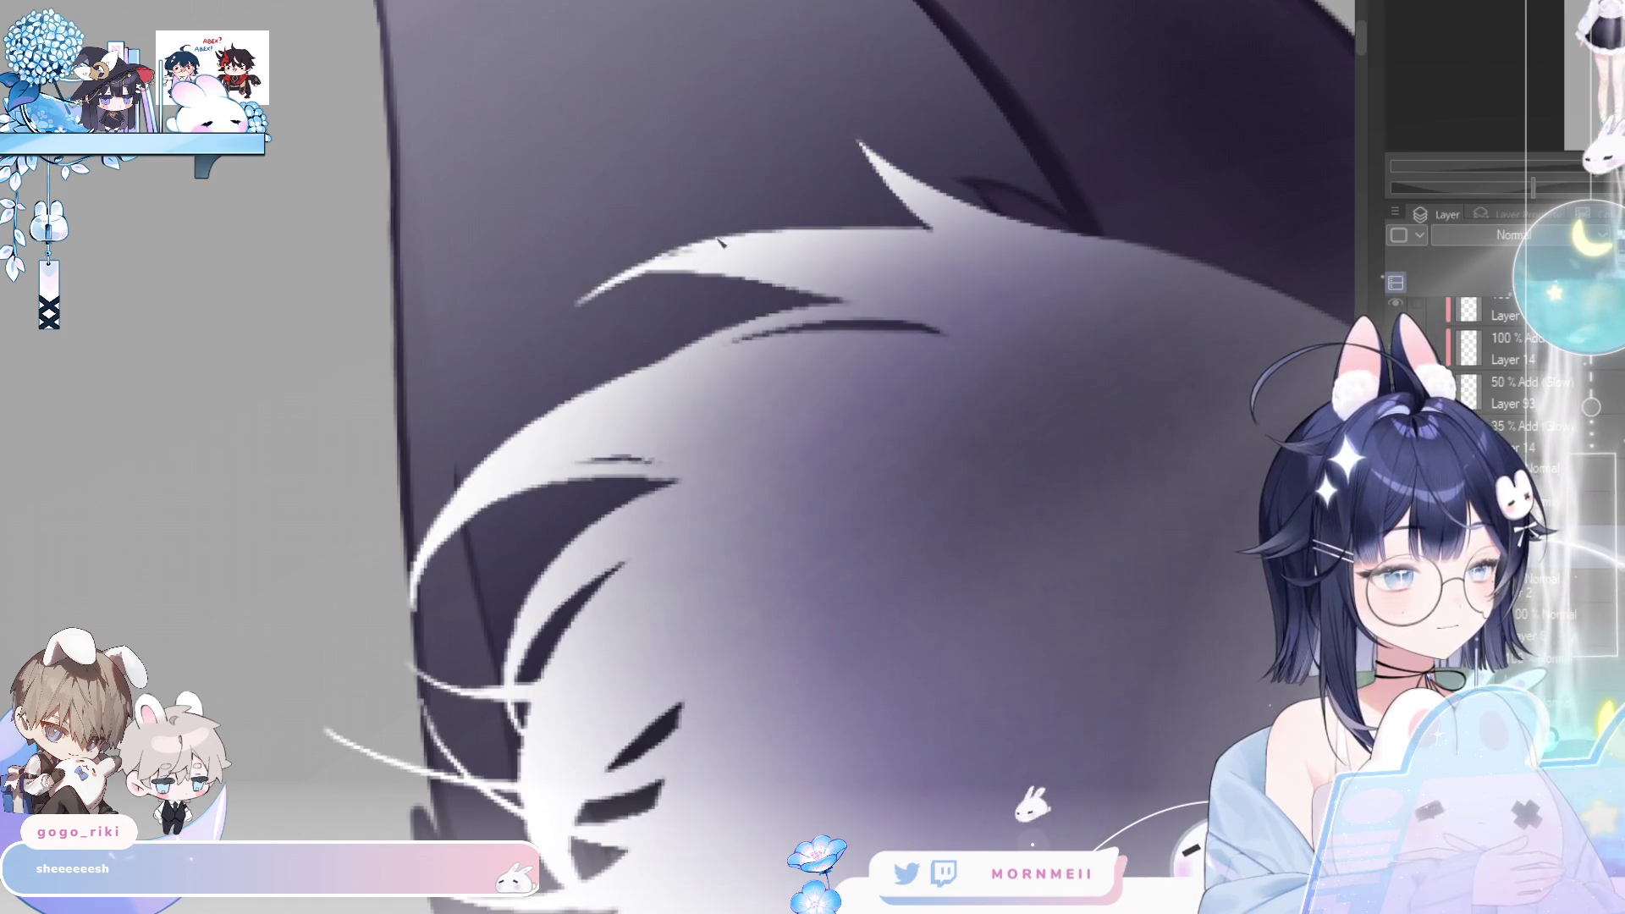
left_click_drag(602, 297, 487, 263)
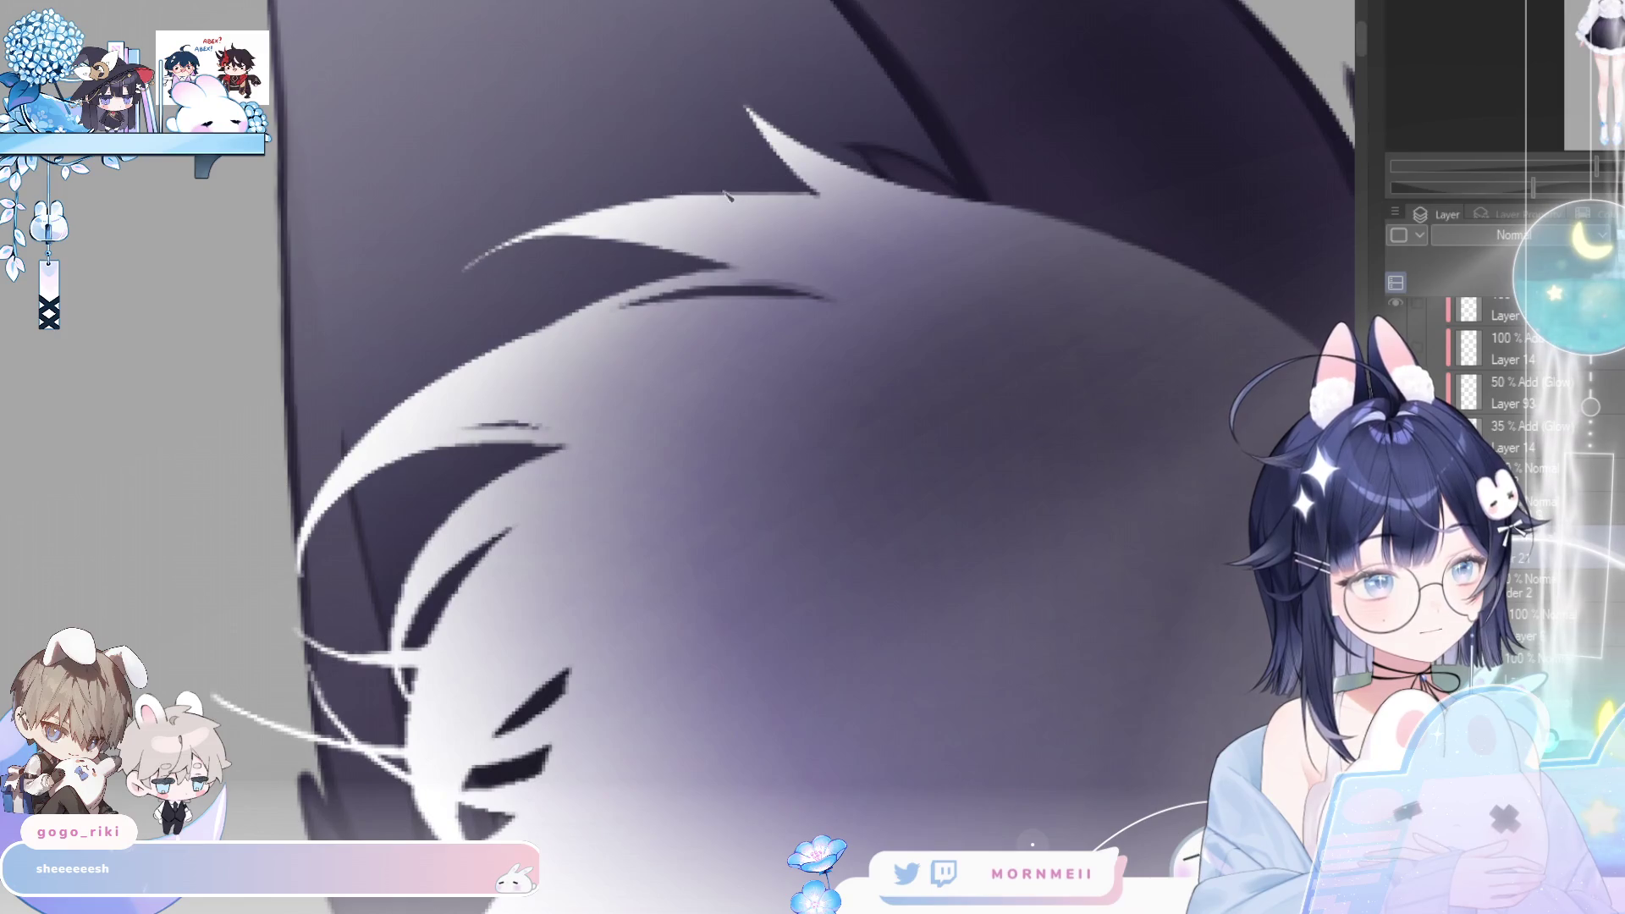
key("h")
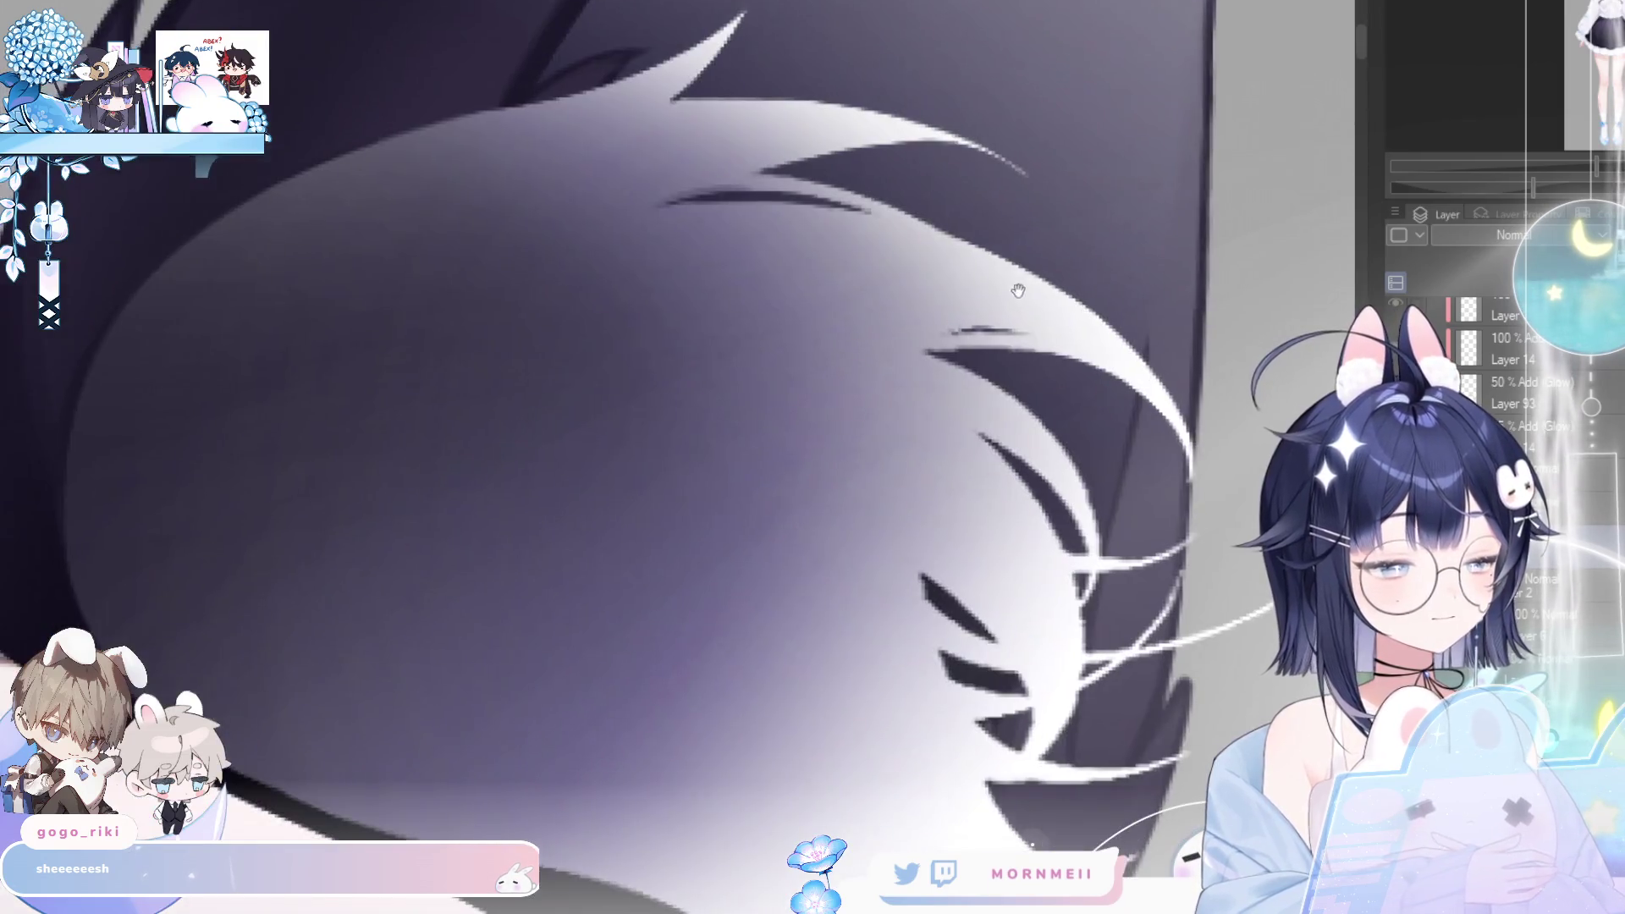
scroll(959, 362, "up", 1)
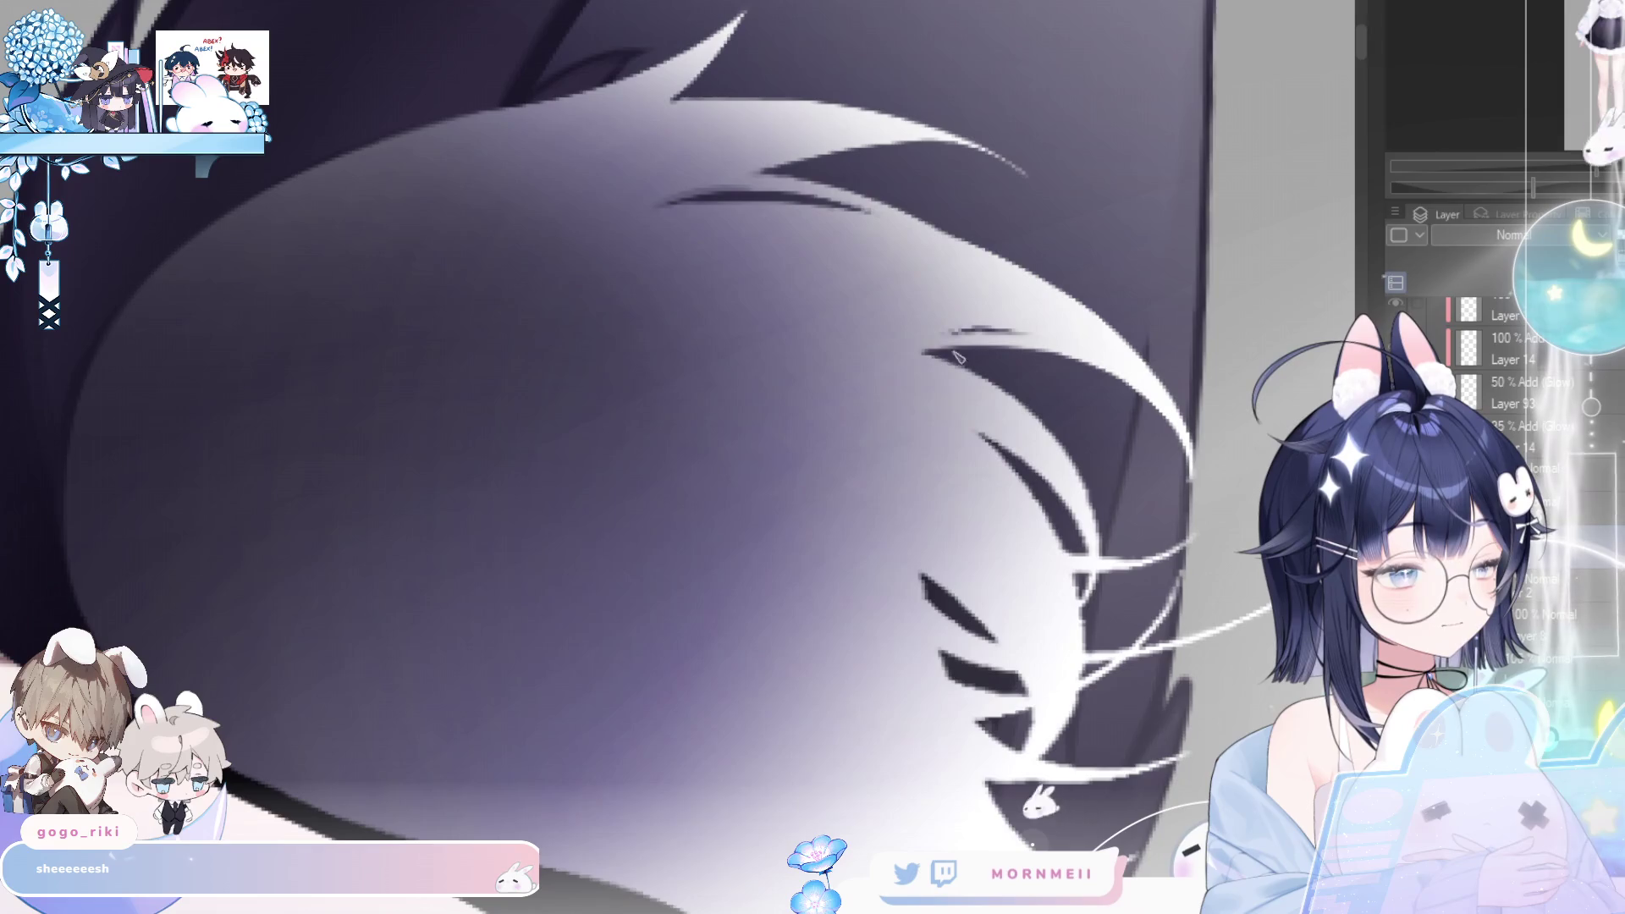
key("h")
scroll(624, 279, "down", 1)
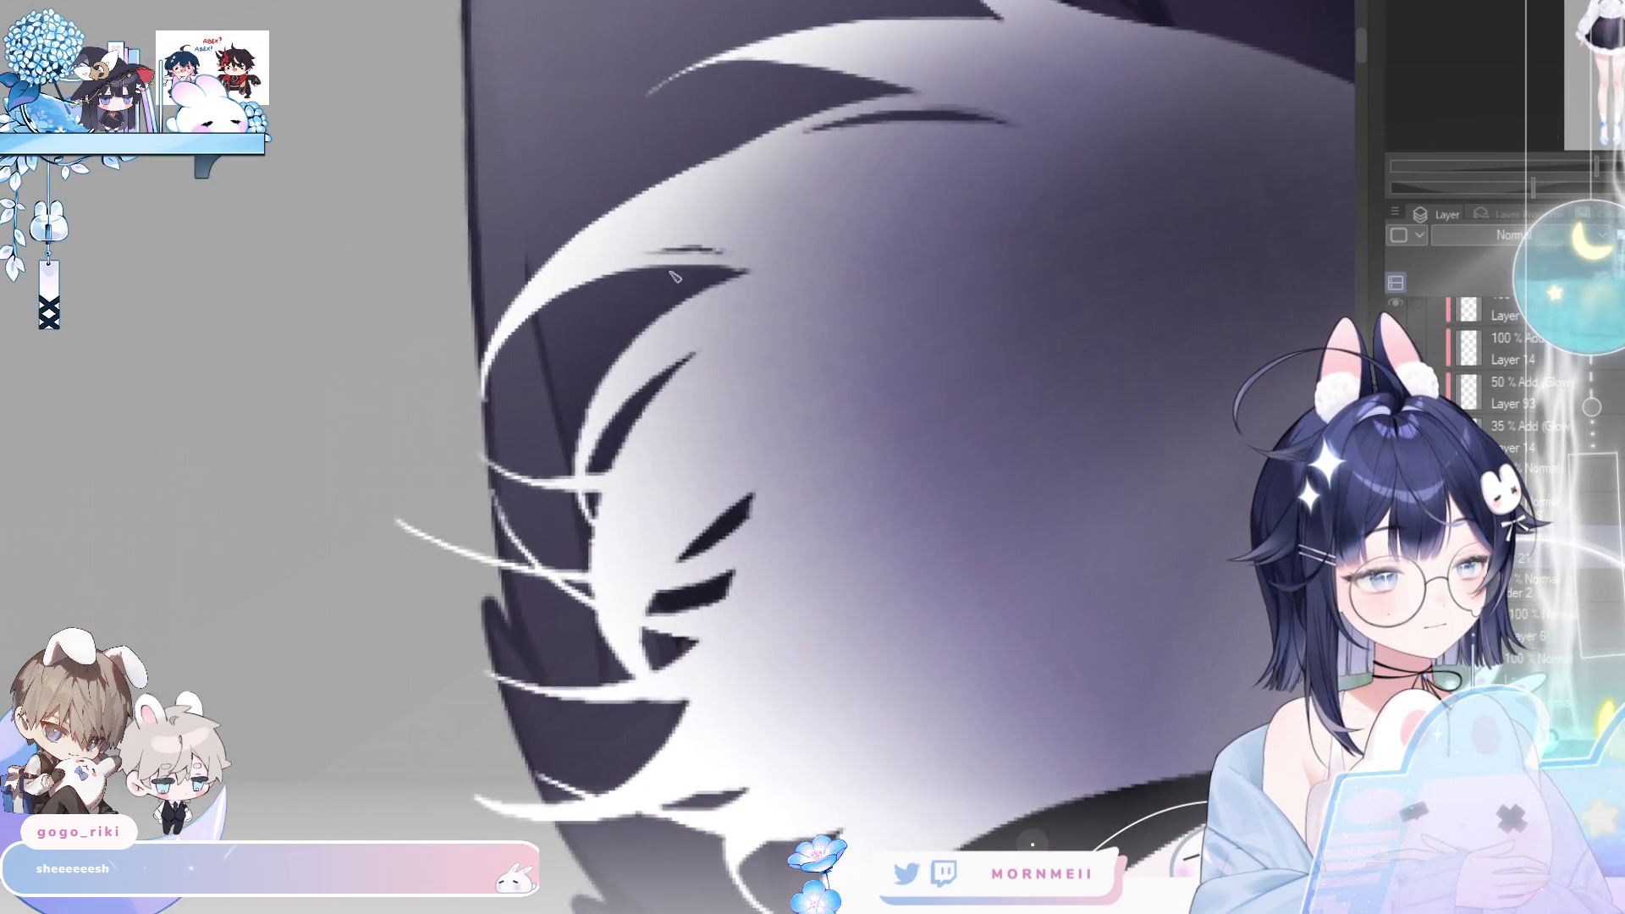
- Paint over the thin dark line in the fur with a smaller brush, mirror-checking the strands
left_click_drag(649, 253, 730, 255)
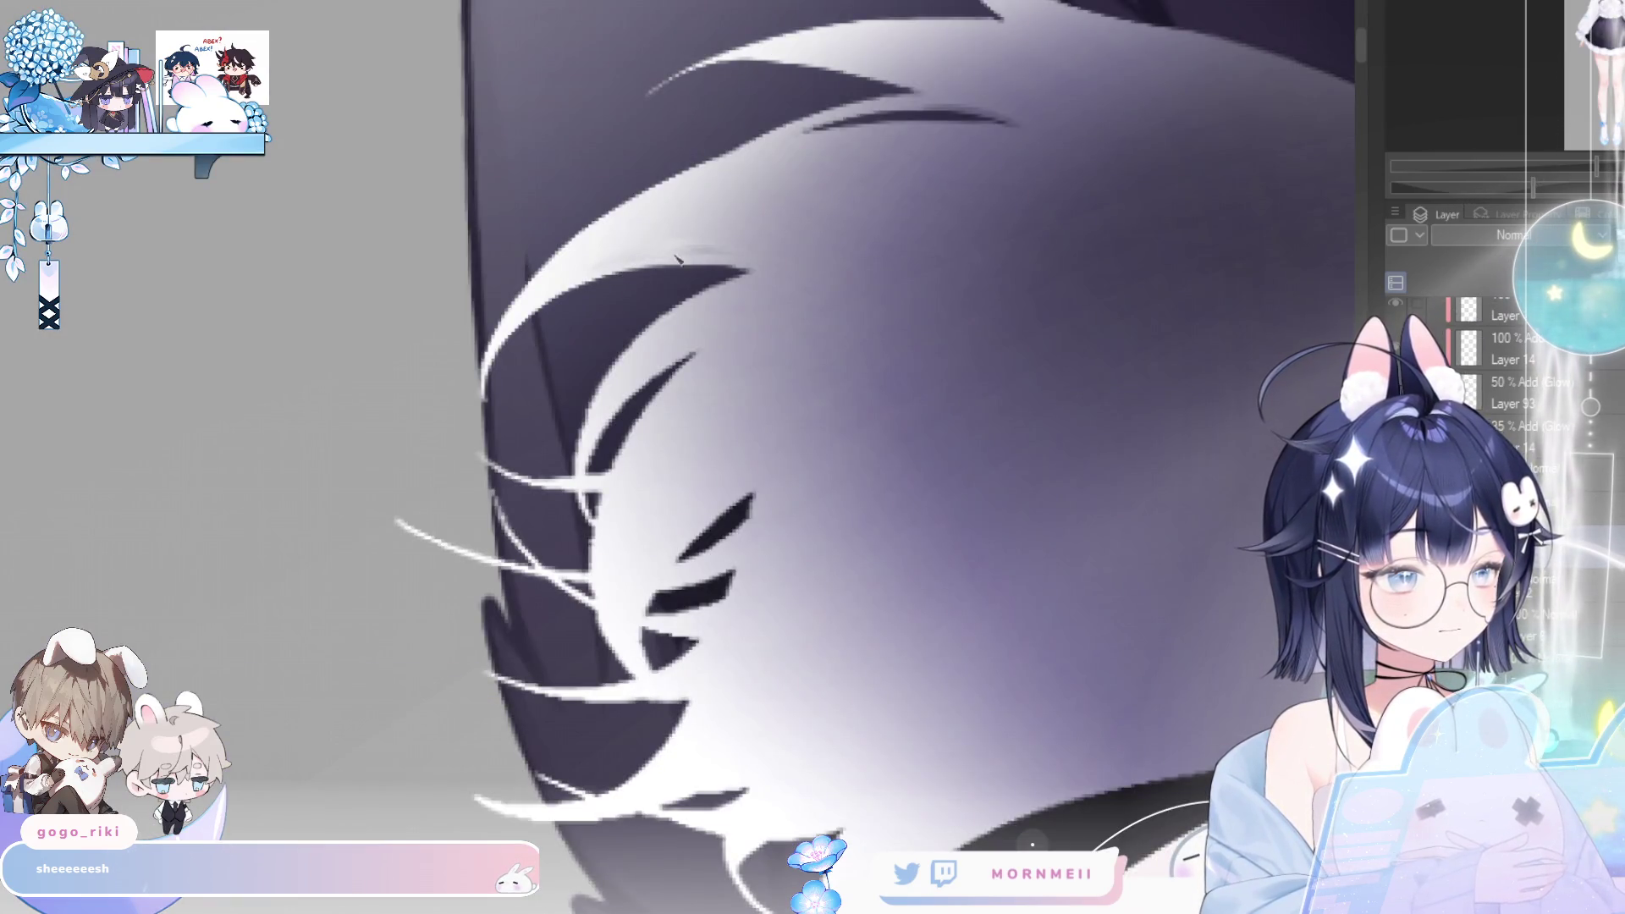
key("[")
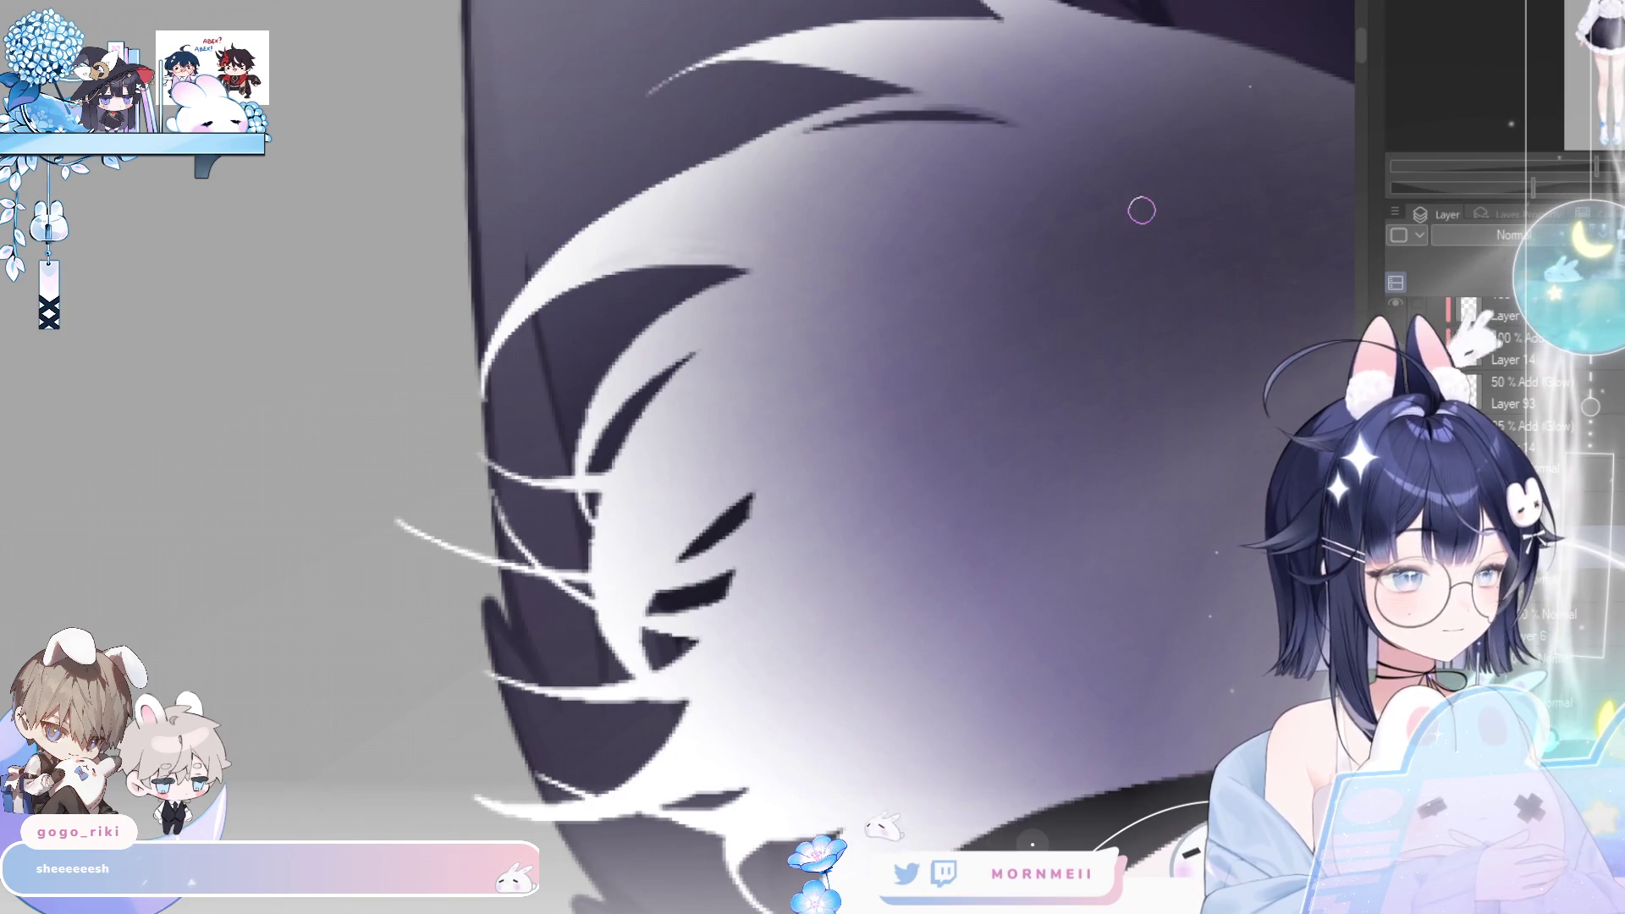
left_click_drag(1142, 207, 1003, 262)
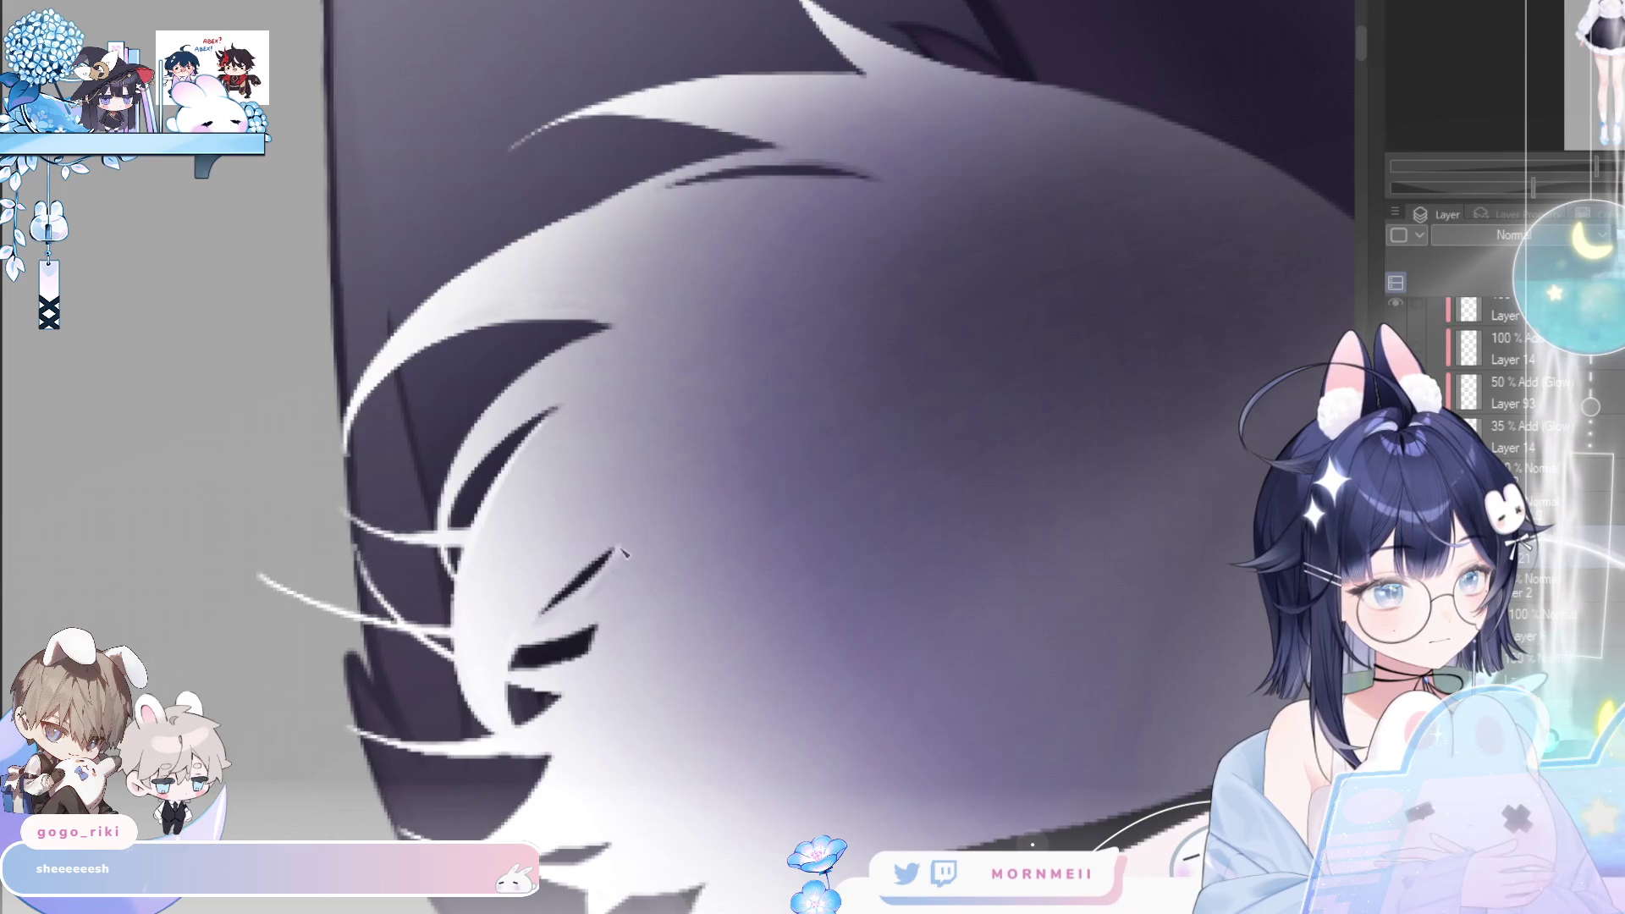
key("h")
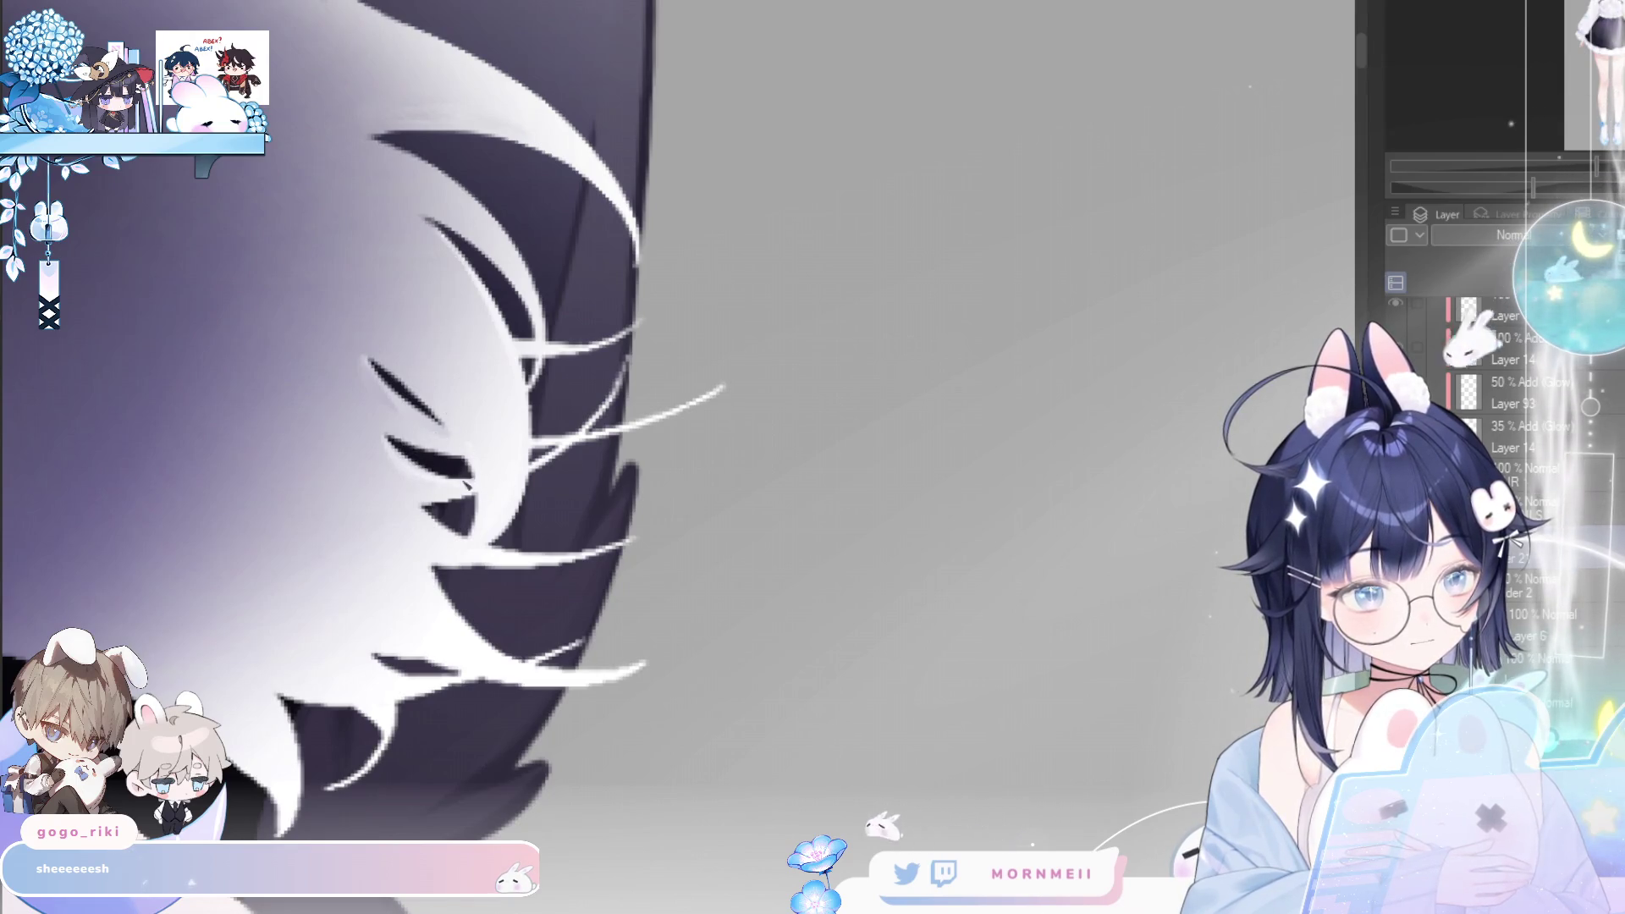
key("h")
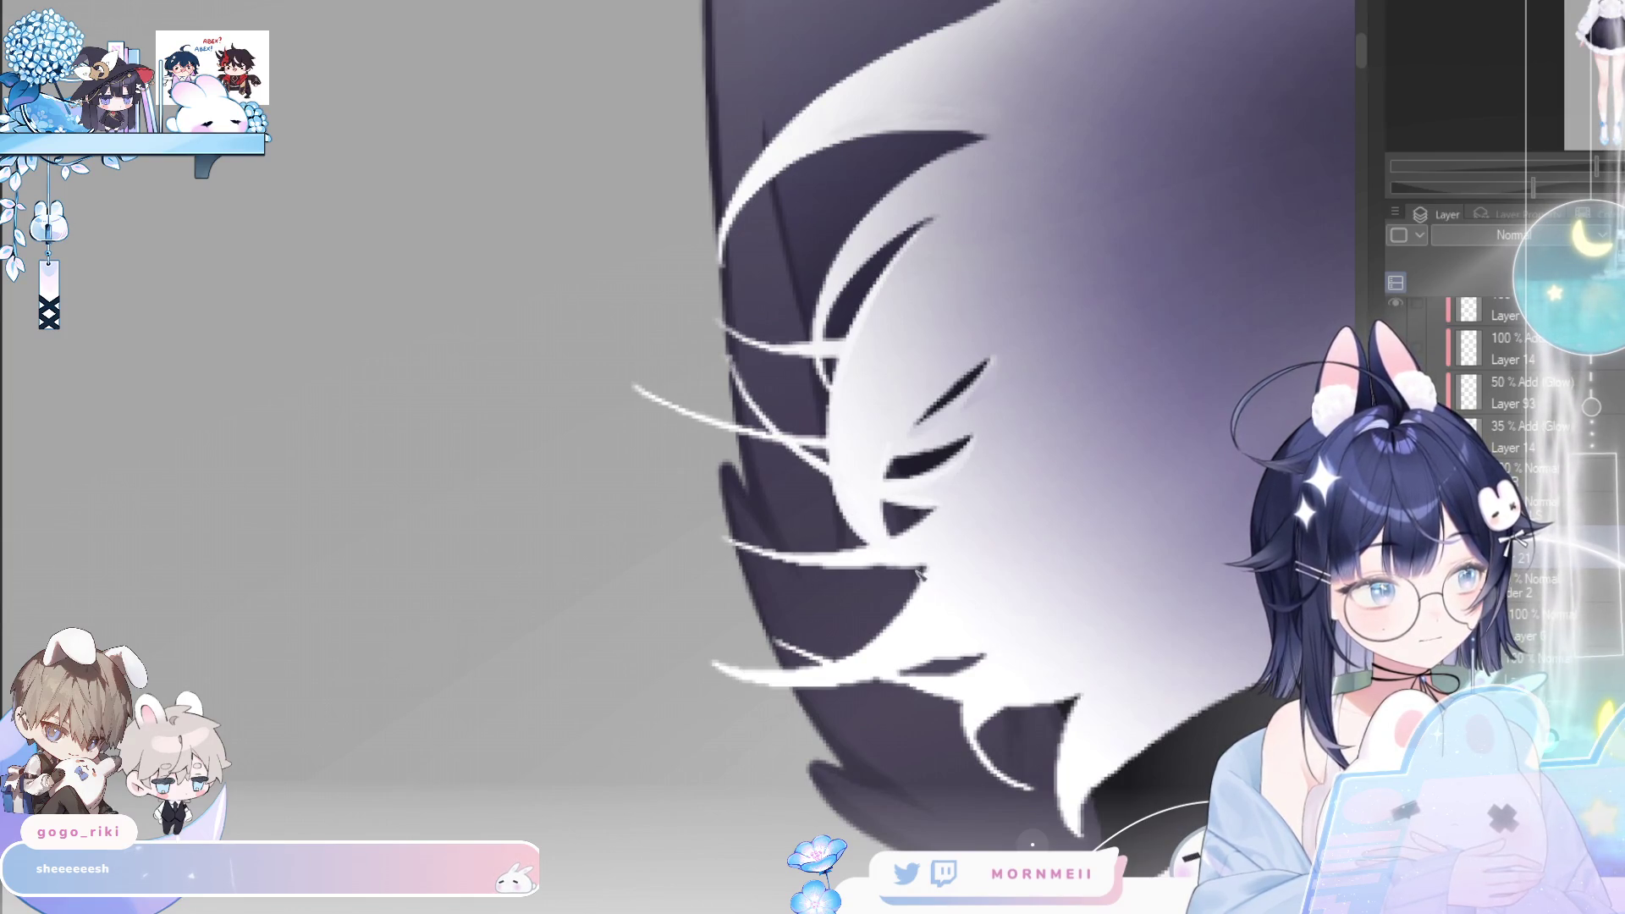
key("h")
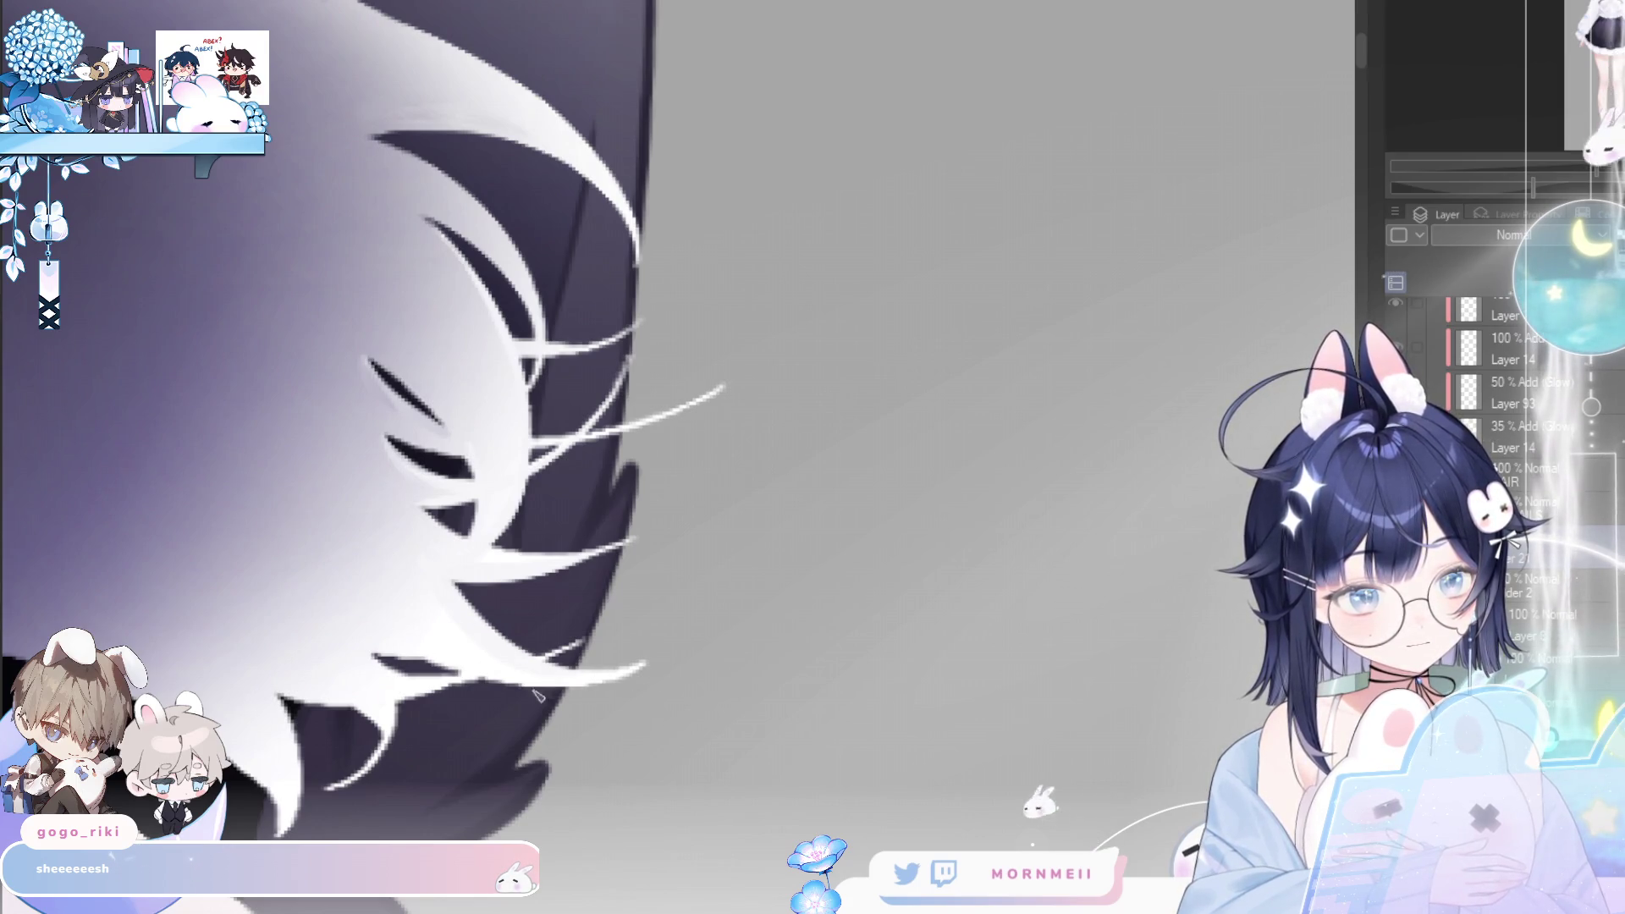
- Brighten the white strands near the tuft base and erase the leftmost strand's thin tip
left_click_drag(530, 590, 367, 461)
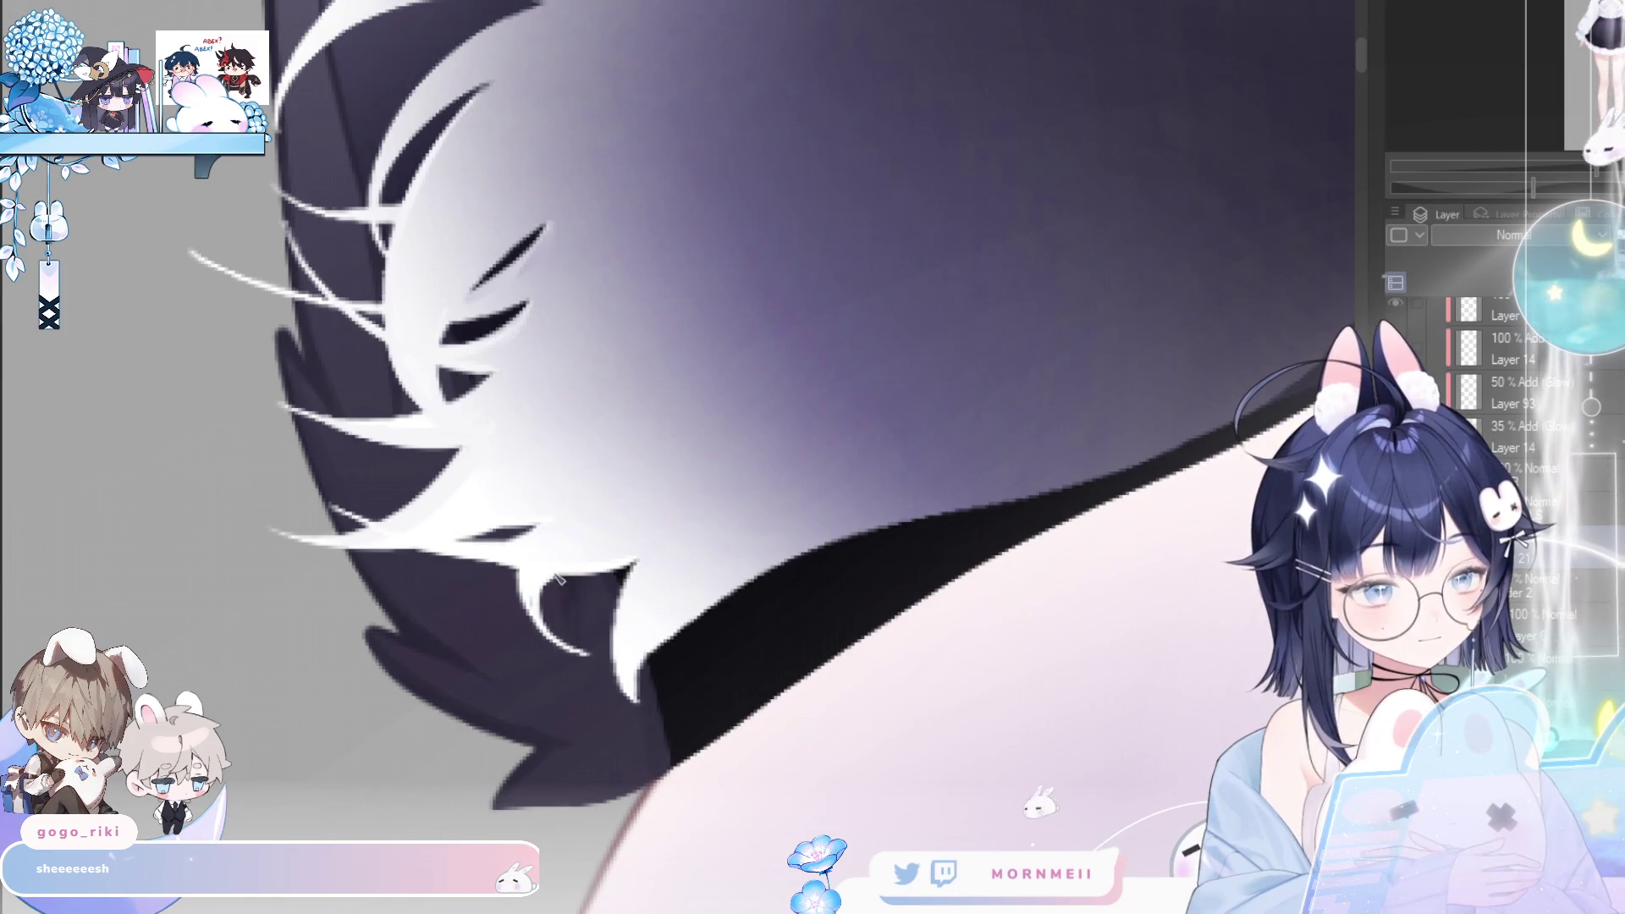
left_click_drag(560, 644, 577, 652)
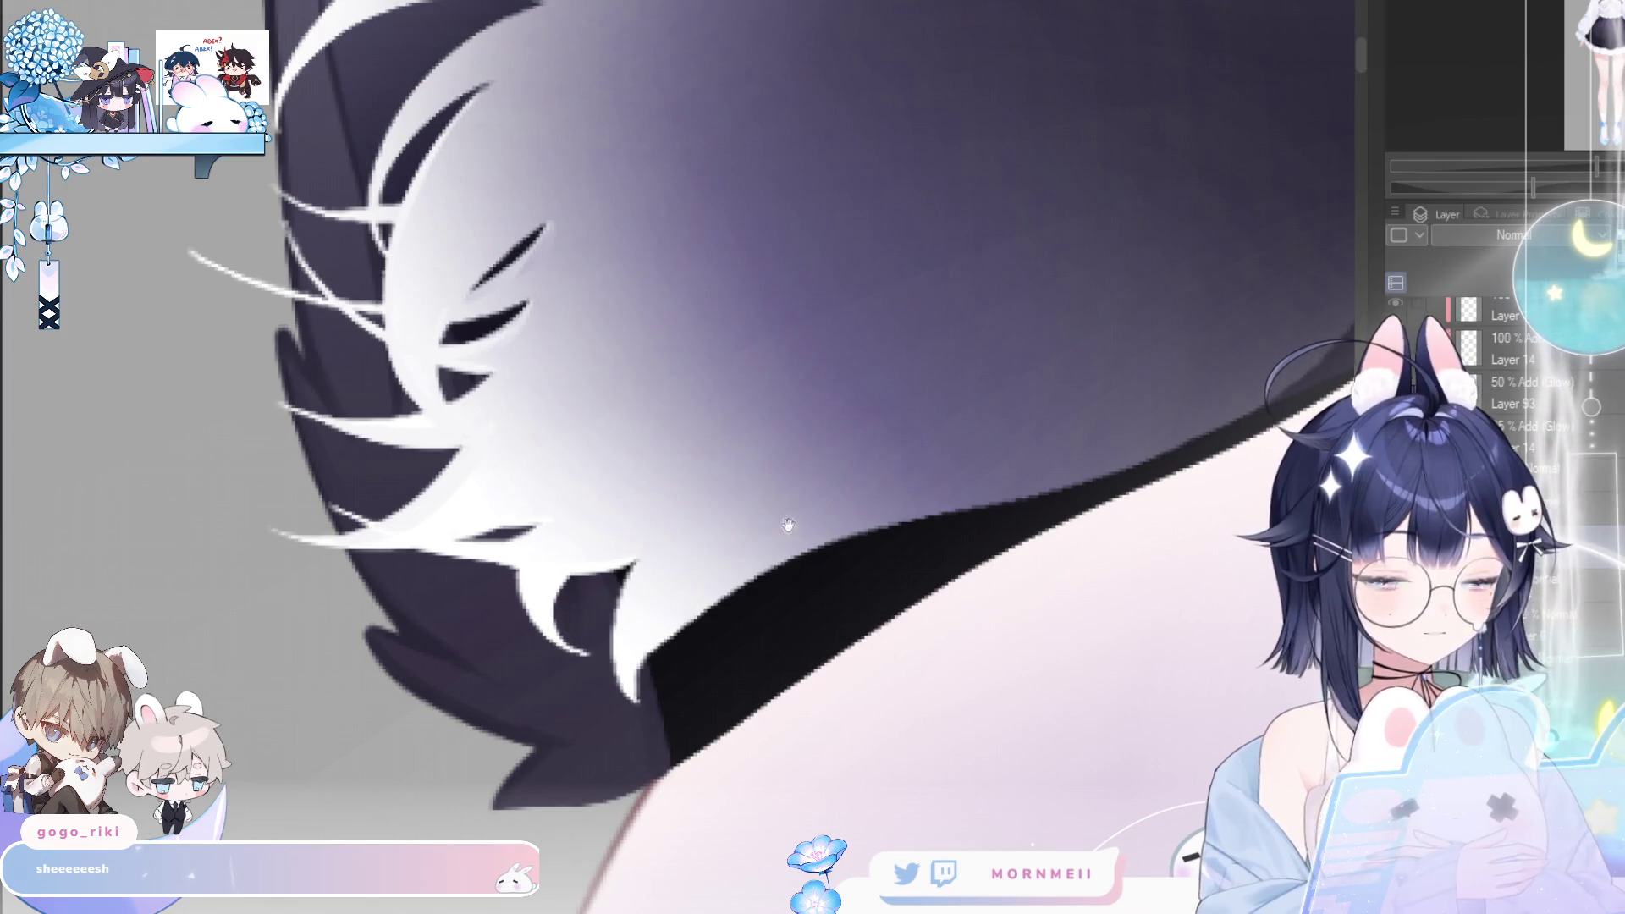
scroll(629, 572, "down", 3)
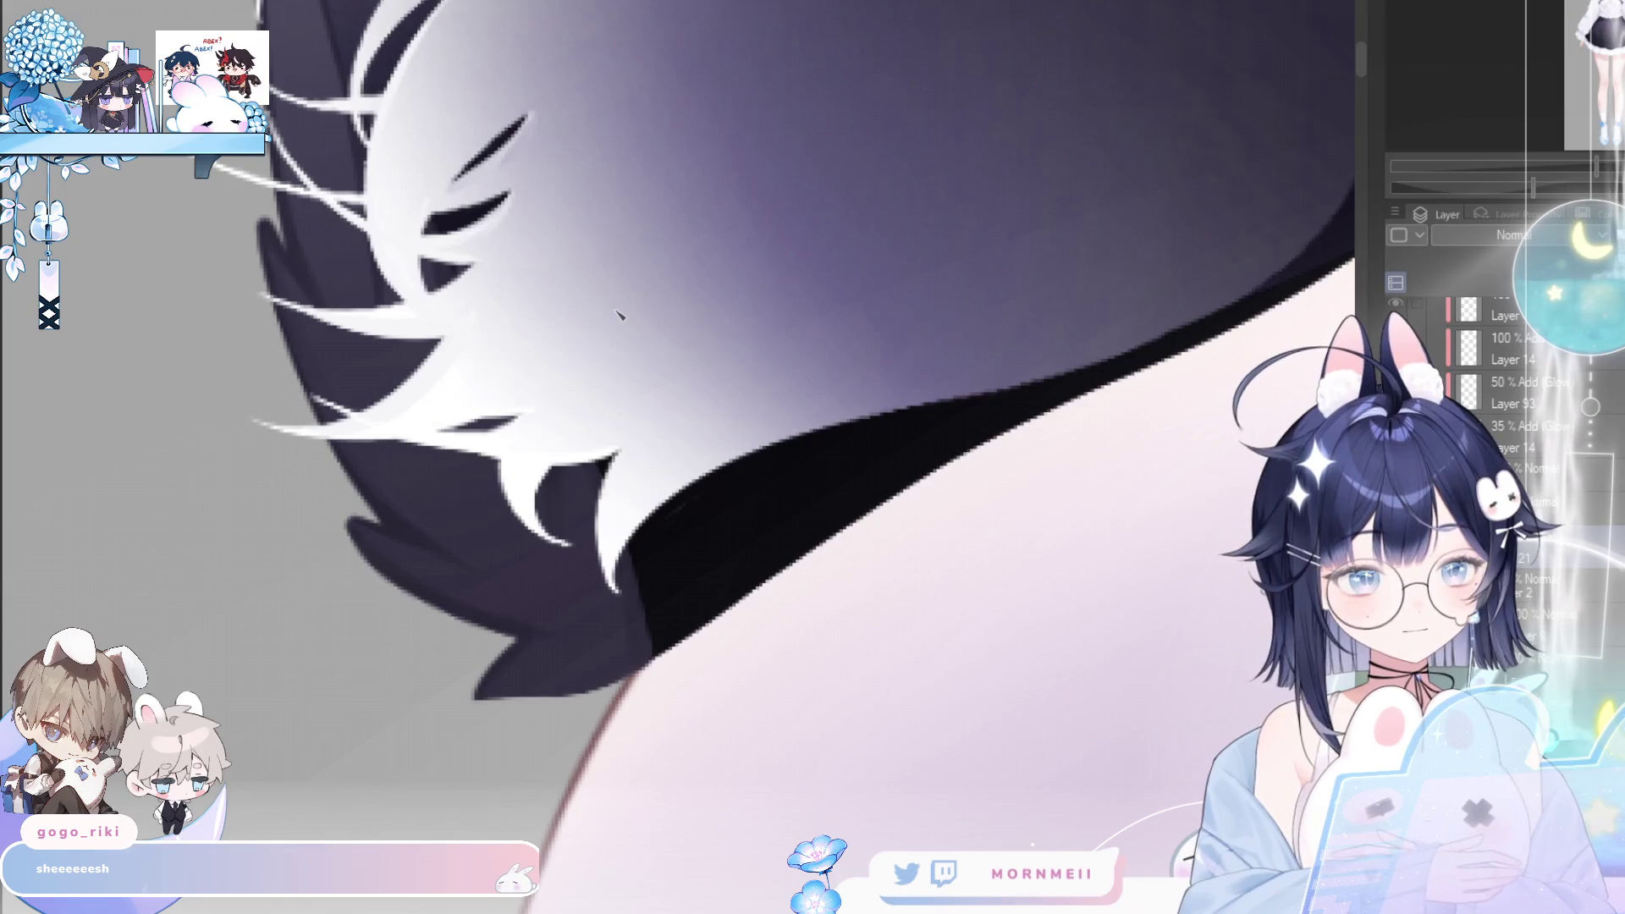
scroll(311, 296, "up", 2)
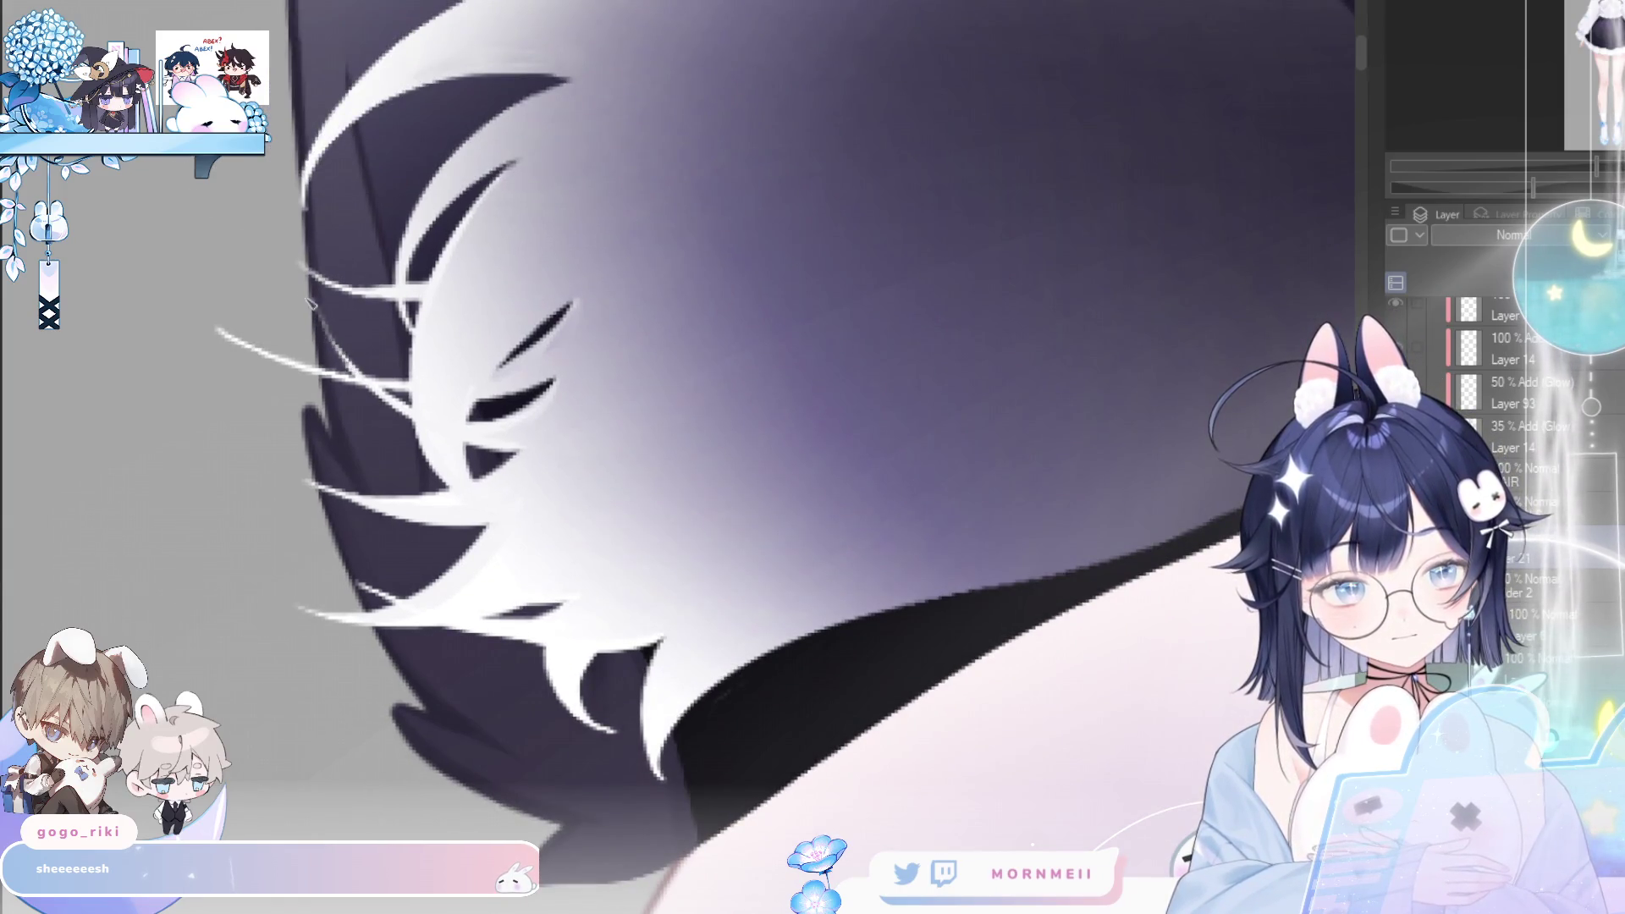
left_click_drag(222, 332, 247, 348)
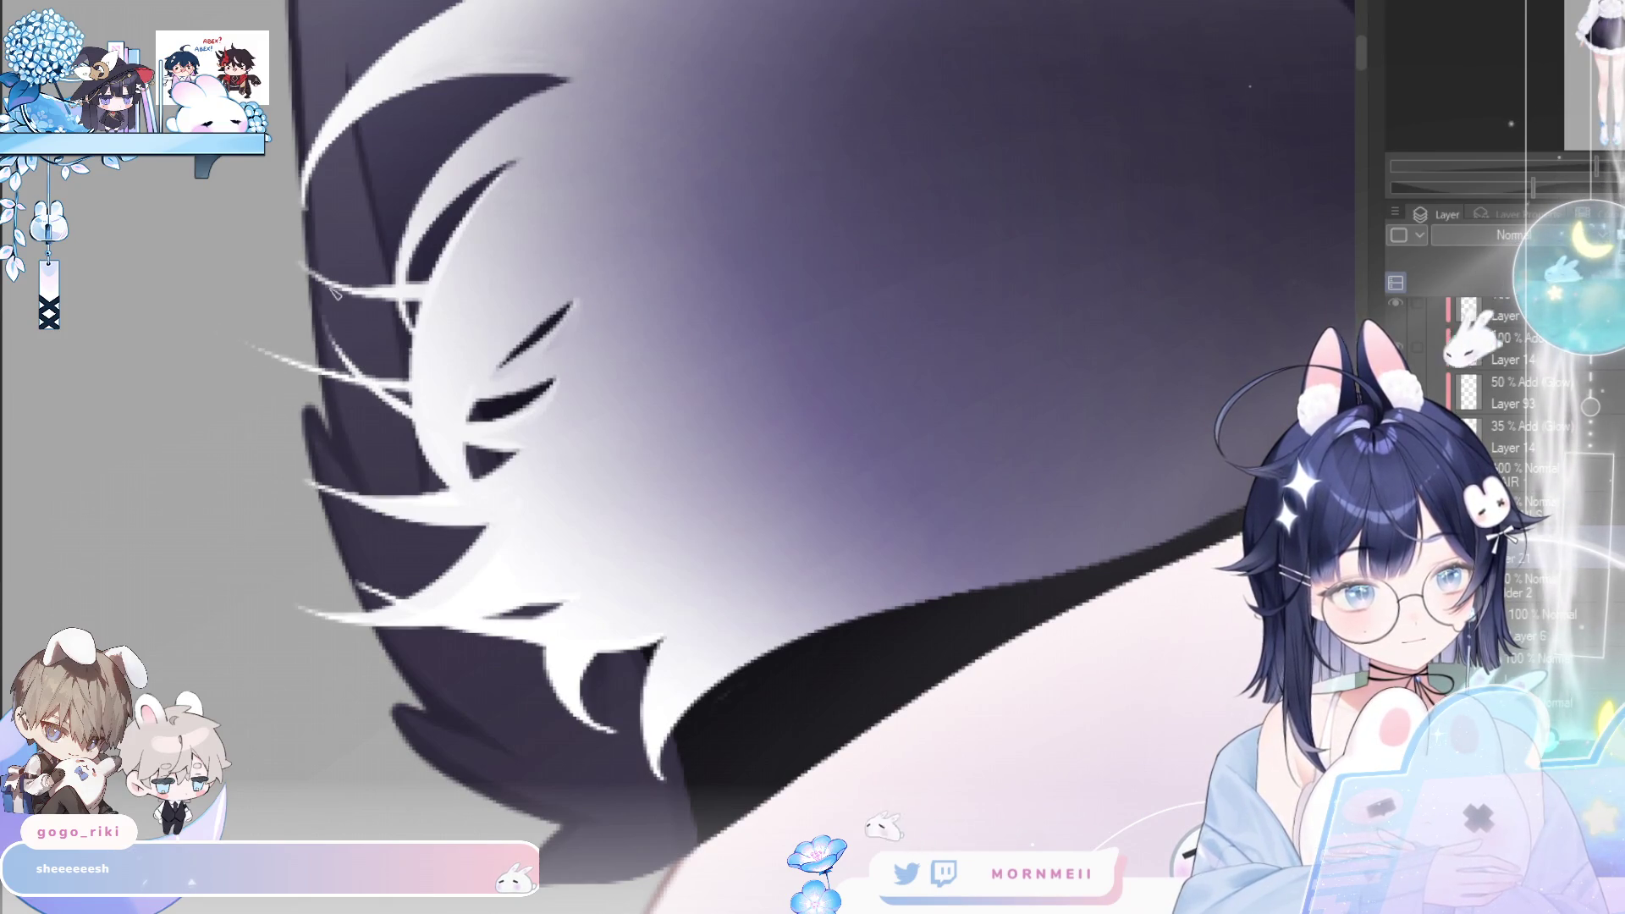
scroll(655, 212, "down", 2)
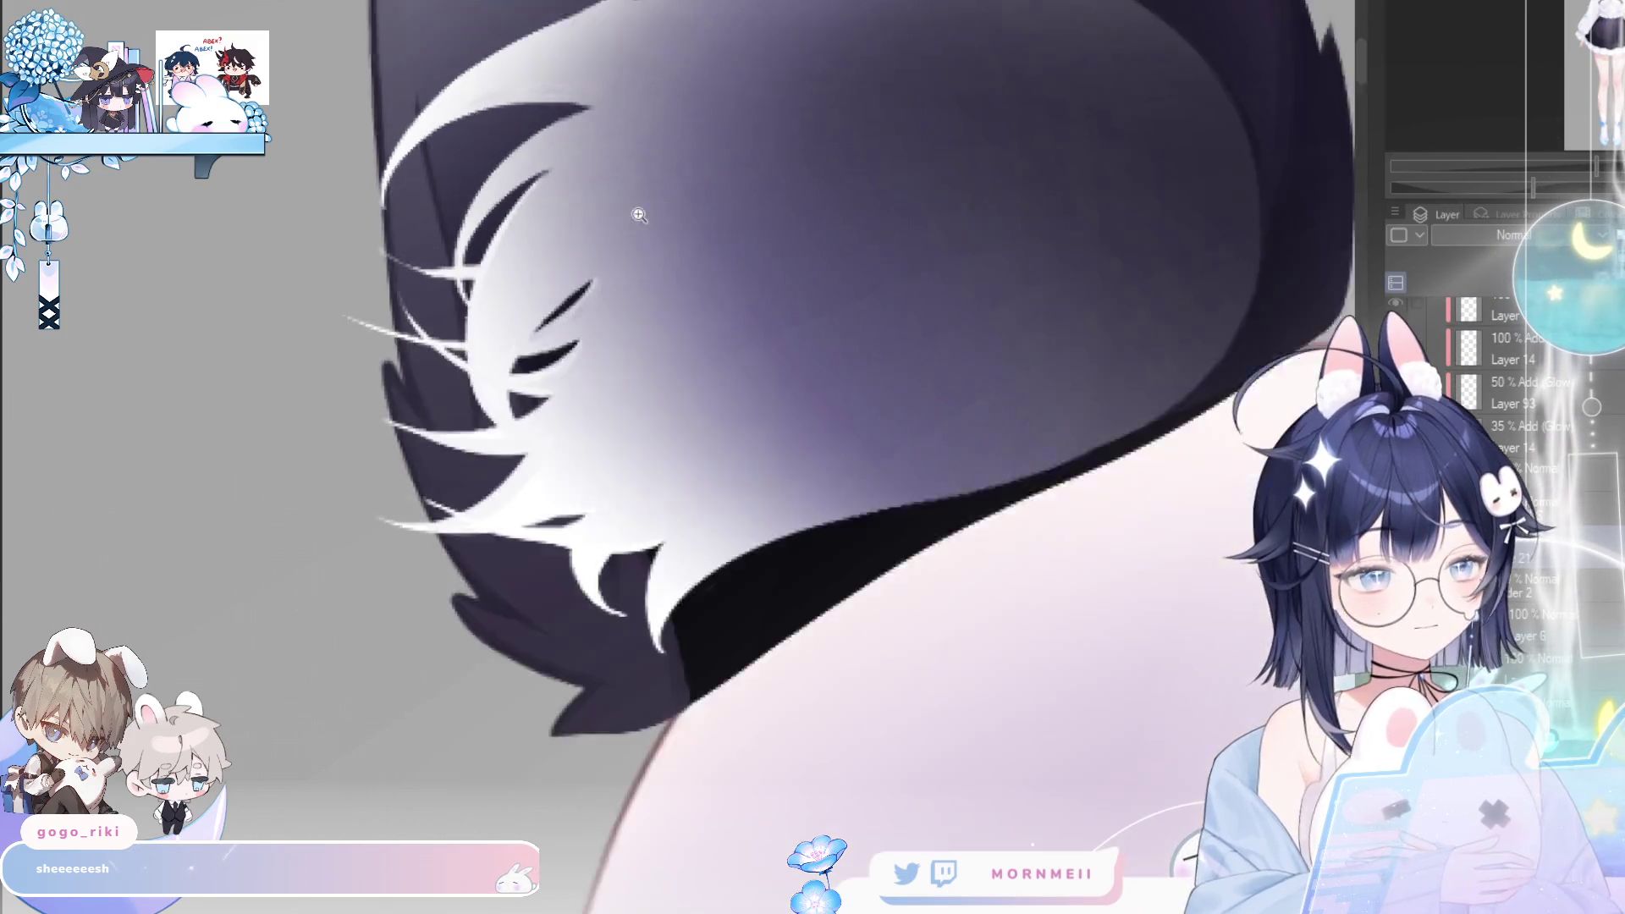
- Extend a dark gap between the white fur tufts into a sharper point, mirror-checking and panning across the fur
left_click_drag(750, 384, 641, 384)
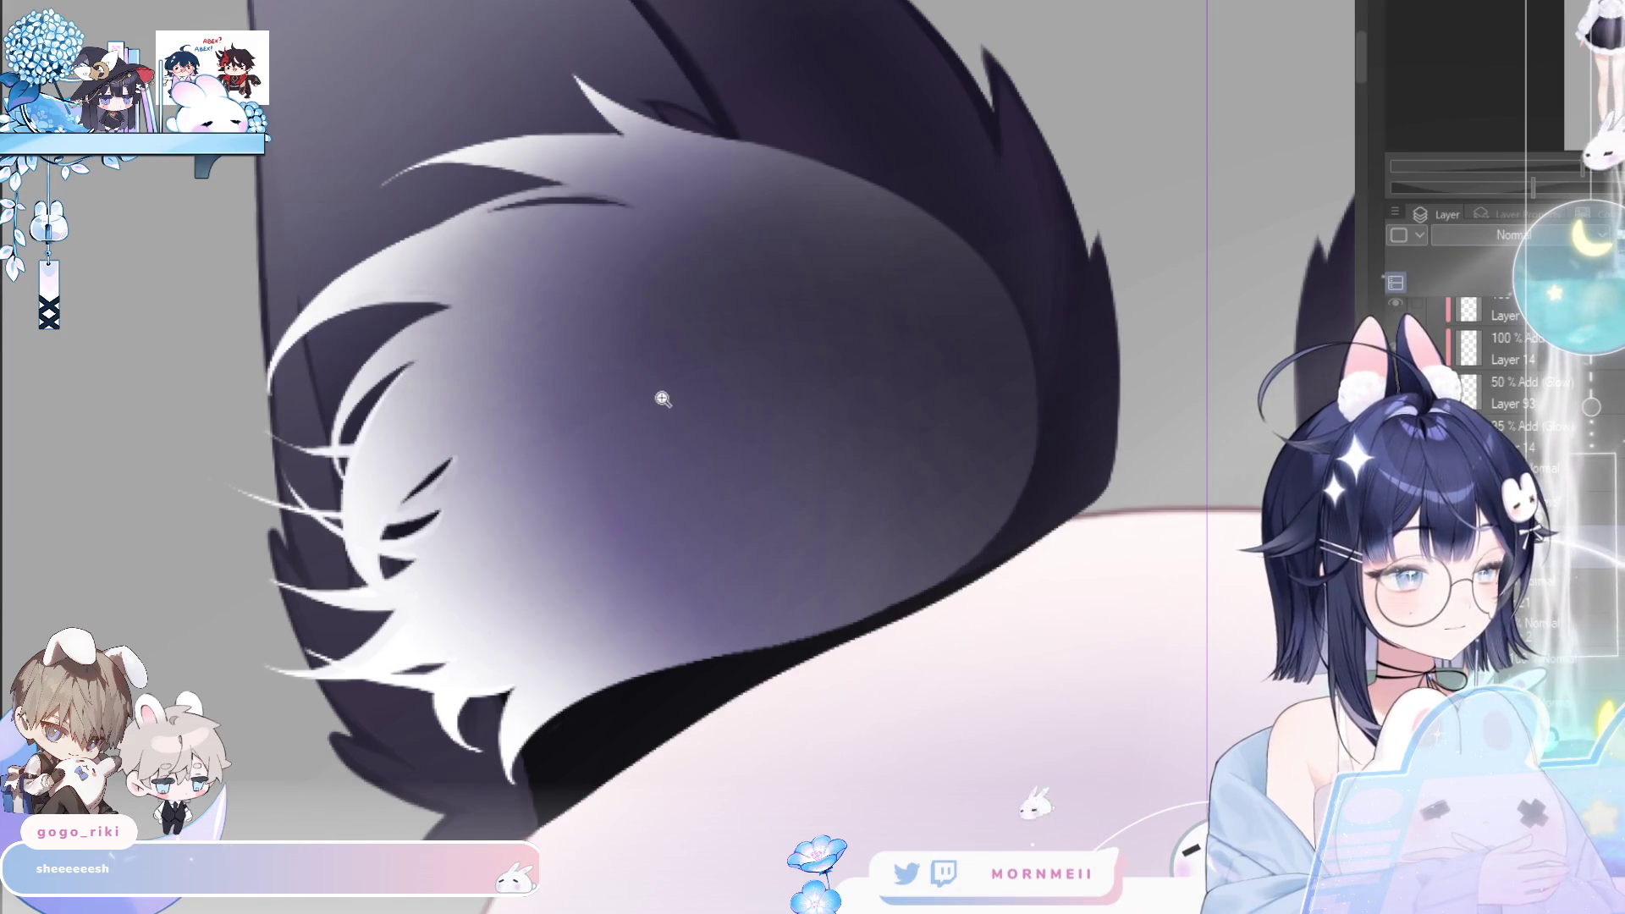
left_click(334, 313)
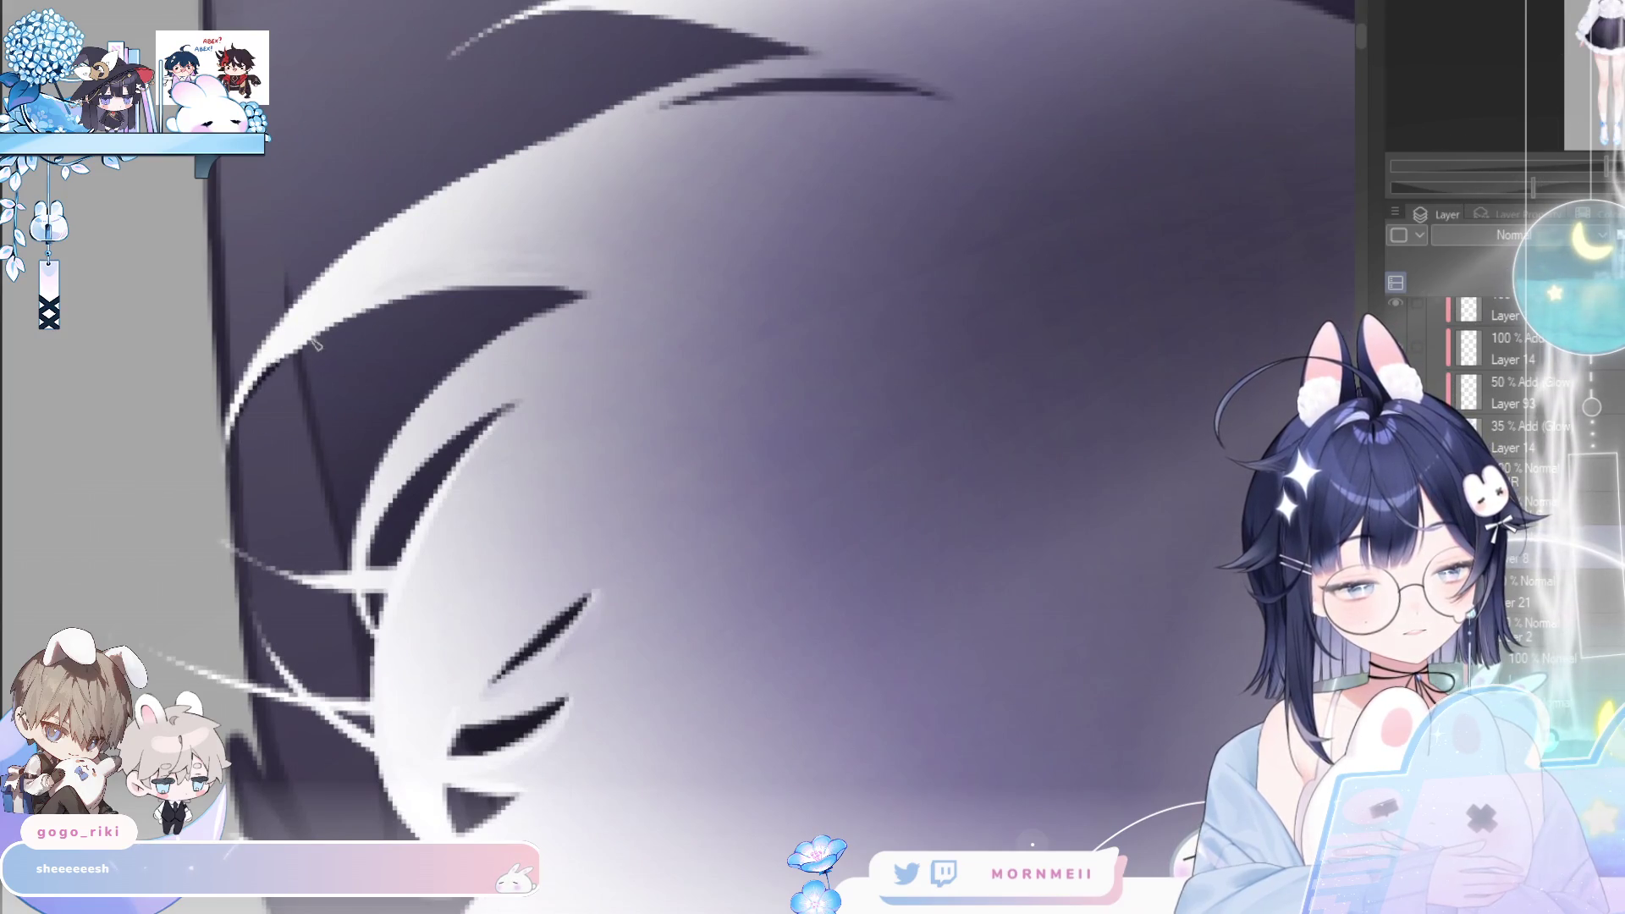
key("h")
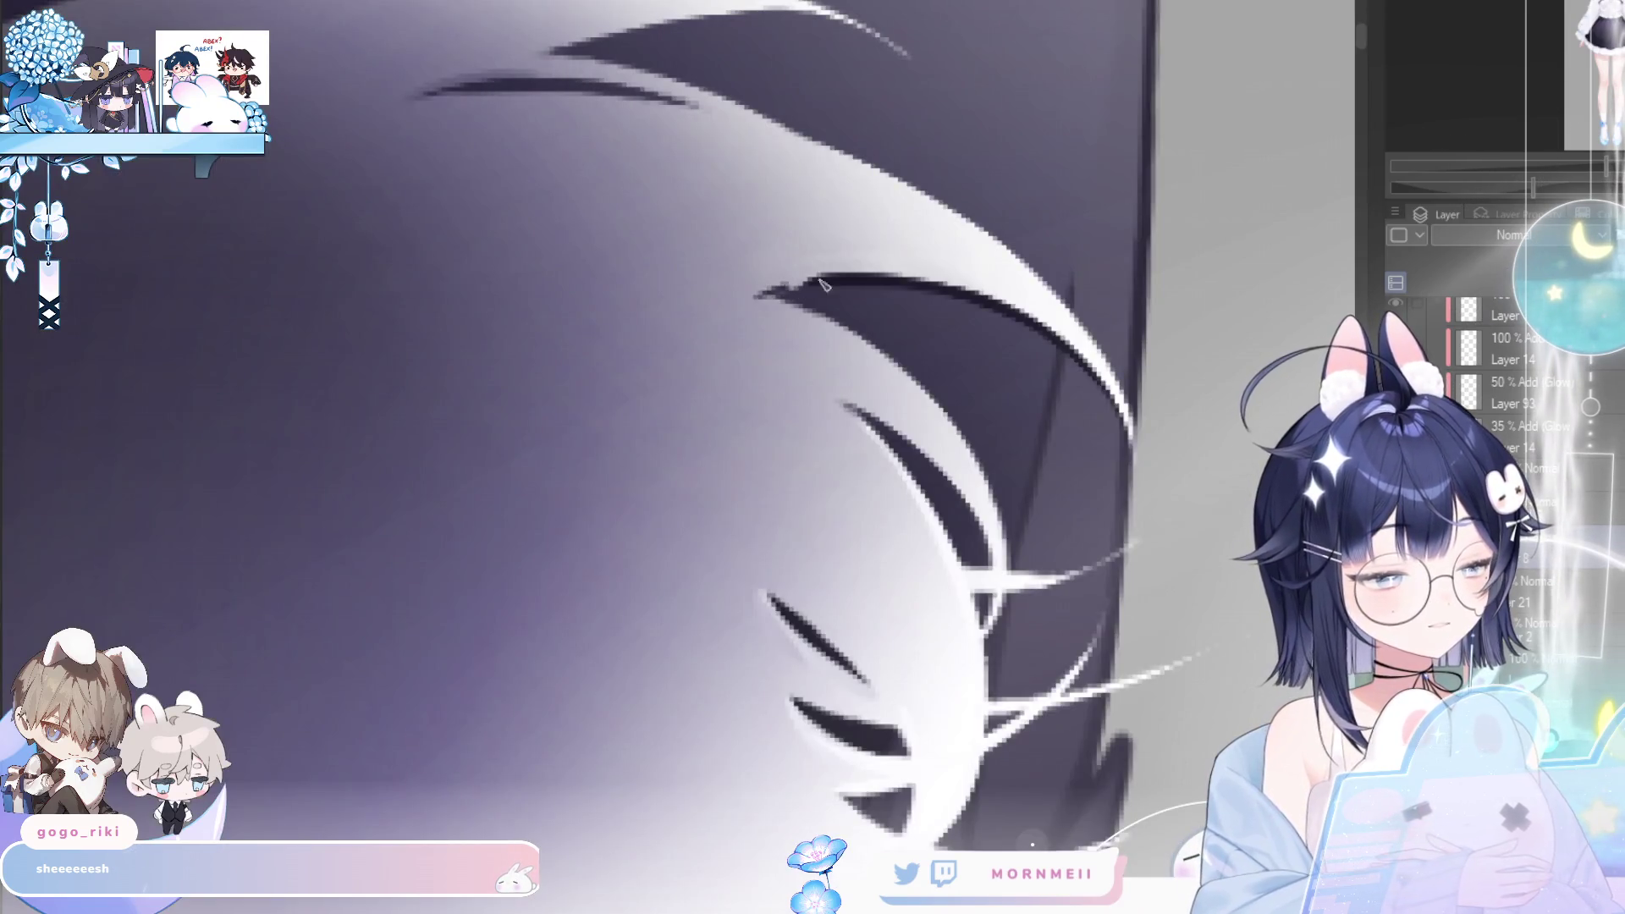
key("h")
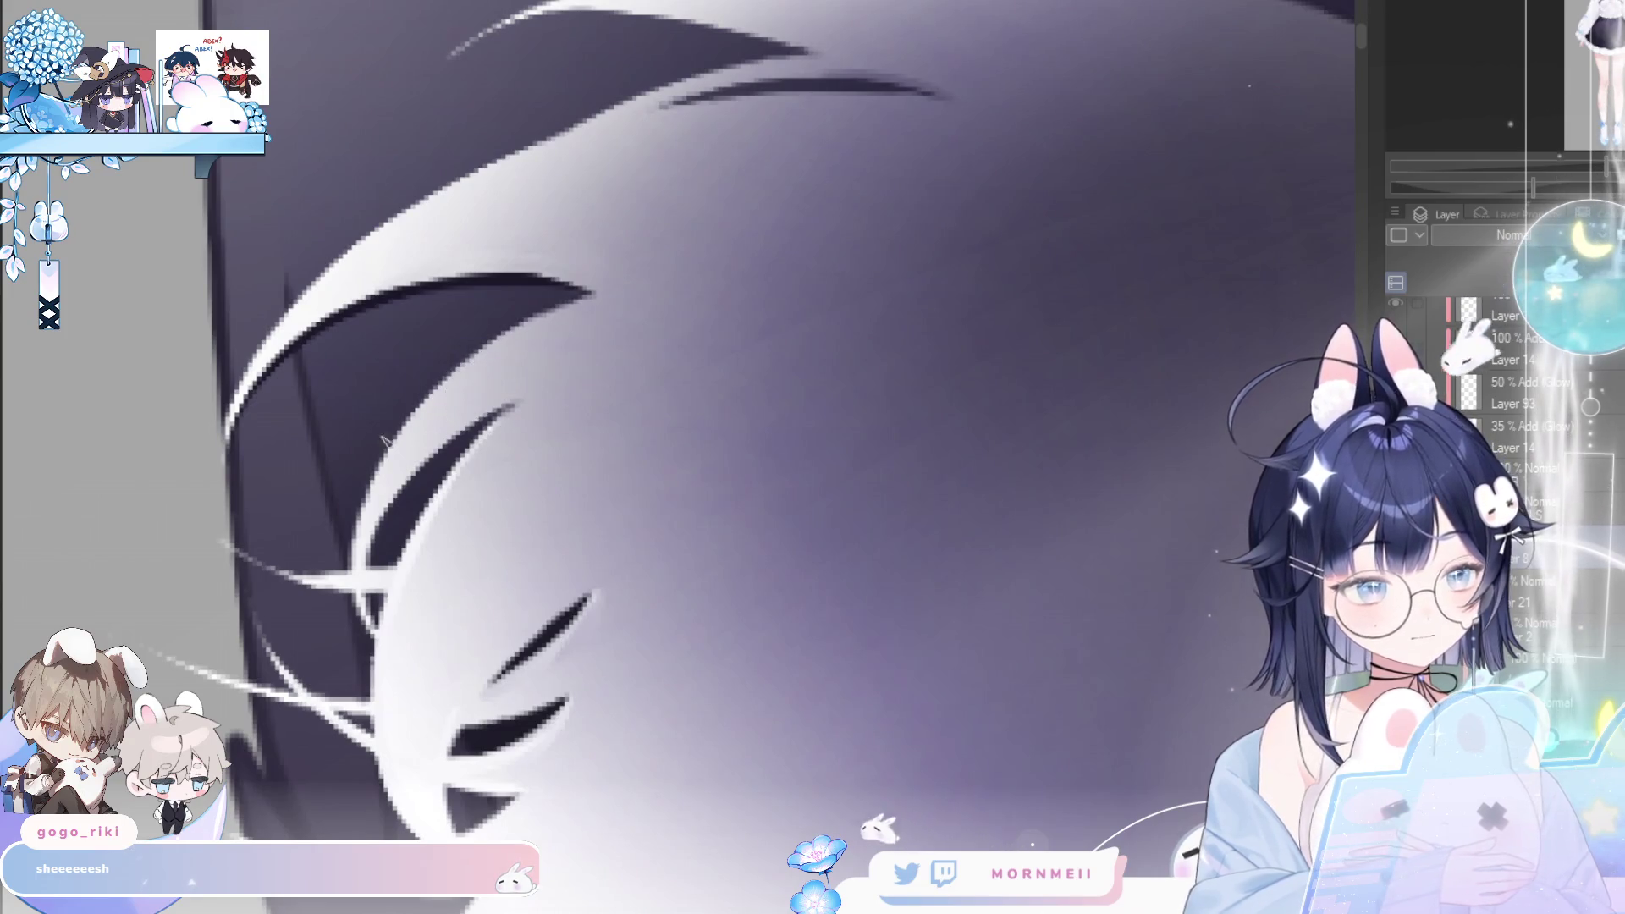
left_click_drag(597, 293, 704, 272)
key("h")
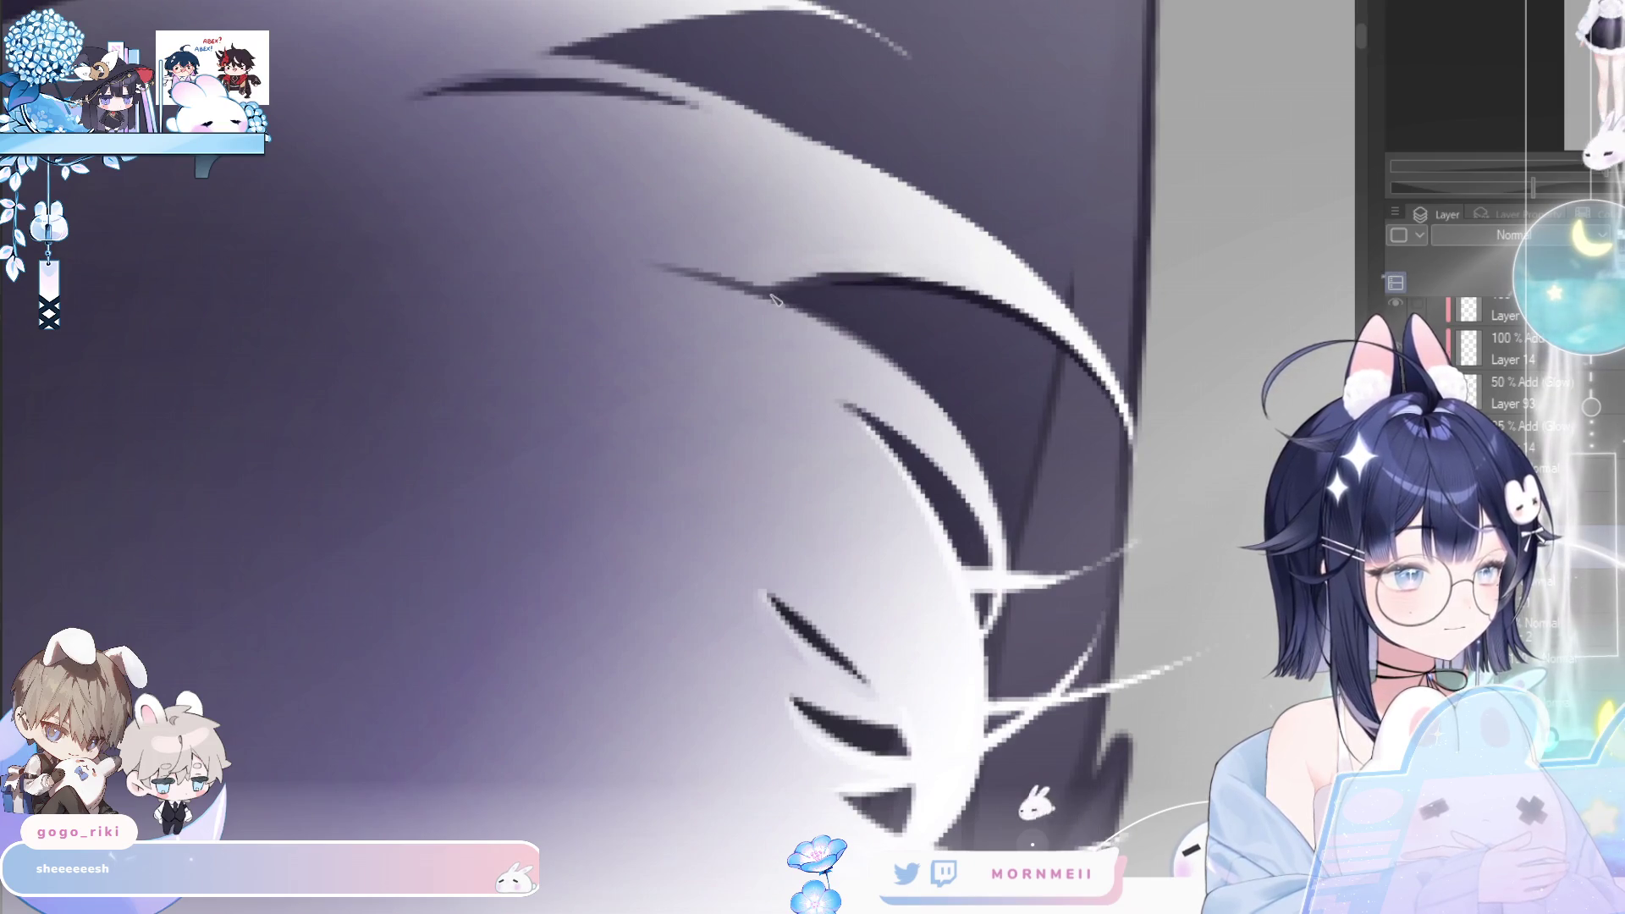
key("h")
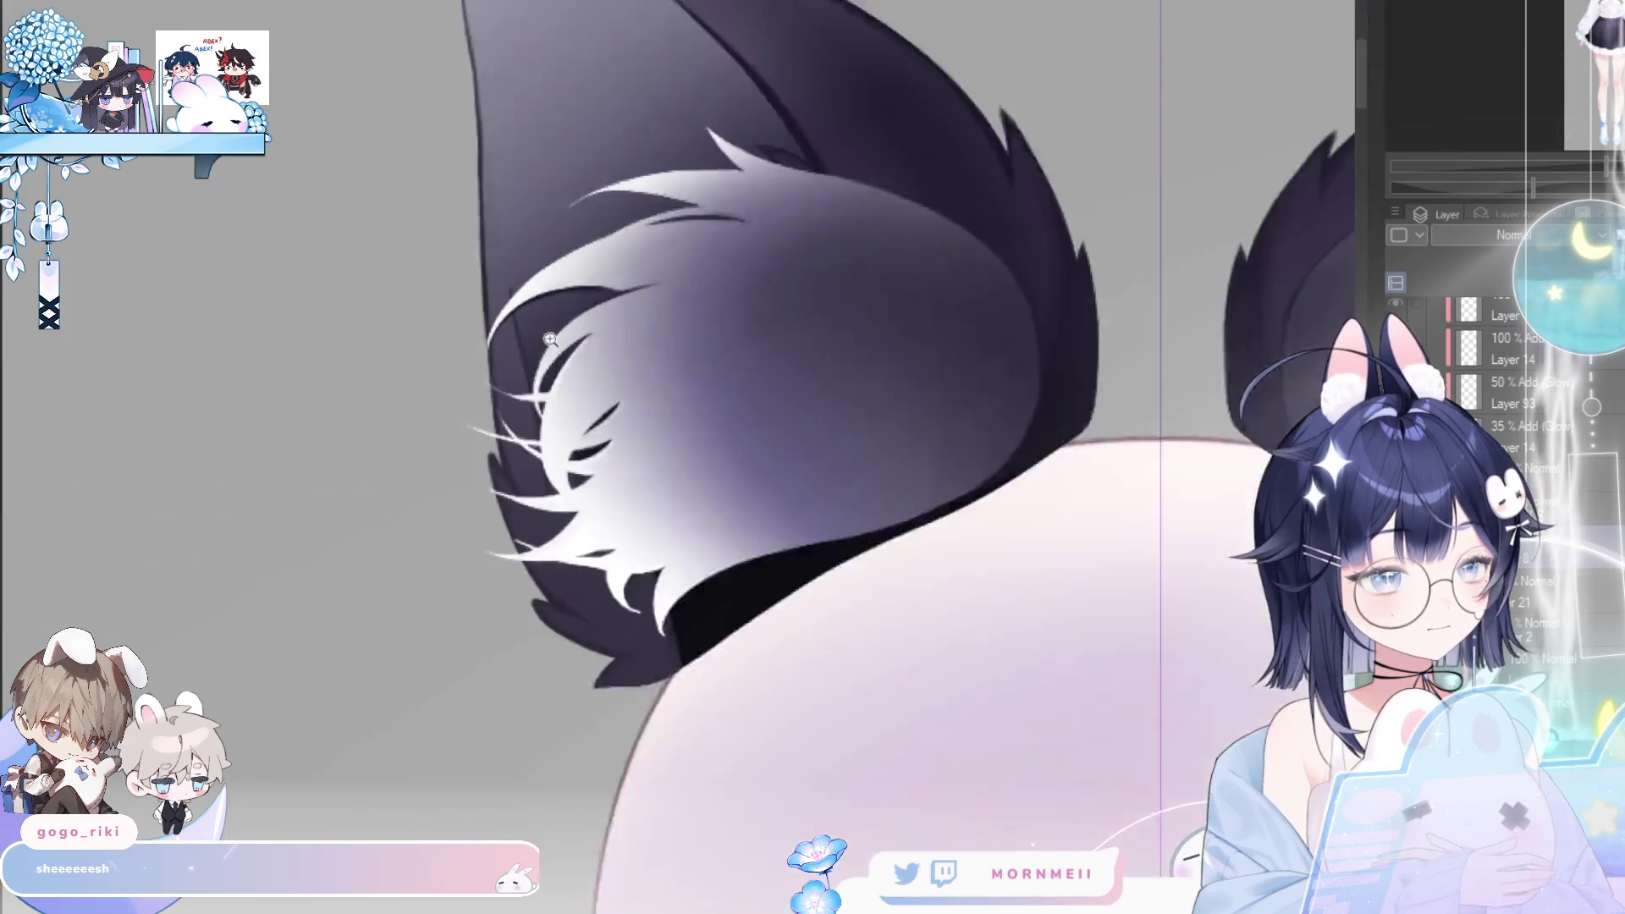
scroll(759, 254, "down", 5)
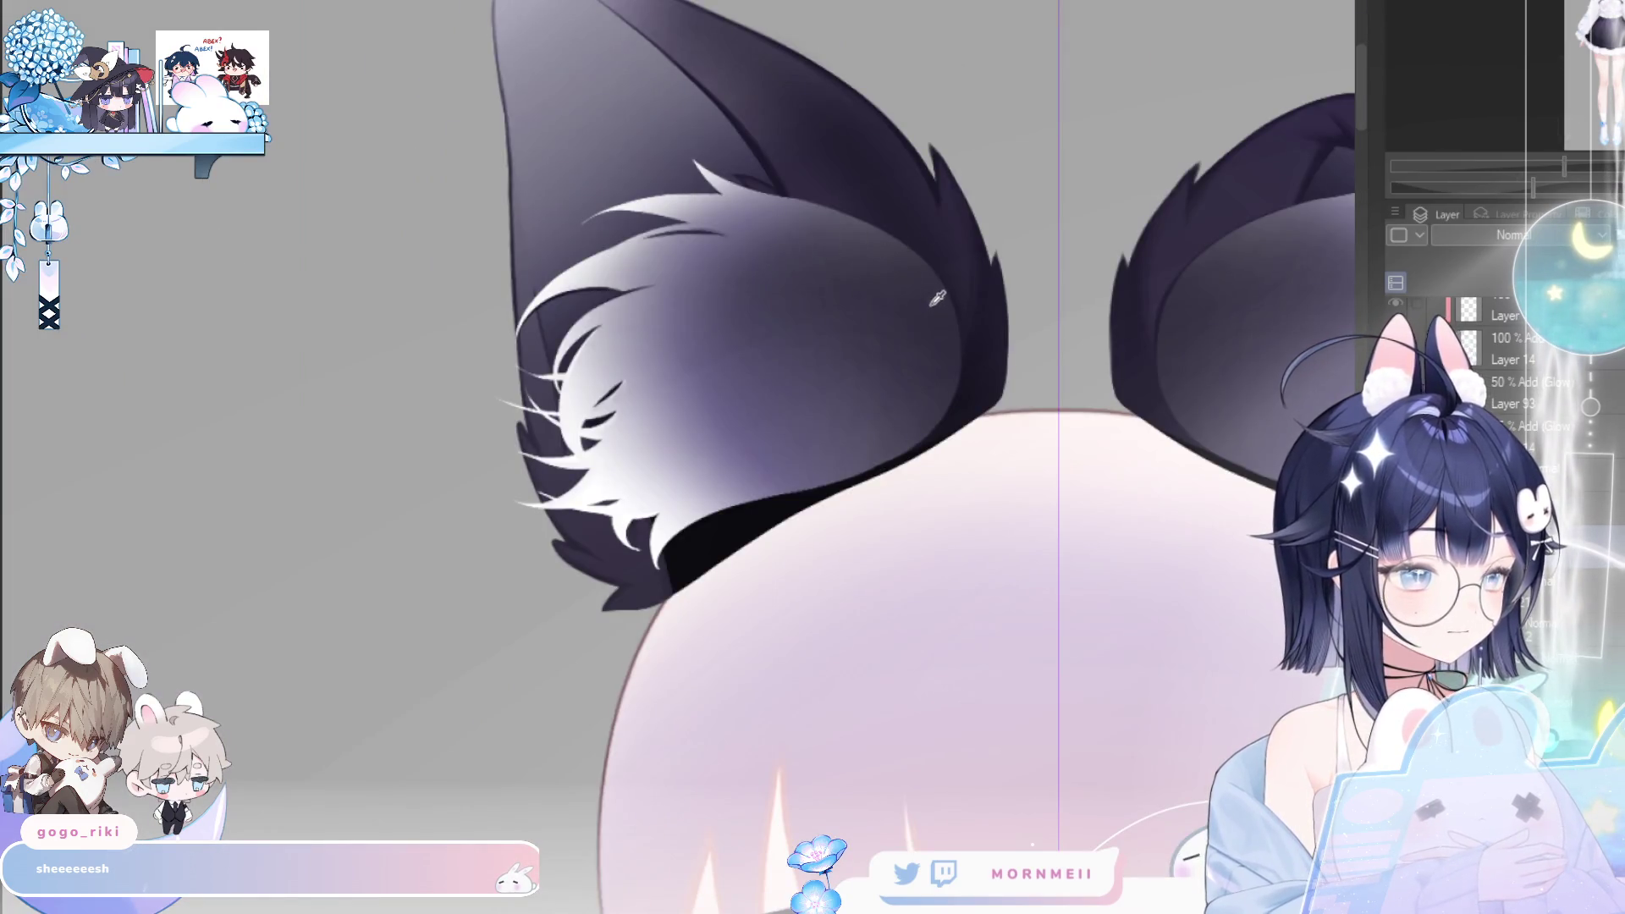
scroll(922, 233, "up", 5)
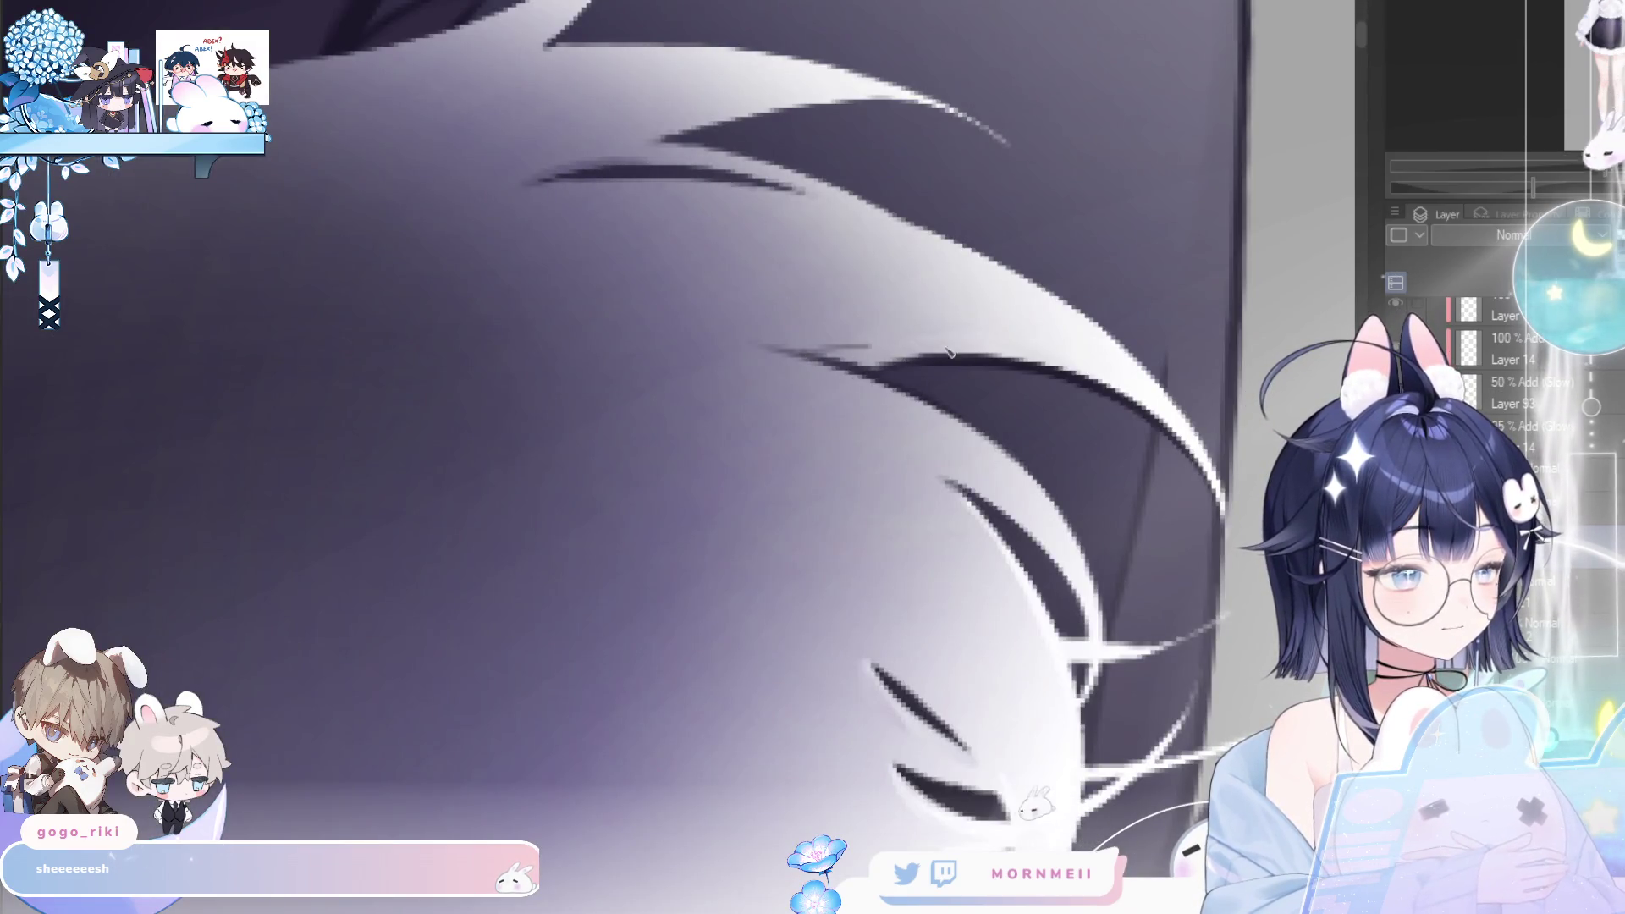
scroll(863, 371, "up", 3)
left_click_drag(863, 370, 1143, 328)
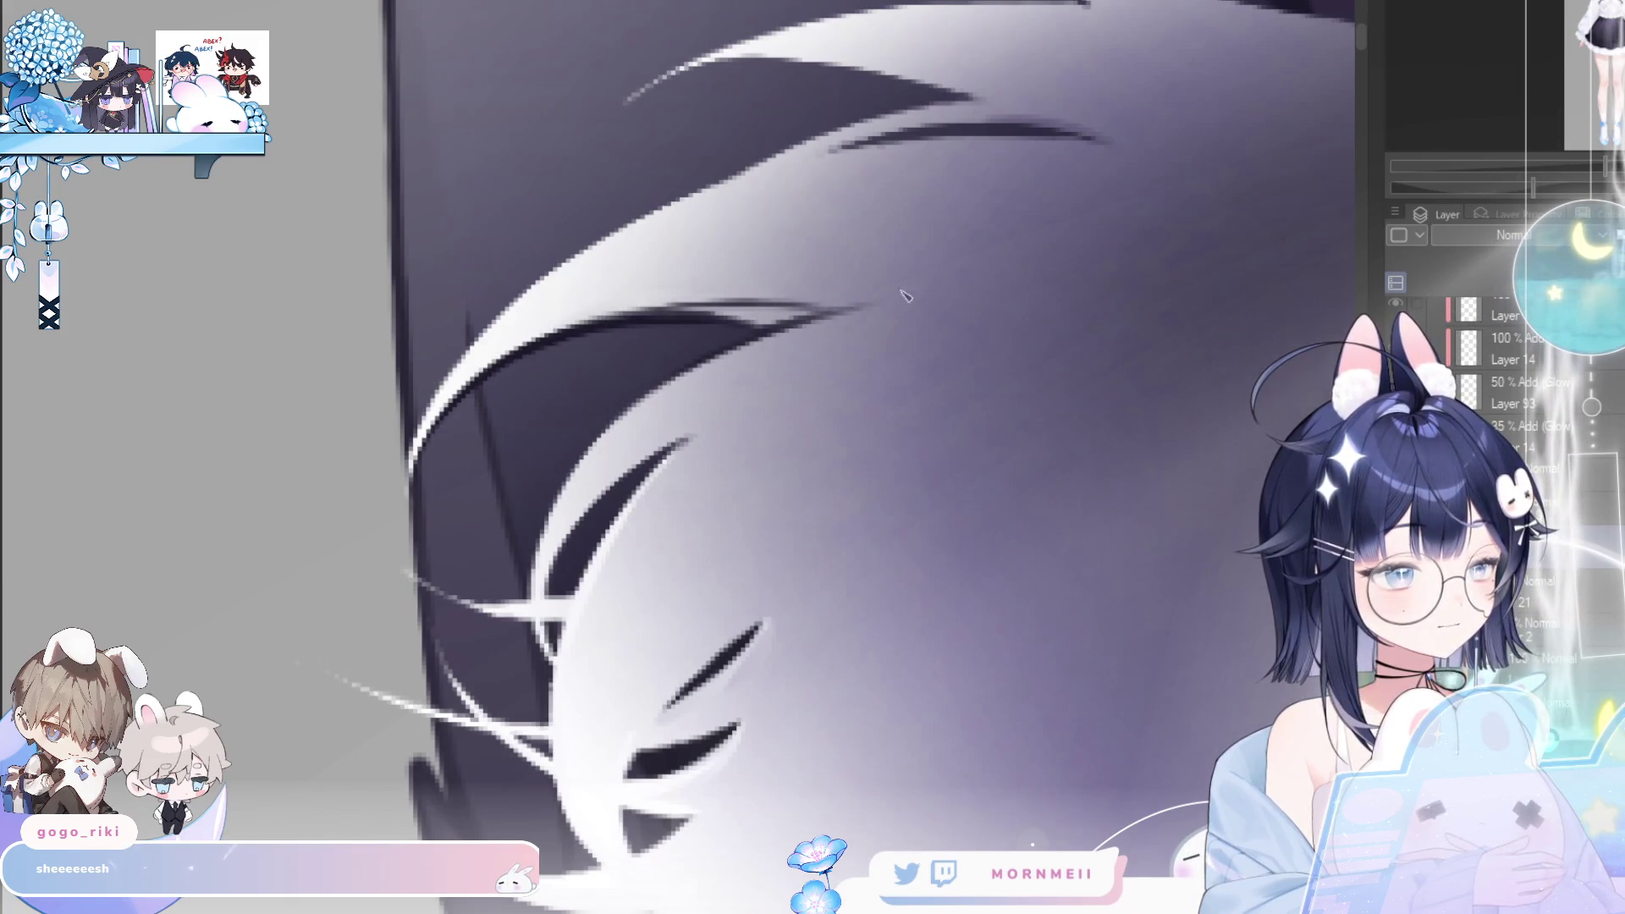
left_click_drag(814, 313, 636, 423)
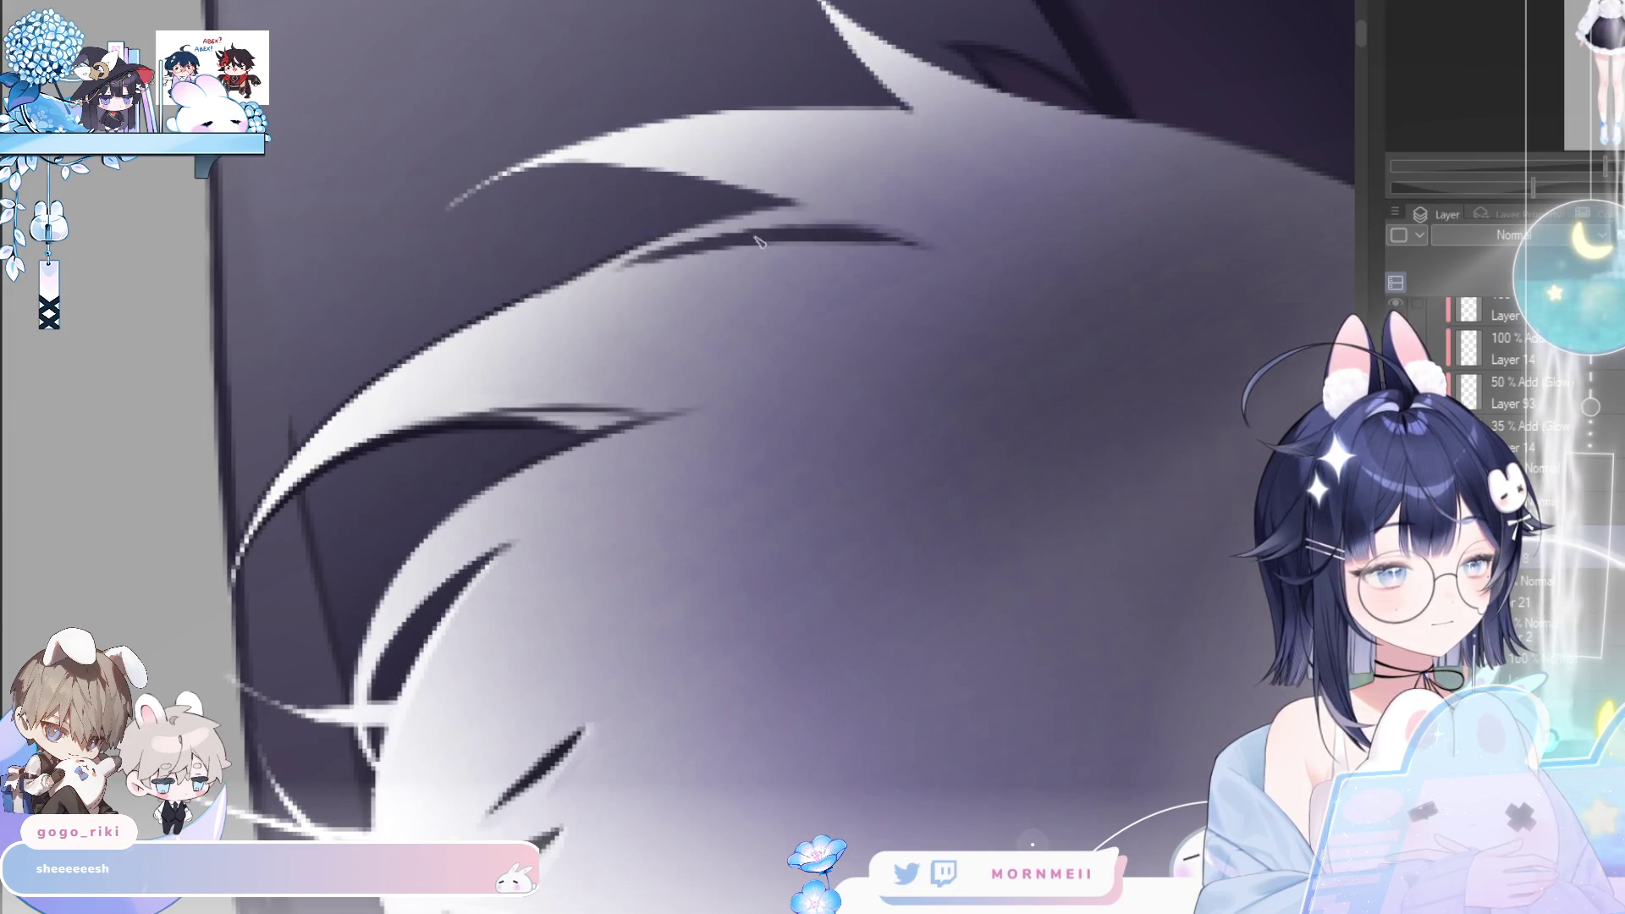
- On the mirrored canvas, thicken and repaint the dark line along the fur's edge
key("h")
scroll(919, 263, "left", 5)
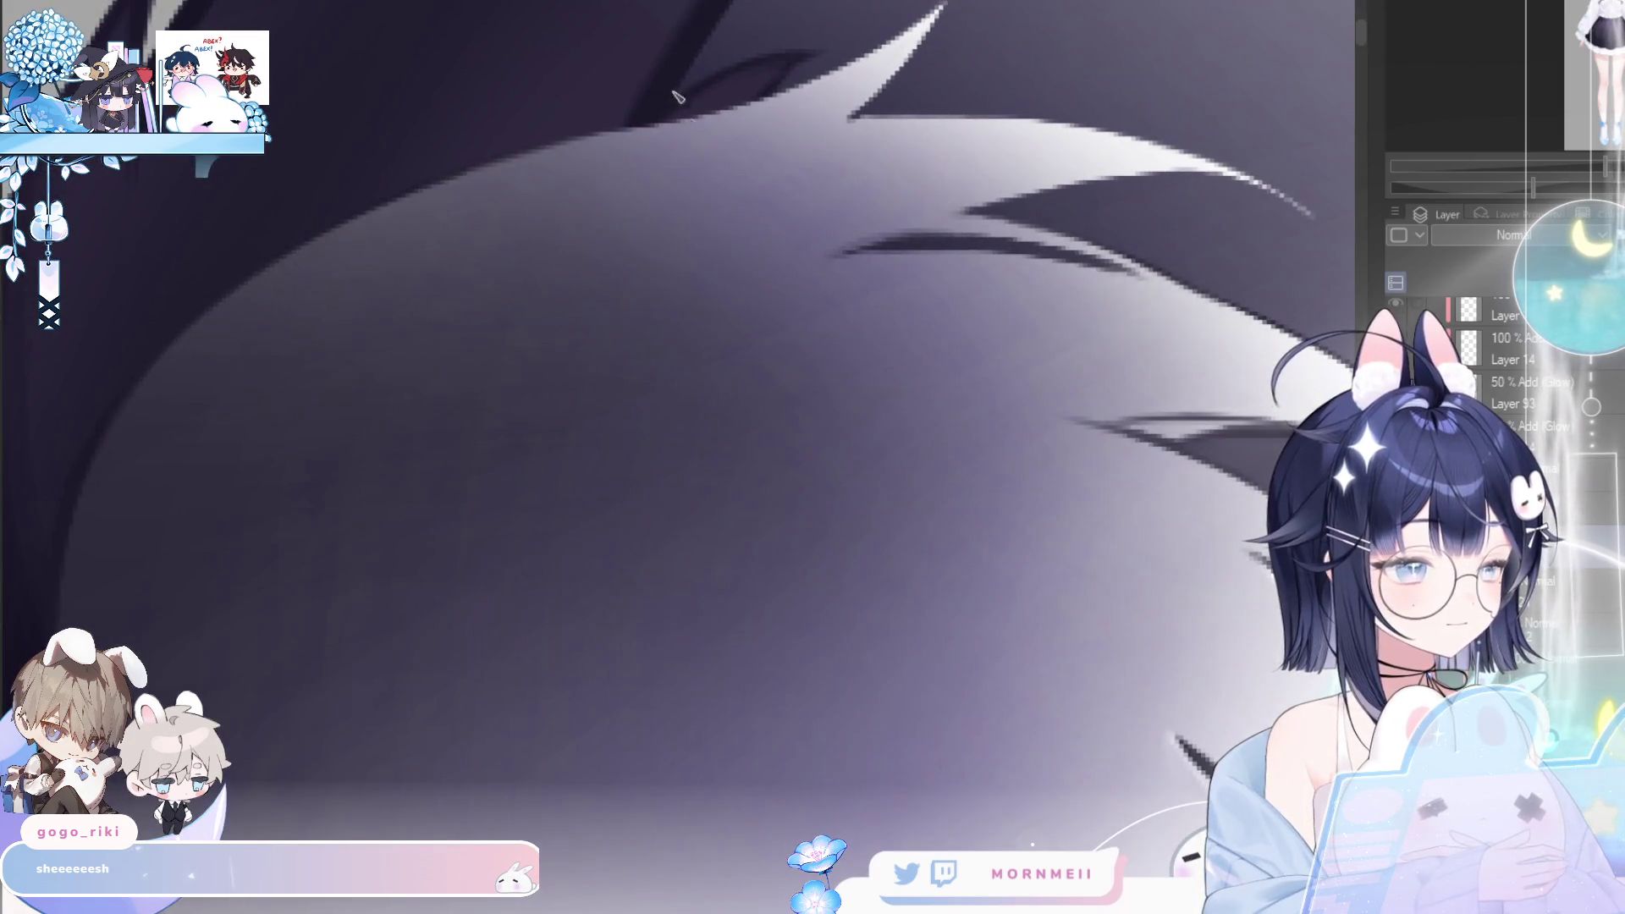
mouse_move(804, 260)
left_mouse_down()
mouse_move(904, 238)
mouse_move(838, 258)
mouse_move(1039, 253)
left_mouse_up()
left_click_drag(858, 261, 1127, 264)
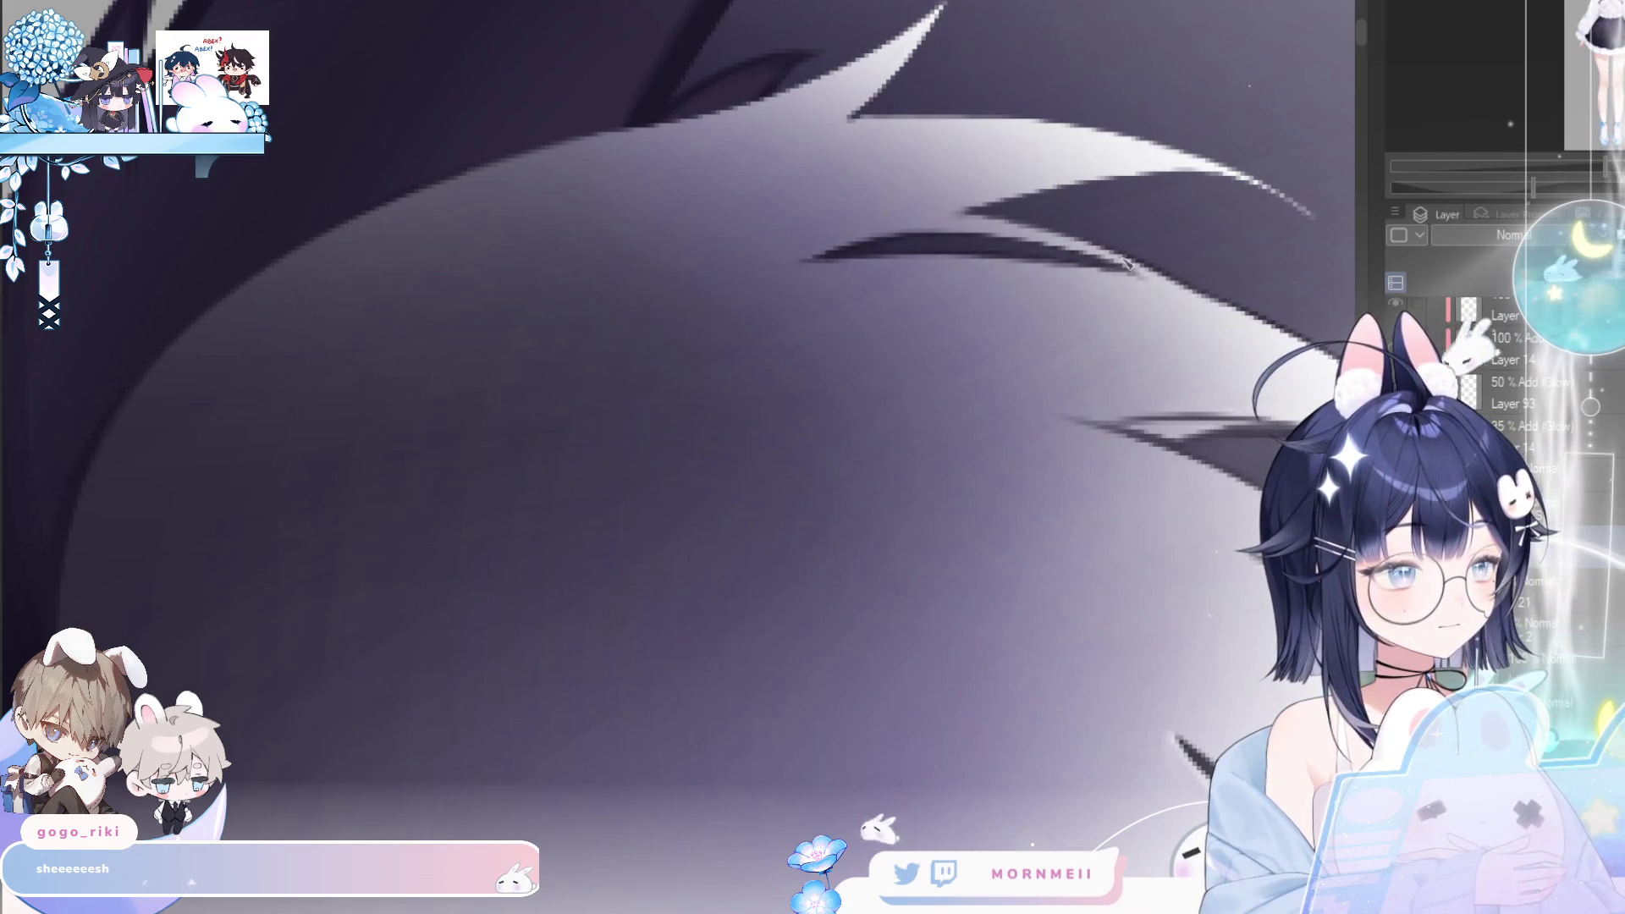
scroll(1127, 263, "down", 3)
scroll(693, 244, "up", 3)
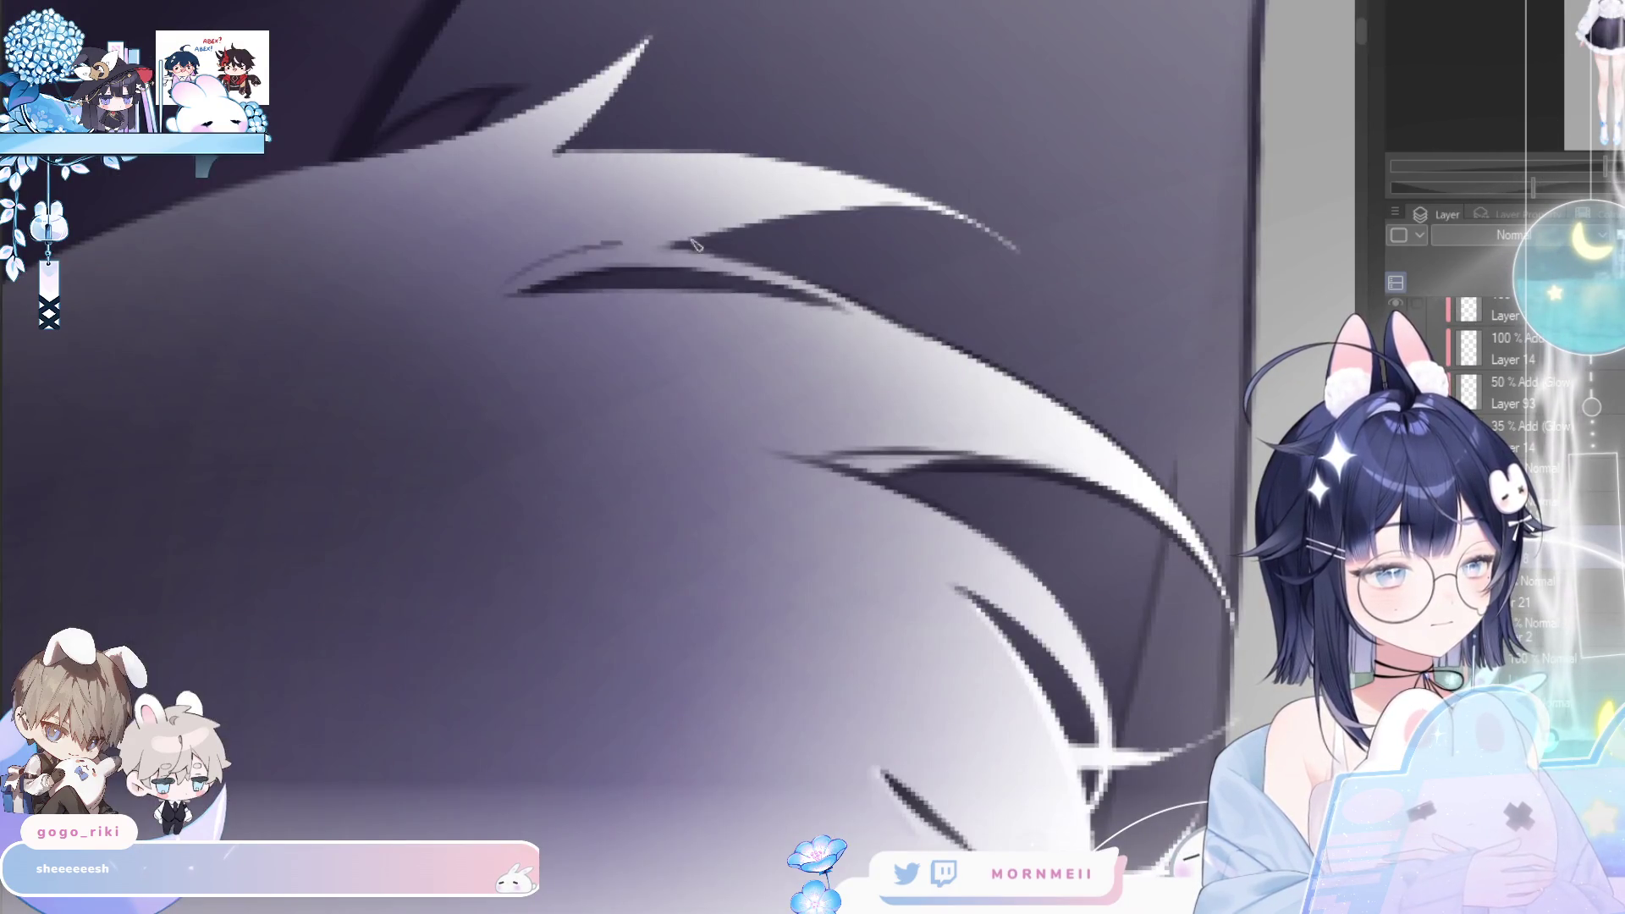
left_click_drag(563, 254, 795, 229)
left_click_drag(675, 249, 931, 209)
key("h")
key("h")
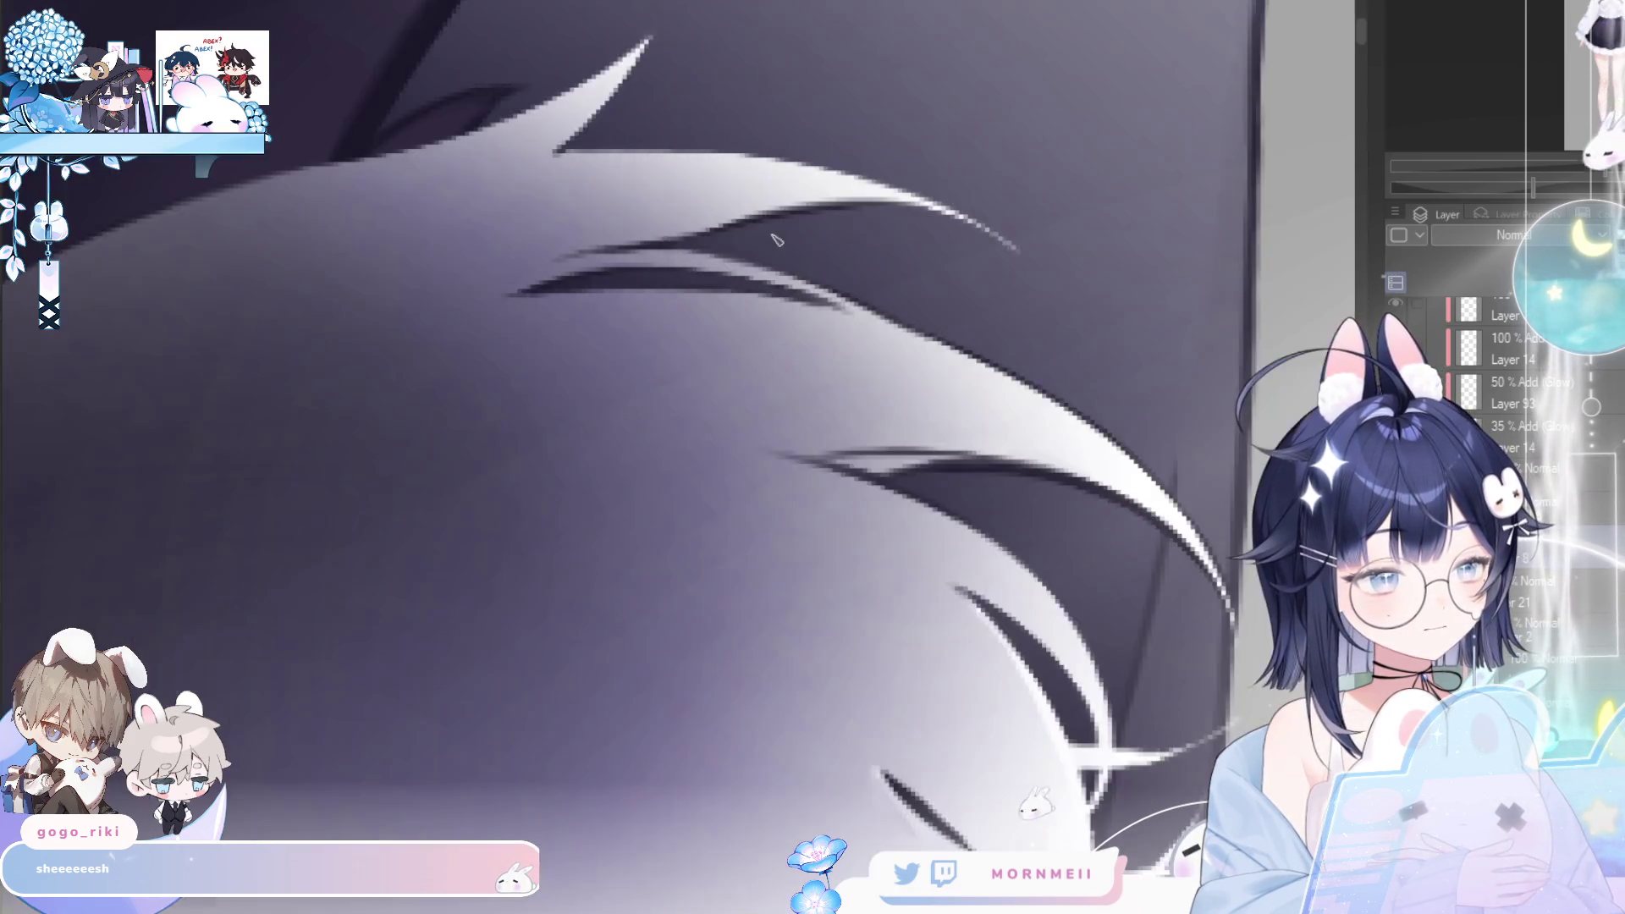
mouse_move(715, 238)
left_mouse_down()
mouse_move(841, 217)
mouse_move(1011, 222)
left_mouse_up()
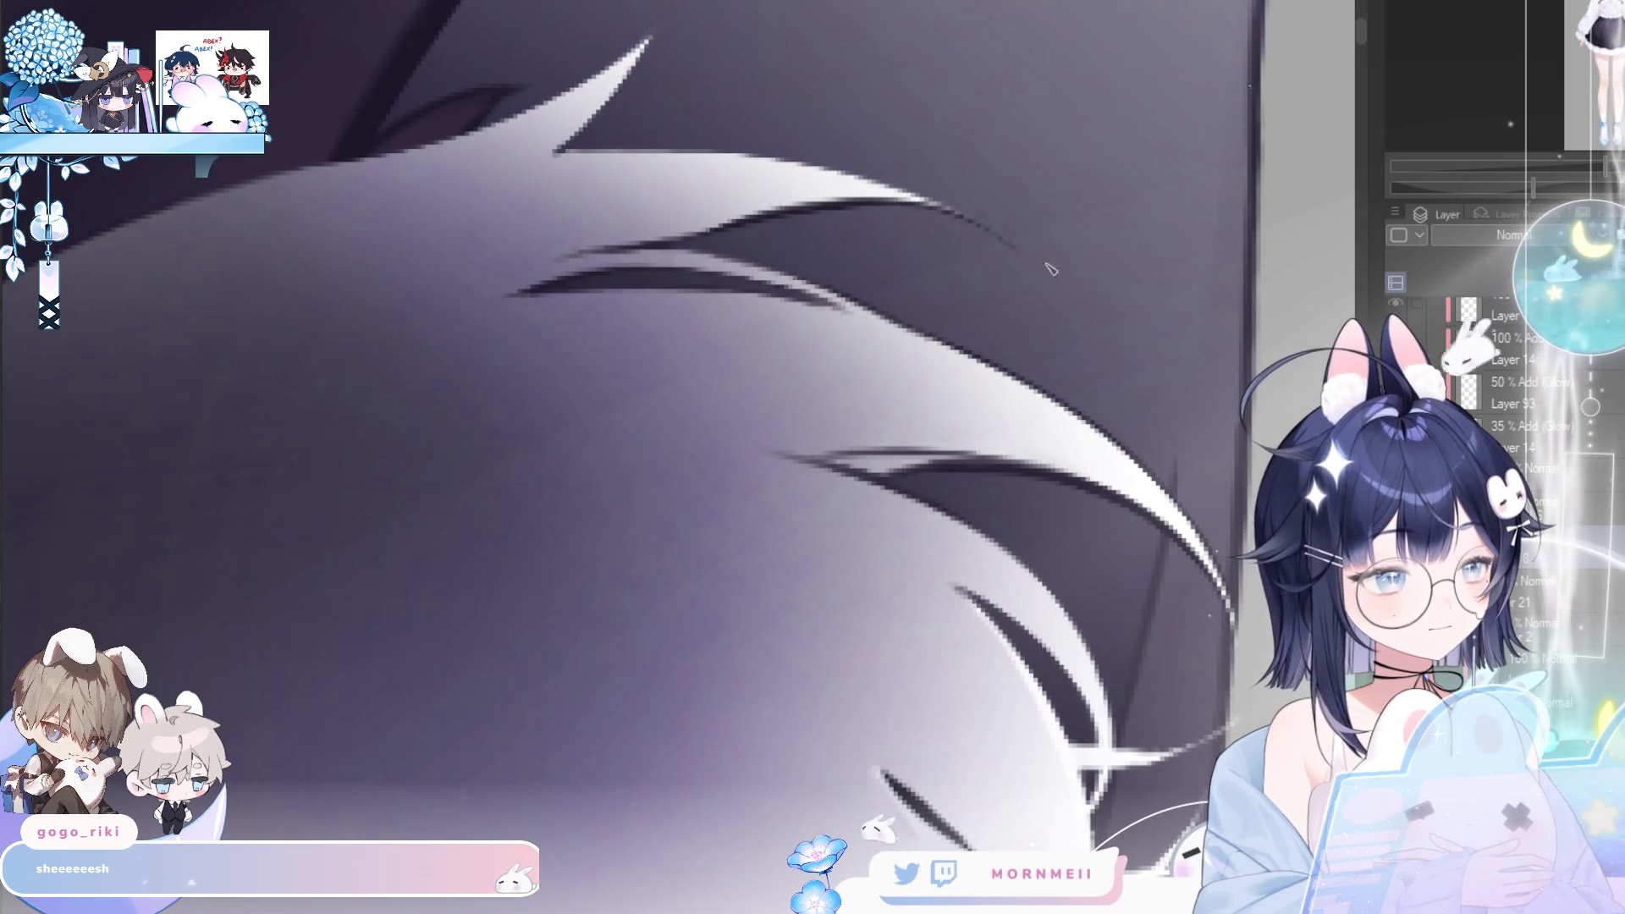
- Darken the upper fur strand's top edge line, redrawing it more smoothly after an undo
key("h")
left_click_drag(415, 207, 550, 174)
left_click_drag(376, 228, 633, 149)
left_click_drag(448, 196, 588, 158)
mouse_move(734, 137)
left_mouse_down()
mouse_move(915, 233)
mouse_move(706, 264)
left_mouse_up()
left_click_drag(973, 247, 736, 257)
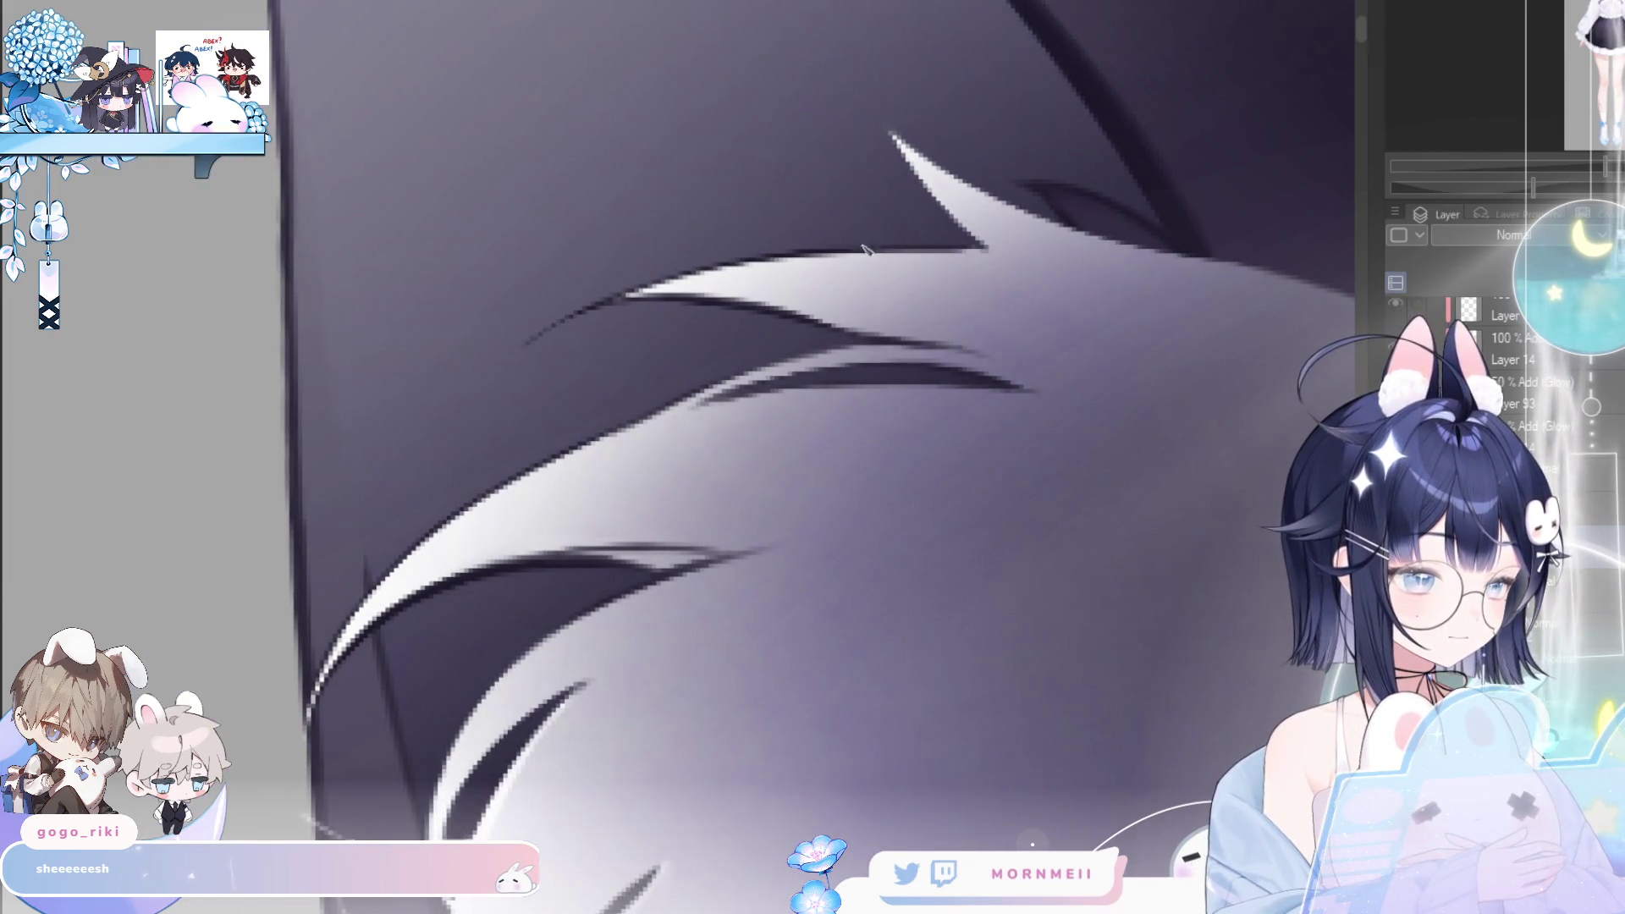
key("h")
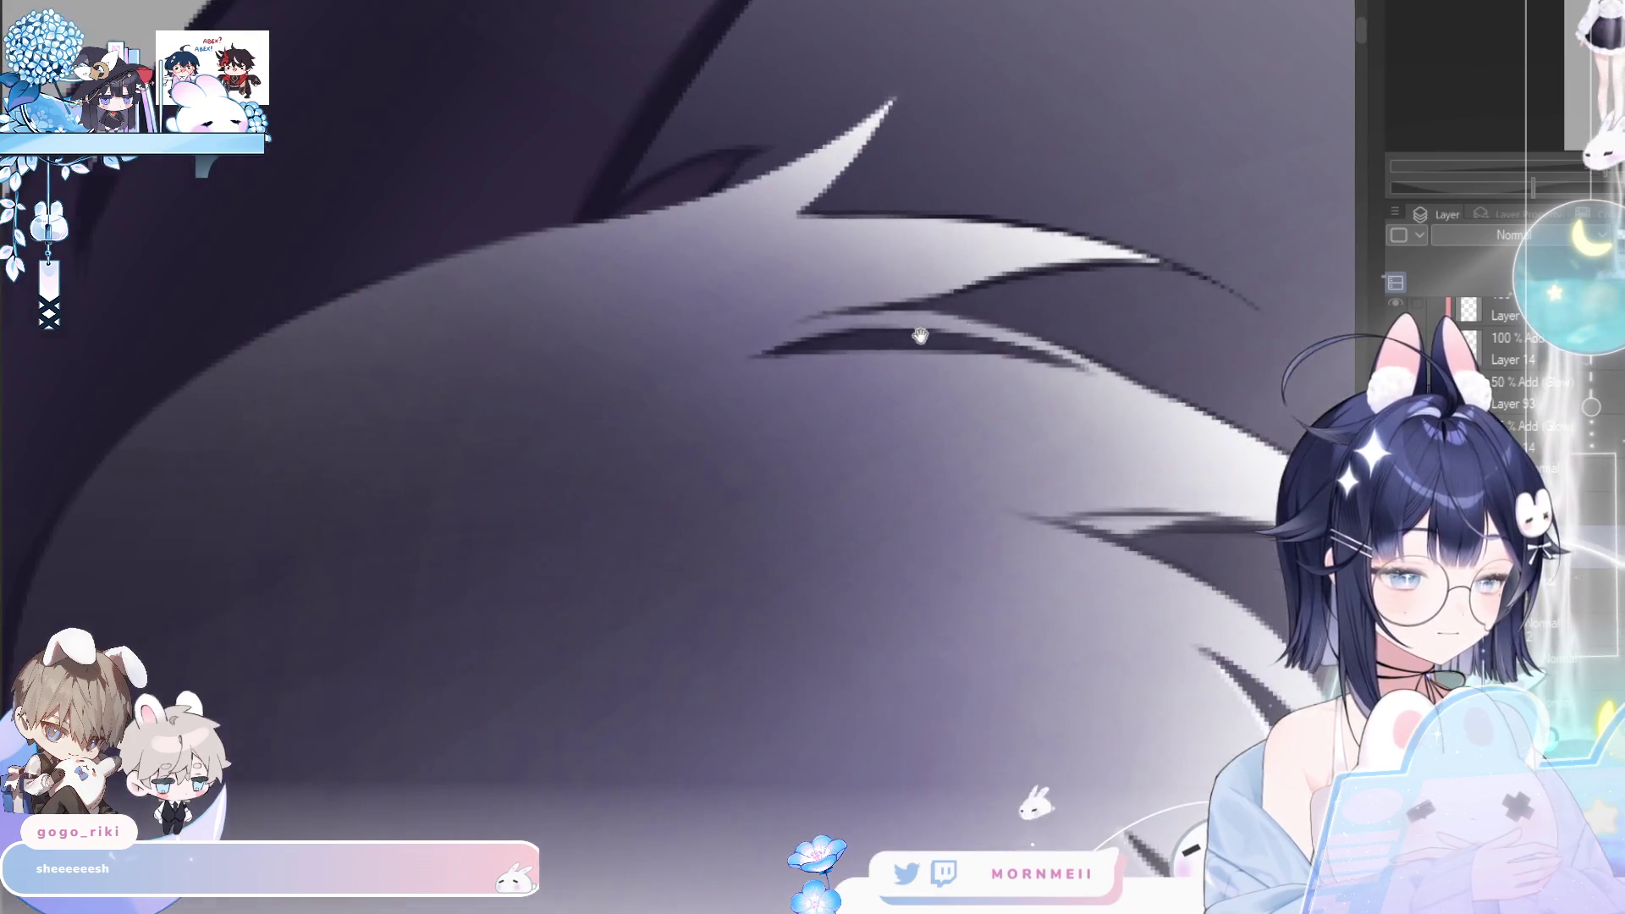
key("ctrl+z")
left_click_drag(809, 211, 605, 258)
left_click_drag(719, 227, 876, 208)
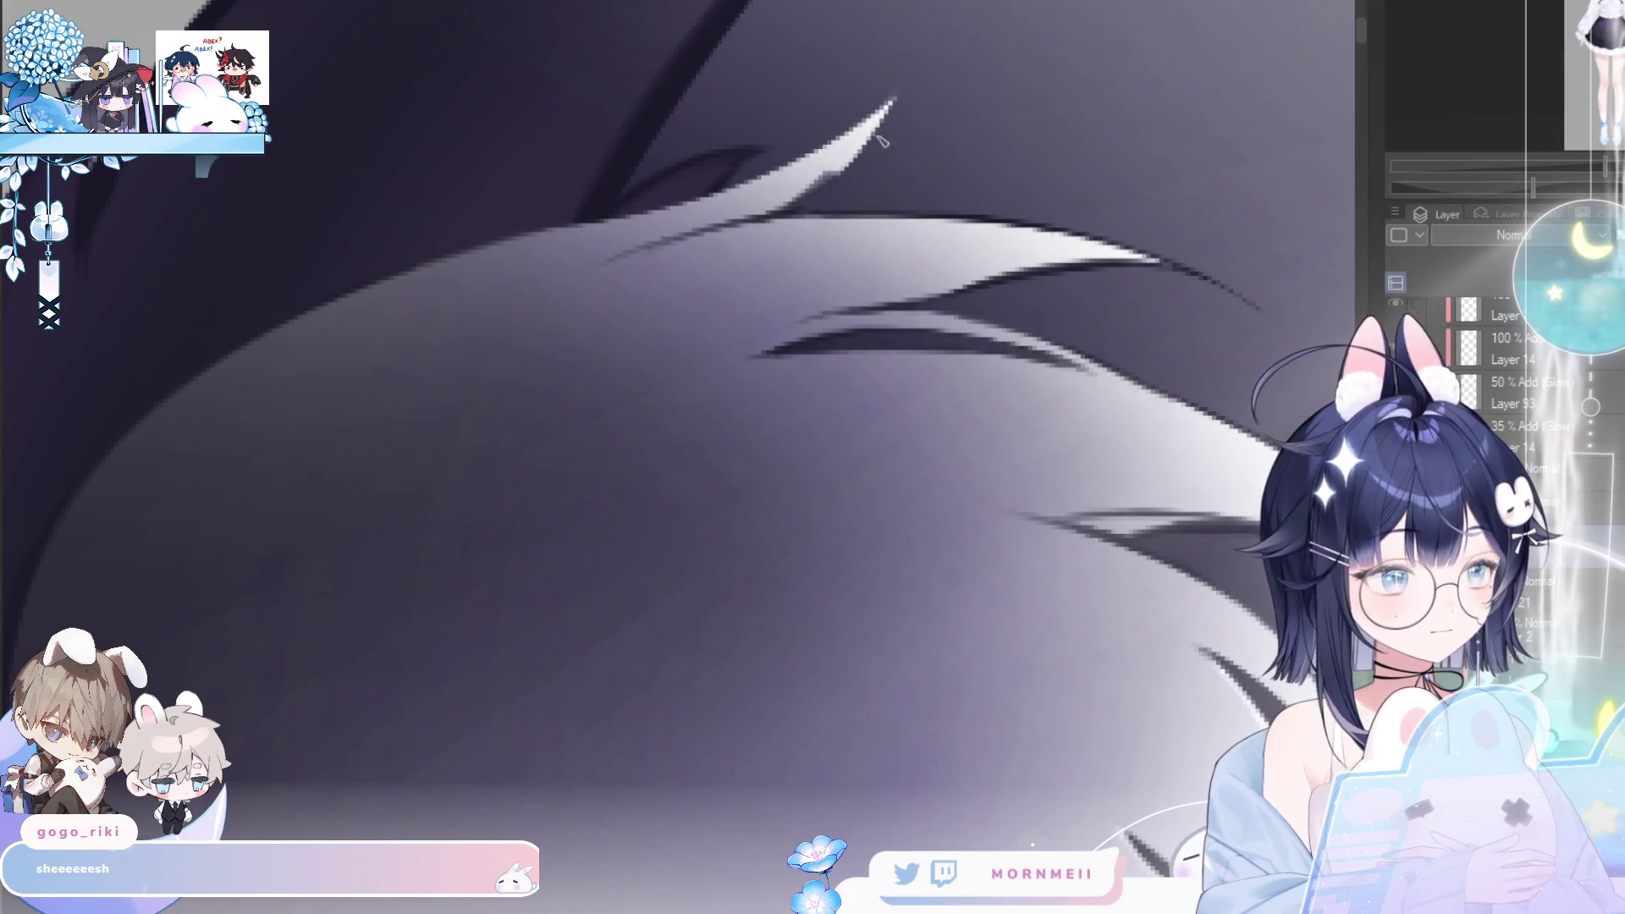
- Reshape the strand tip and darken the top contour of the fur
left_click_drag(934, 56, 579, 131)
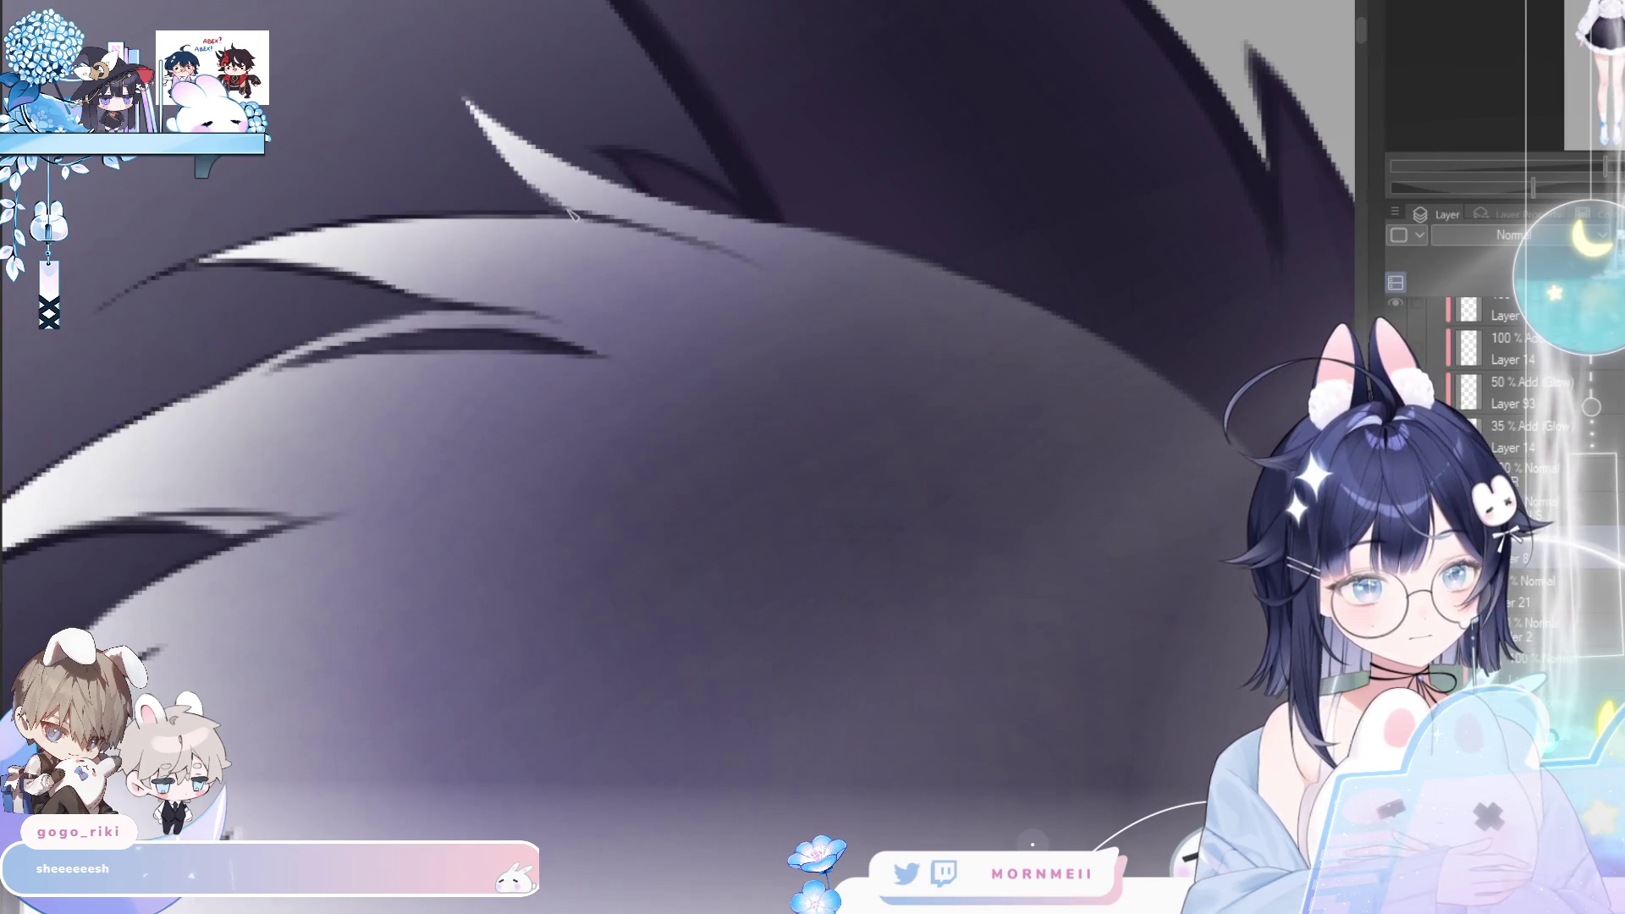
mouse_move(566, 216)
left_mouse_down()
mouse_move(474, 109)
mouse_move(550, 156)
left_mouse_up()
left_click_drag(471, 102, 647, 196)
left_click_drag(529, 144, 692, 207)
left_click_drag(590, 178, 821, 224)
left_click_drag(673, 211, 871, 247)
left_click_drag(724, 214, 872, 252)
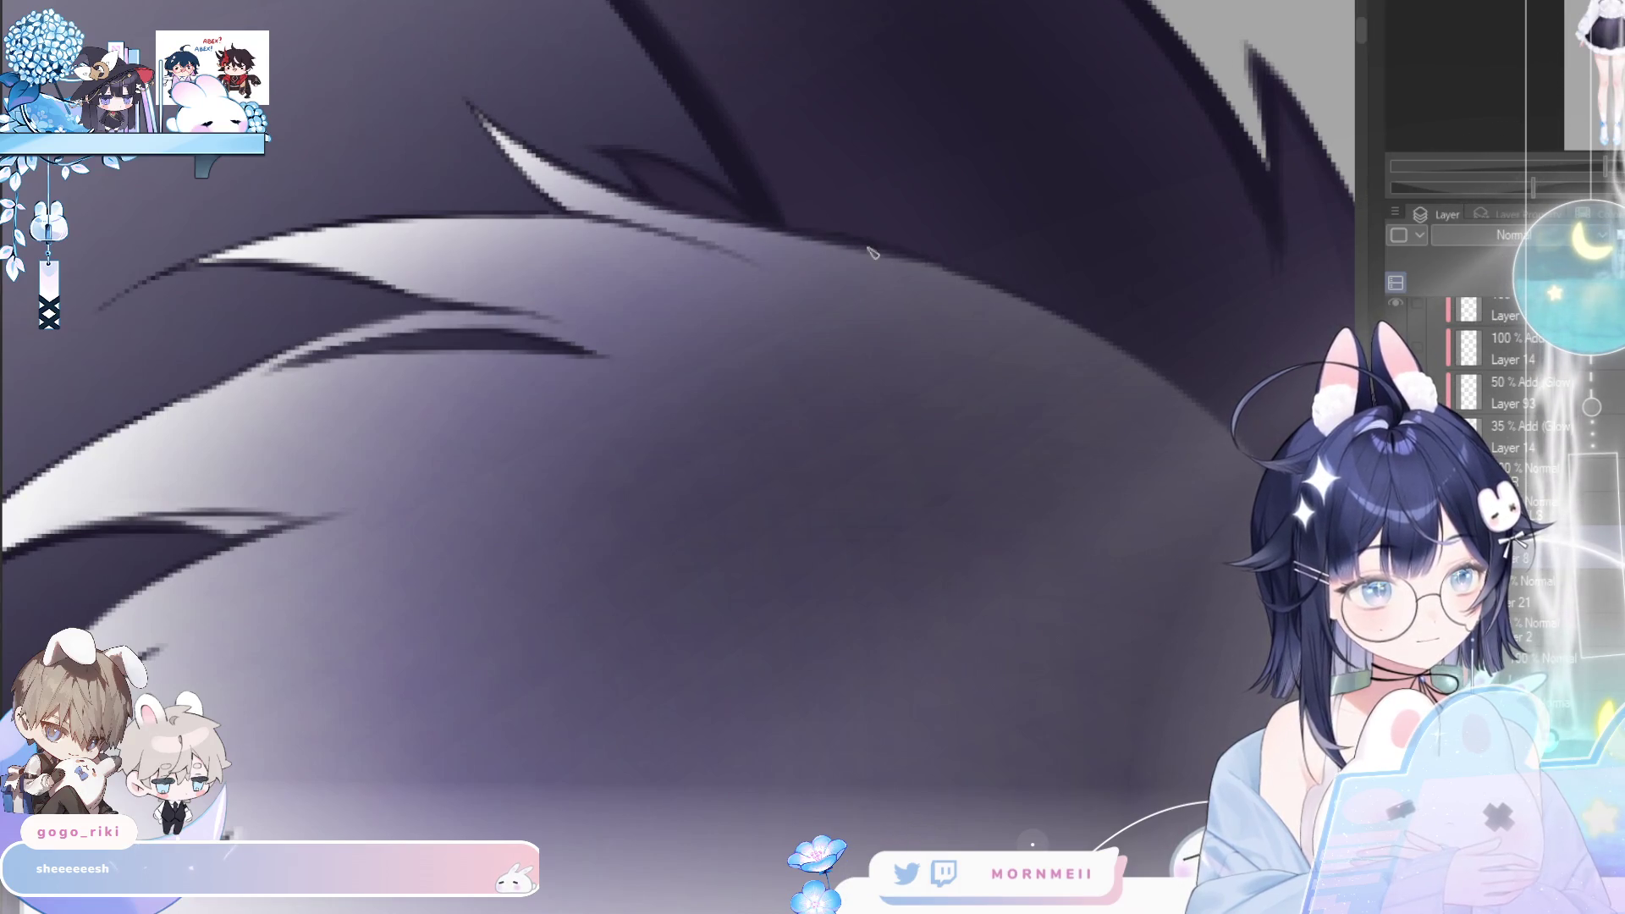
scroll(689, 453, "down", 5)
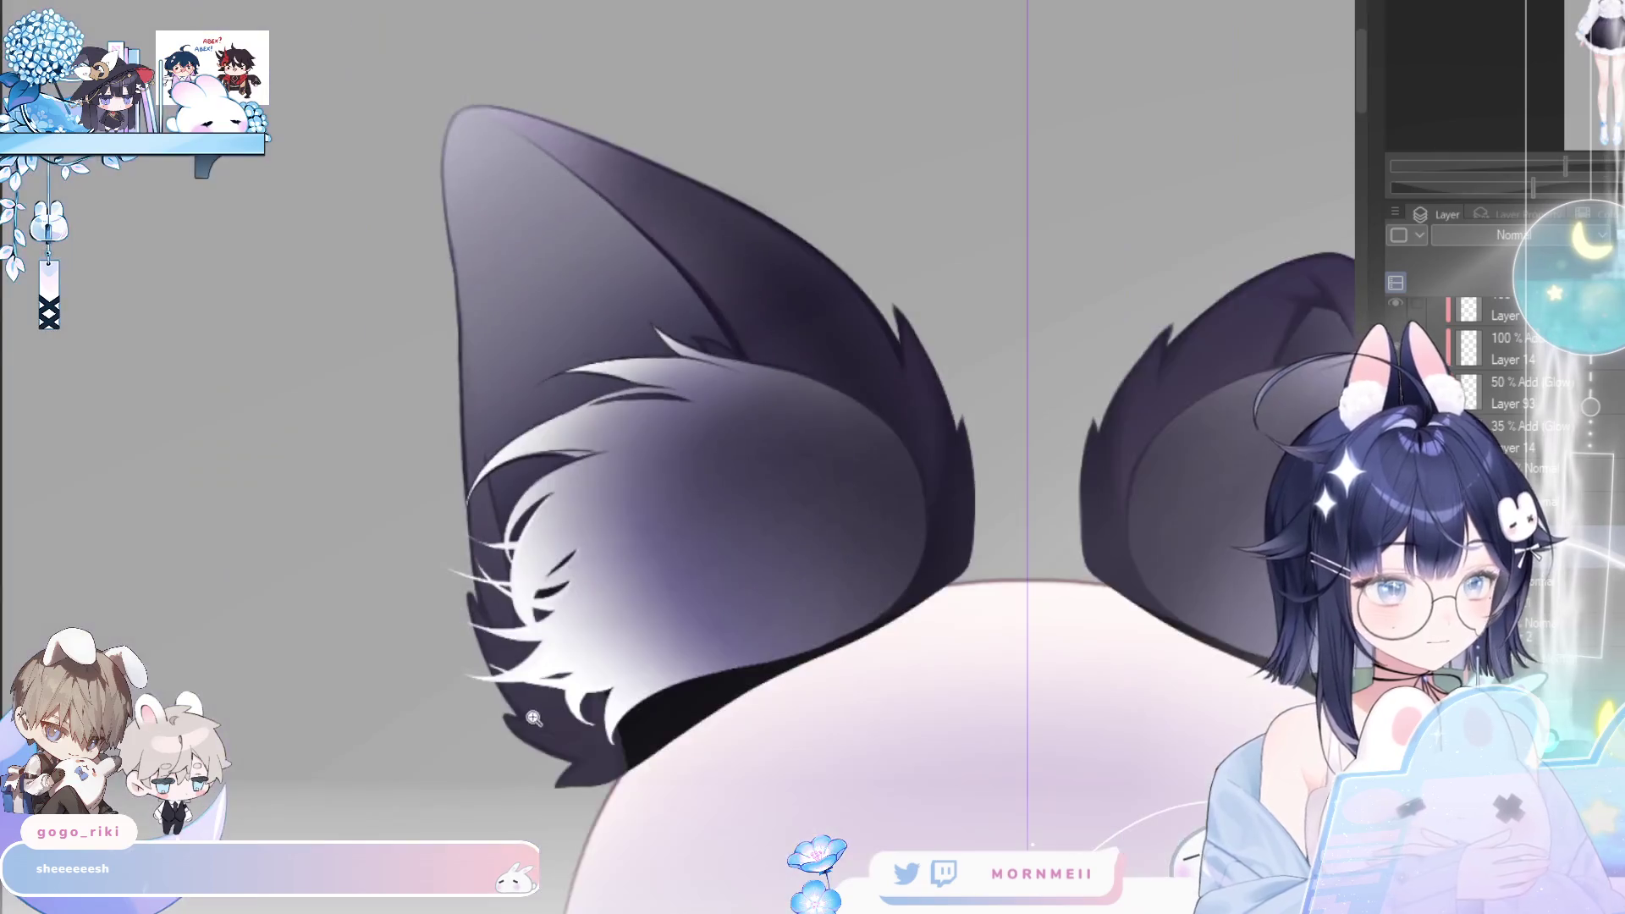
- On the mirrored canvas, draw a longer thin dark line across the white fur, redoing it twice
scroll(590, 636, "up", 4)
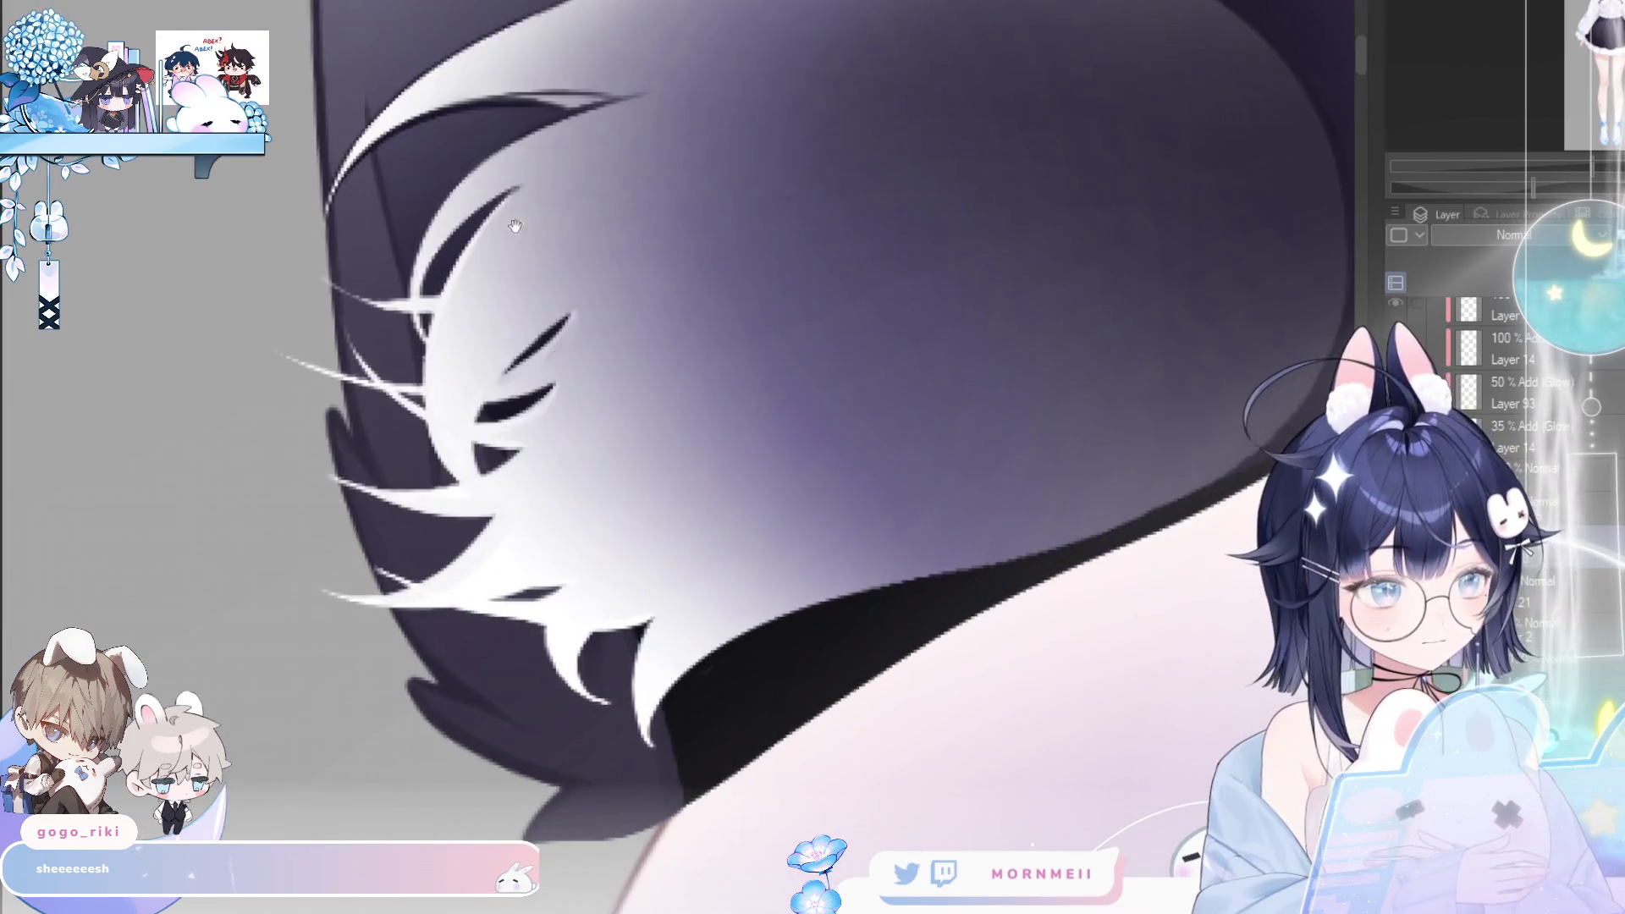
key("h")
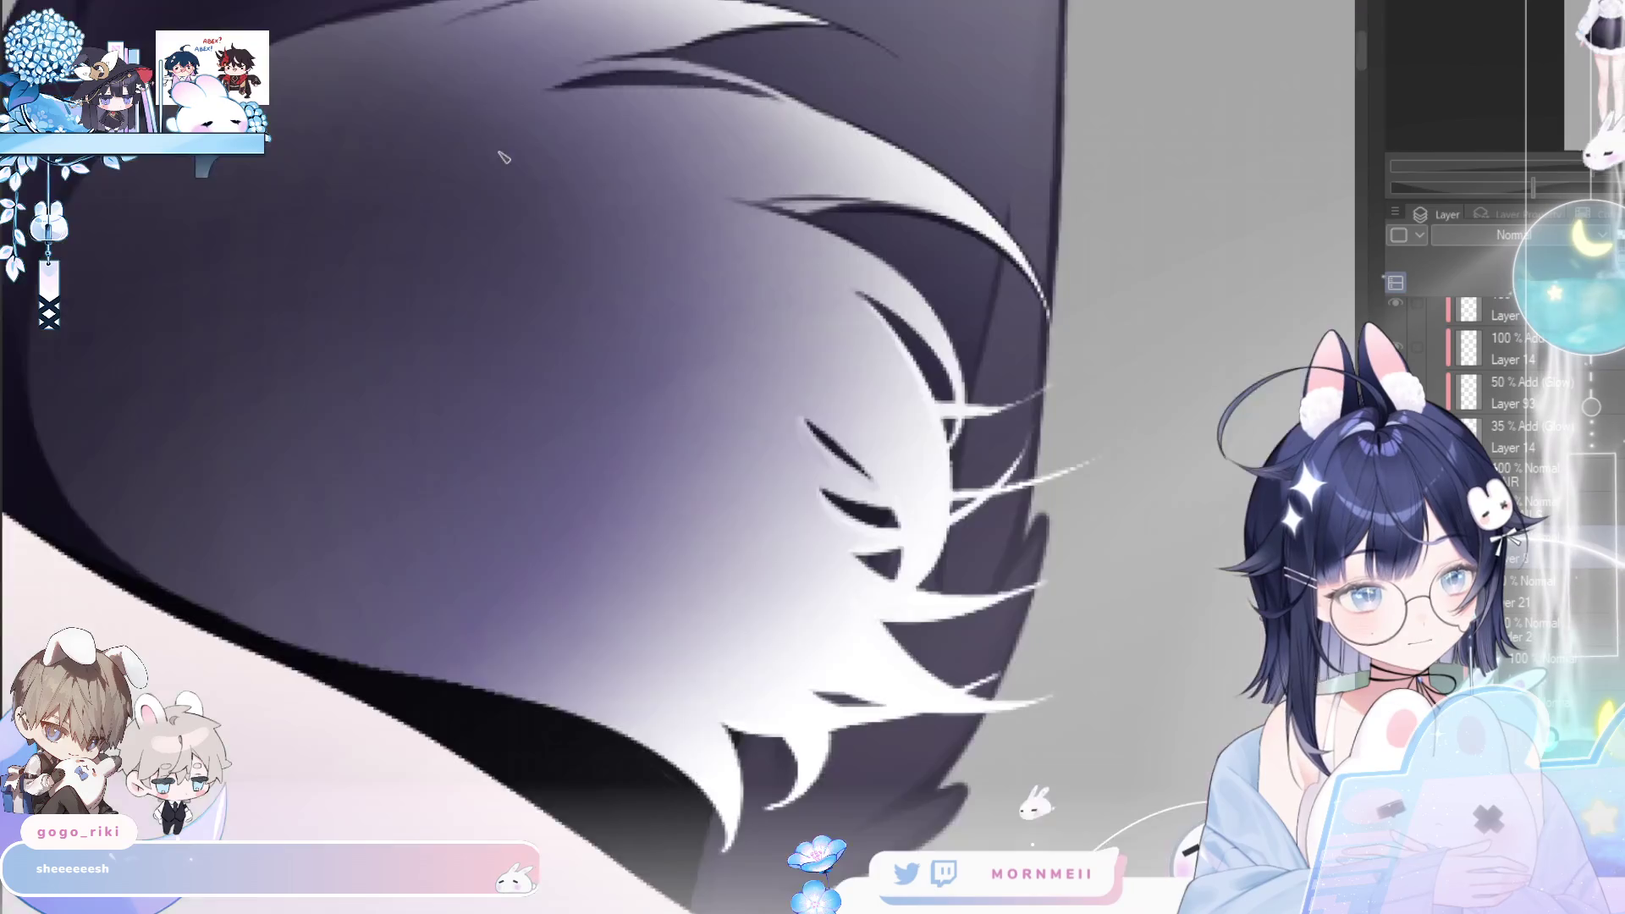
left_click_drag(1026, 288, 623, 362)
left_click_drag(552, 462, 465, 419)
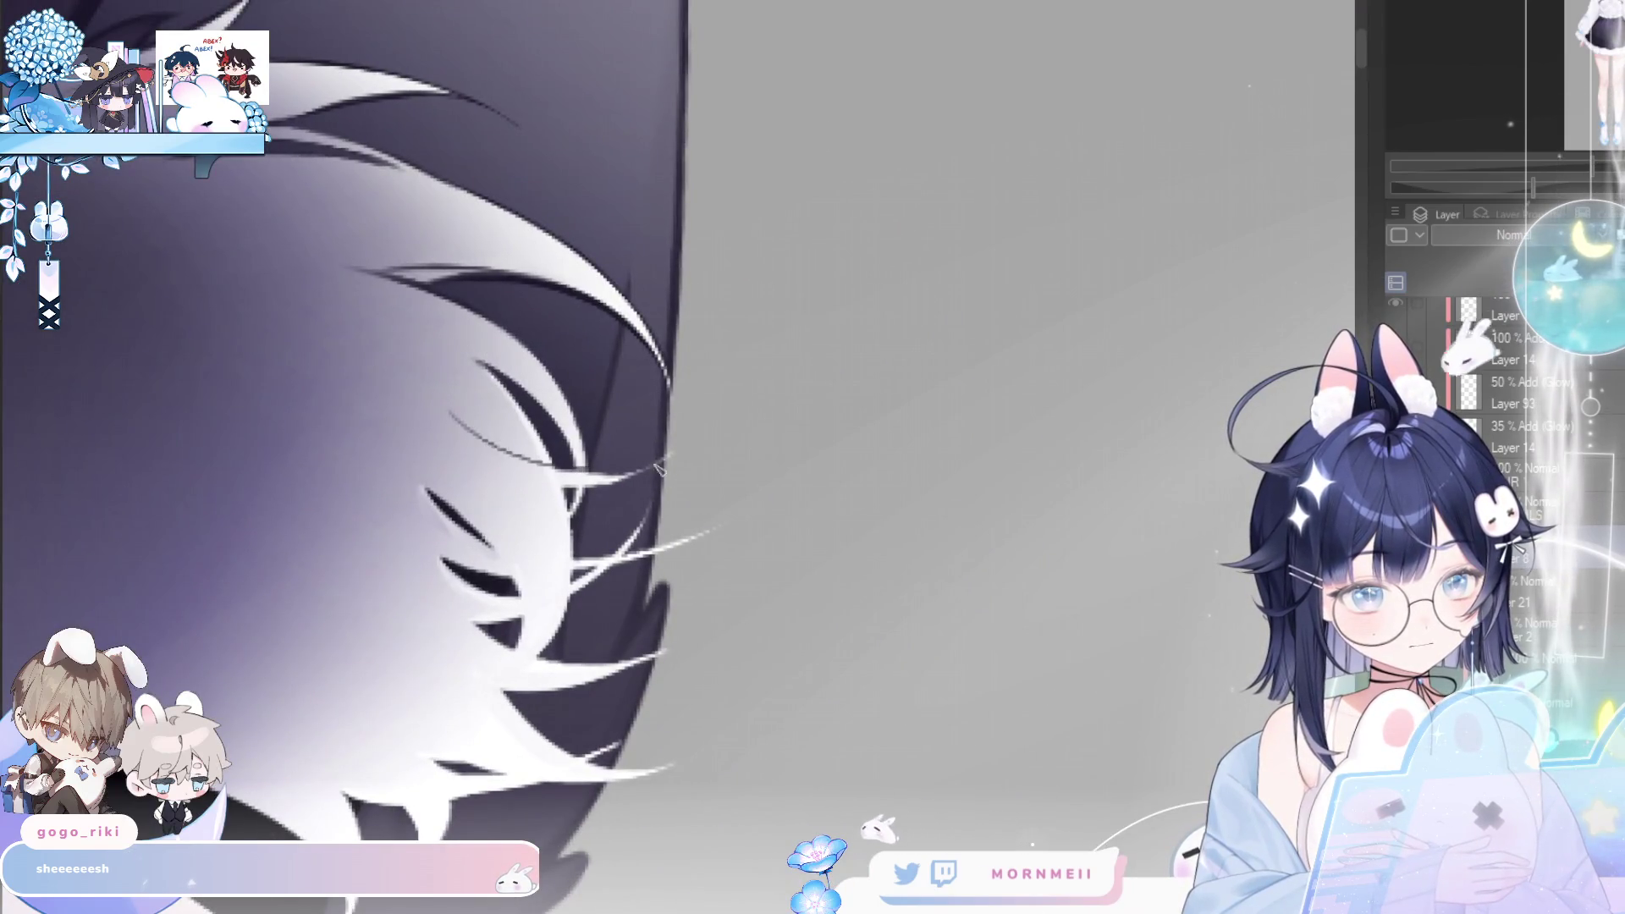
key("ctrl+z")
left_click_drag(548, 467, 421, 393)
key("ctrl+z")
left_click_drag(603, 475, 433, 408)
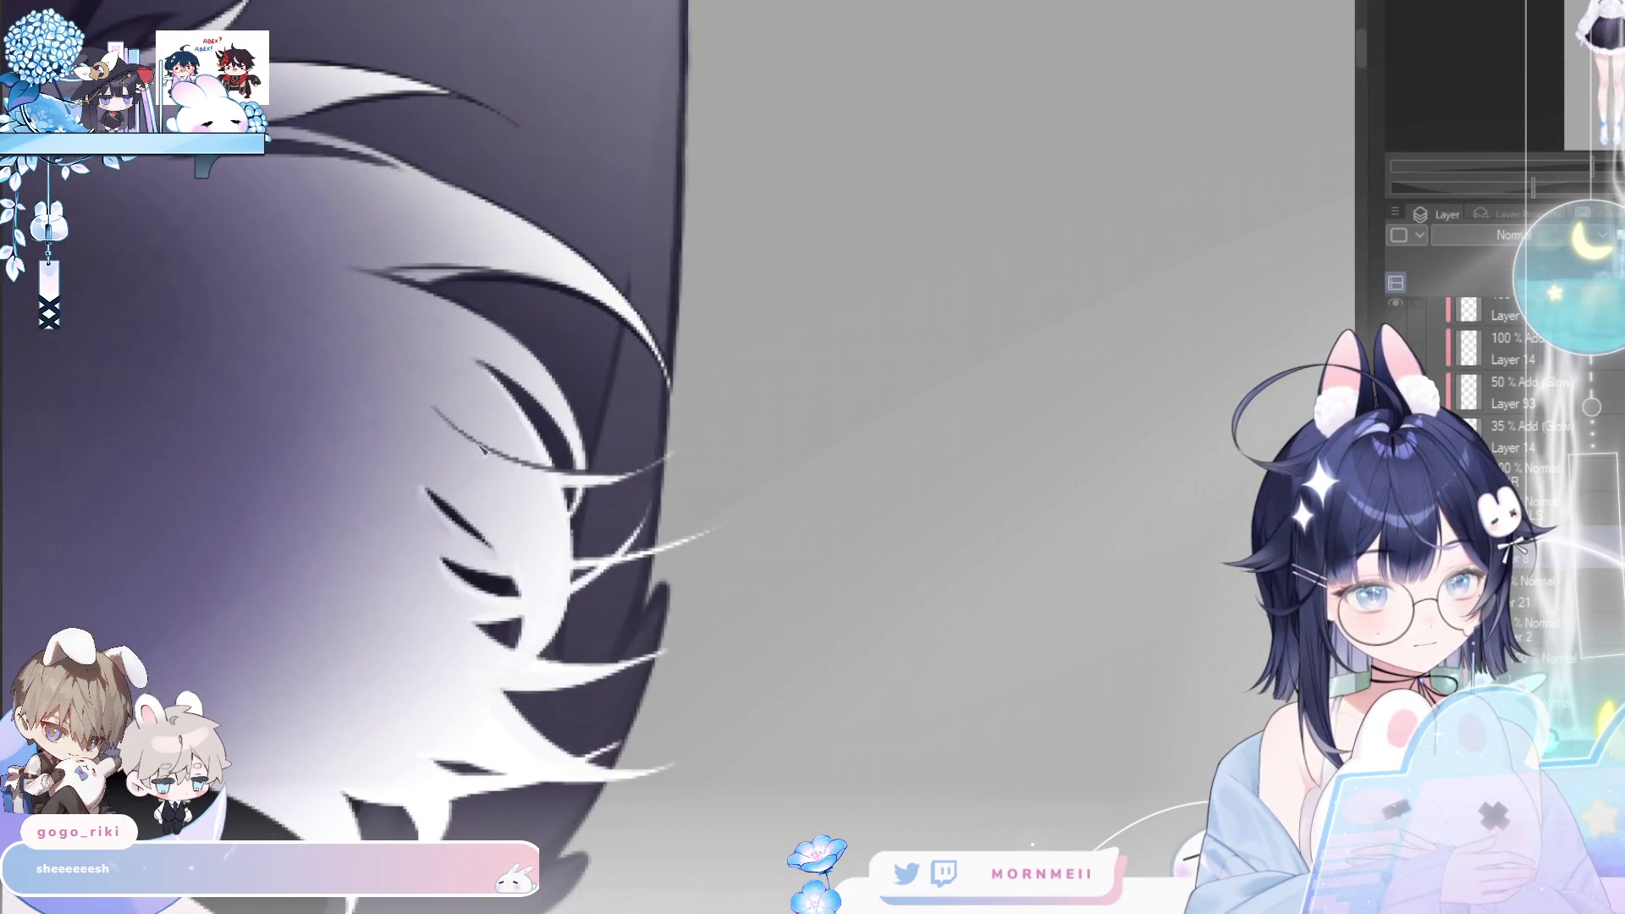
- Add more thin dark lines across the lower fur and paint a new dark strand
left_click_drag(599, 498, 470, 476)
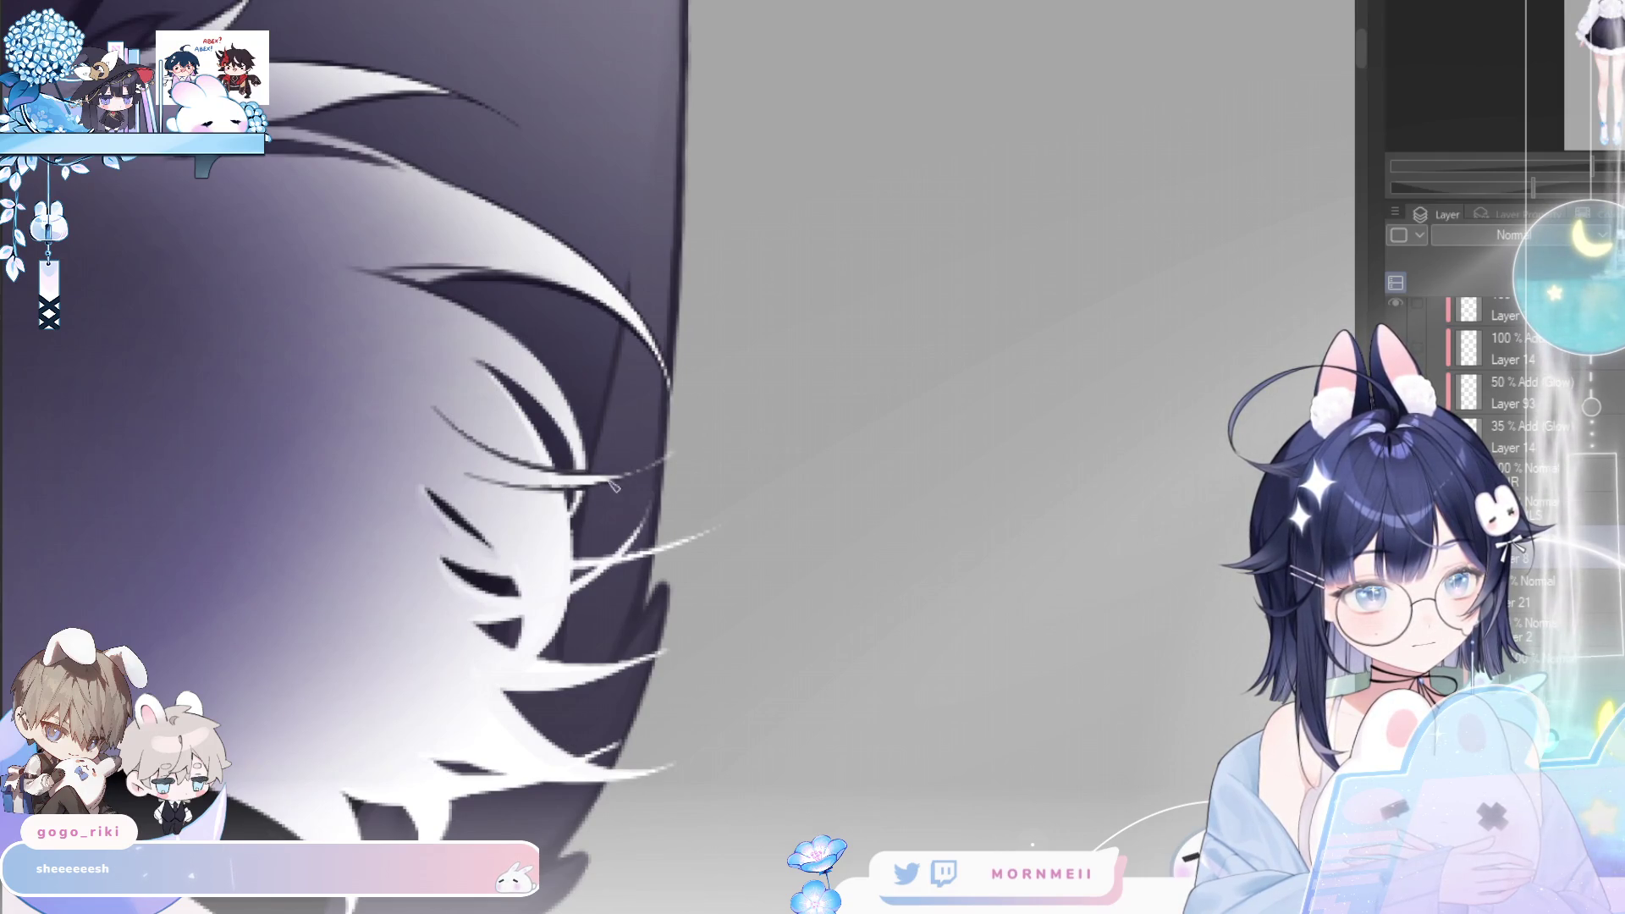
left_click_drag(478, 474, 639, 499)
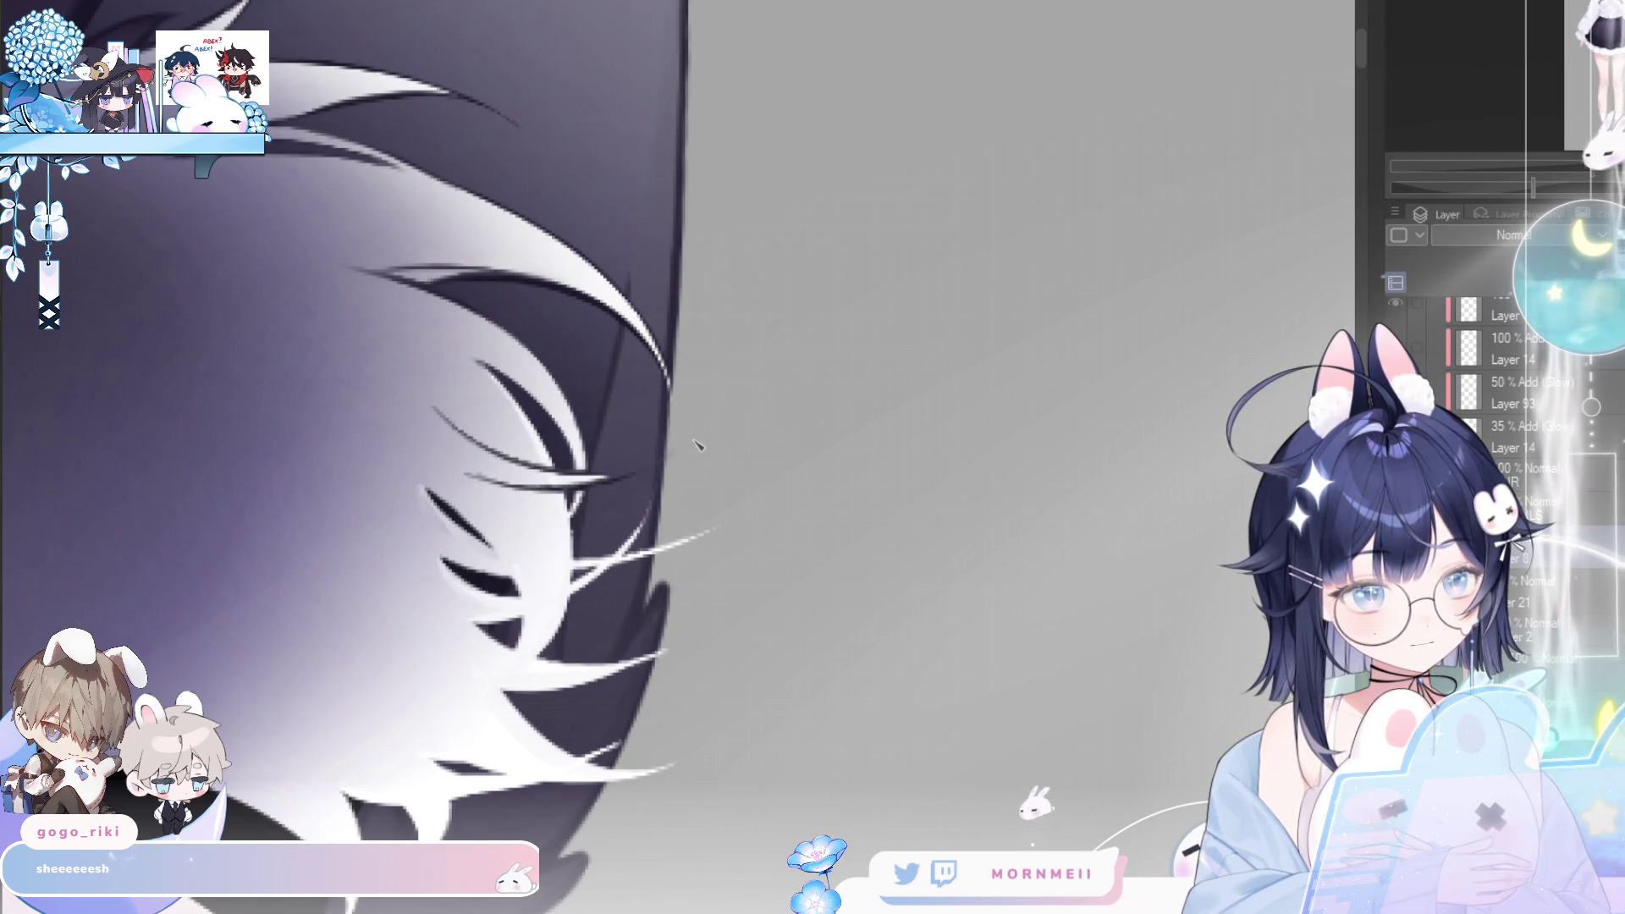
key("h")
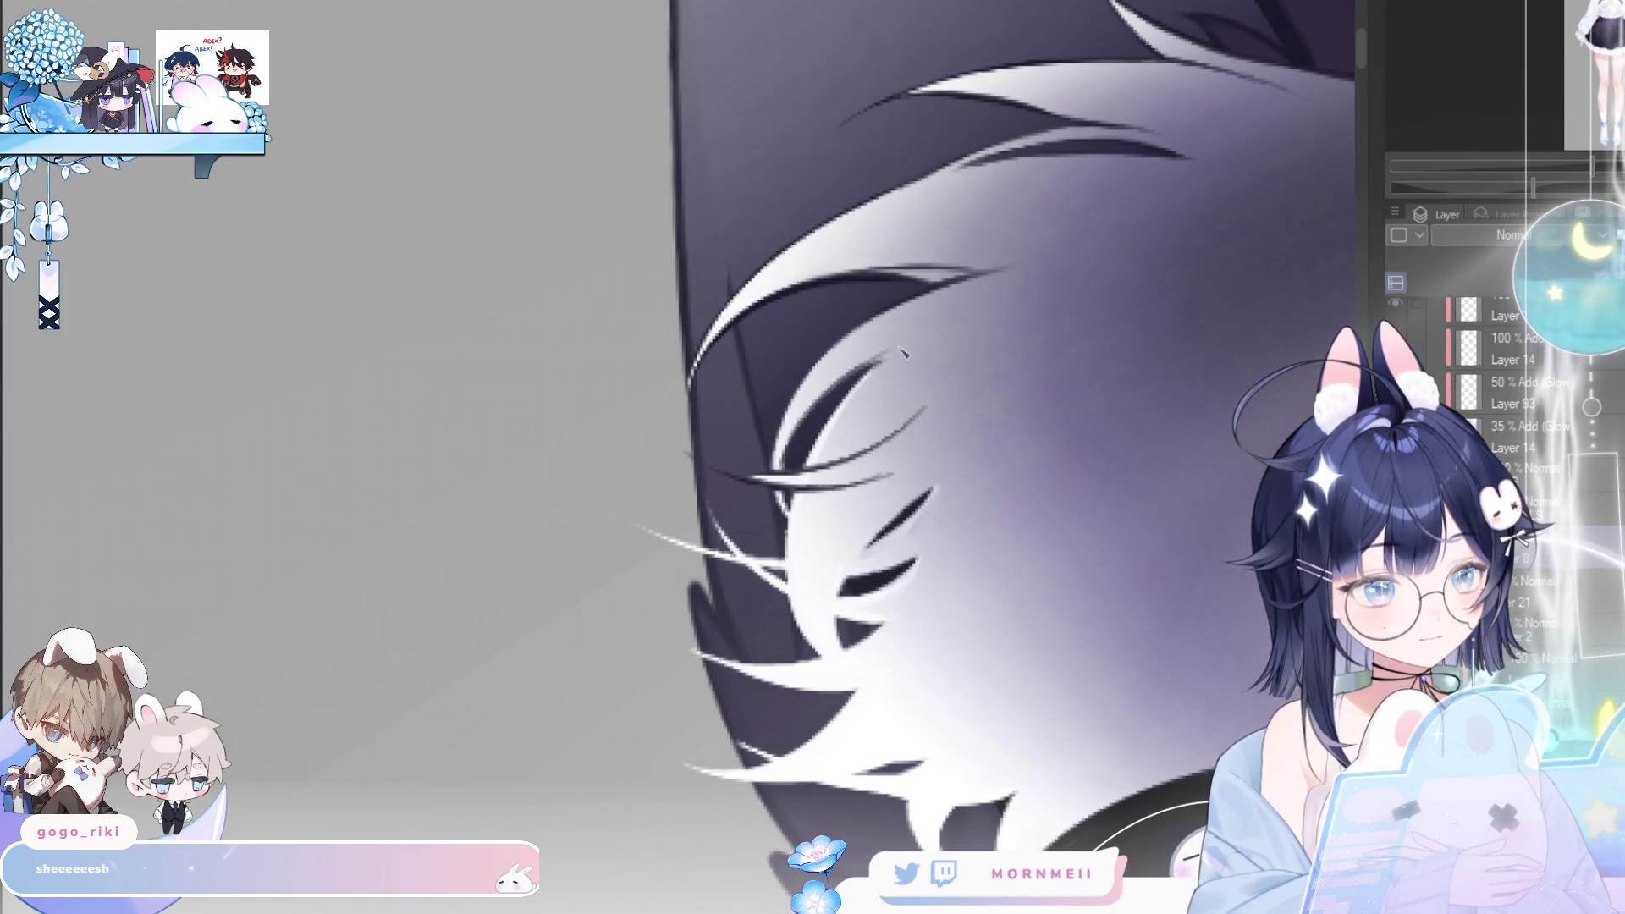
left_click_drag(935, 331, 836, 398)
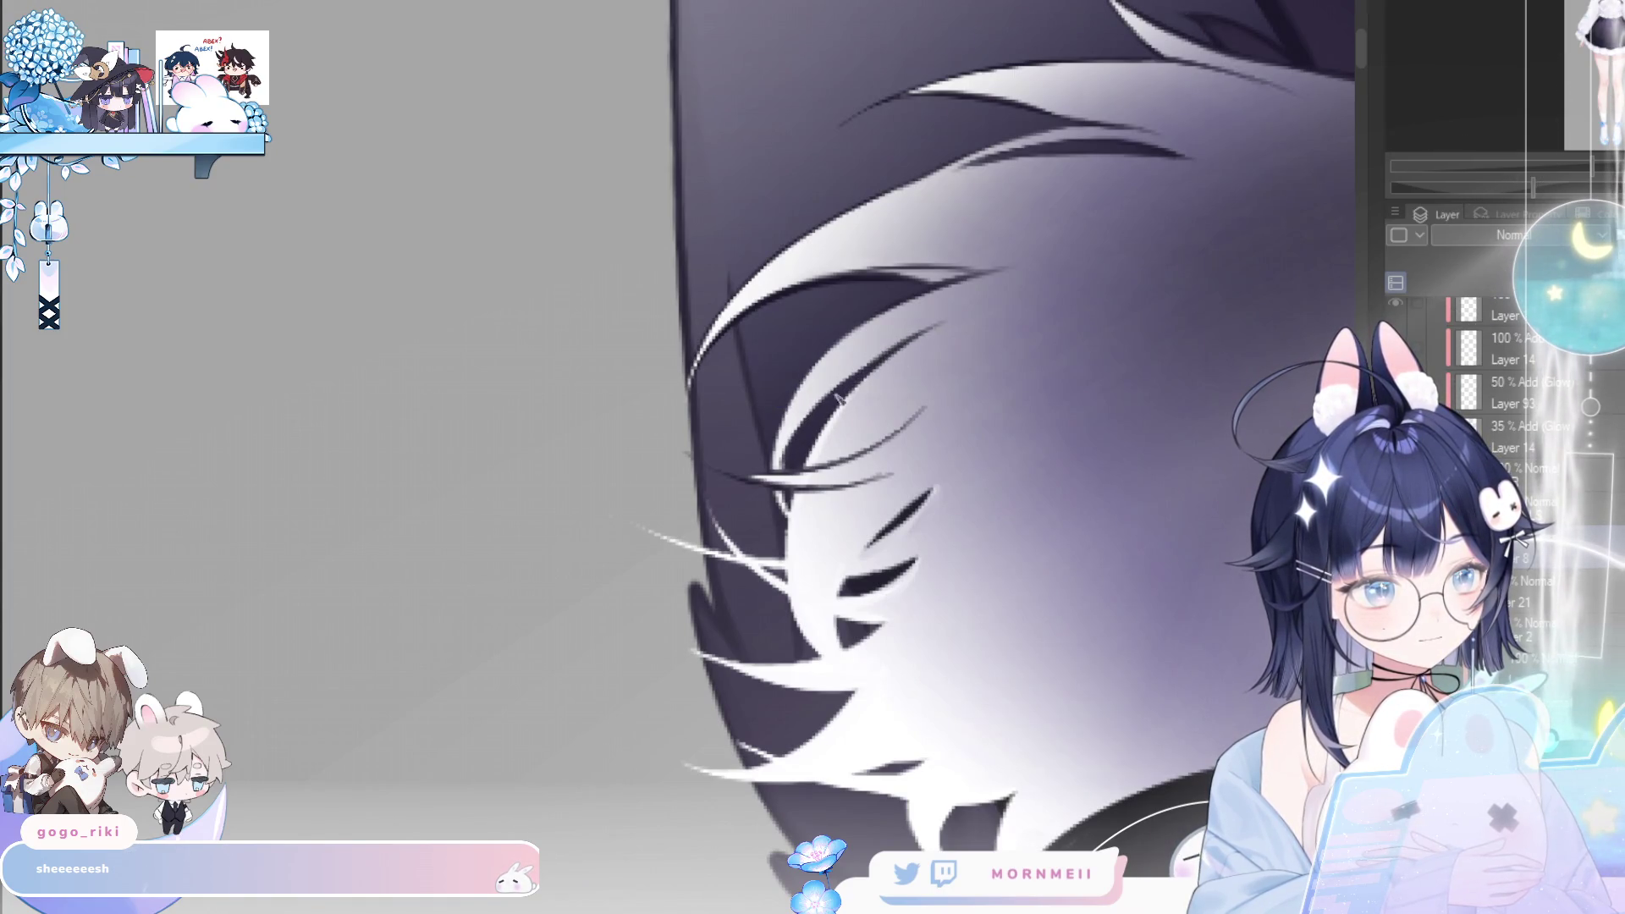
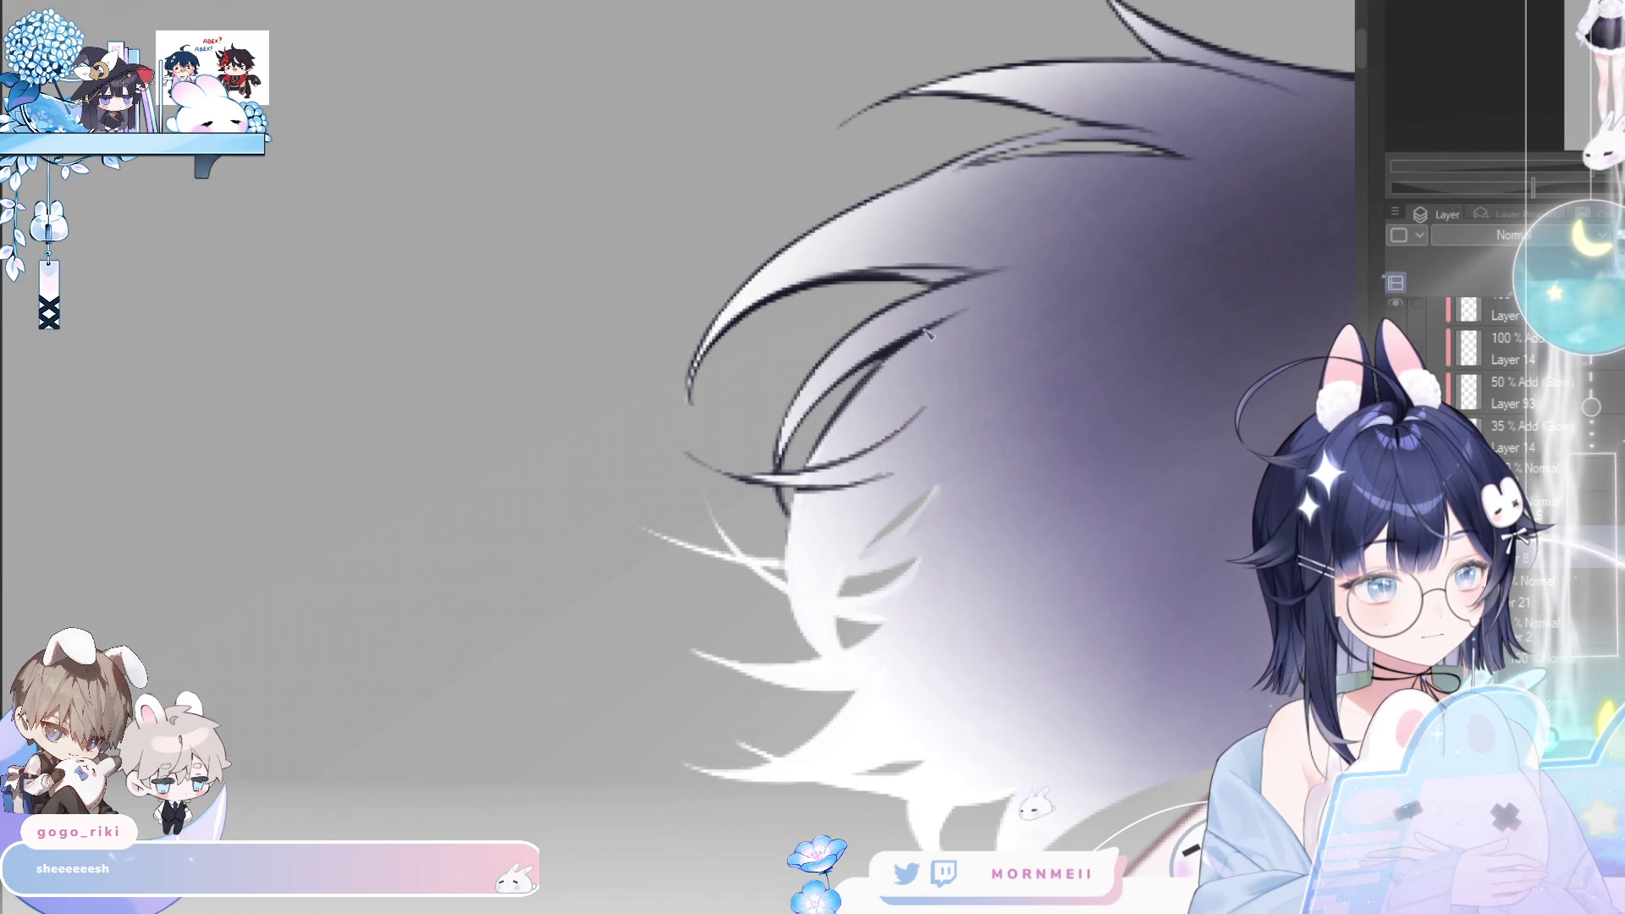
- Draw dark strand lines through the left ear's white fur tips with a small brush
left_click_drag(834, 541, 707, 427)
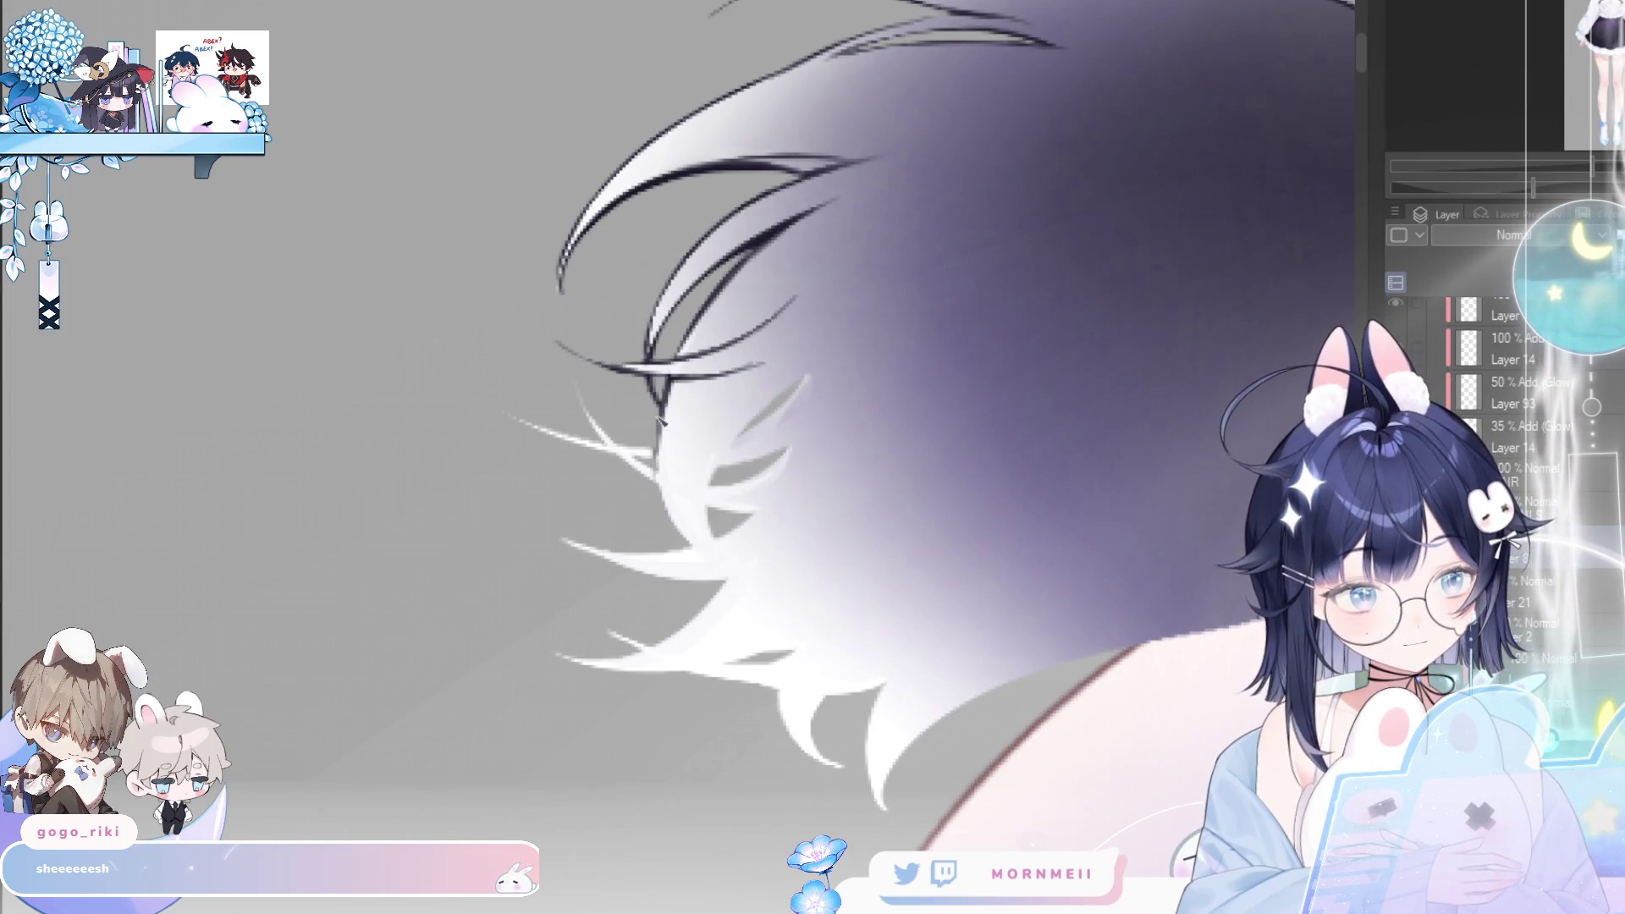
scroll(683, 487, "down", 3)
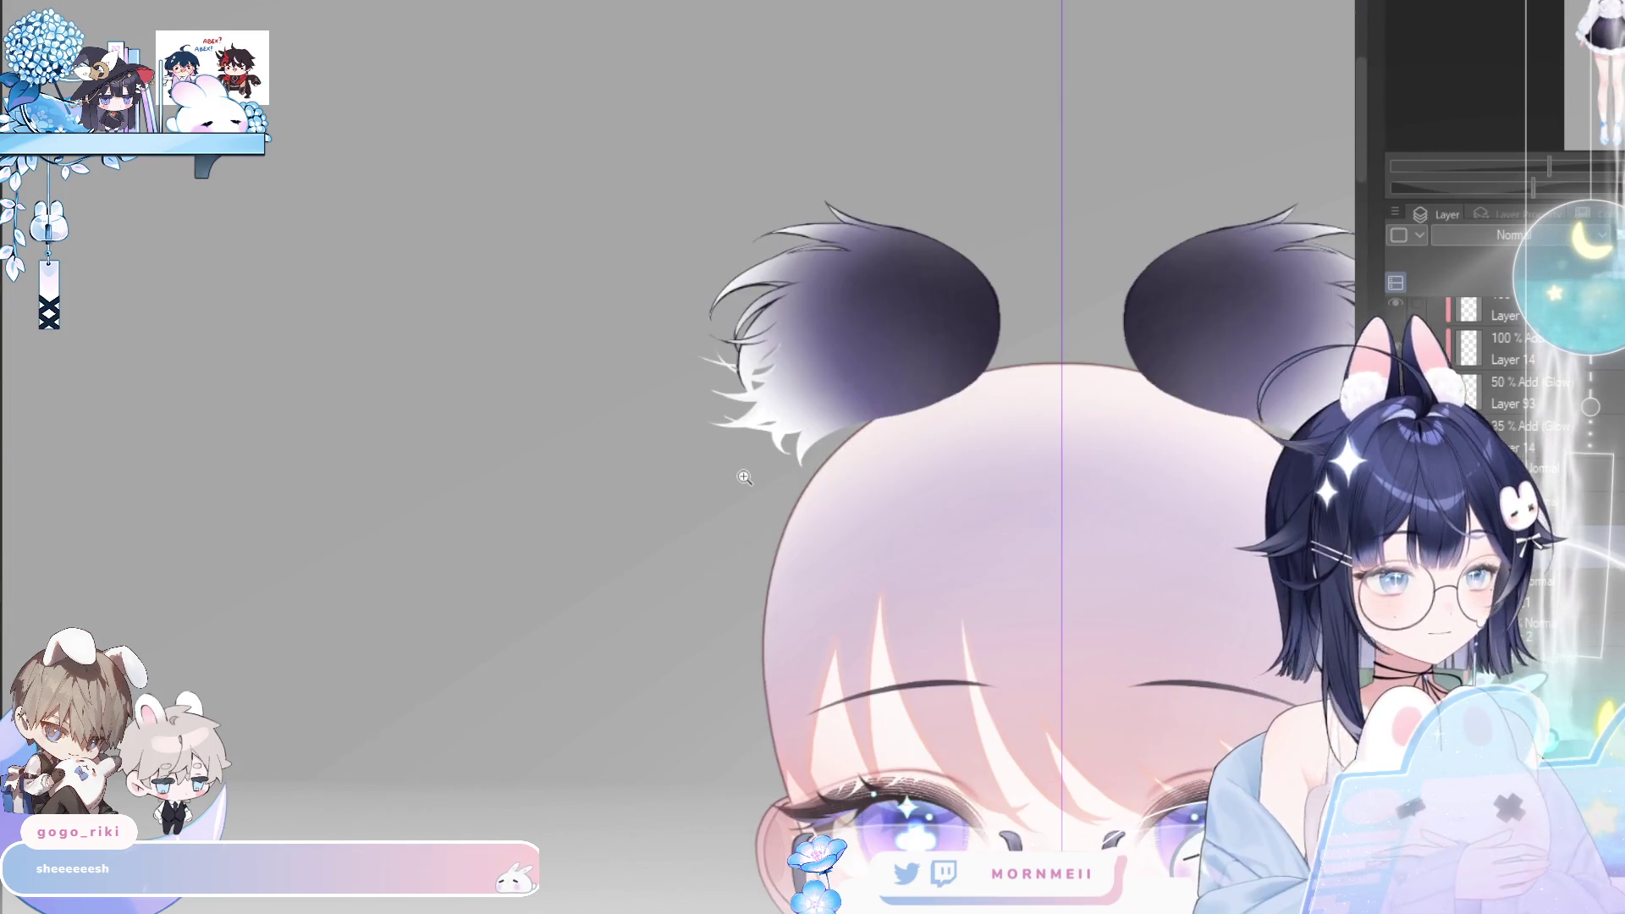
scroll(744, 477, "up", 4)
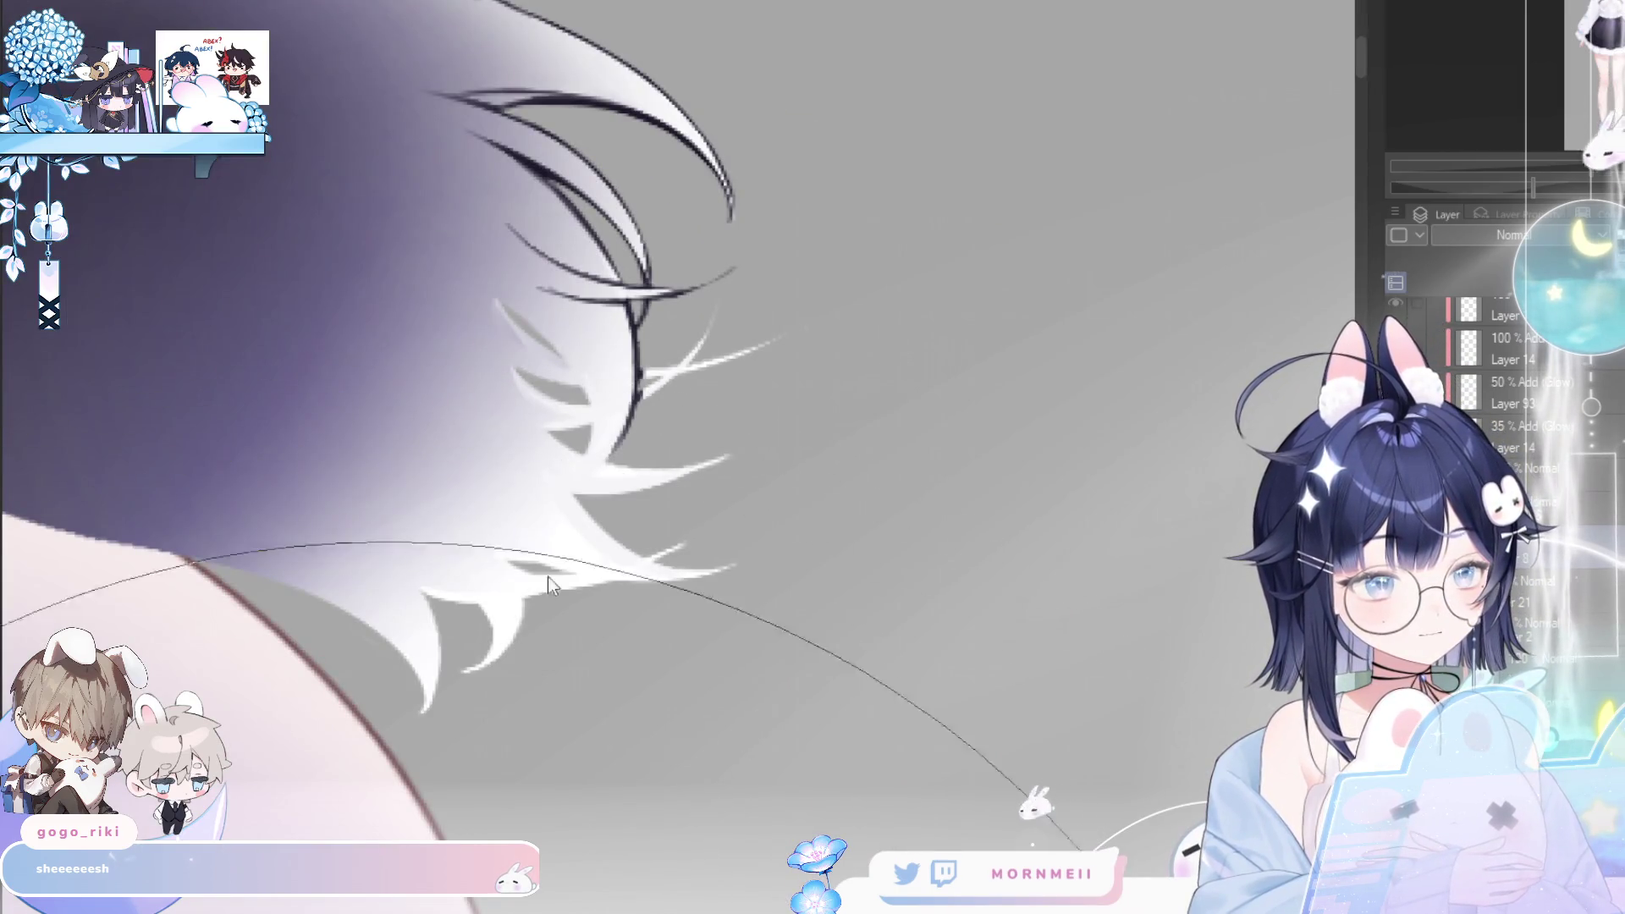
key("b")
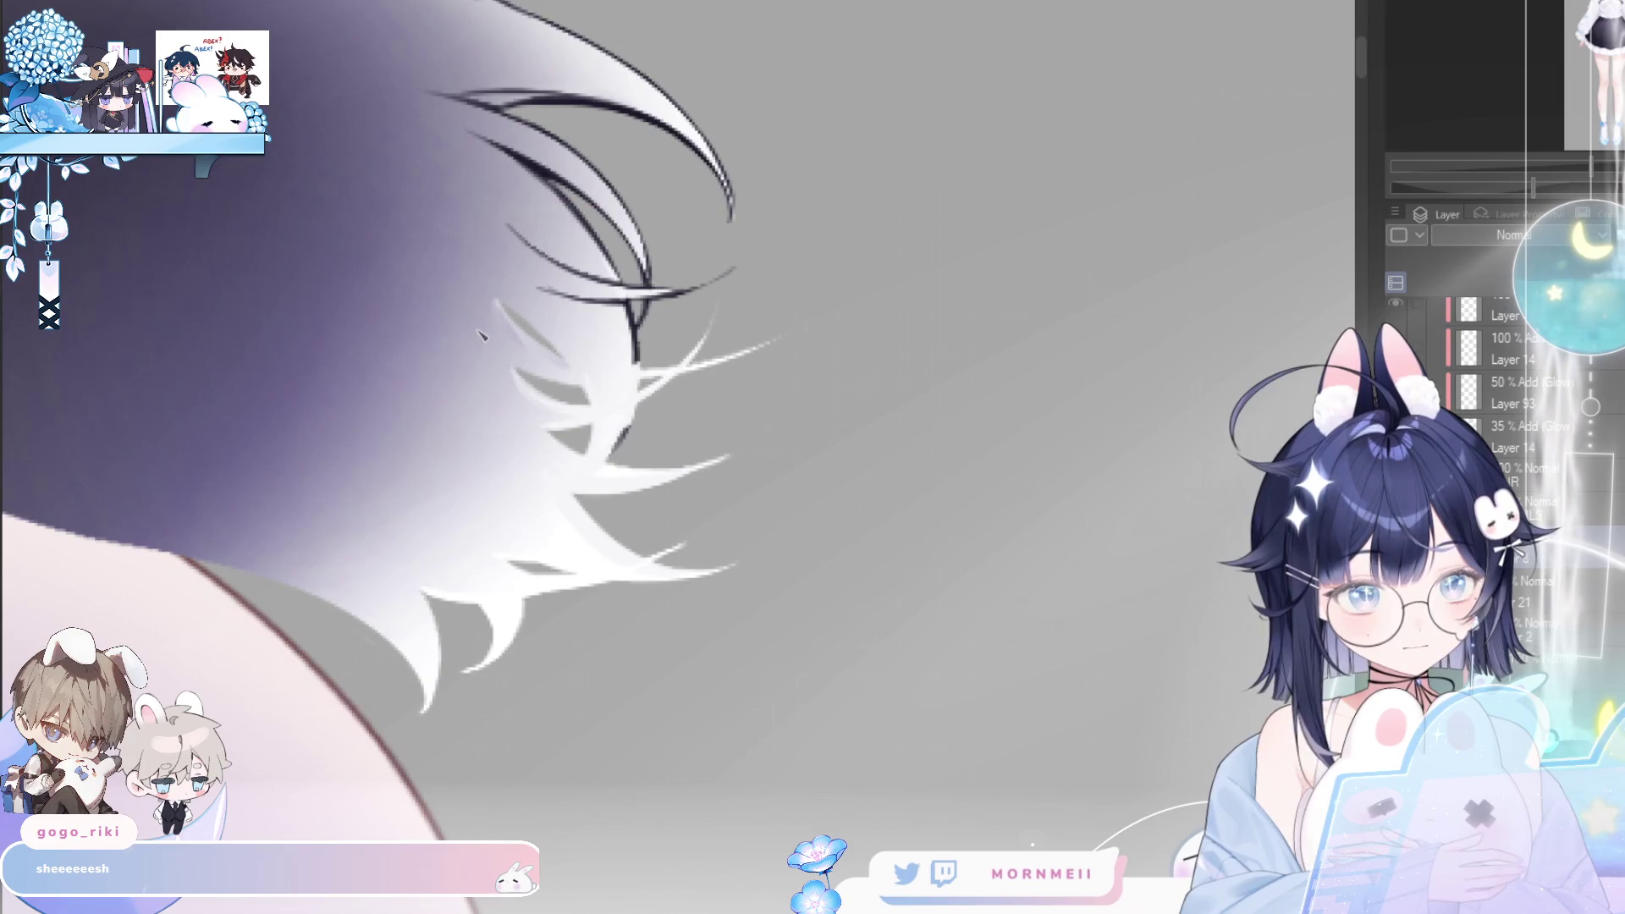
left_click_drag(505, 370, 587, 404)
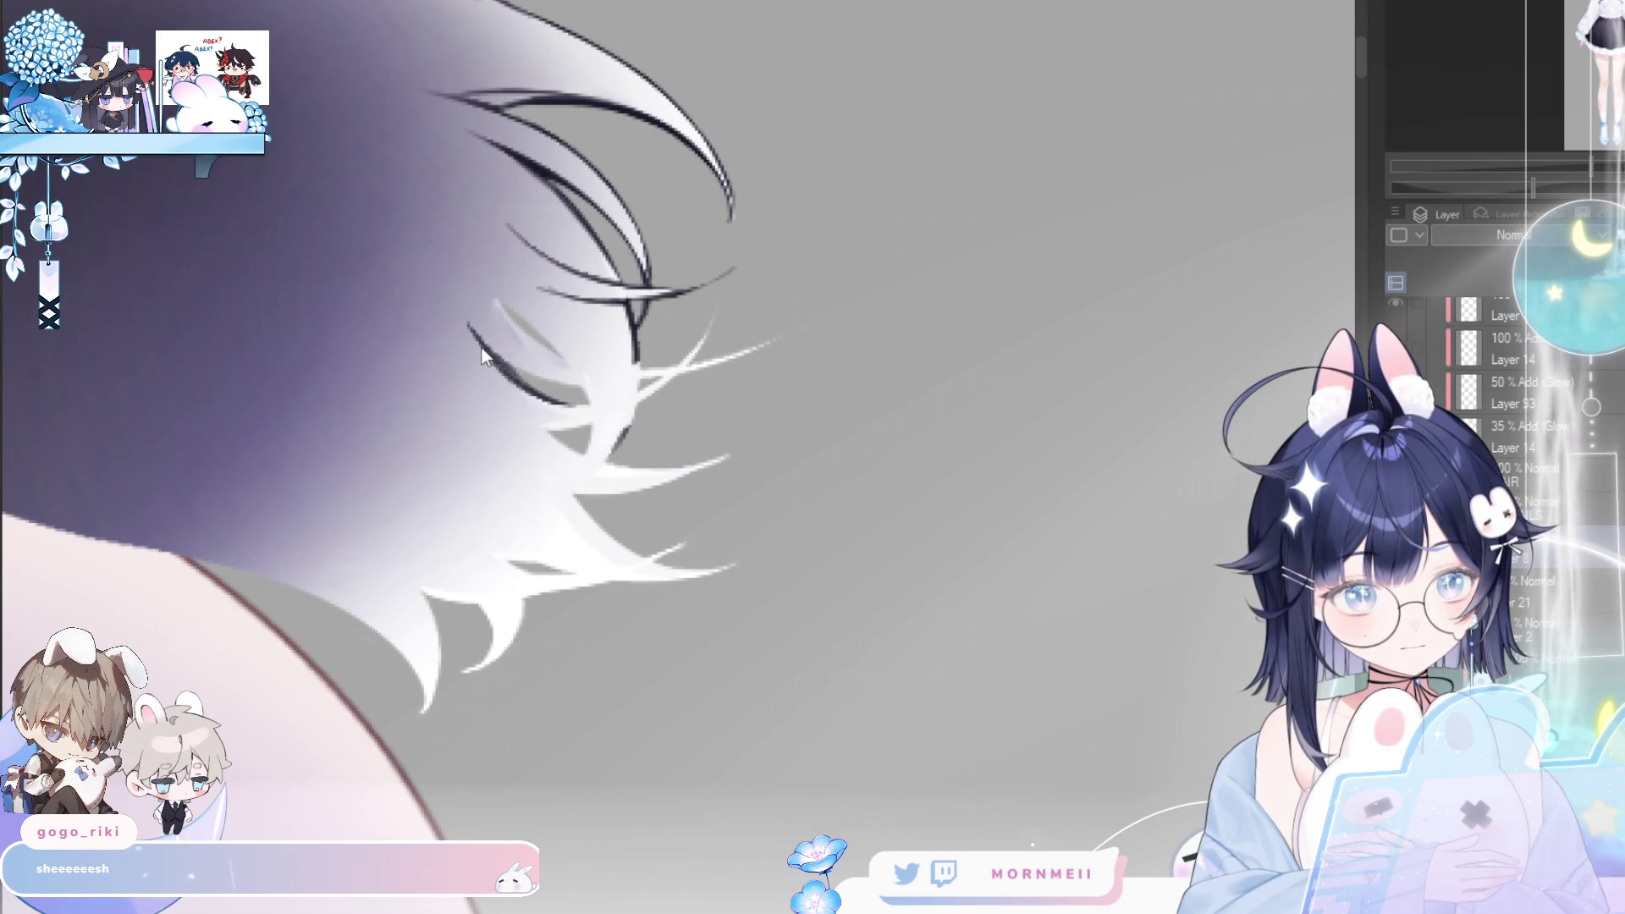
left_click_drag(490, 357, 676, 440)
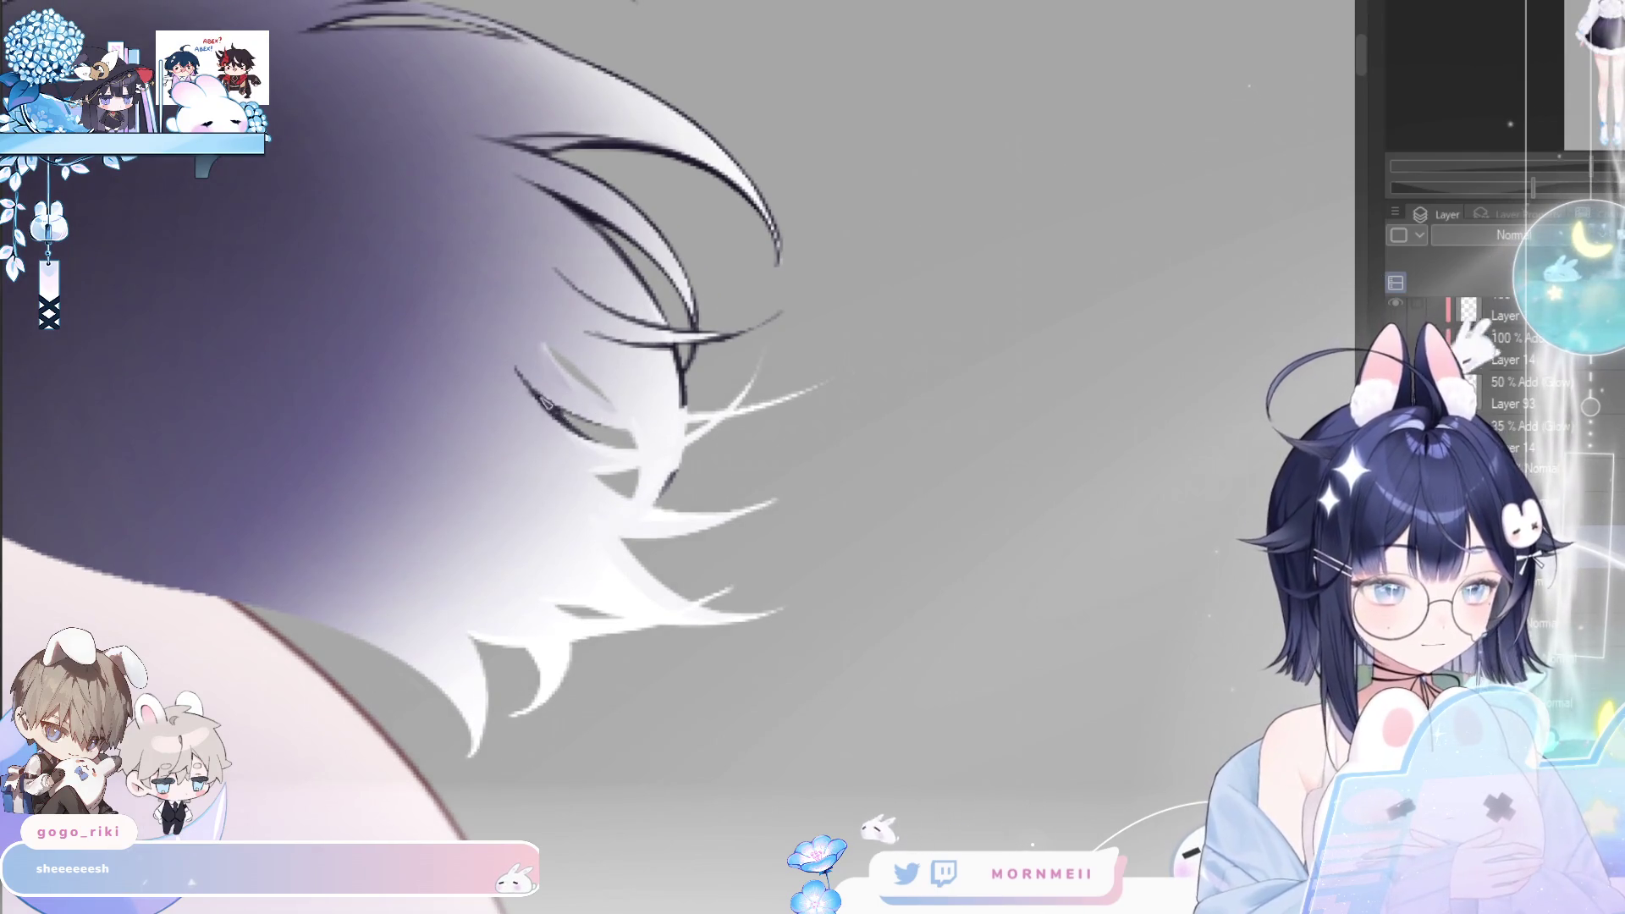
left_click_drag(541, 341, 592, 390)
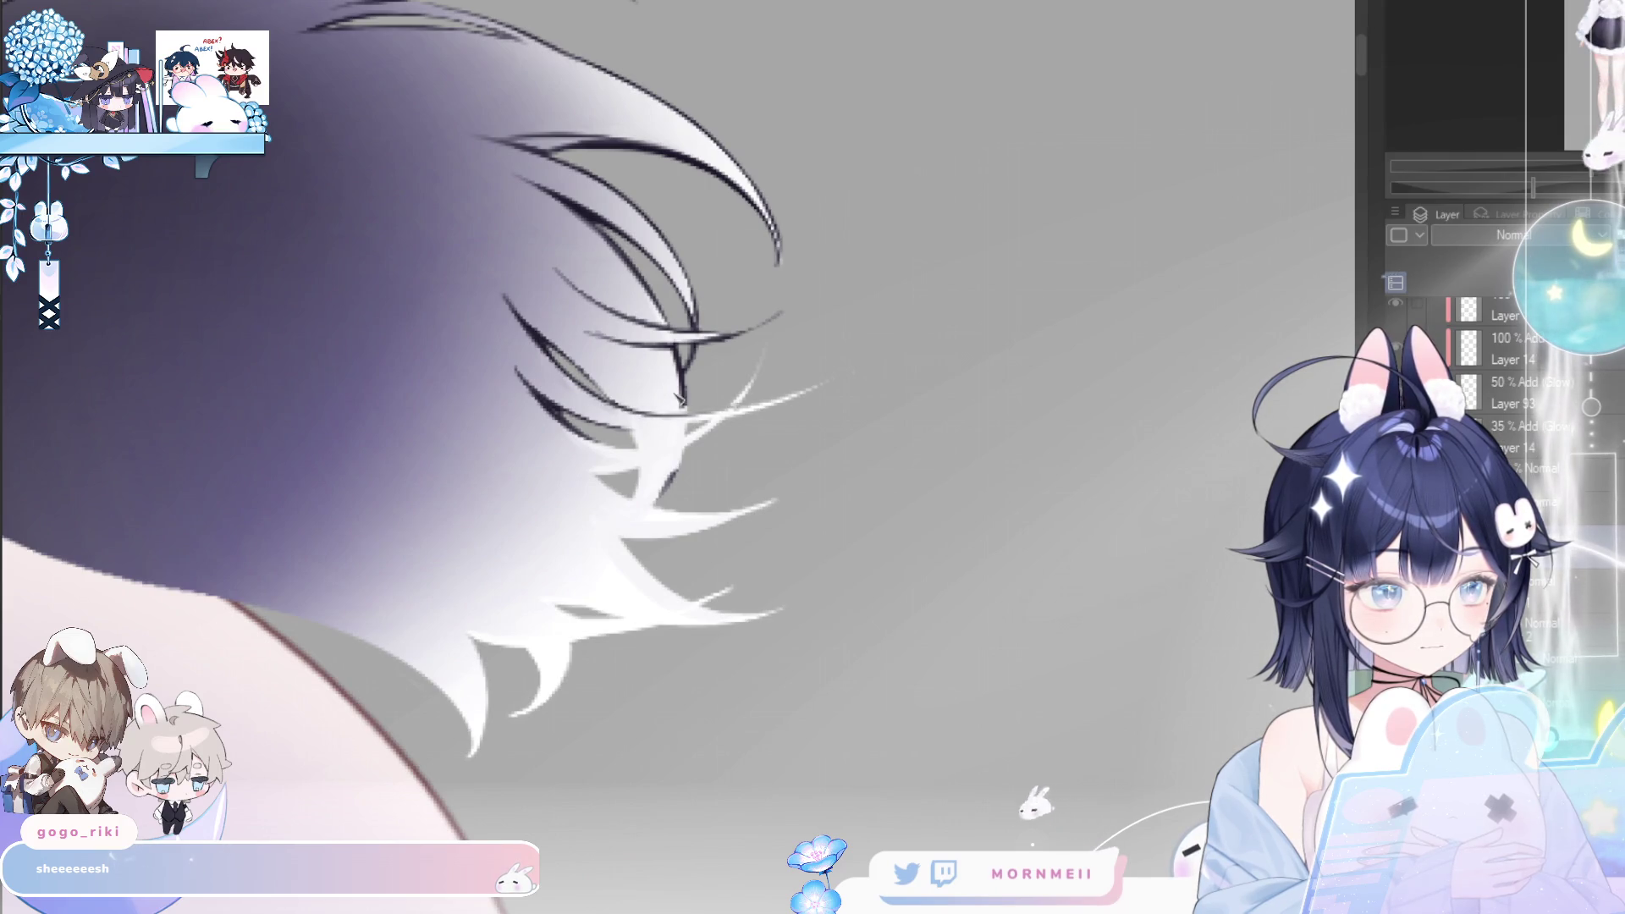
- Add dark lines under and along further strands, checking them in a mirrored view
key("h")
left_click_drag(542, 386, 668, 416)
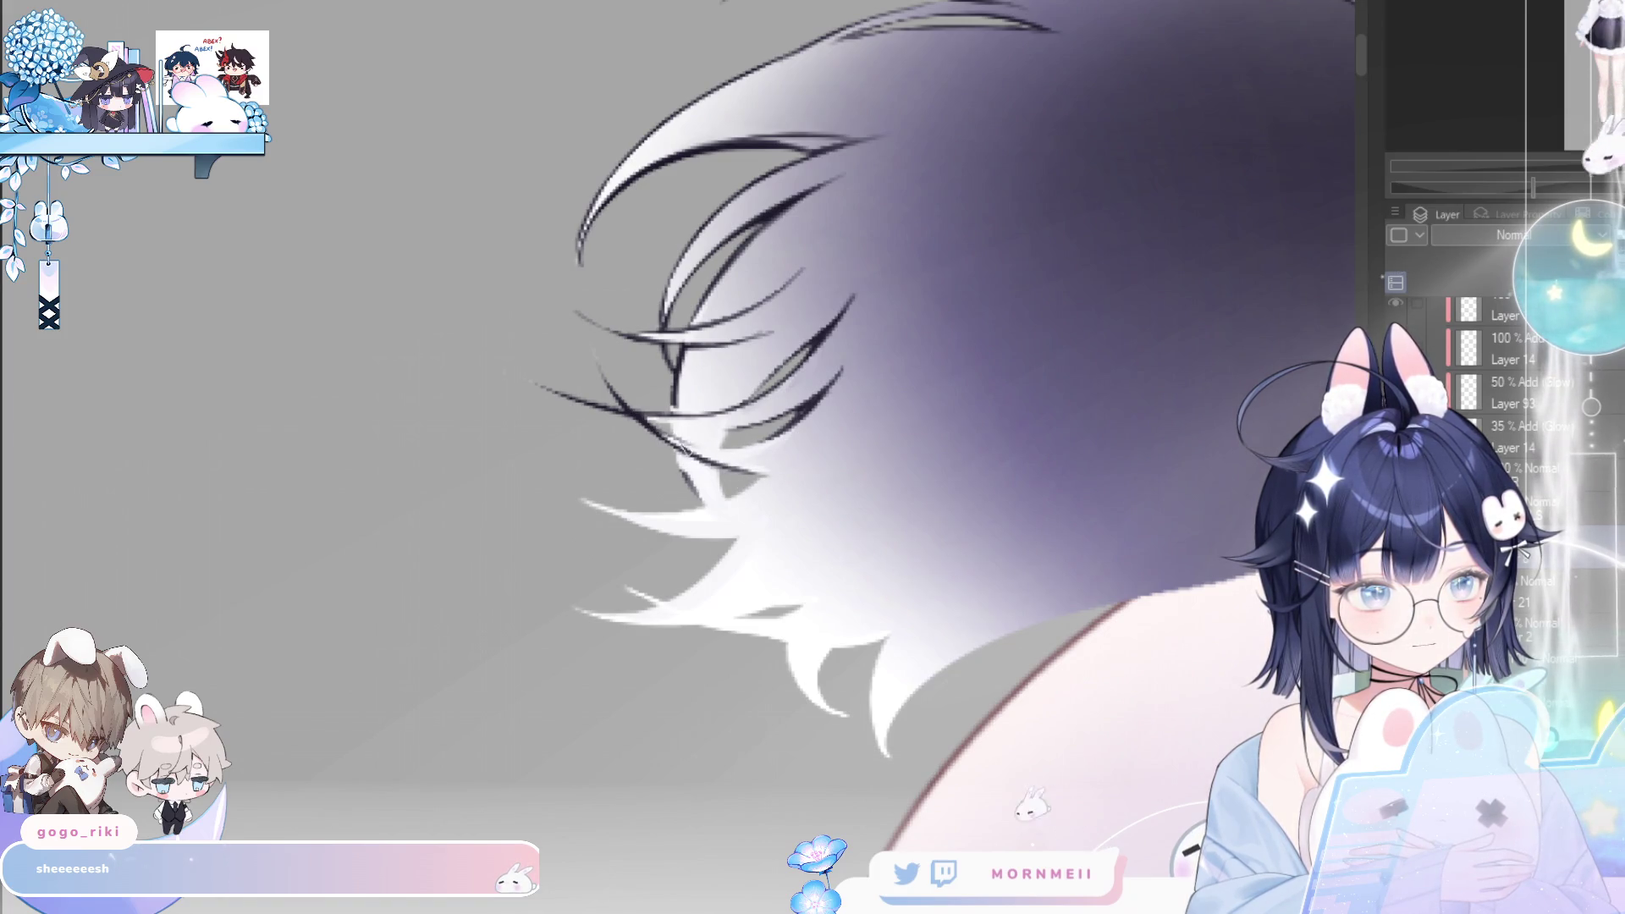
key("h")
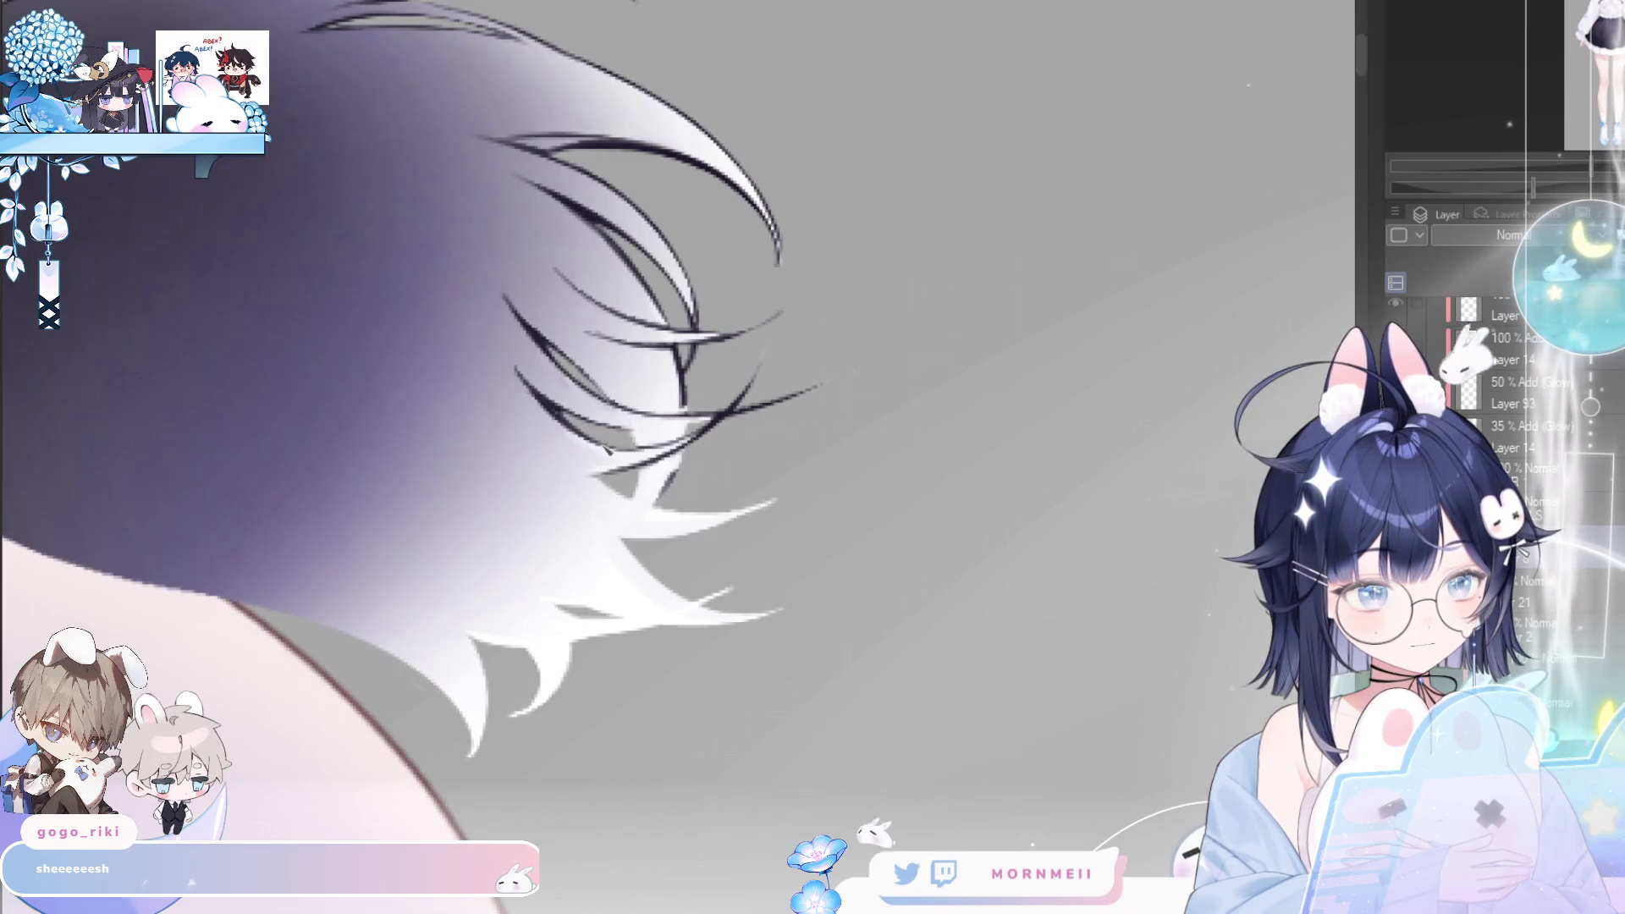
key("h")
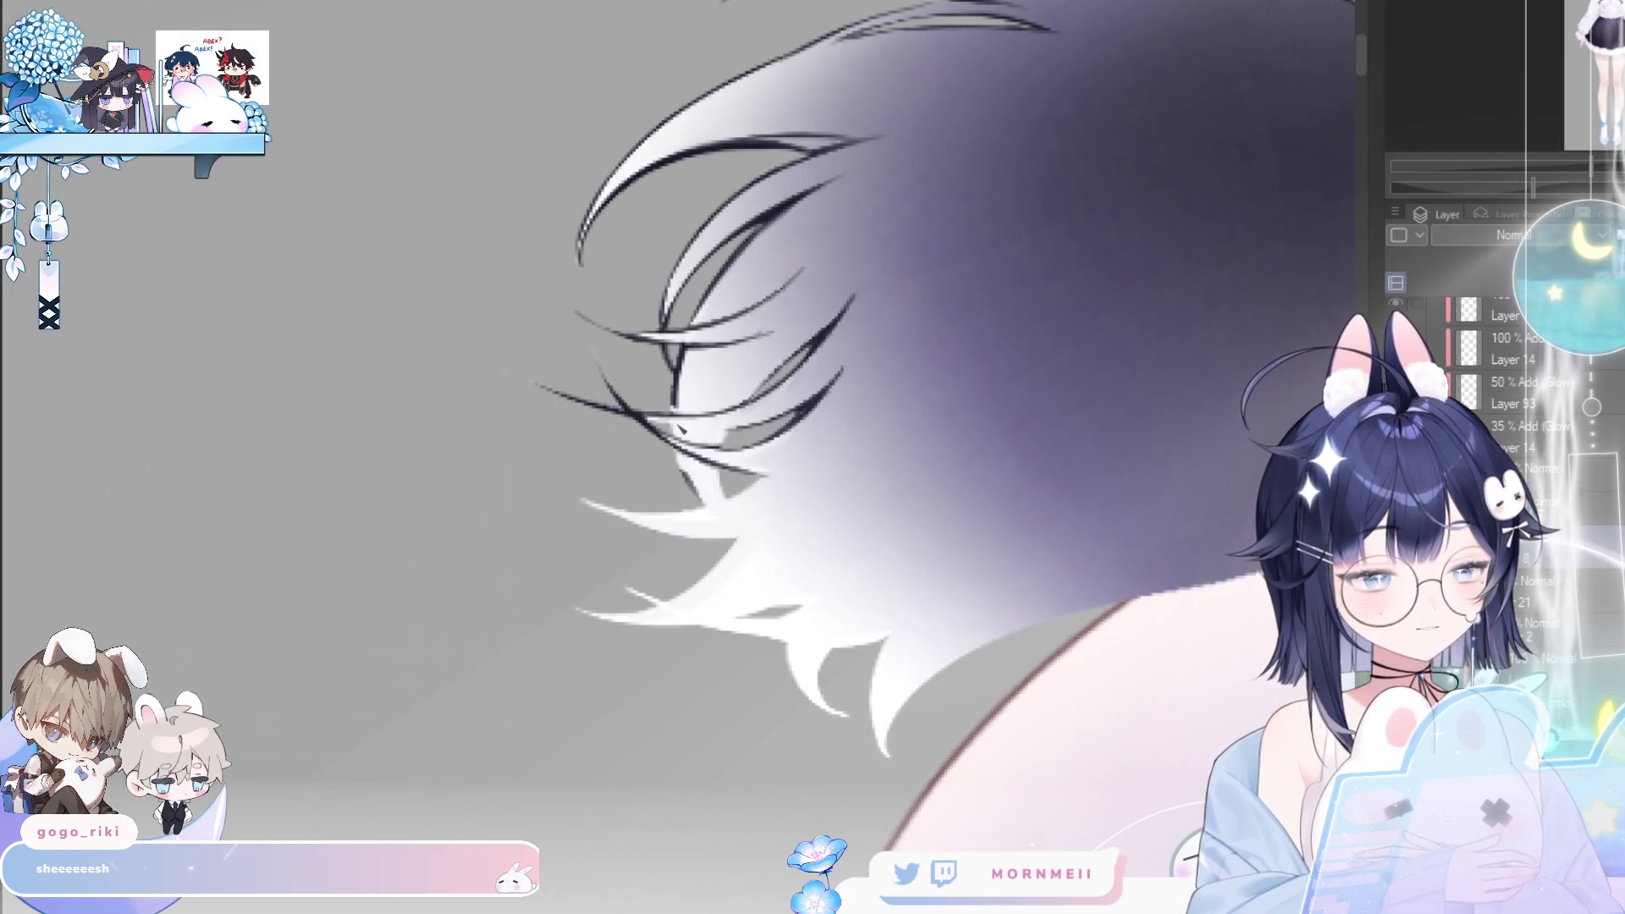
left_click_drag(688, 428, 797, 413)
key("h")
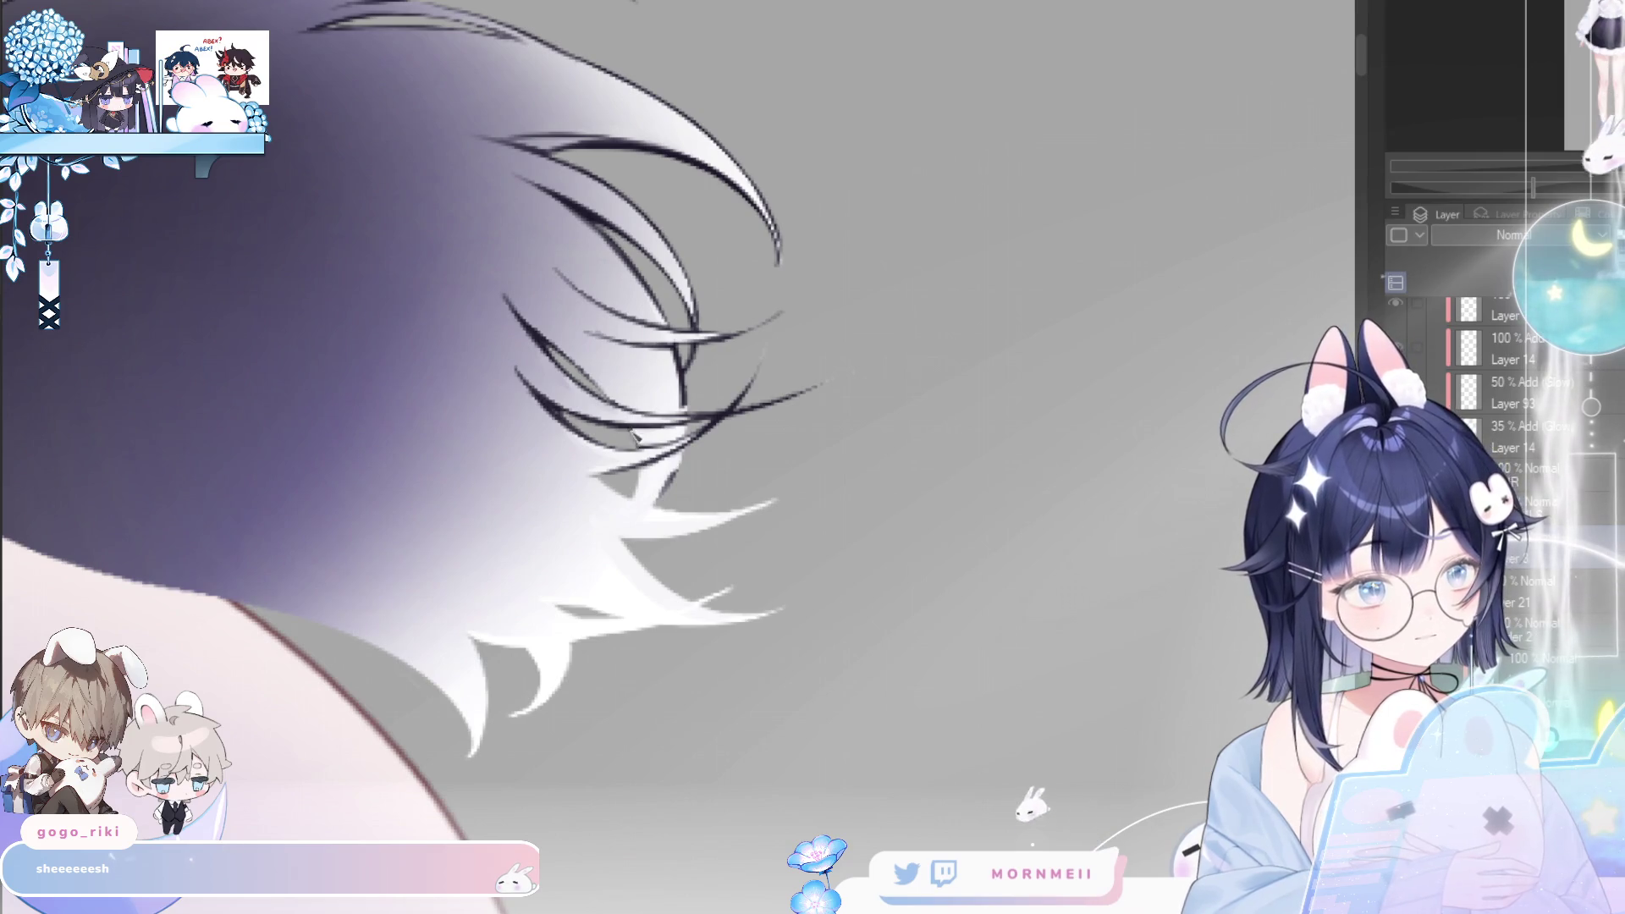
key("h")
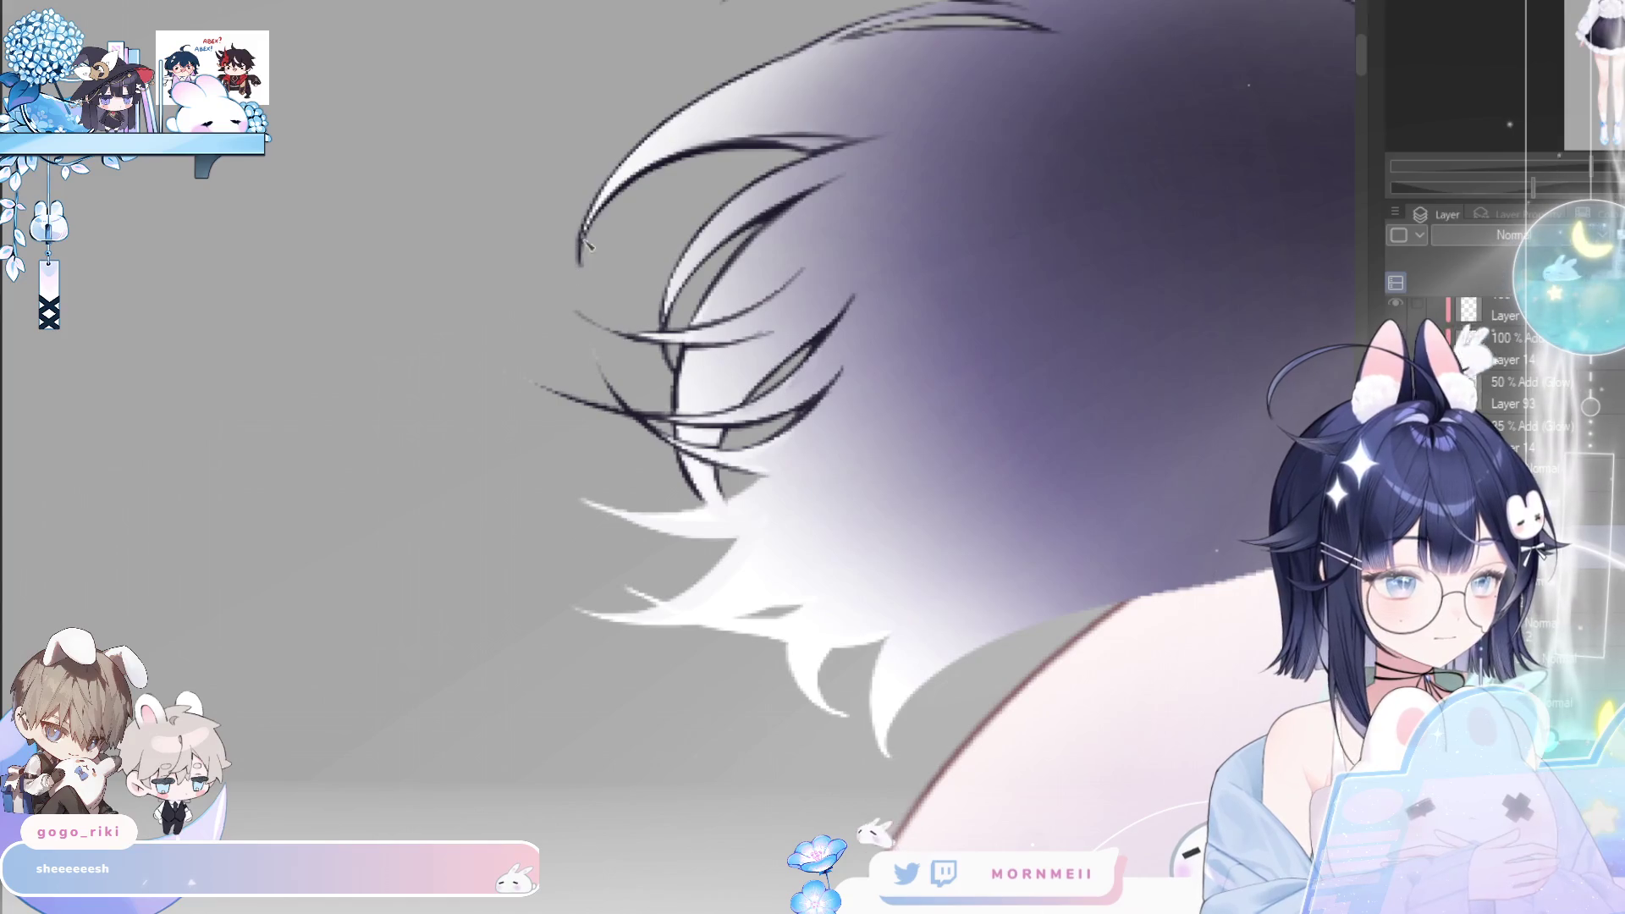
key("h")
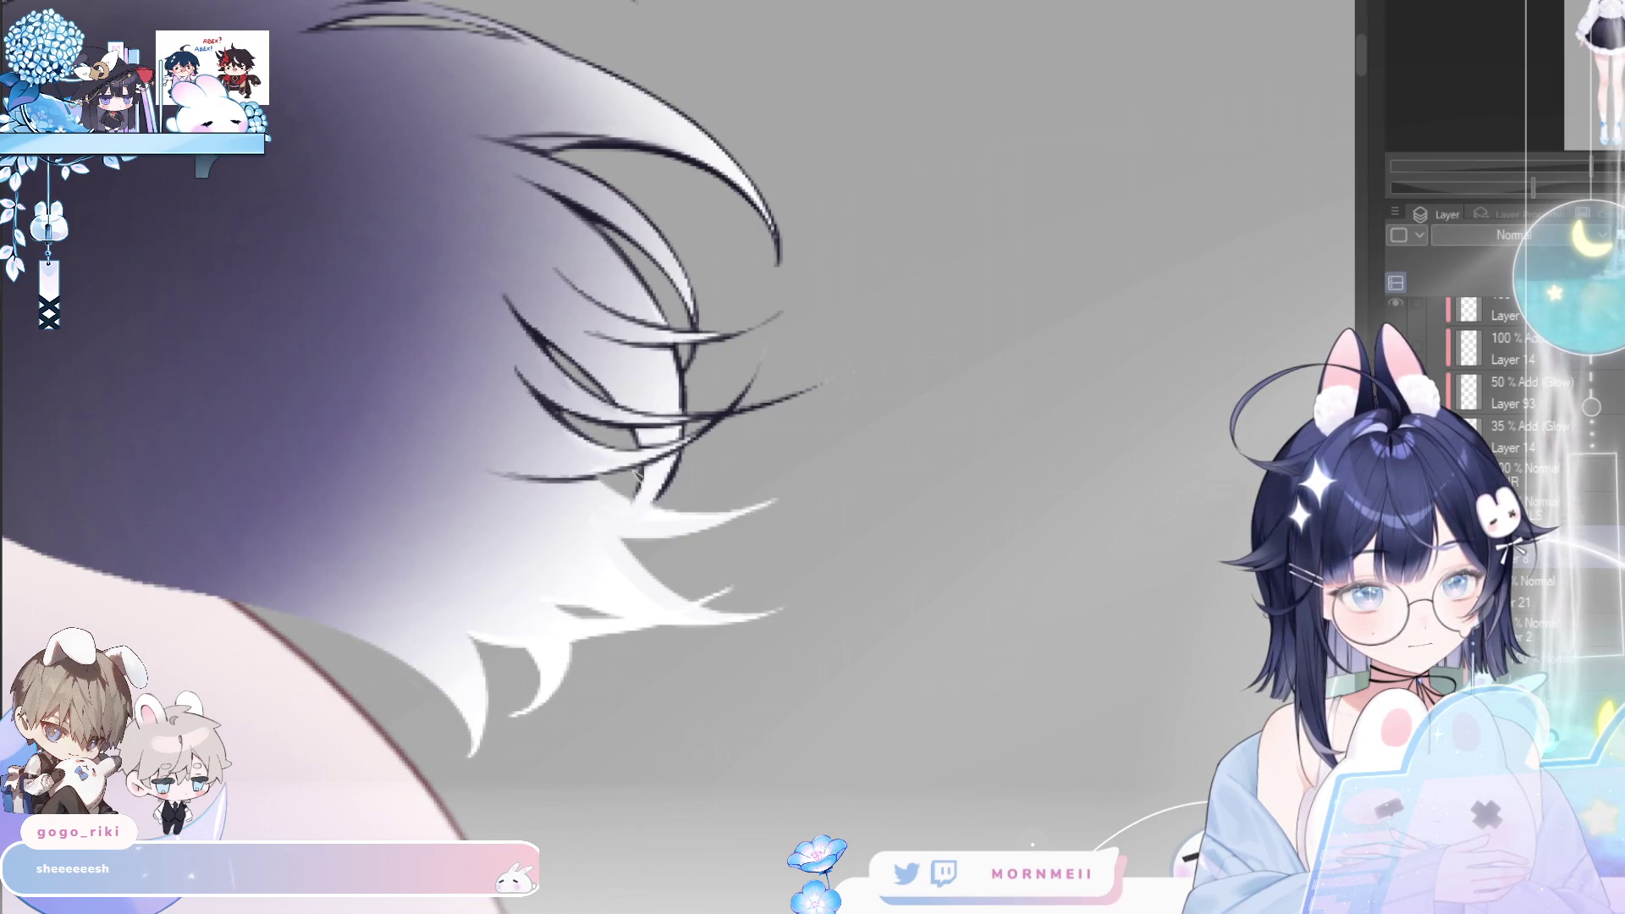
- Ink dark lines along the lower white fur strands of the left ear
left_click_drag(597, 486, 774, 503)
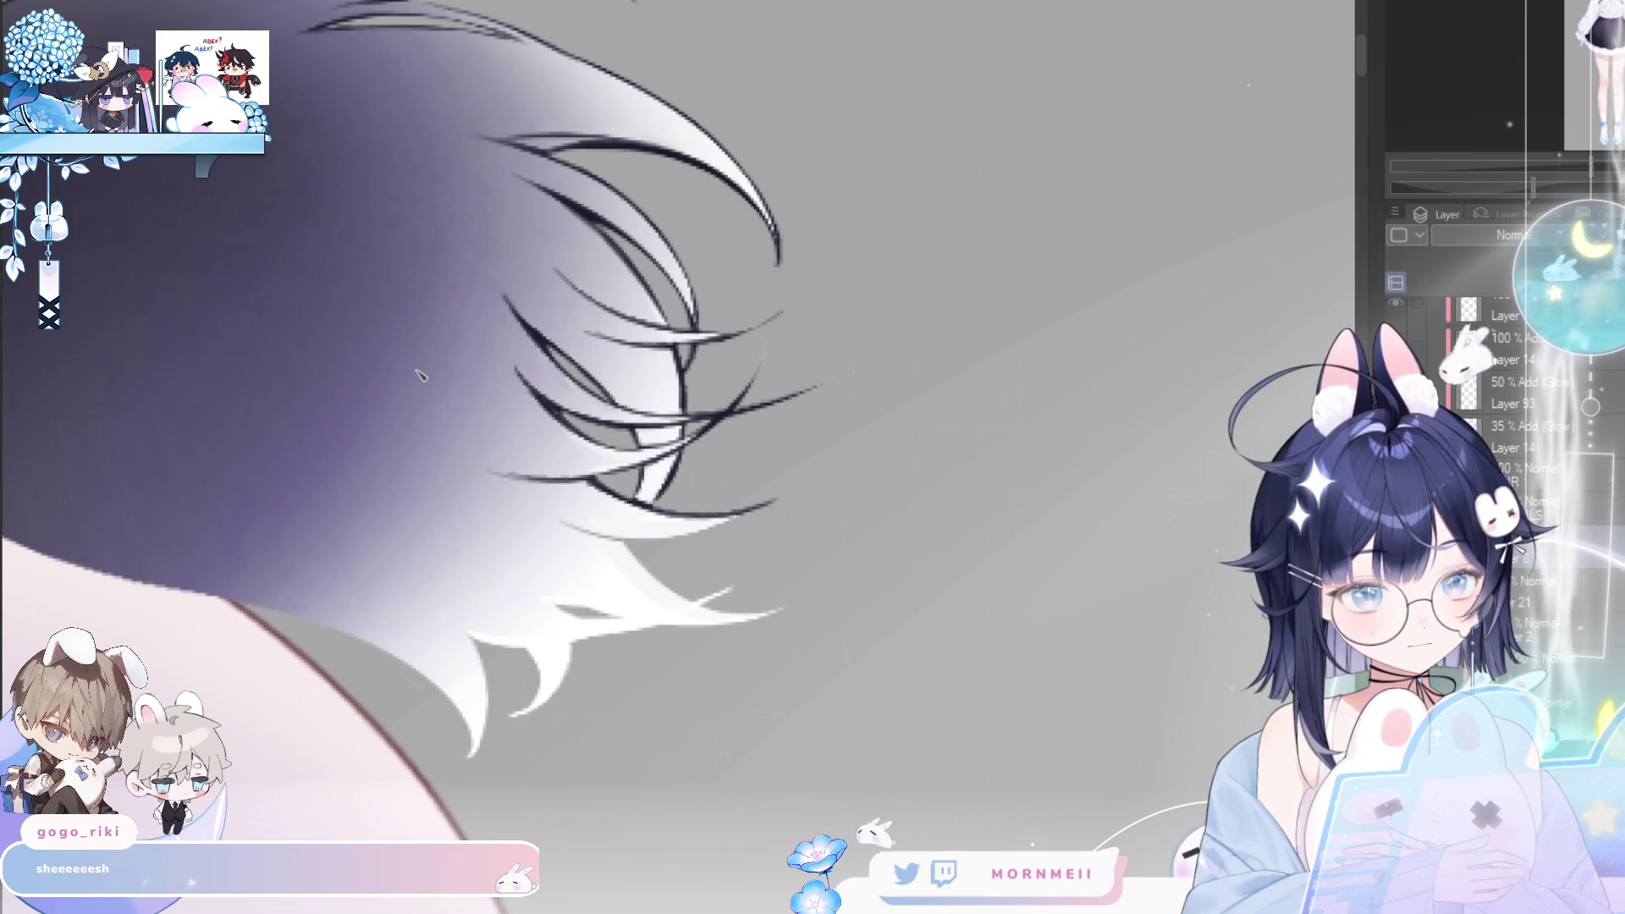
key("h")
key("h")
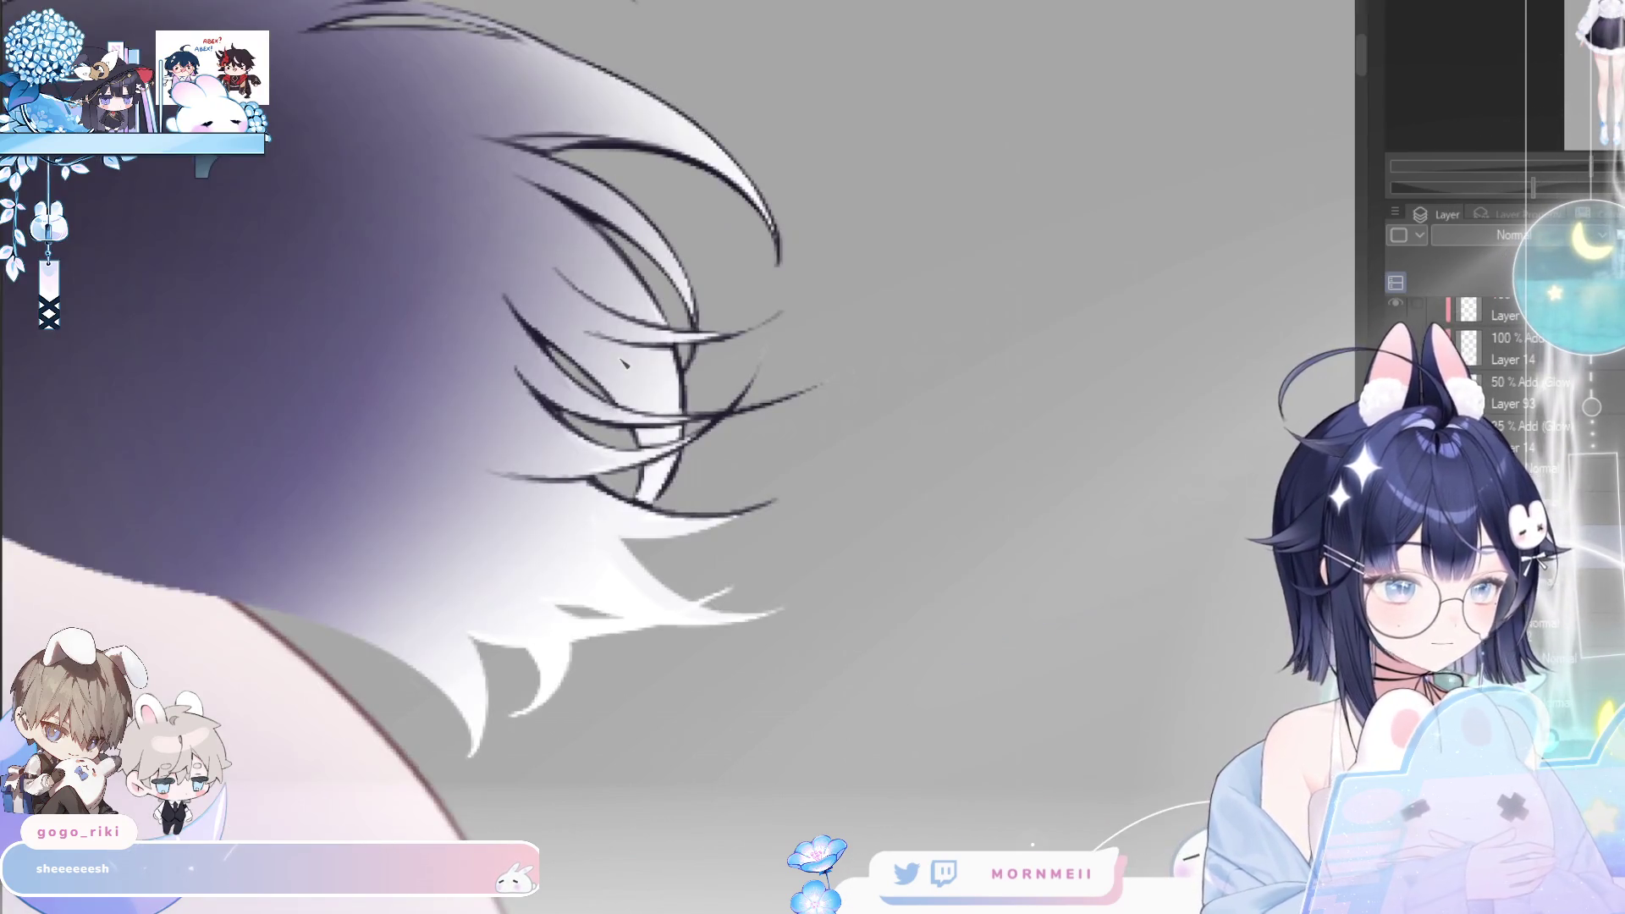
left_click_drag(546, 519, 743, 512)
left_click_drag(596, 544, 770, 512)
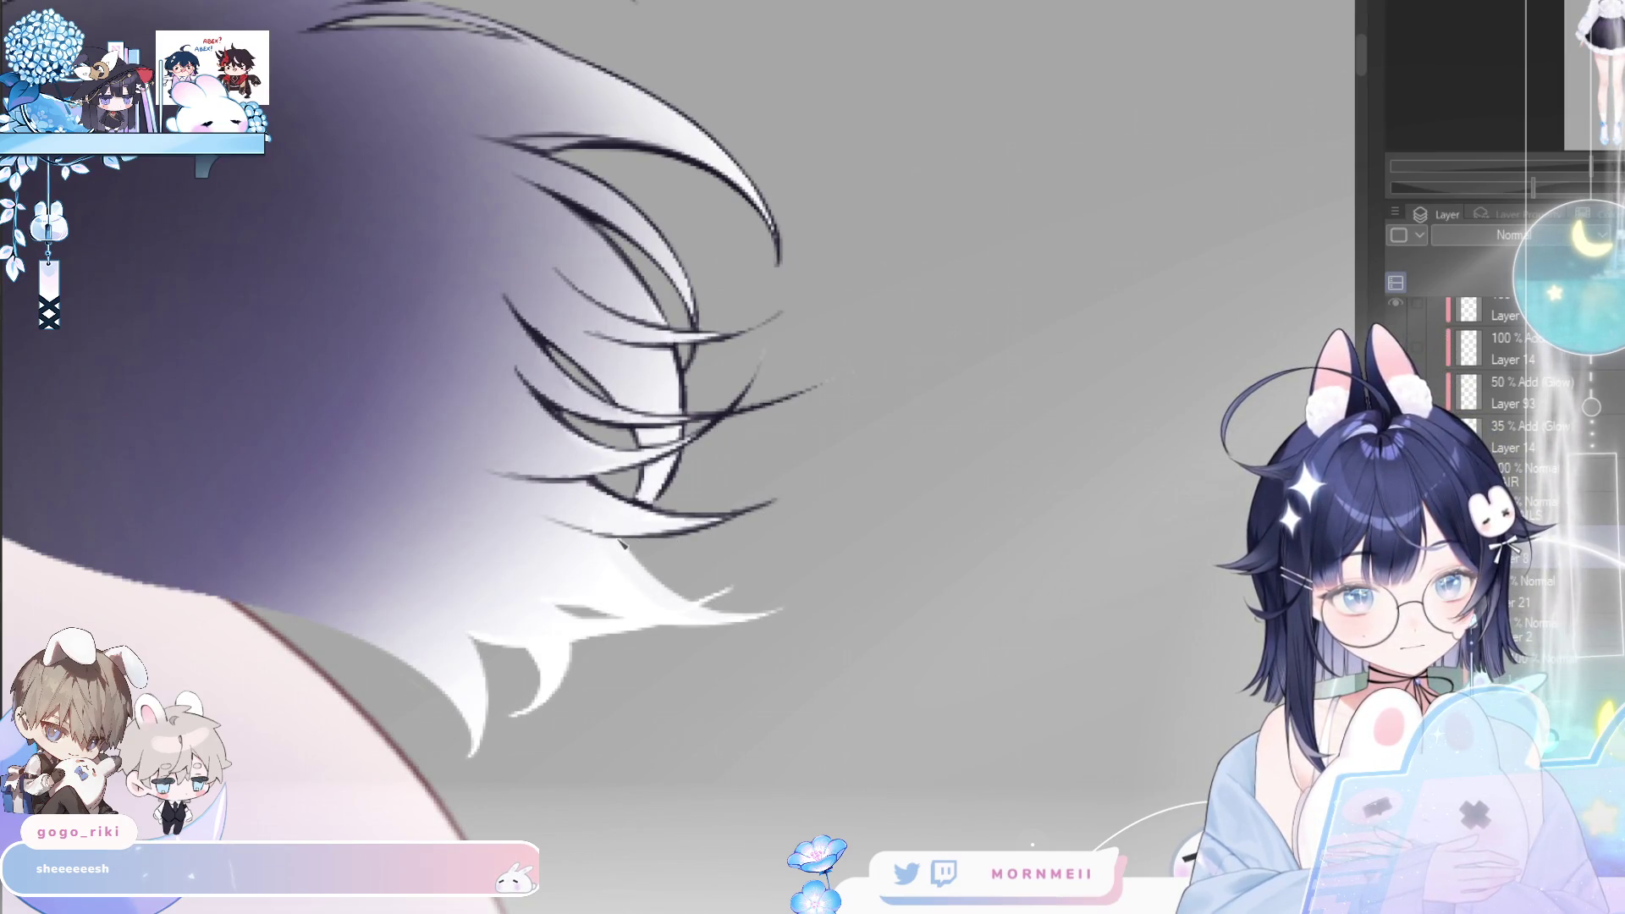
left_click_drag(616, 544, 677, 595)
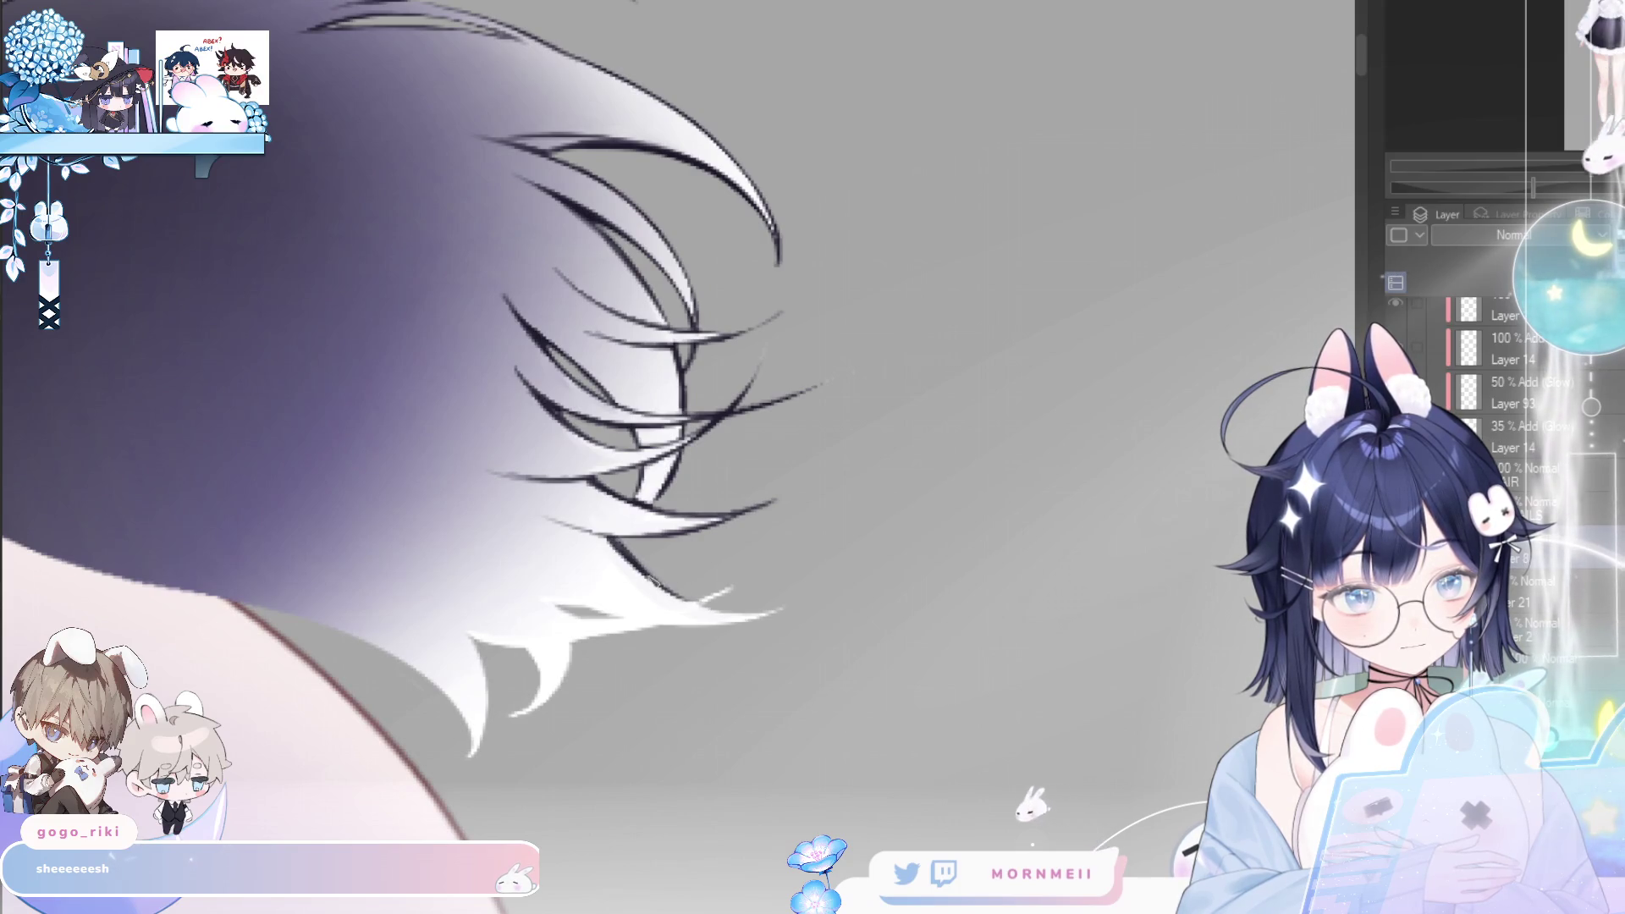
left_click_drag(507, 575, 575, 611)
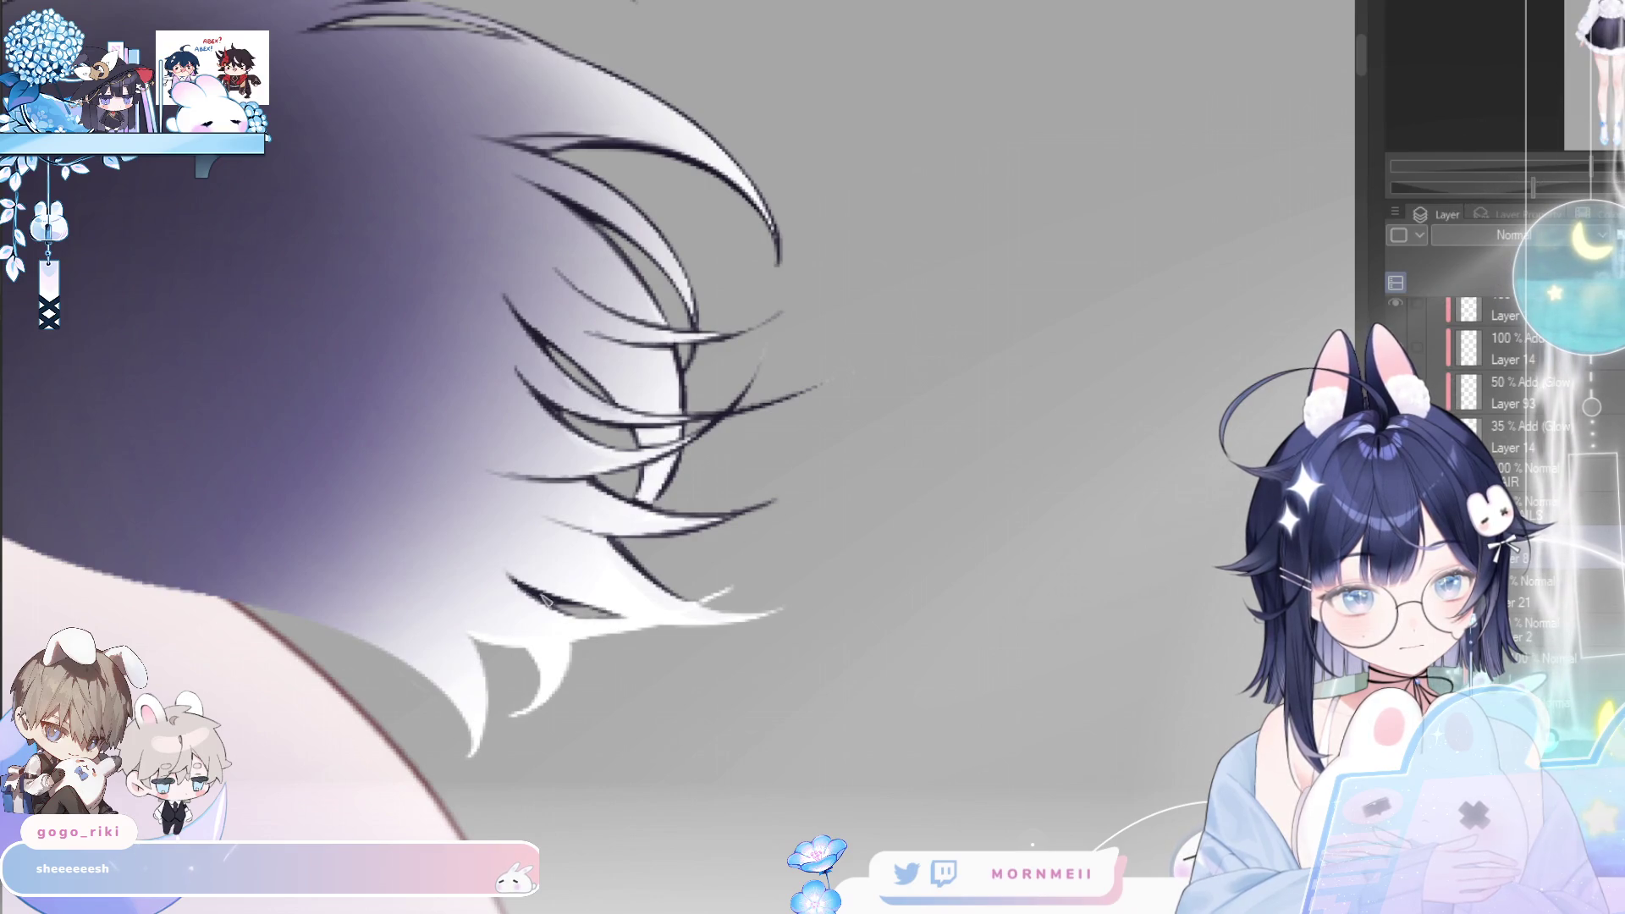
left_click_drag(633, 616, 736, 584)
mouse_move(410, 599)
left_mouse_down()
mouse_move(555, 650)
mouse_move(637, 636)
mouse_move(473, 645)
left_mouse_up()
left_click_drag(711, 603, 658, 628)
mouse_move(542, 644)
left_mouse_down()
mouse_move(731, 589)
mouse_move(737, 633)
mouse_move(766, 616)
left_mouse_up()
- Undo the weak stroke, then ink the inner and lower edges of the strands instead
key("ctrl+z")
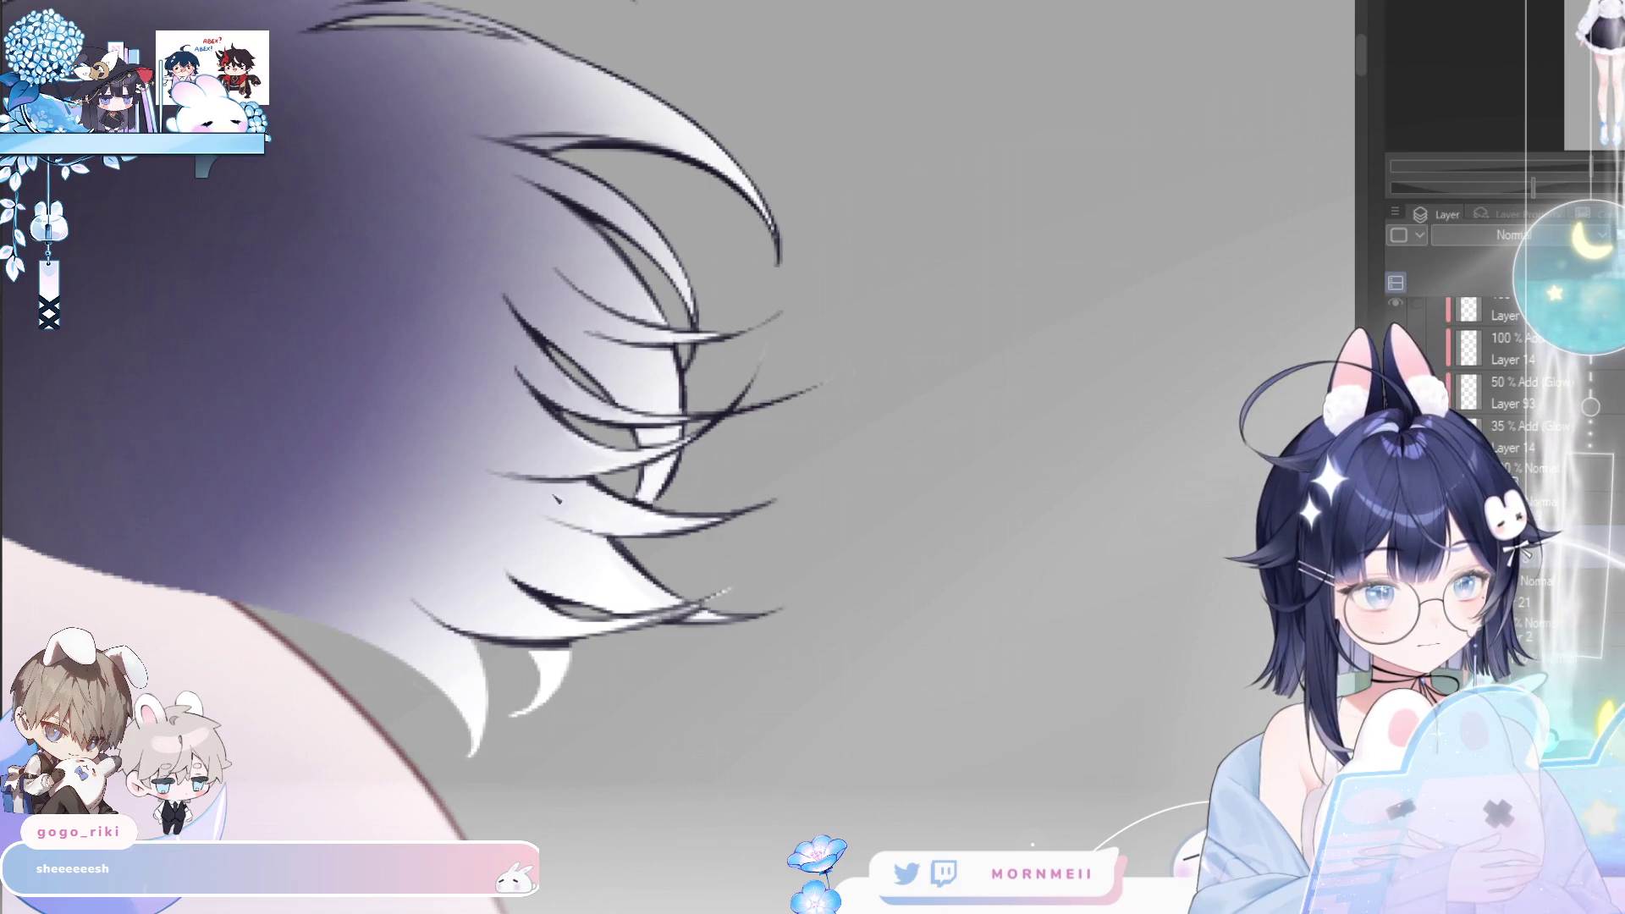
key("h")
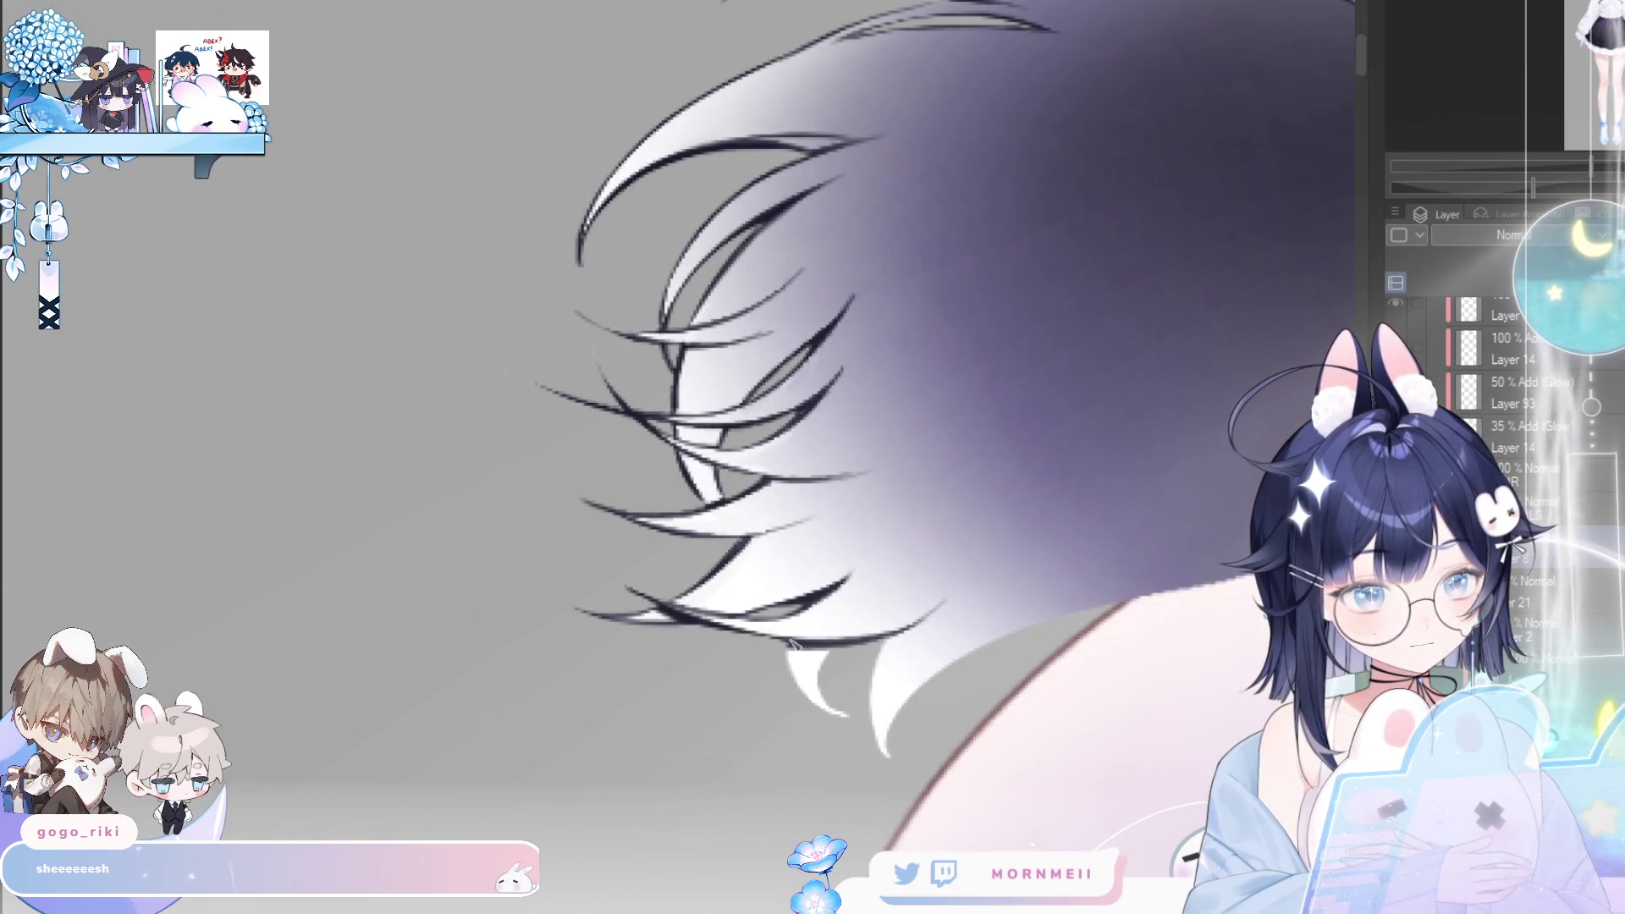
key("h")
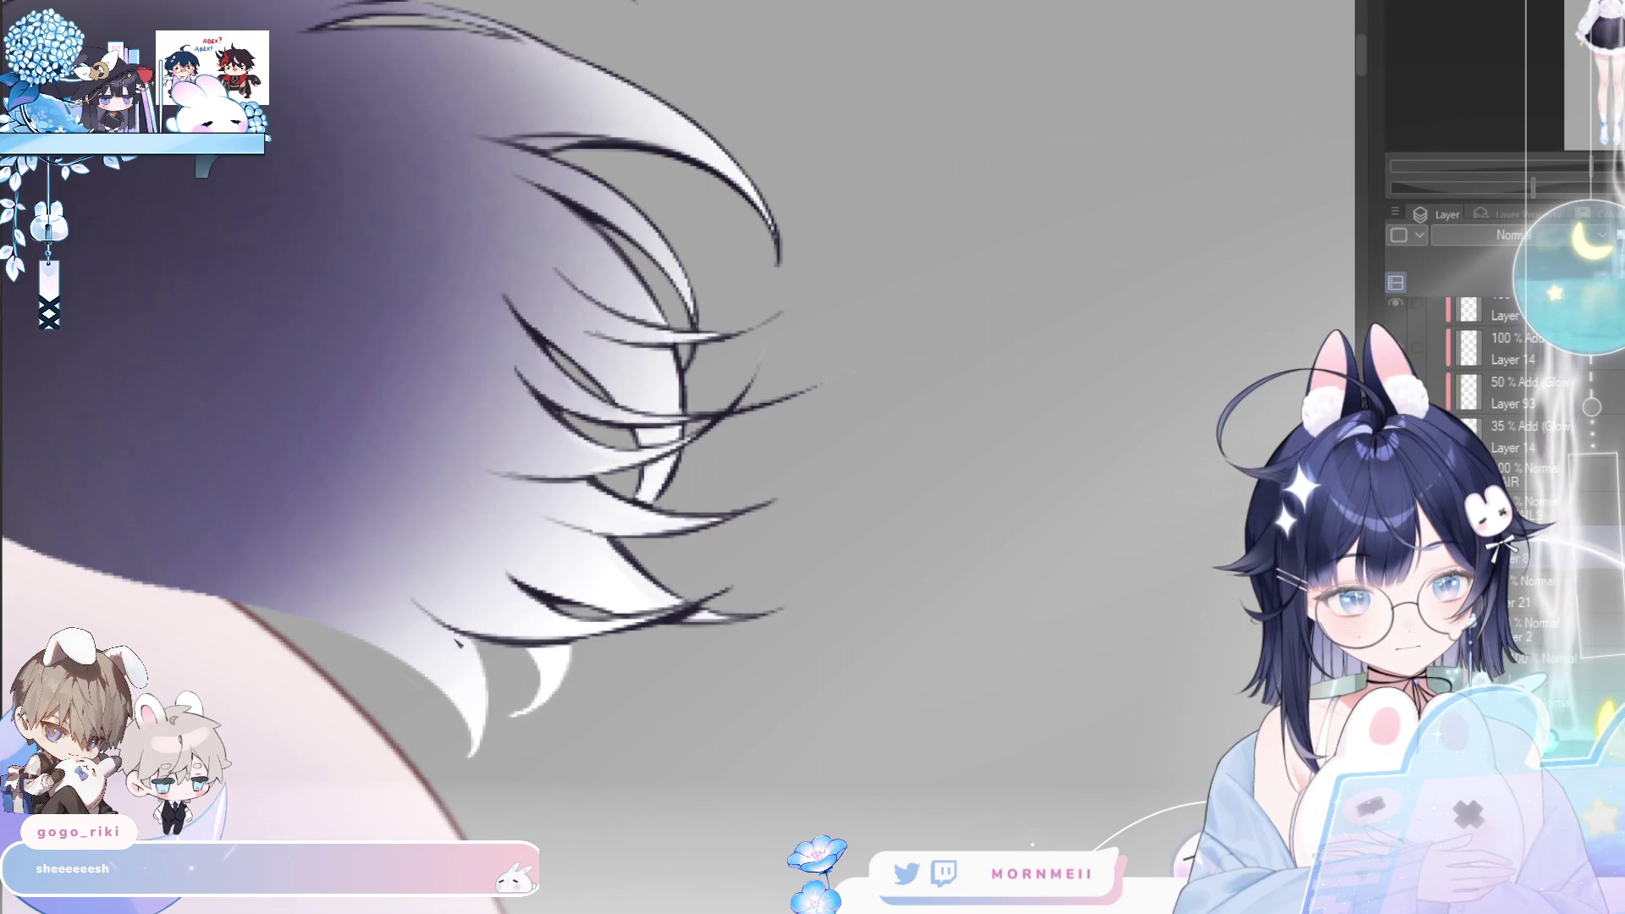
key("h")
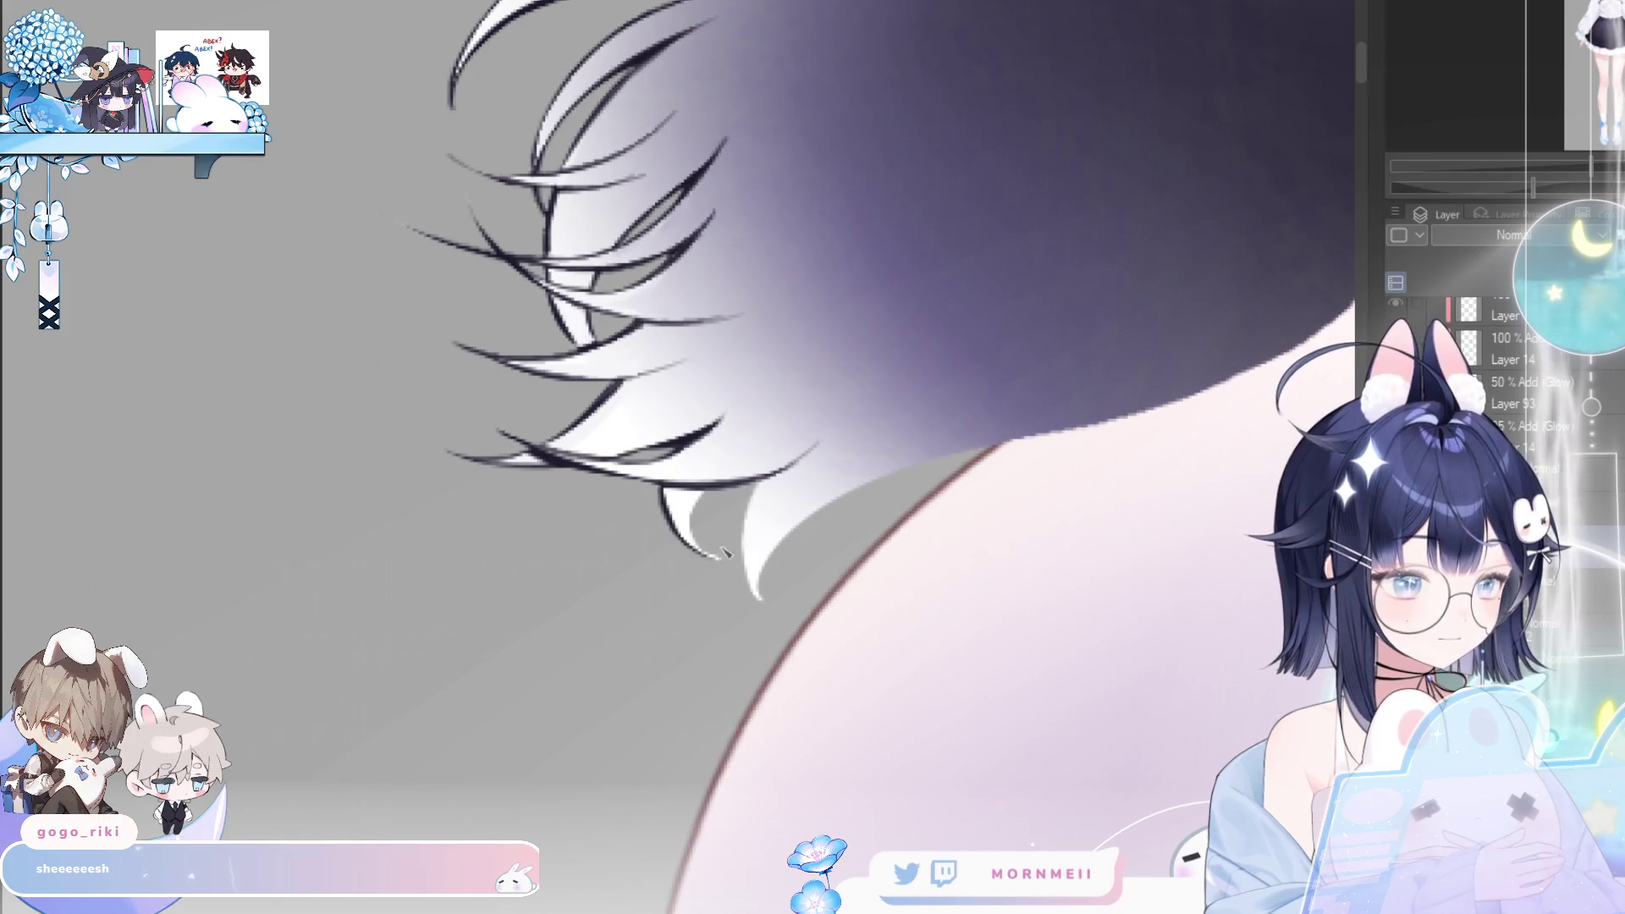
left_click_drag(677, 489, 715, 554)
left_click_drag(696, 489, 719, 557)
mouse_move(766, 478)
left_mouse_down()
mouse_move(746, 546)
mouse_move(758, 597)
left_mouse_up()
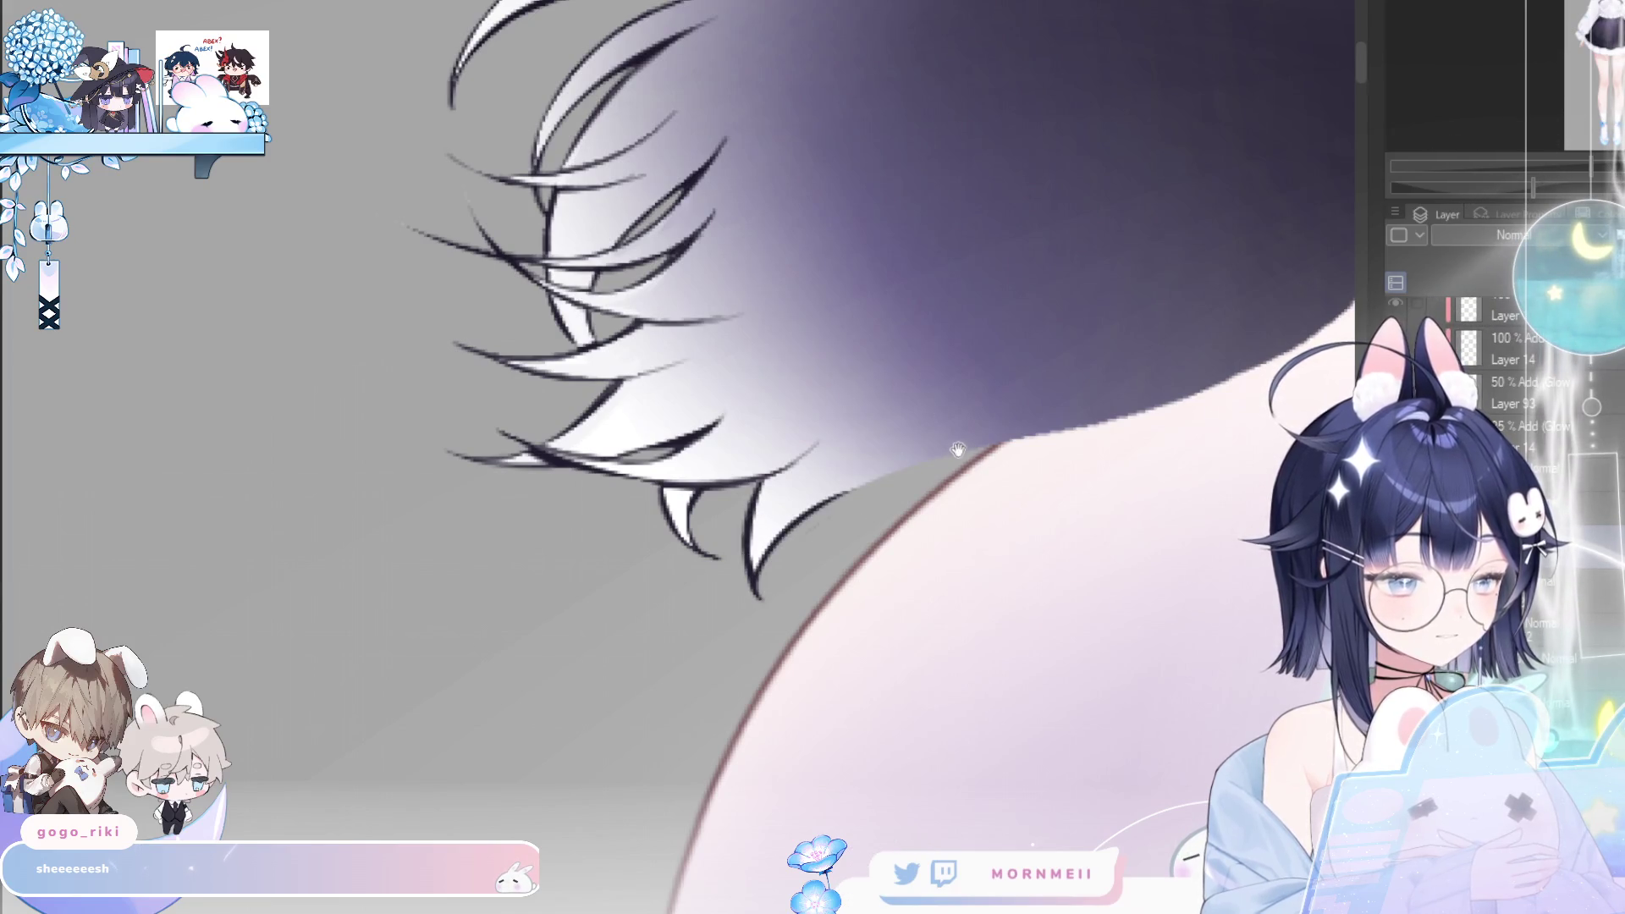
mouse_move(775, 516)
left_mouse_down()
mouse_move(1063, 438)
mouse_move(1218, 374)
left_mouse_up()
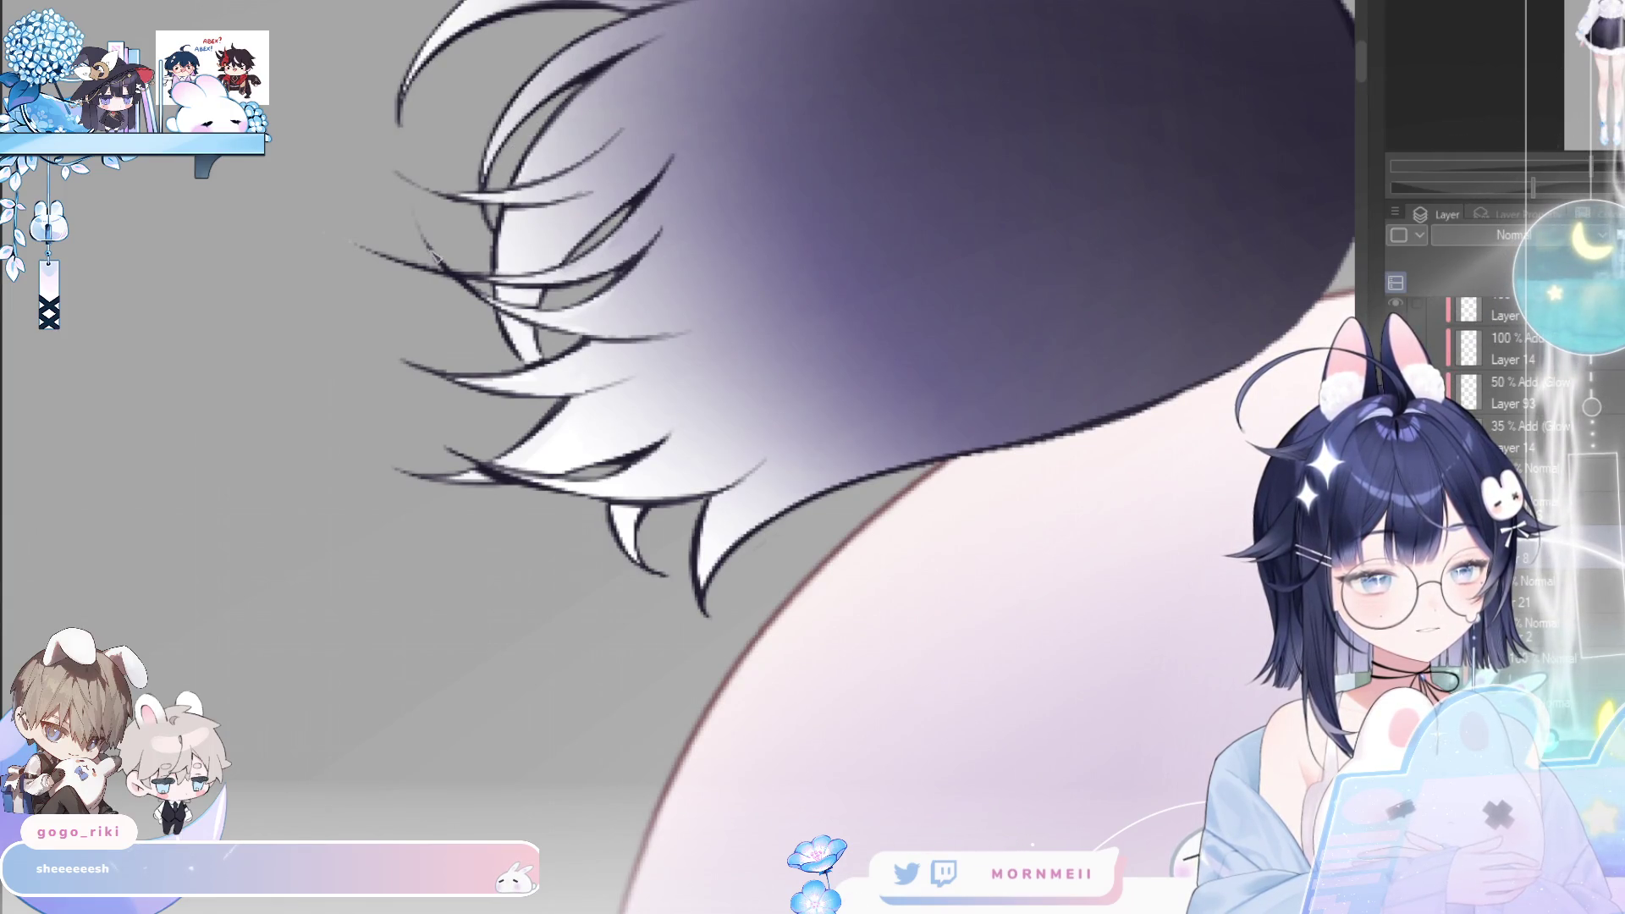
scroll(439, 207, "down", 3)
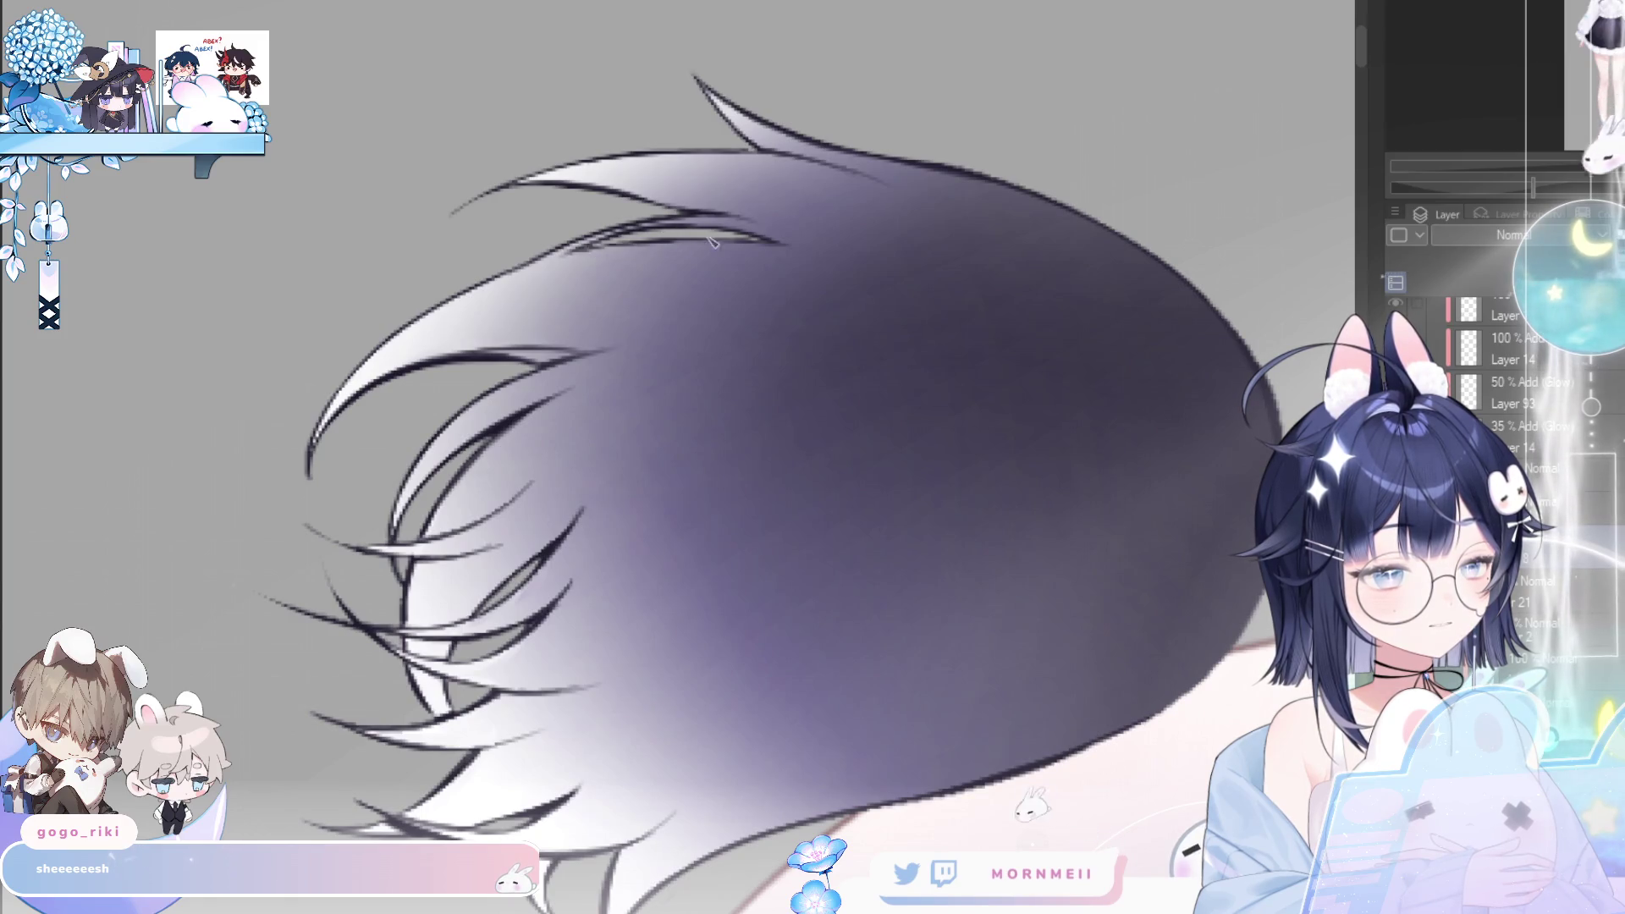
- Redraw a thin curved strand line on the ear after undoing the first attempt
key("h")
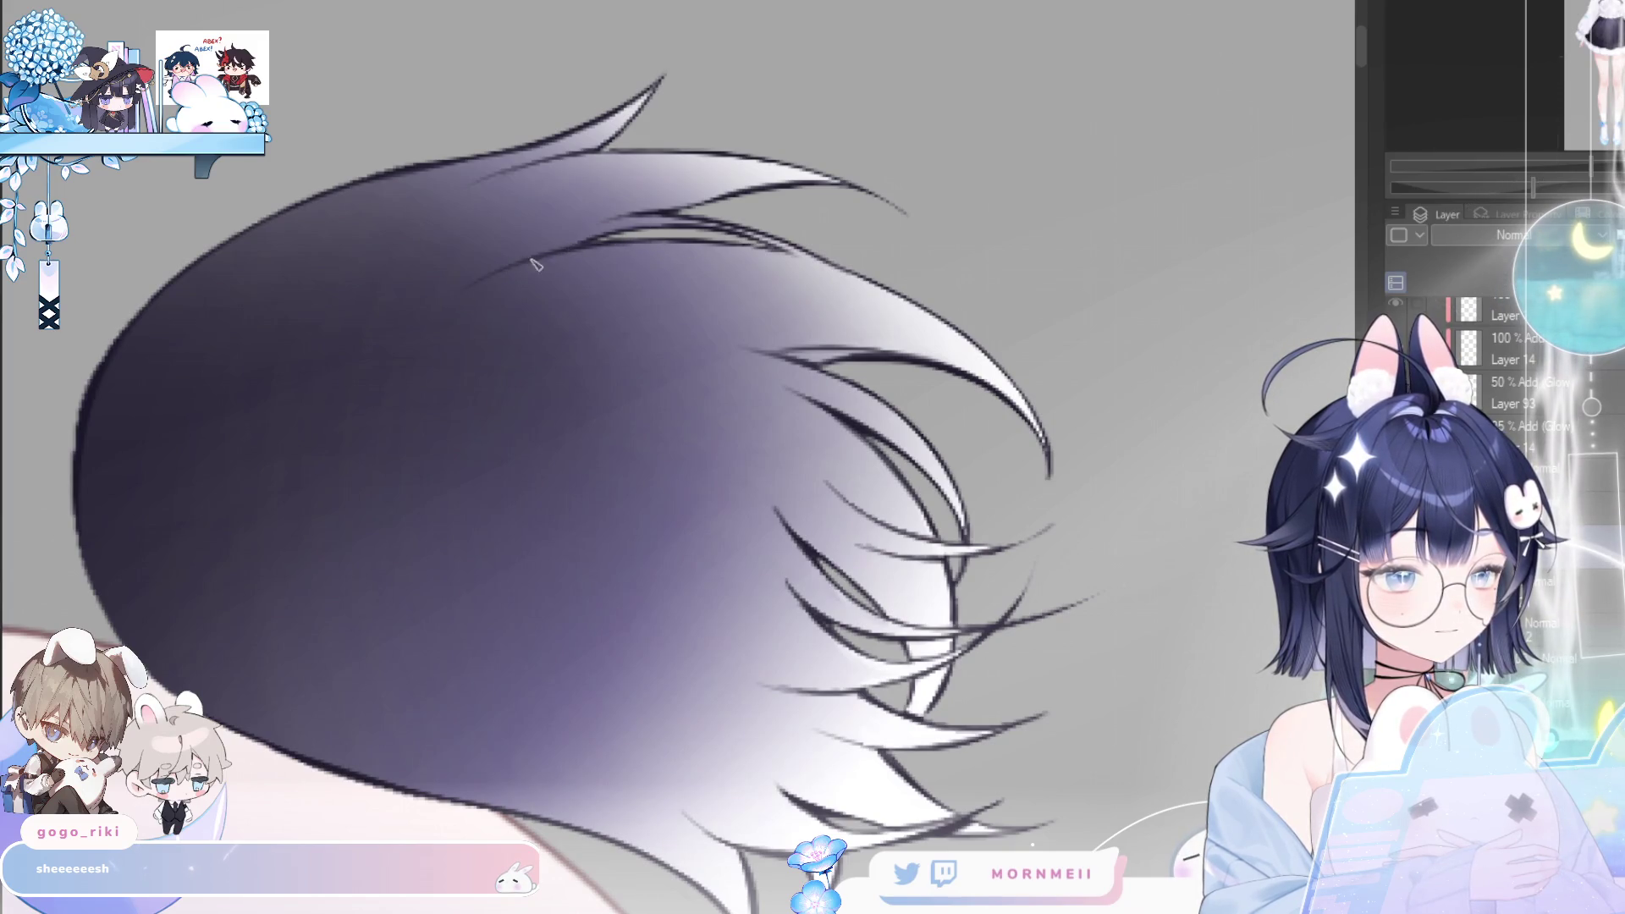
scroll(530, 263, "down", 3)
key("h")
key("h")
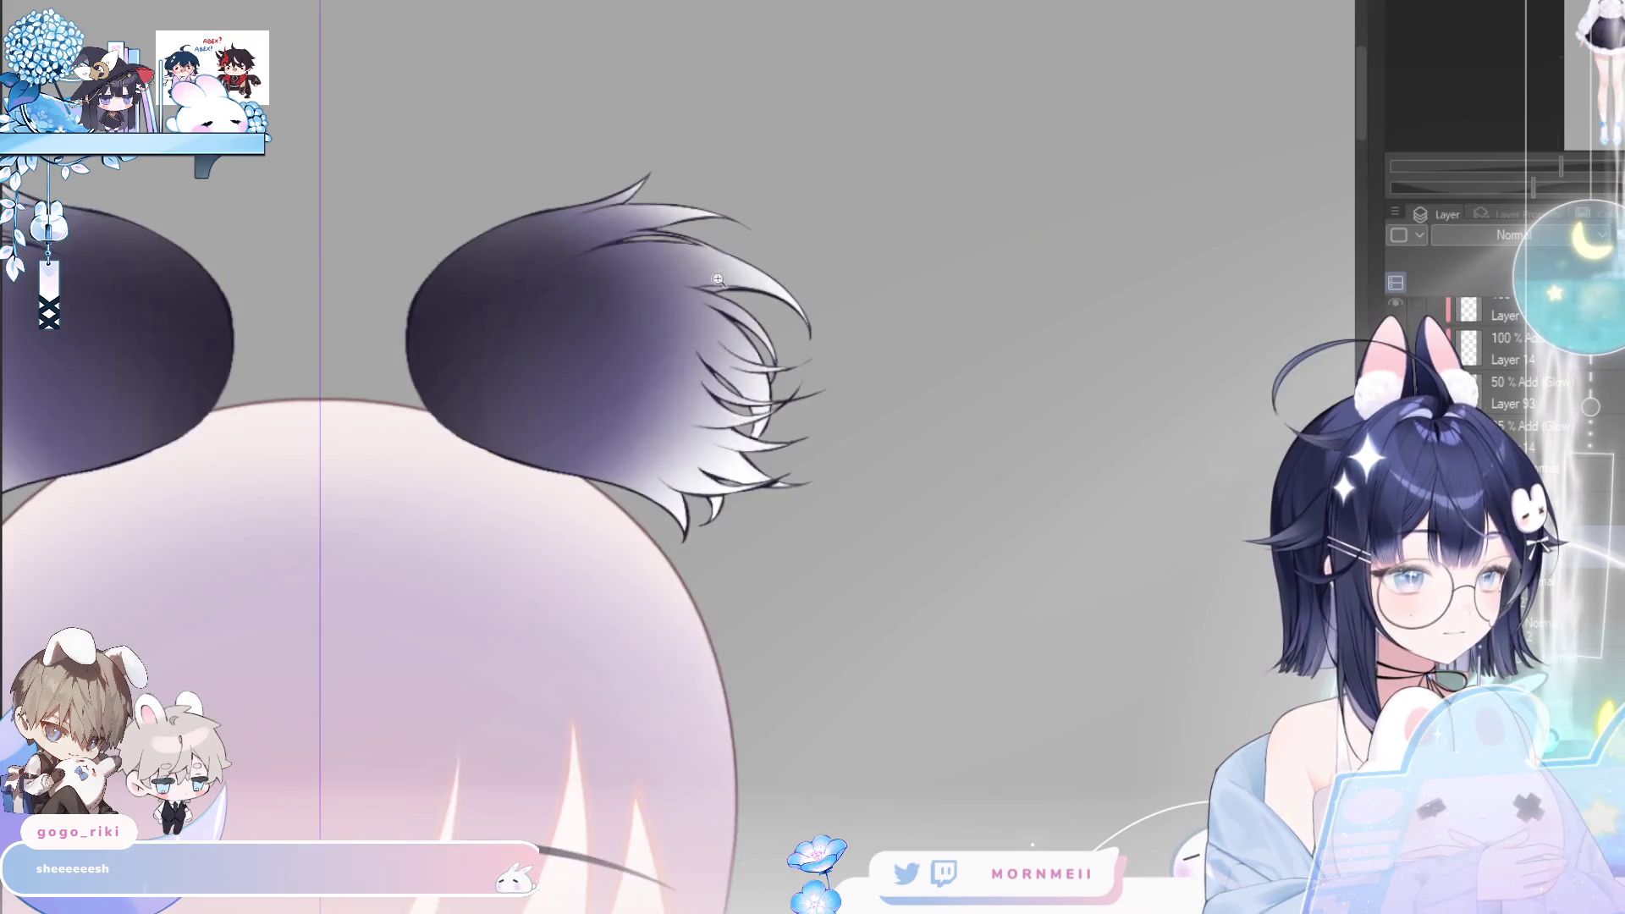
scroll(924, 158, "up", 2)
key("h")
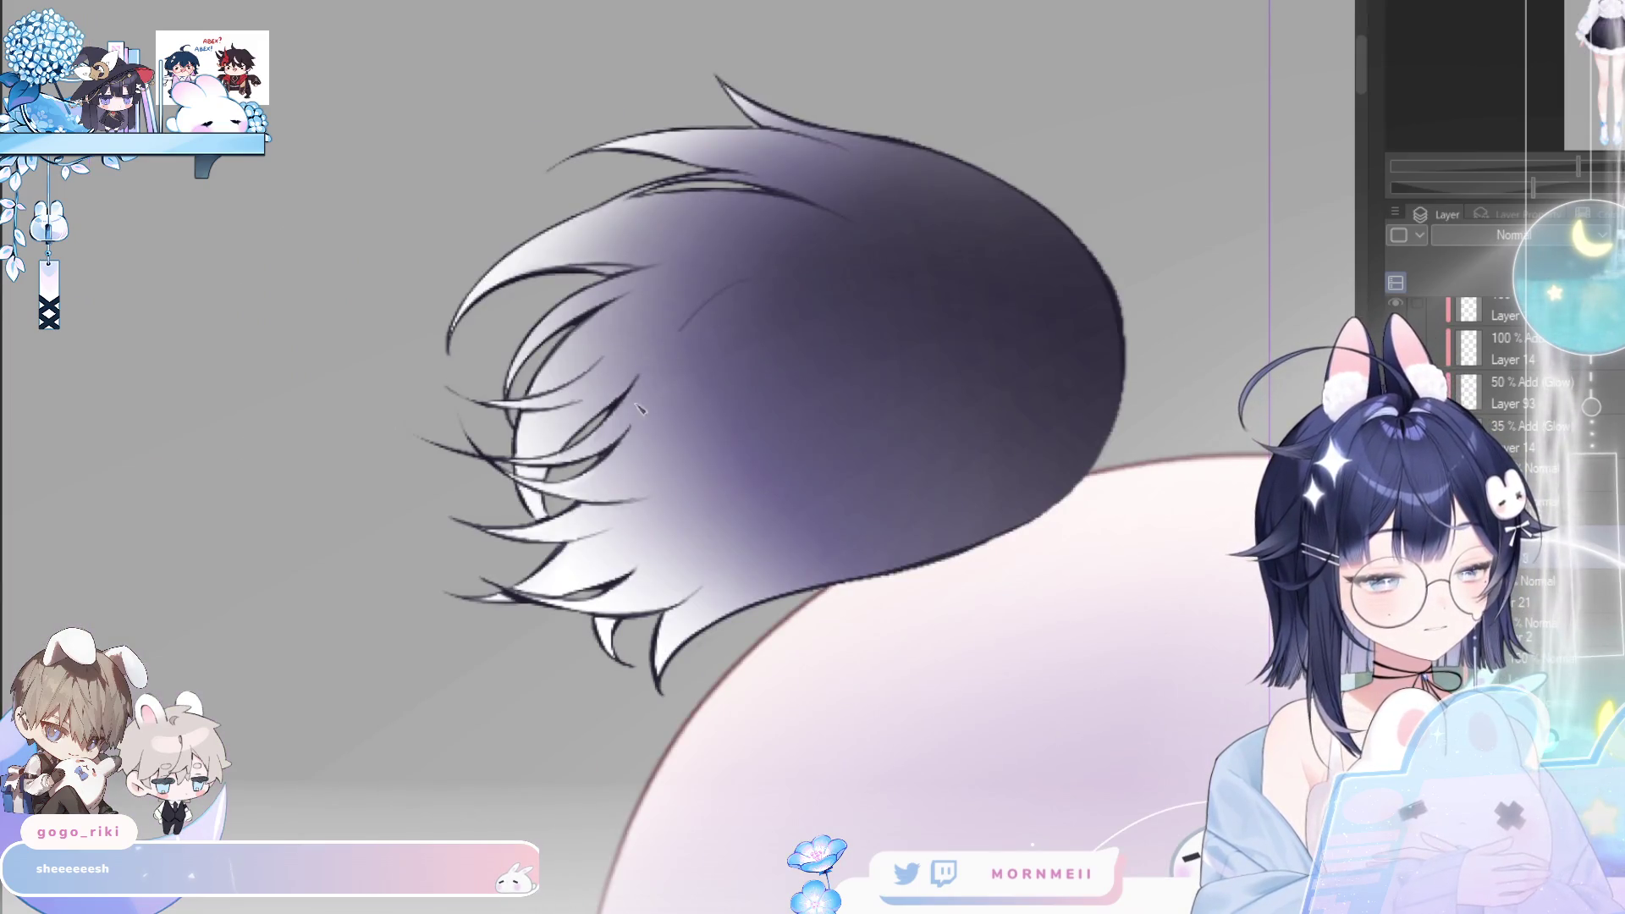
left_click_drag(669, 296, 653, 491)
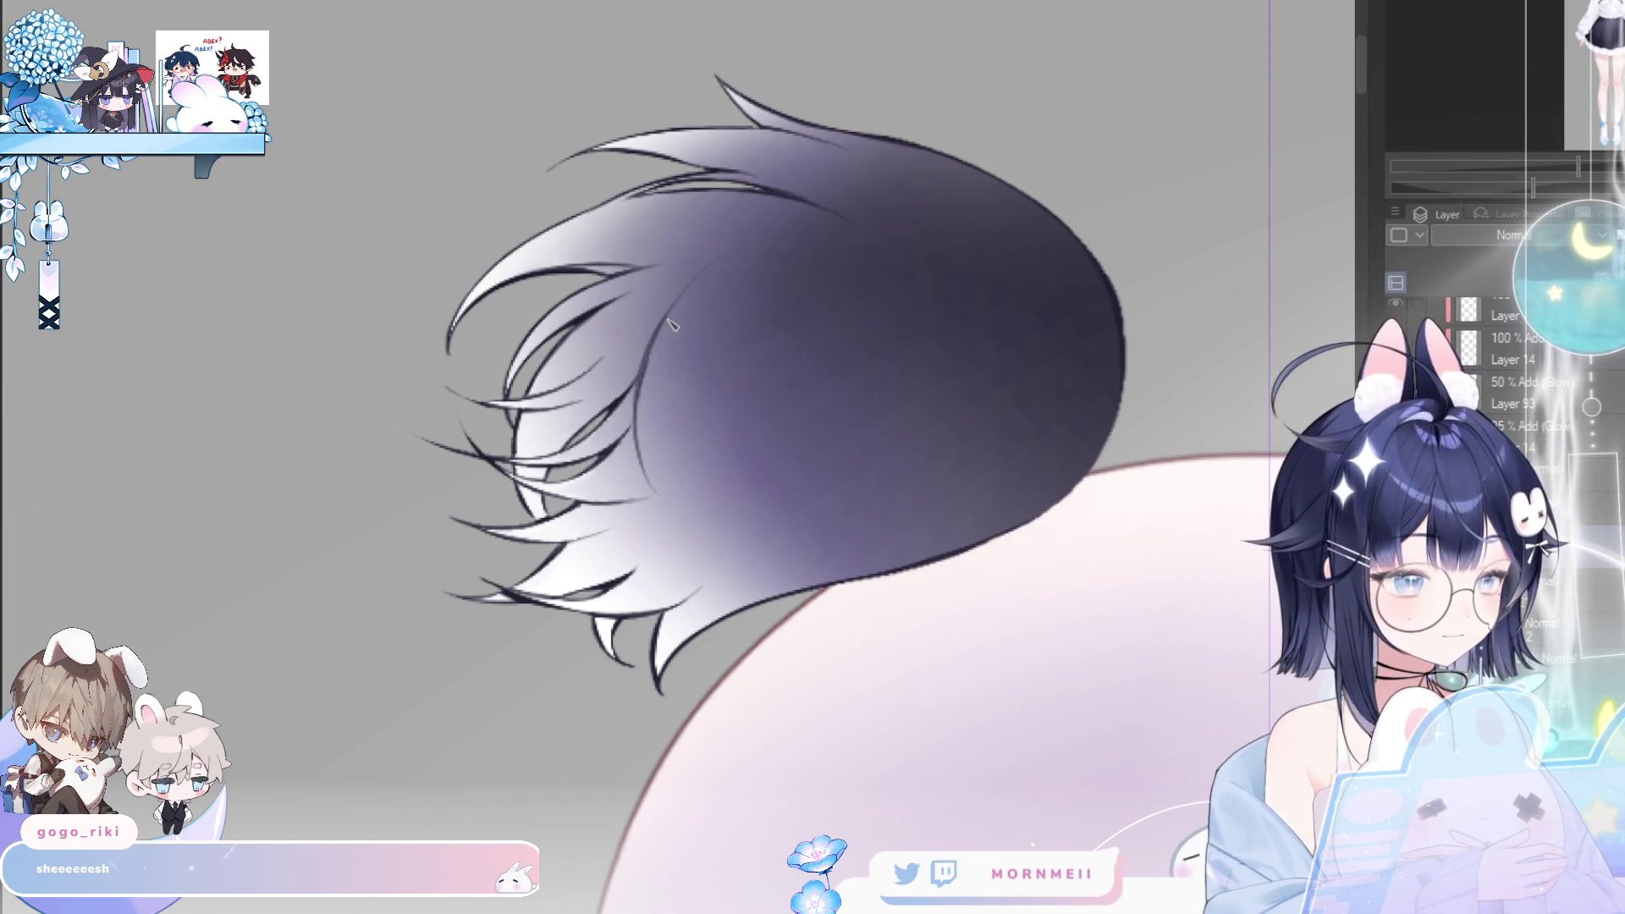
key("ctrl+z")
left_click_drag(715, 357, 656, 440)
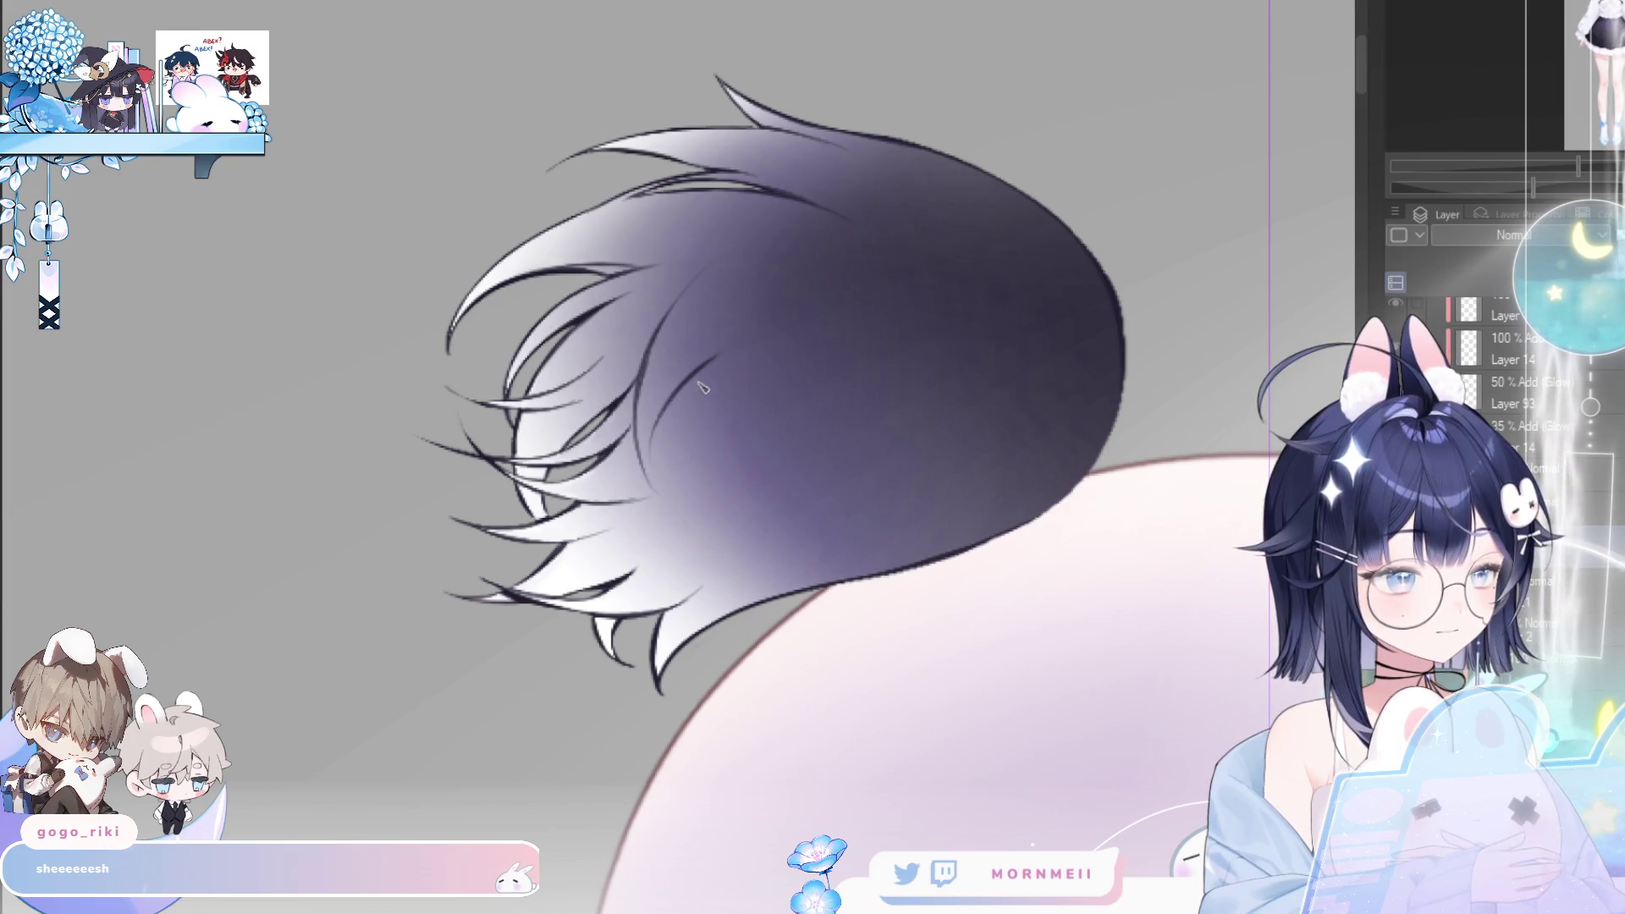
- Hide the hair and reveal the large dark ear shapes over the buns
scroll(785, 328, "down", 3)
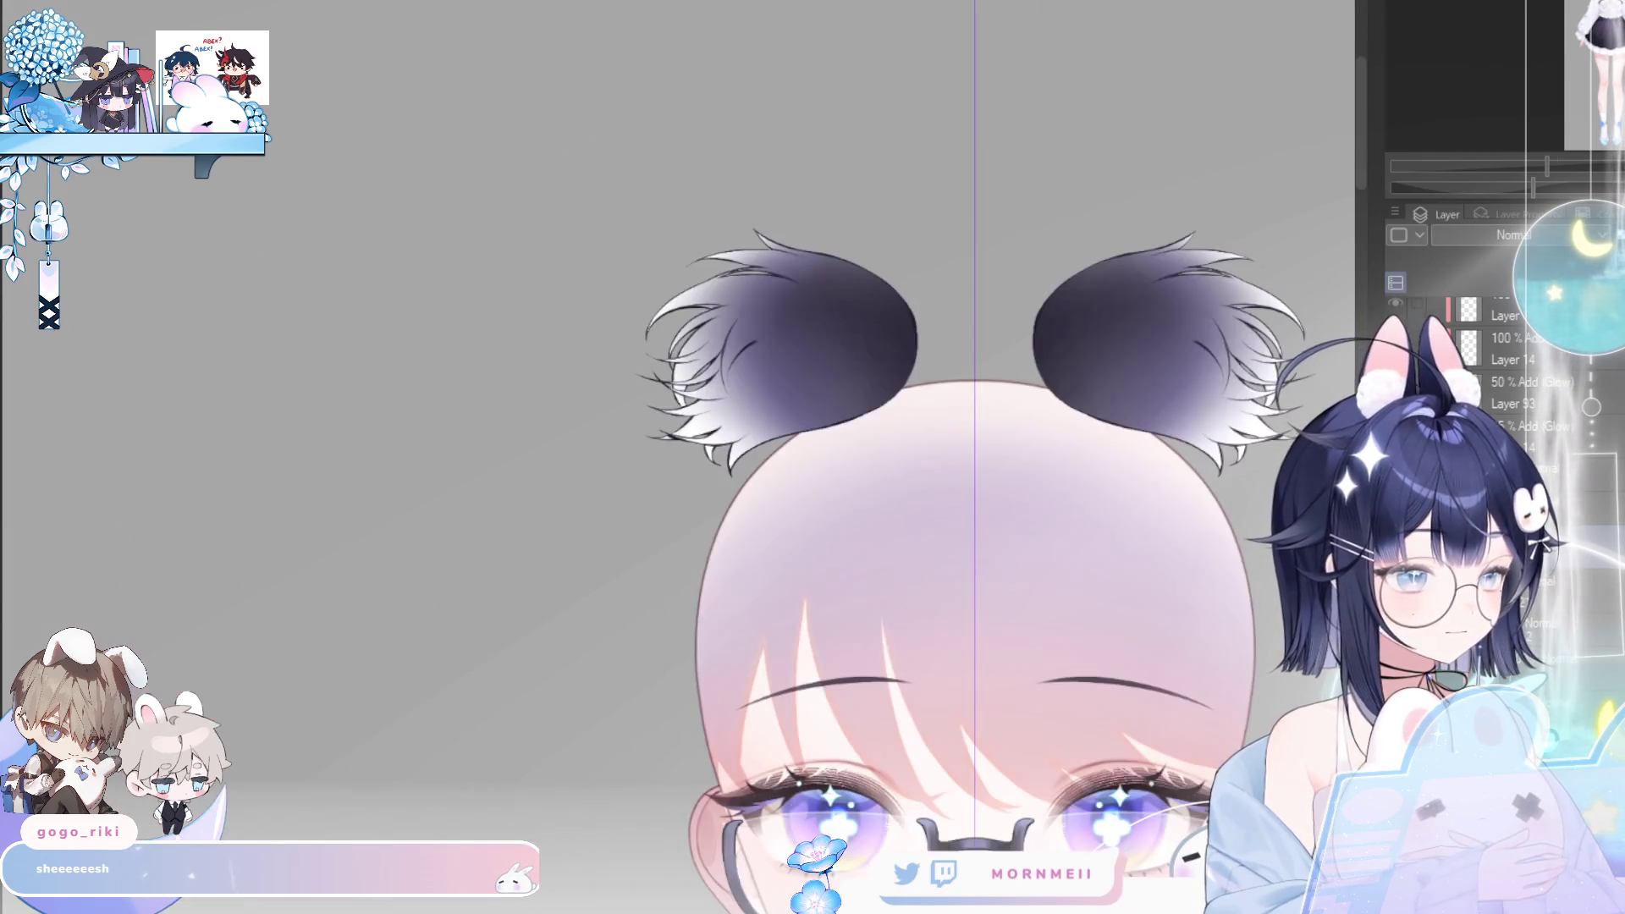
key("ctrl+z")
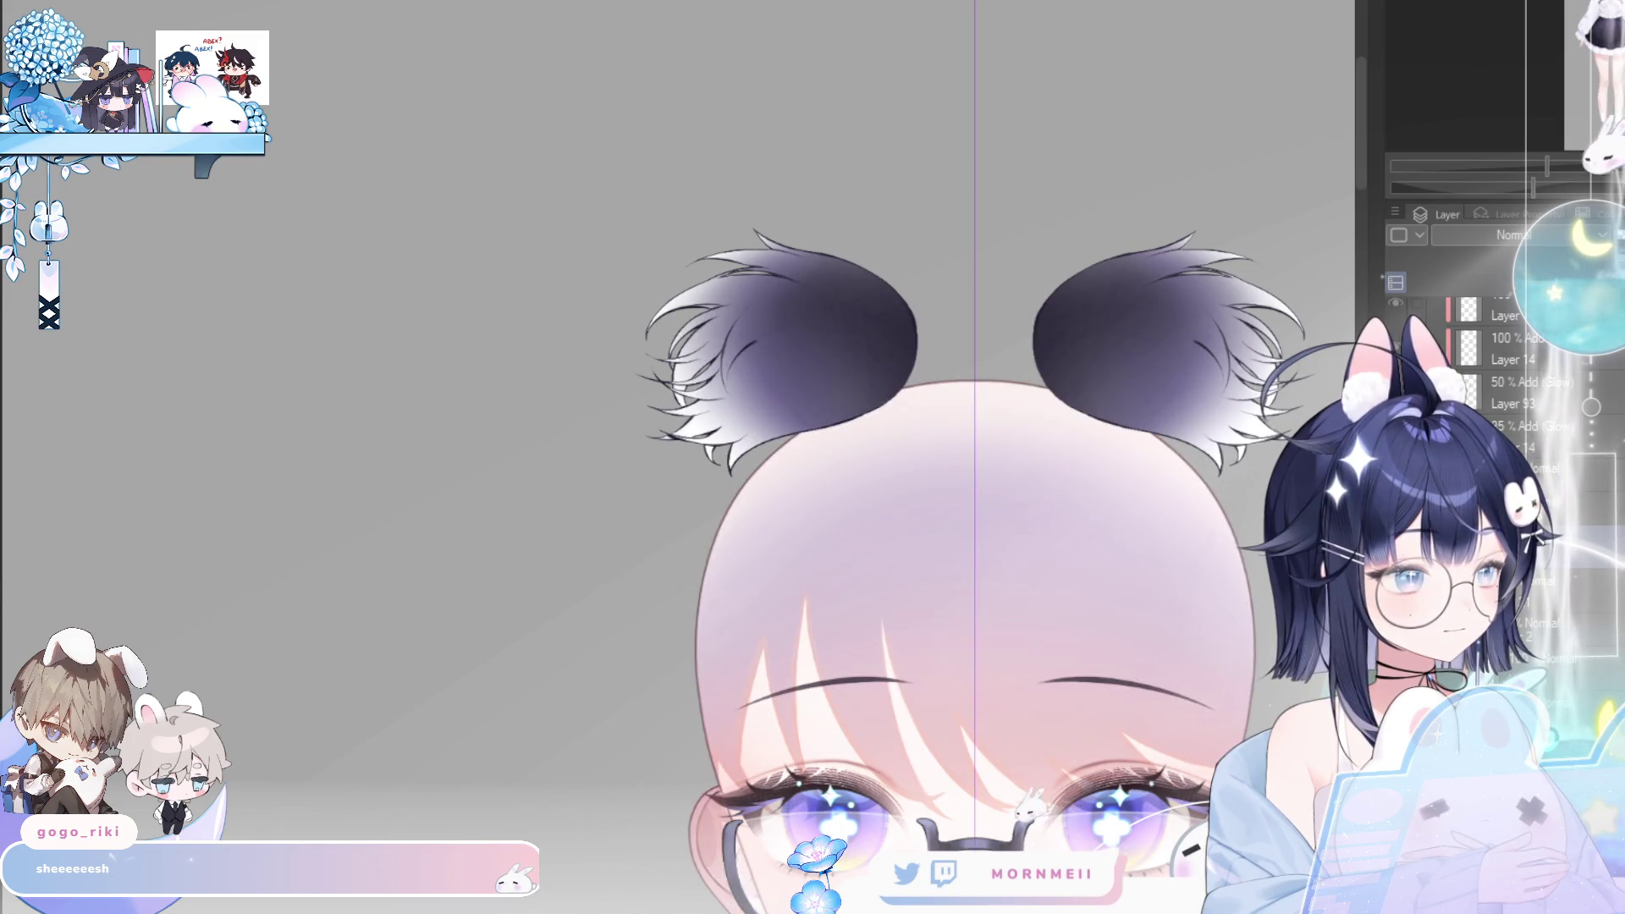
key("ctrl+z")
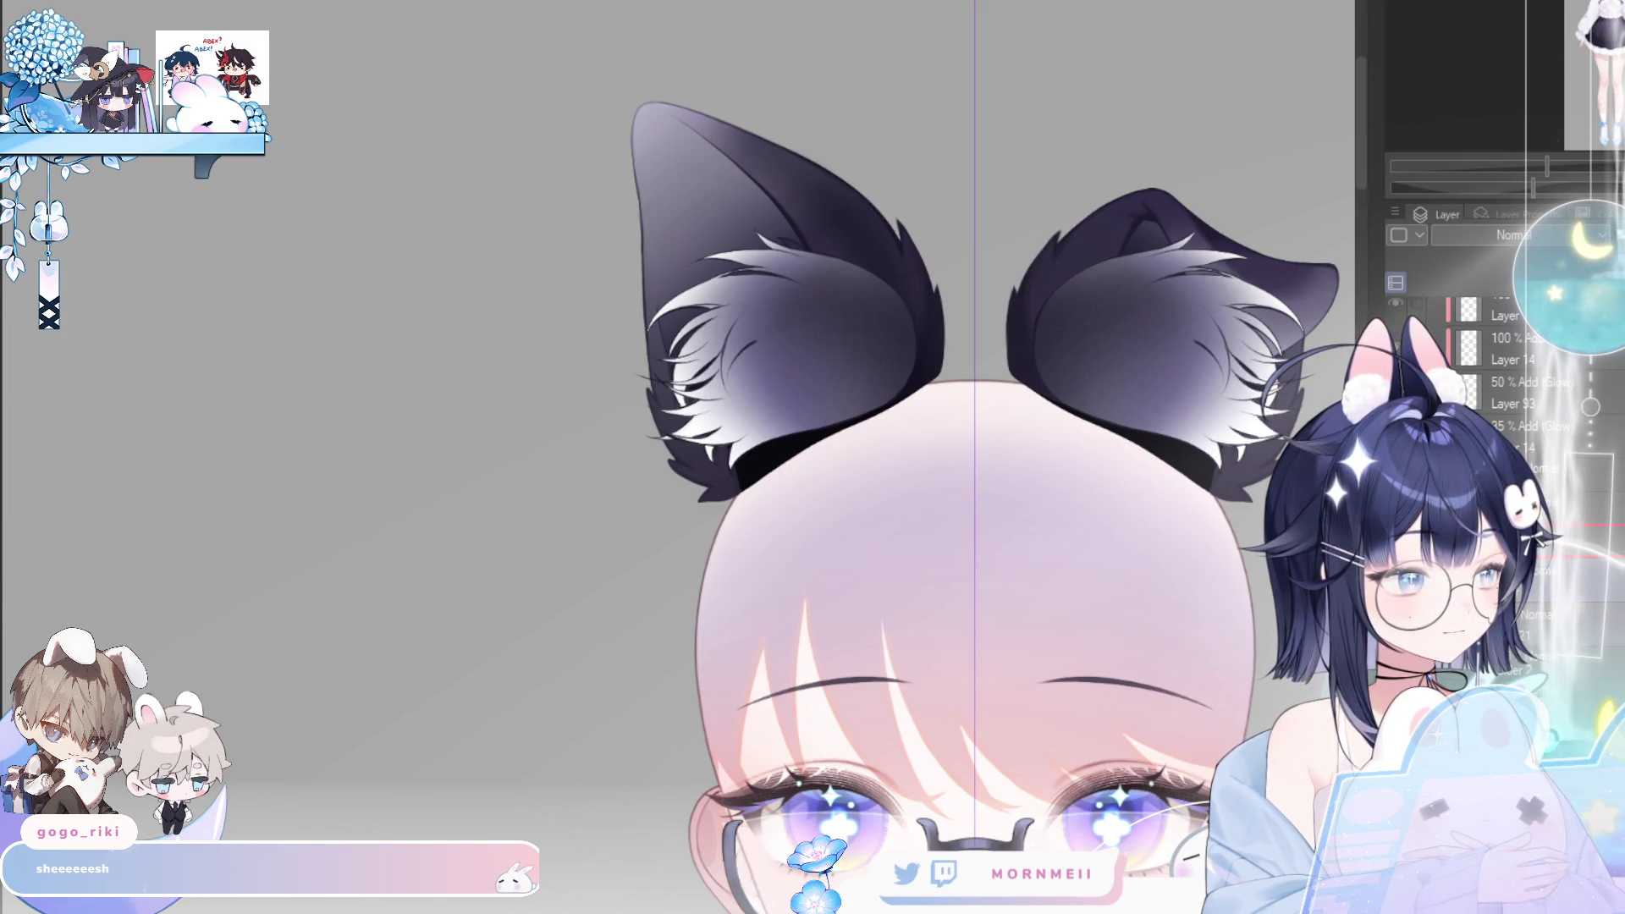
key("ctrl+z")
key("ctrl+y")
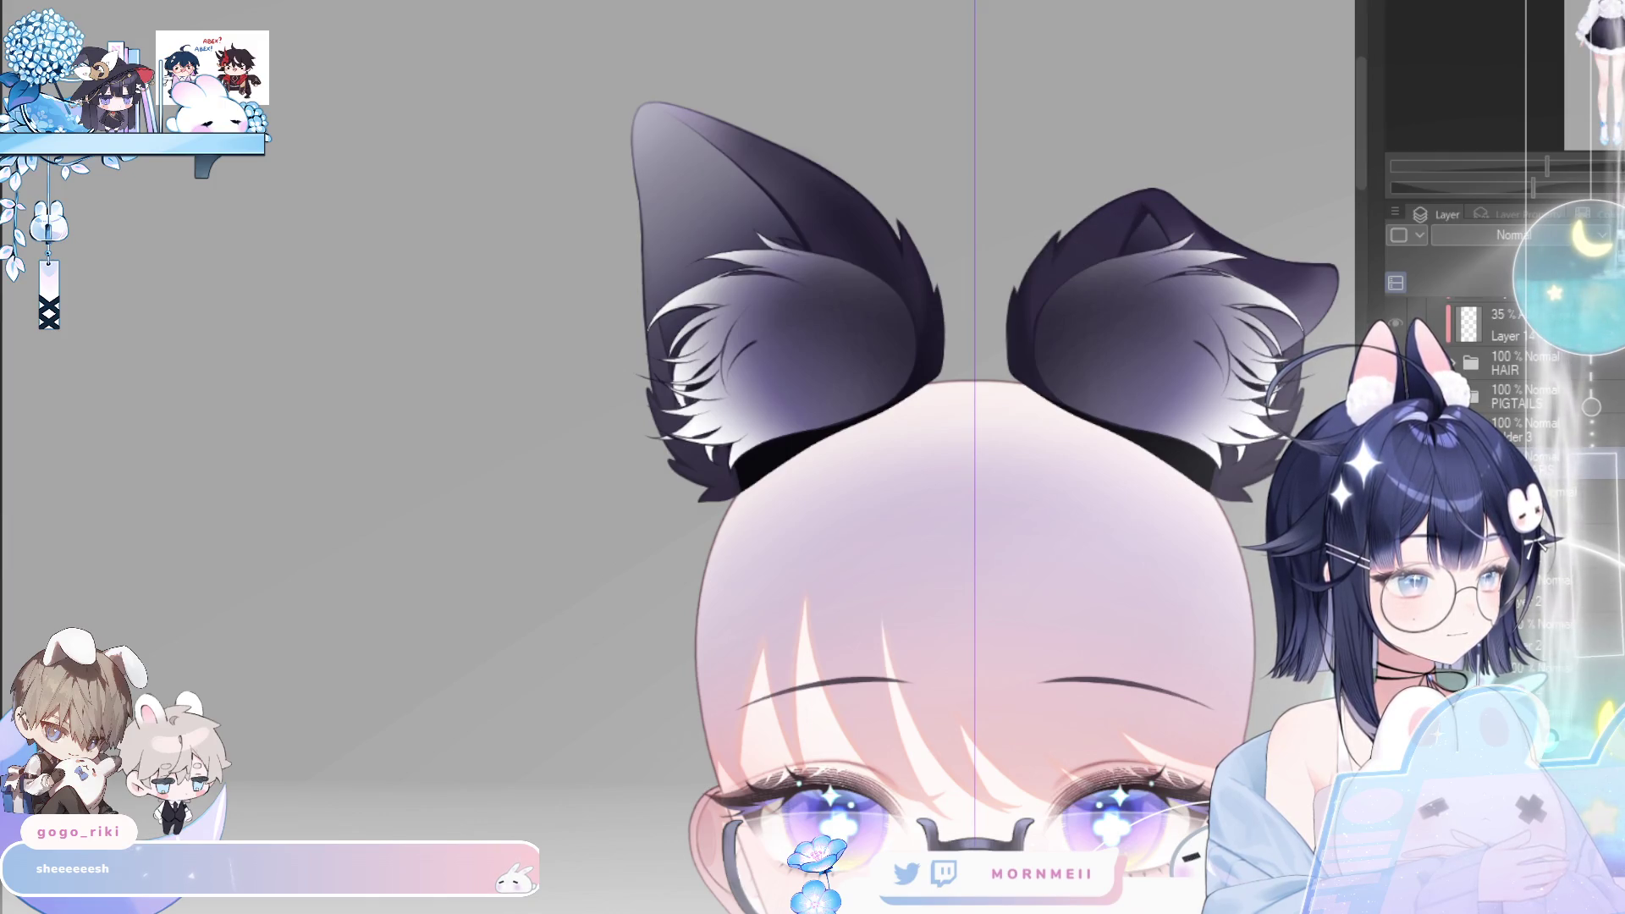
left_click(1516, 431)
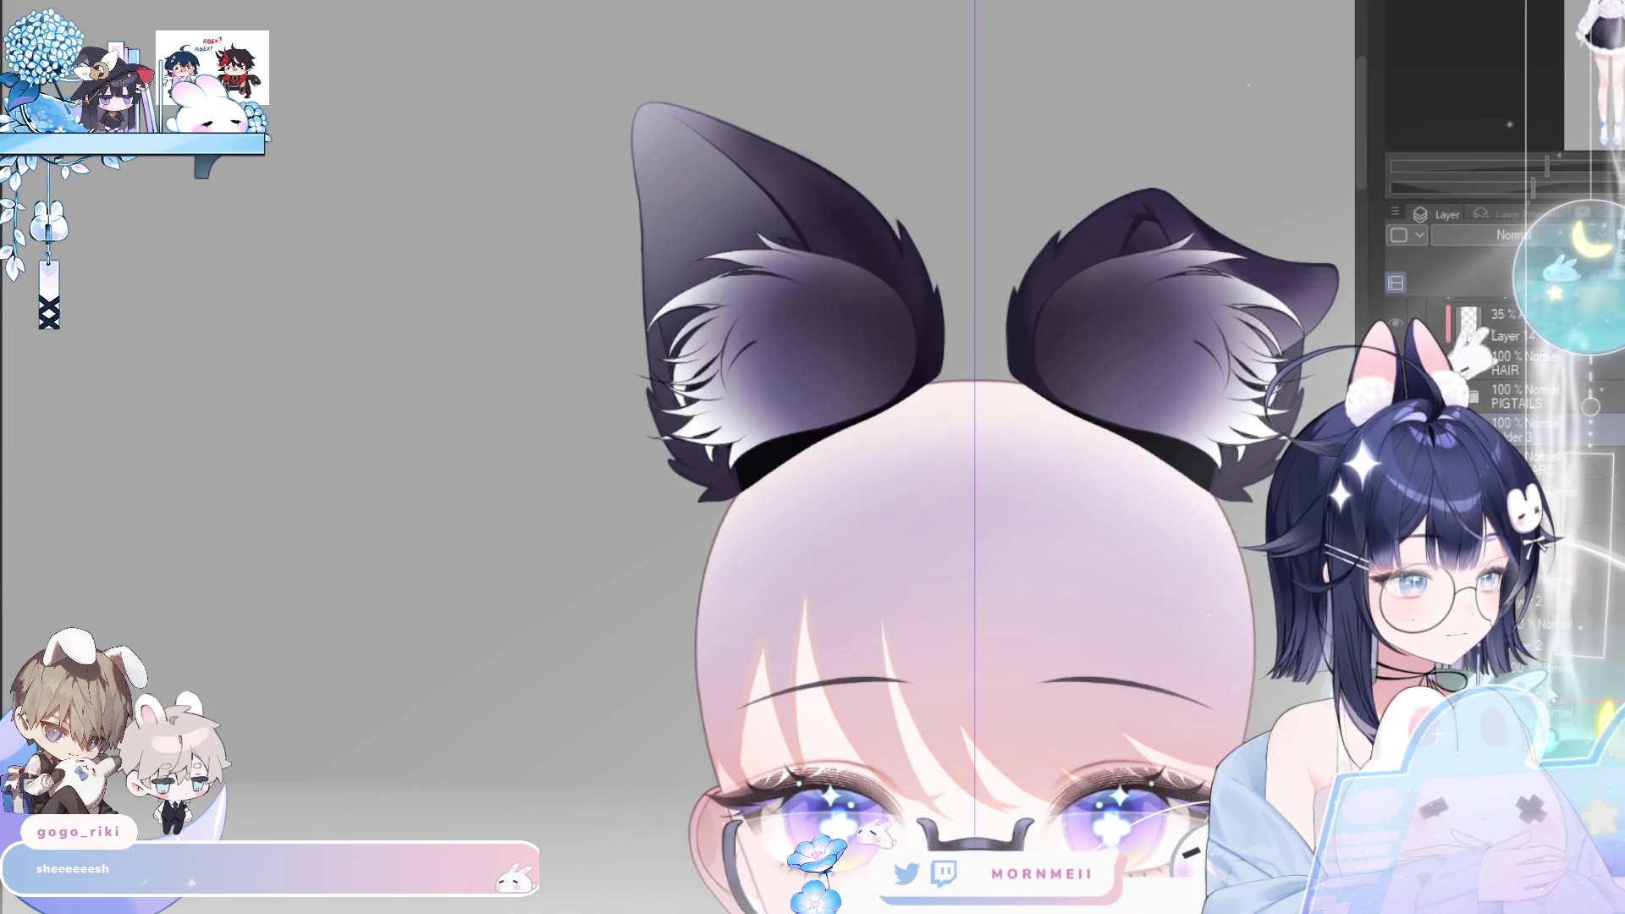
left_click_drag(1517, 431, 1516, 457)
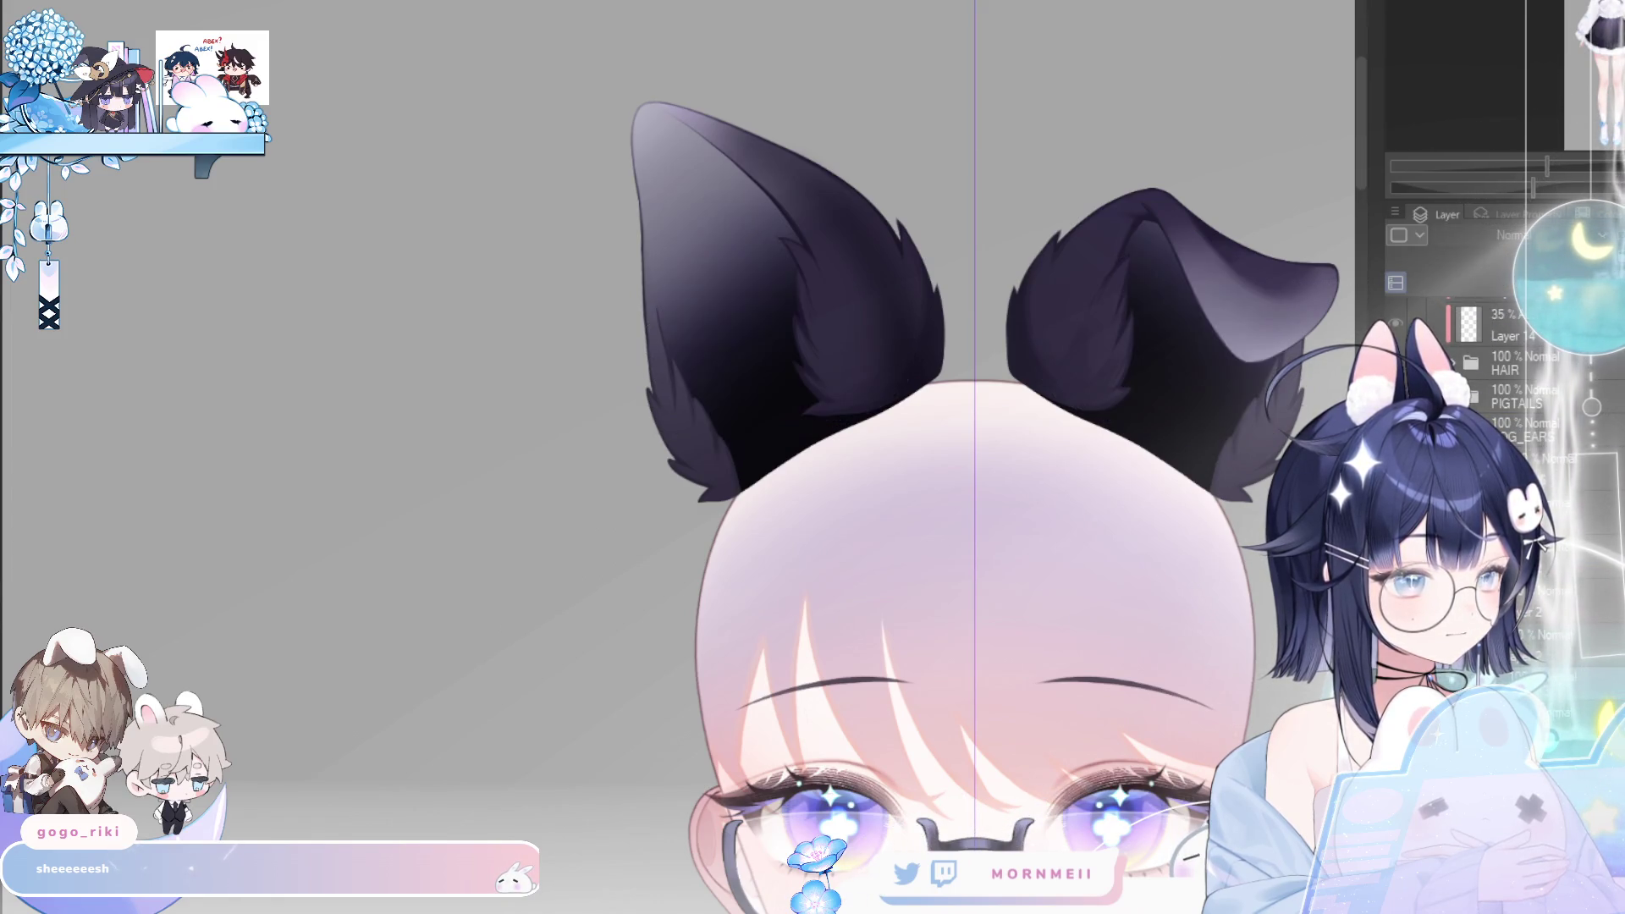
scroll(818, 221, "down", 3)
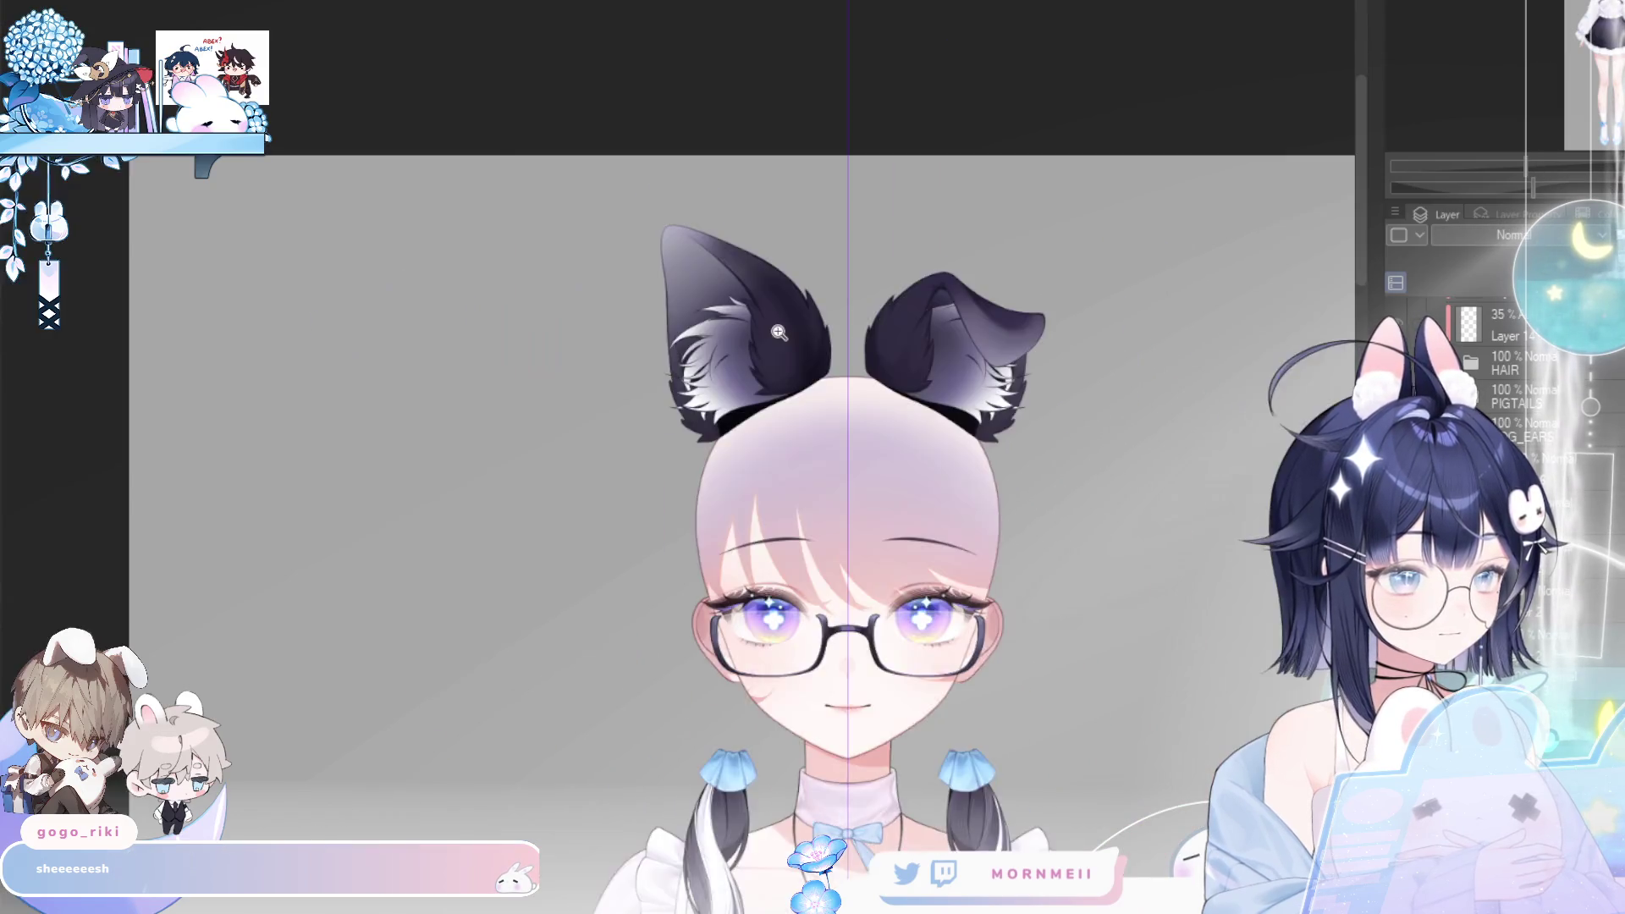
scroll(770, 301, "up", 3)
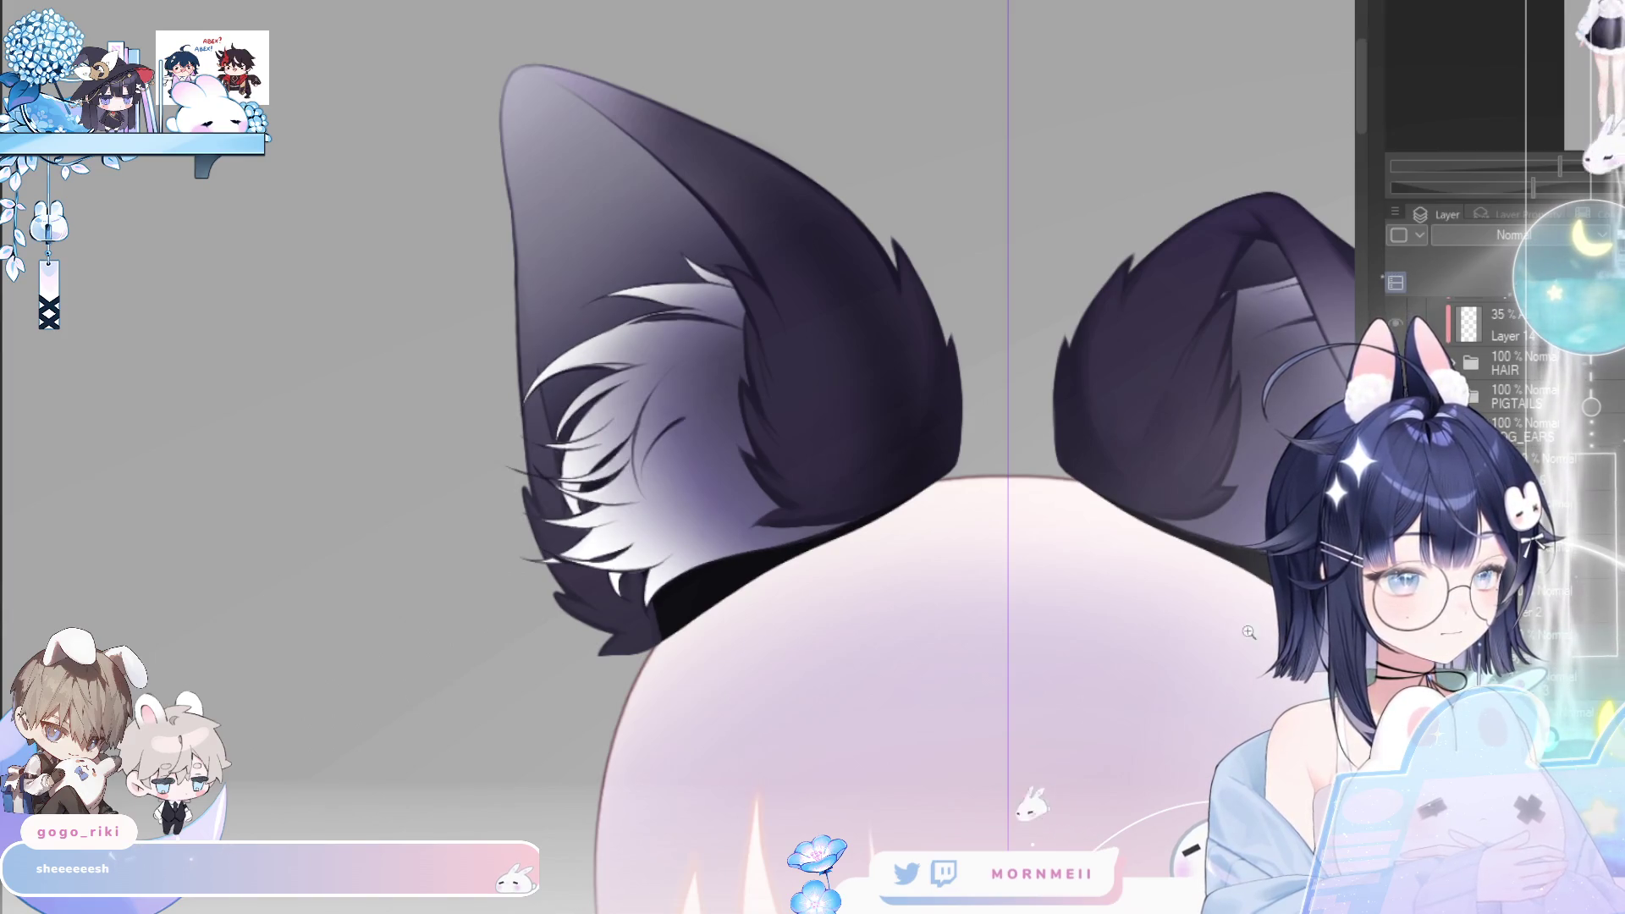
- Paint a fine extra hair strand into the left ear's white inner fur
scroll(643, 483, "up", 2)
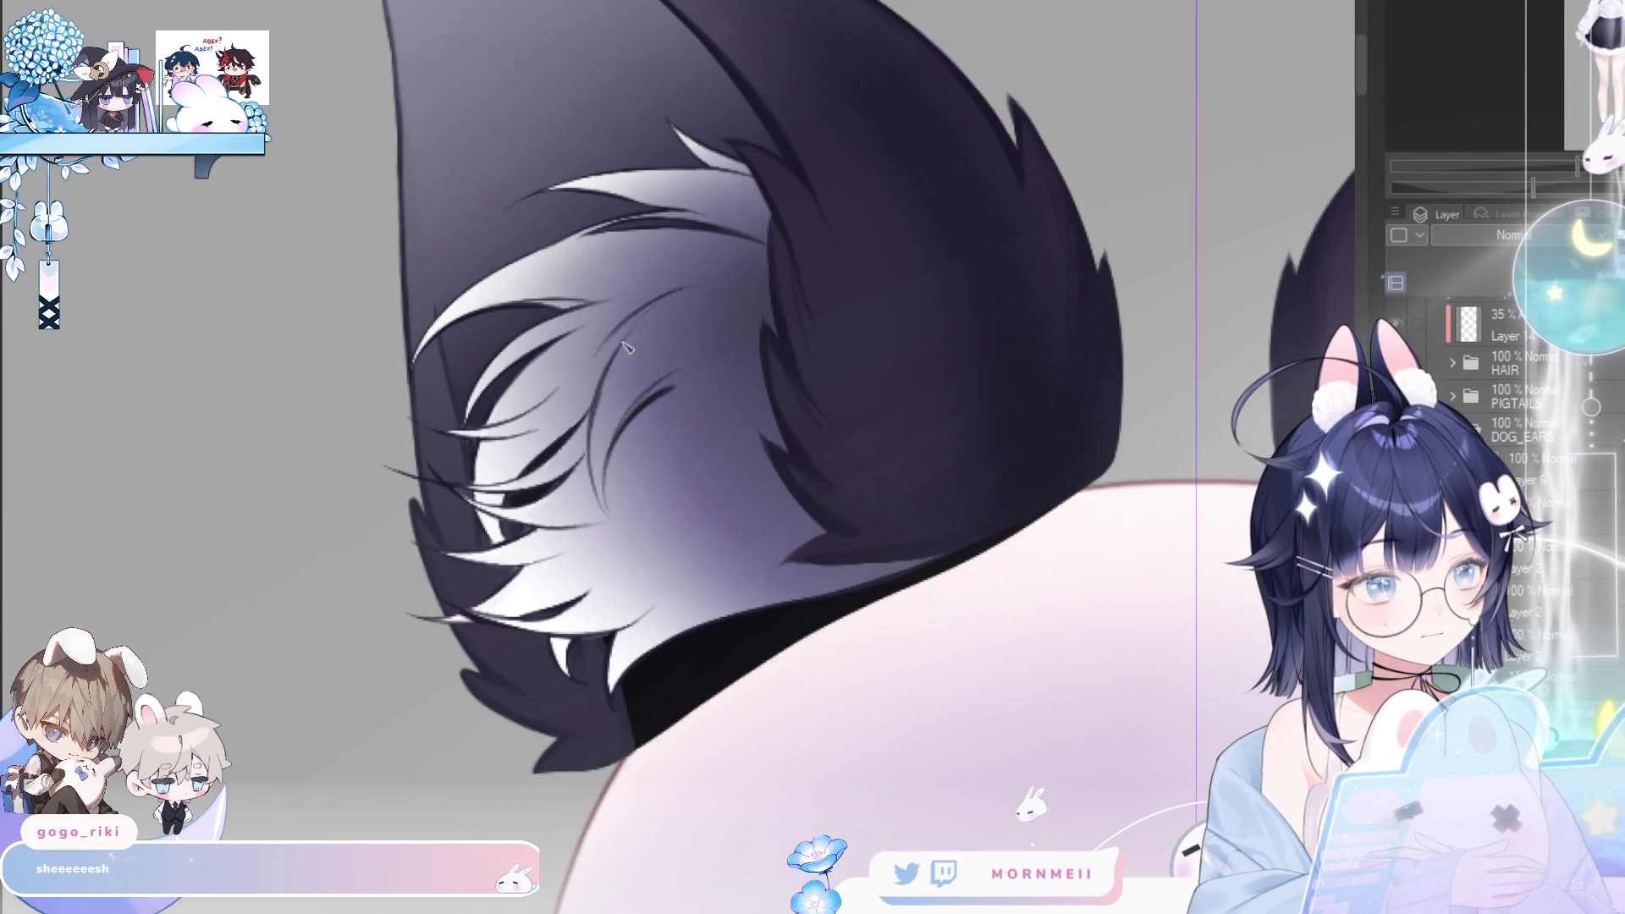
key("h")
key("h")
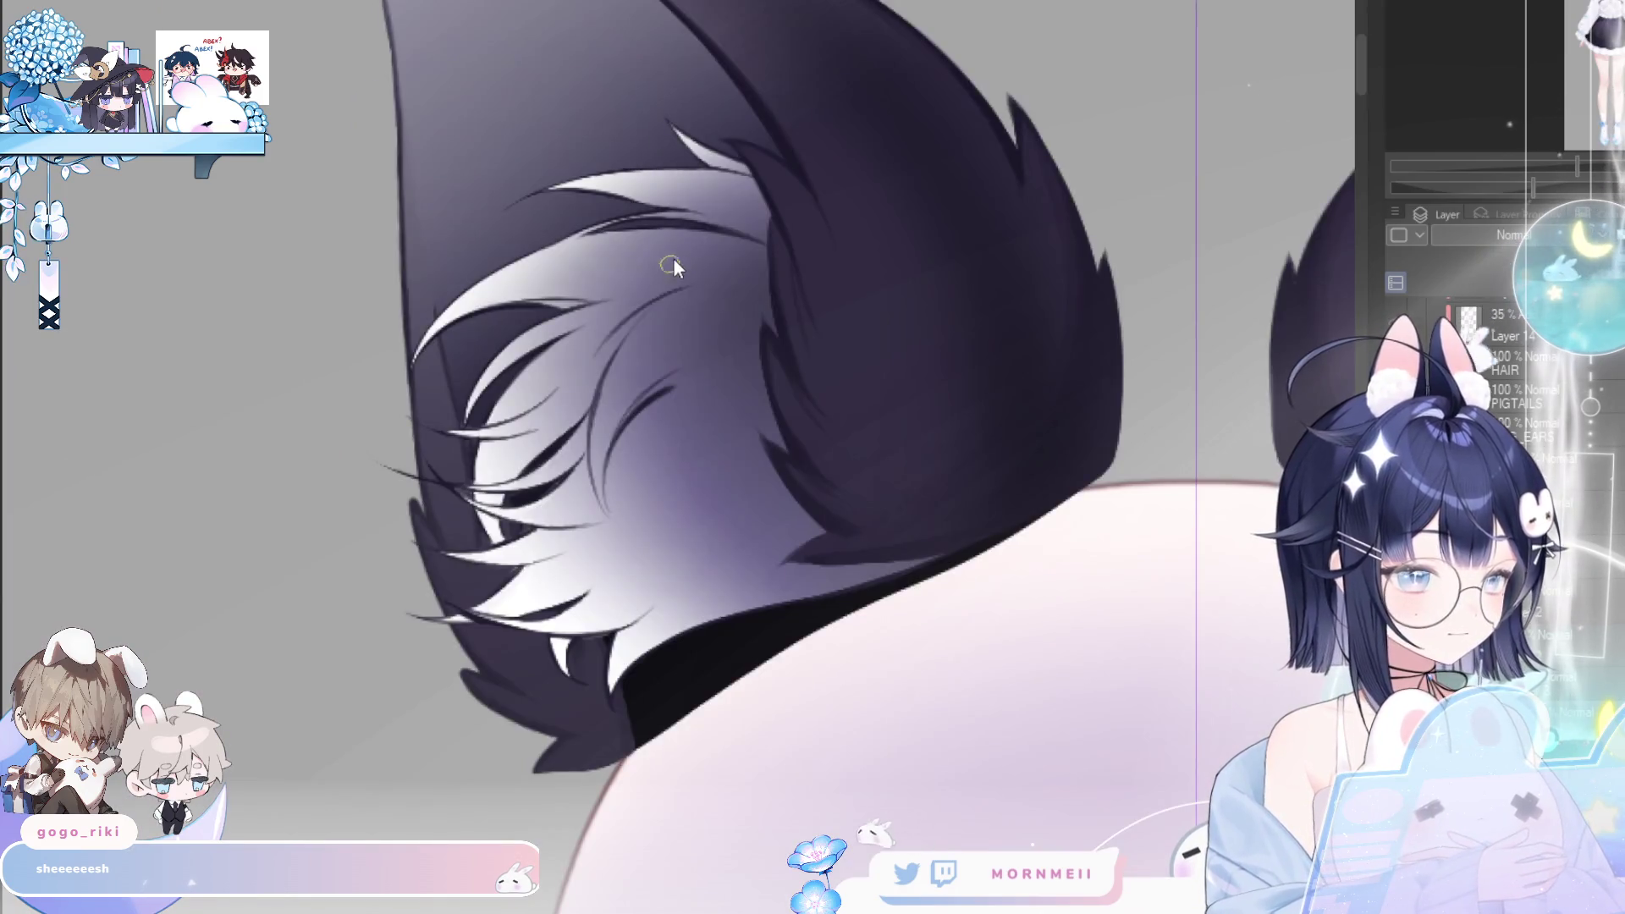
left_click_drag(761, 242, 635, 261)
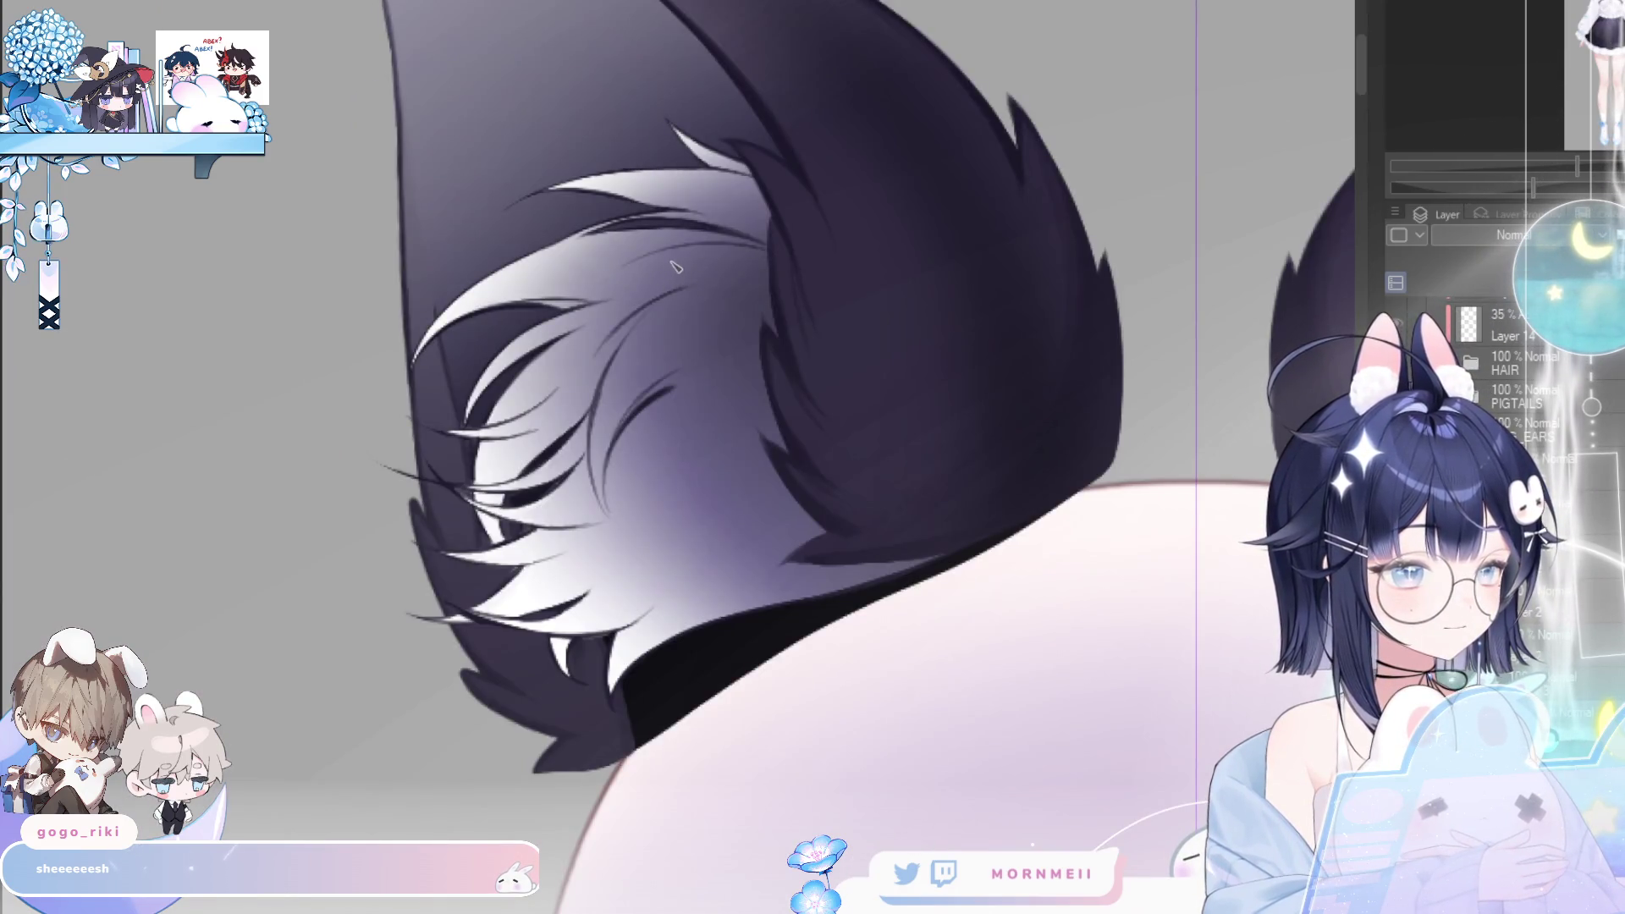
key("h")
key("h")
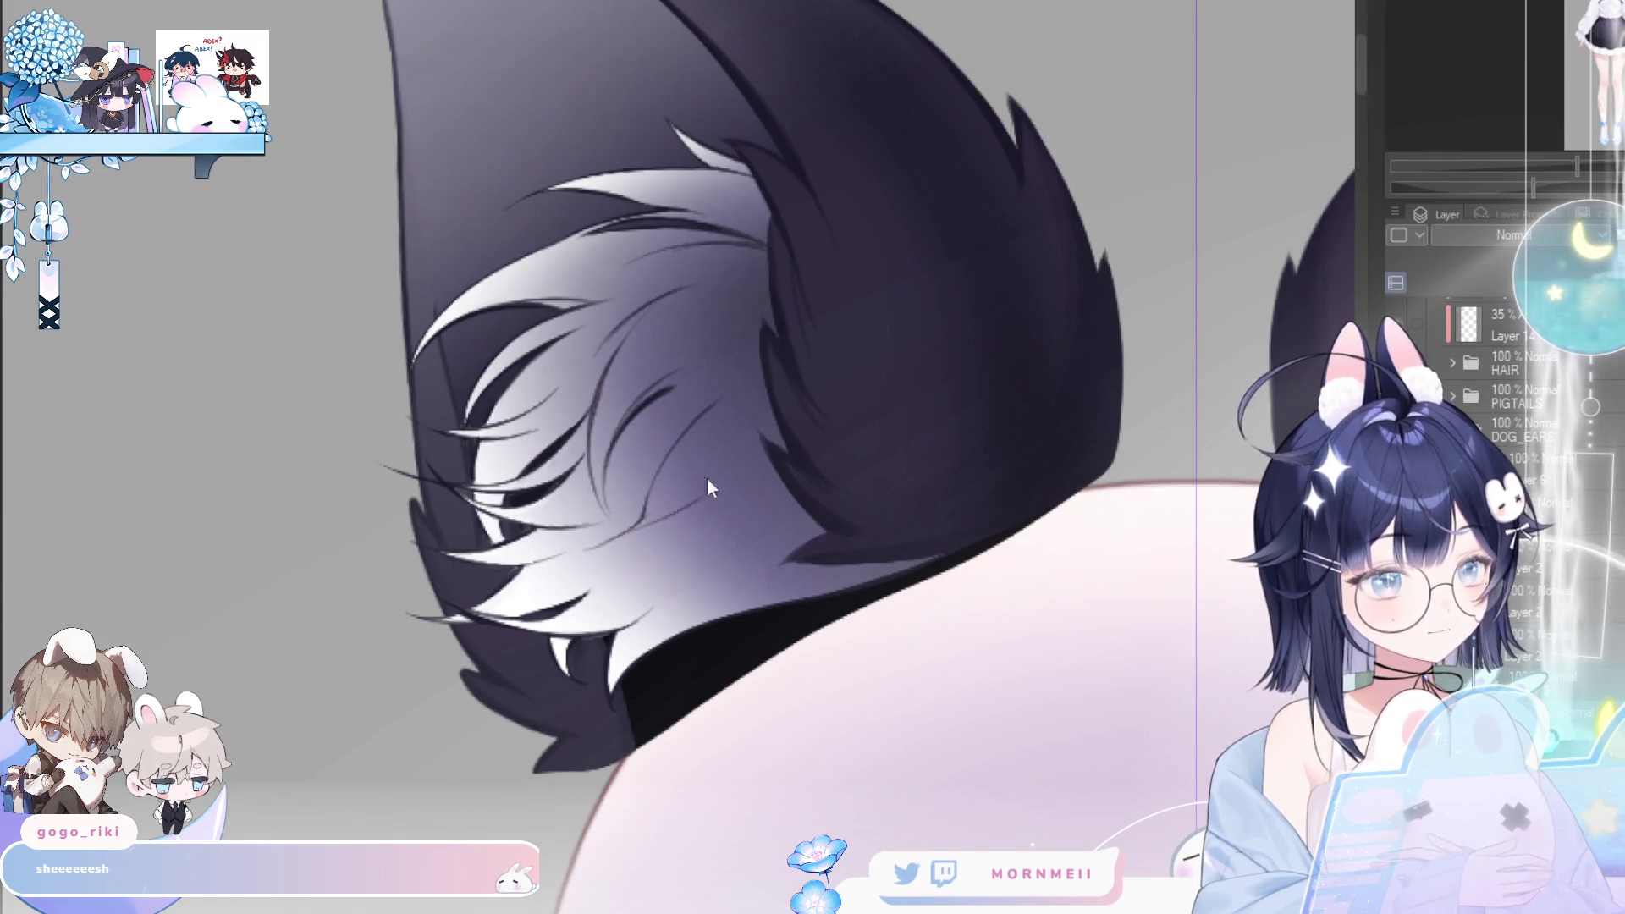
- Review the left ear's fur shape and proportions by repeatedly mirroring the canvas
key("h")
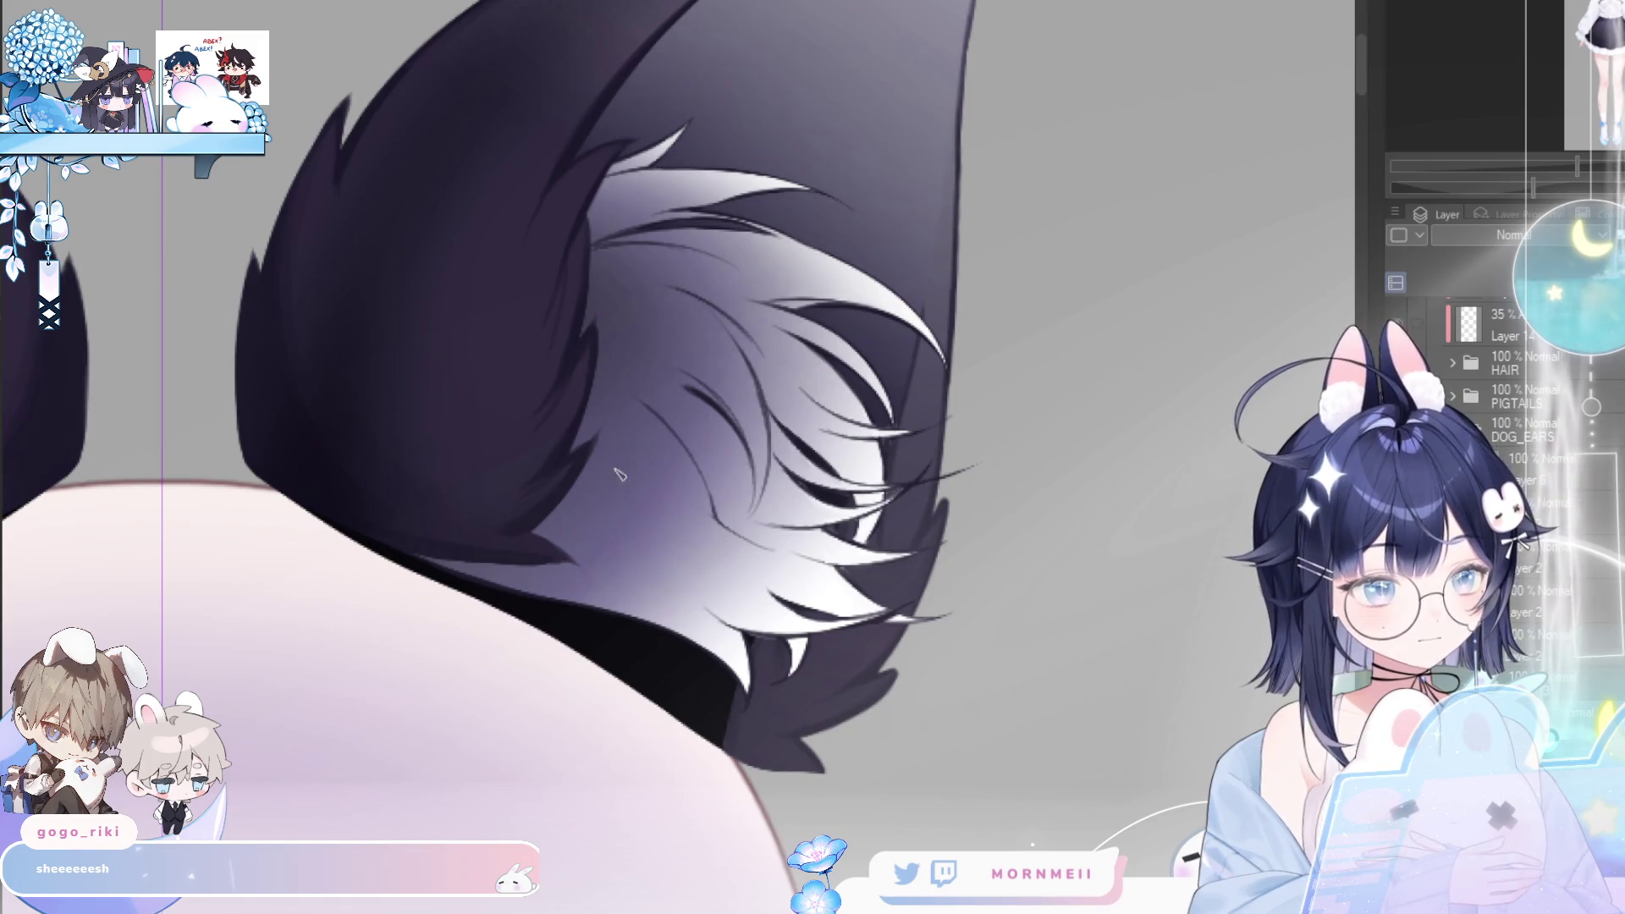
key("h")
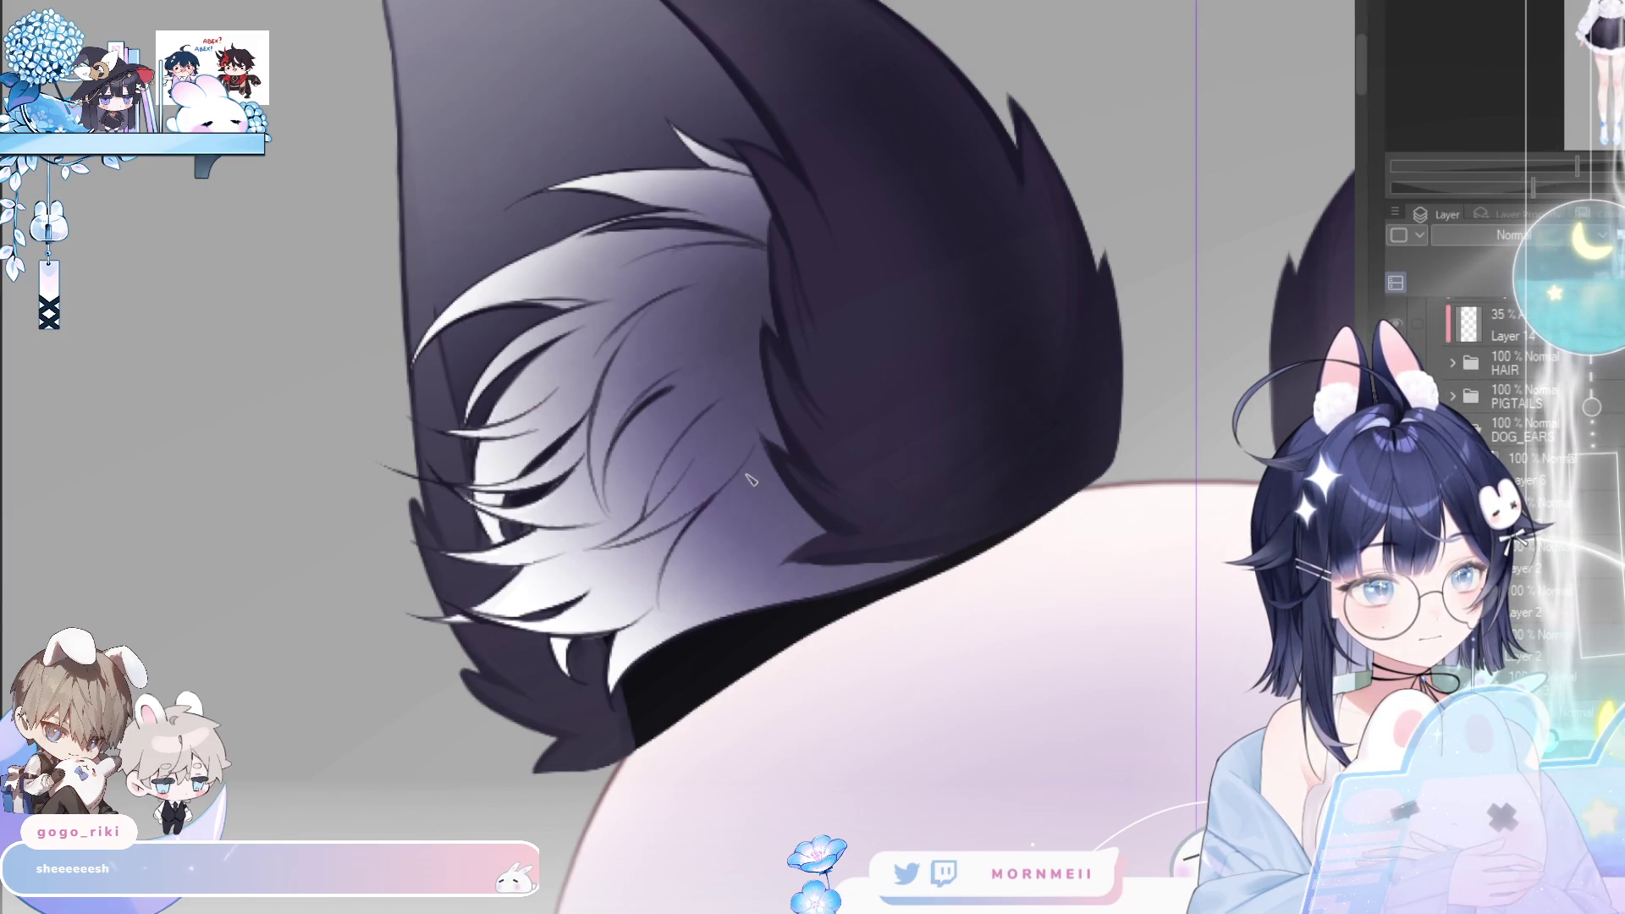
key("h")
key("h")
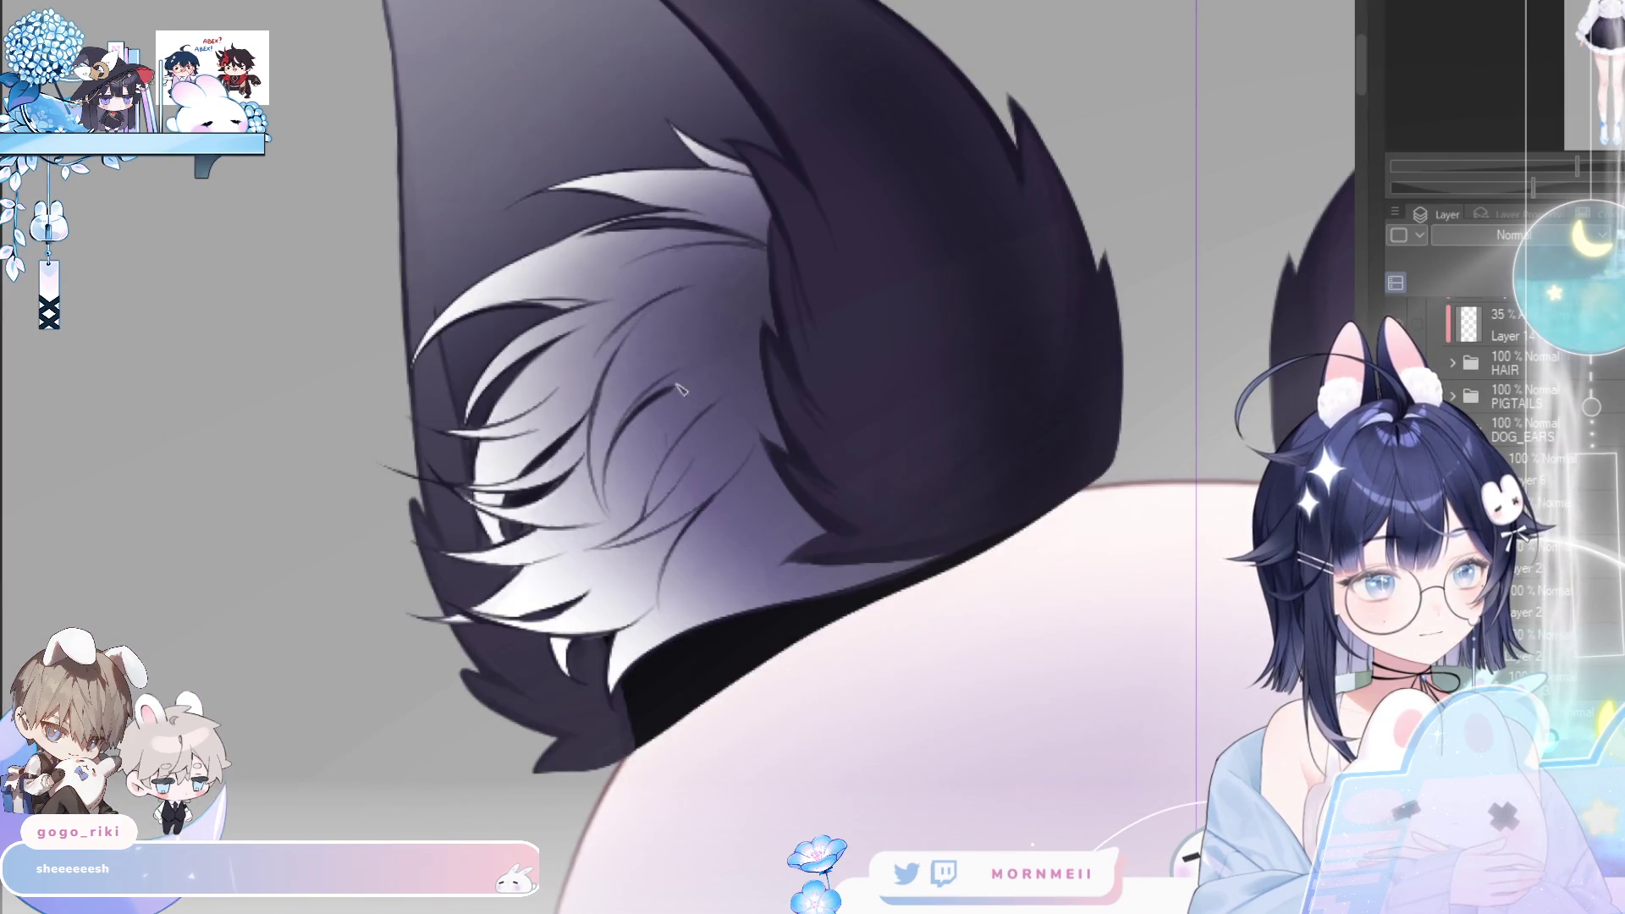
key("h")
key("h")
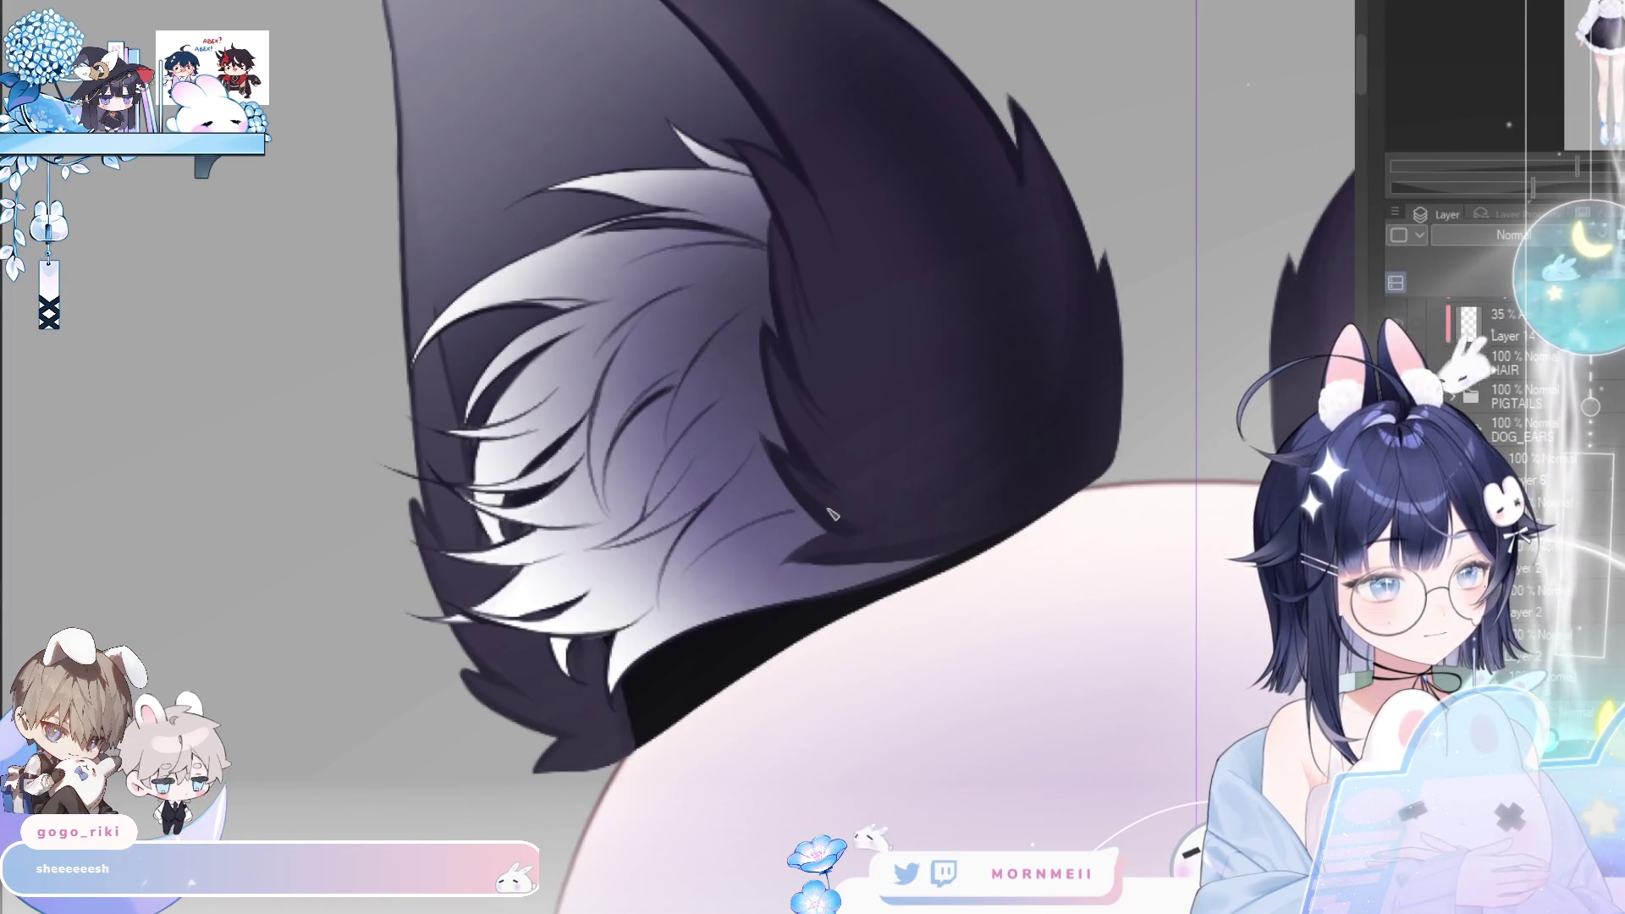
key("h")
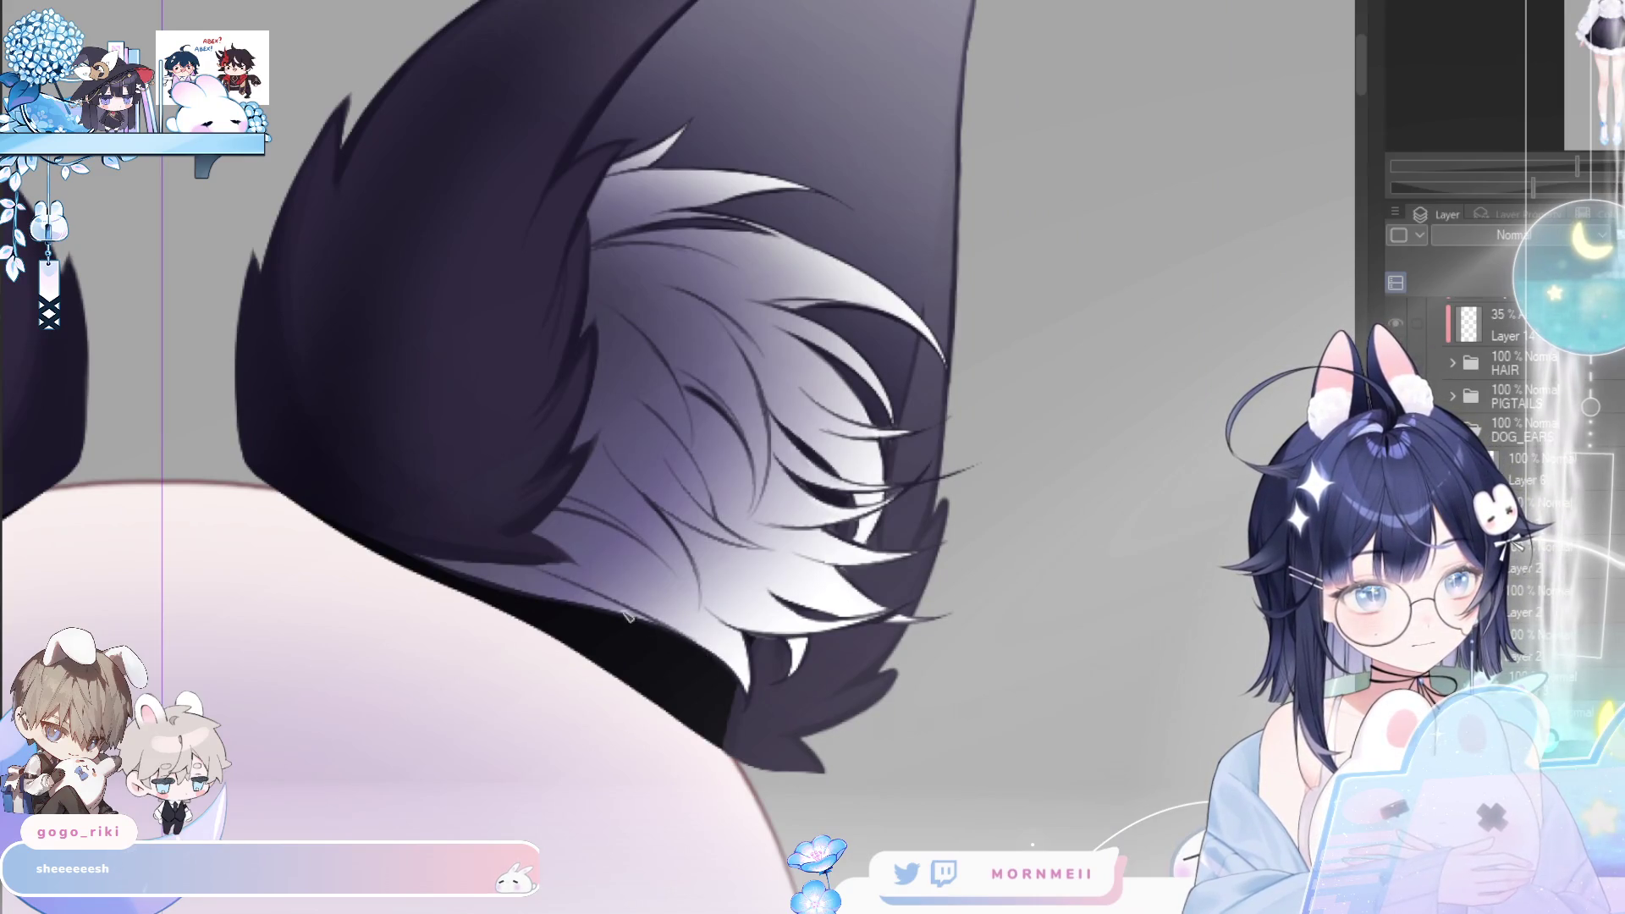
key("h")
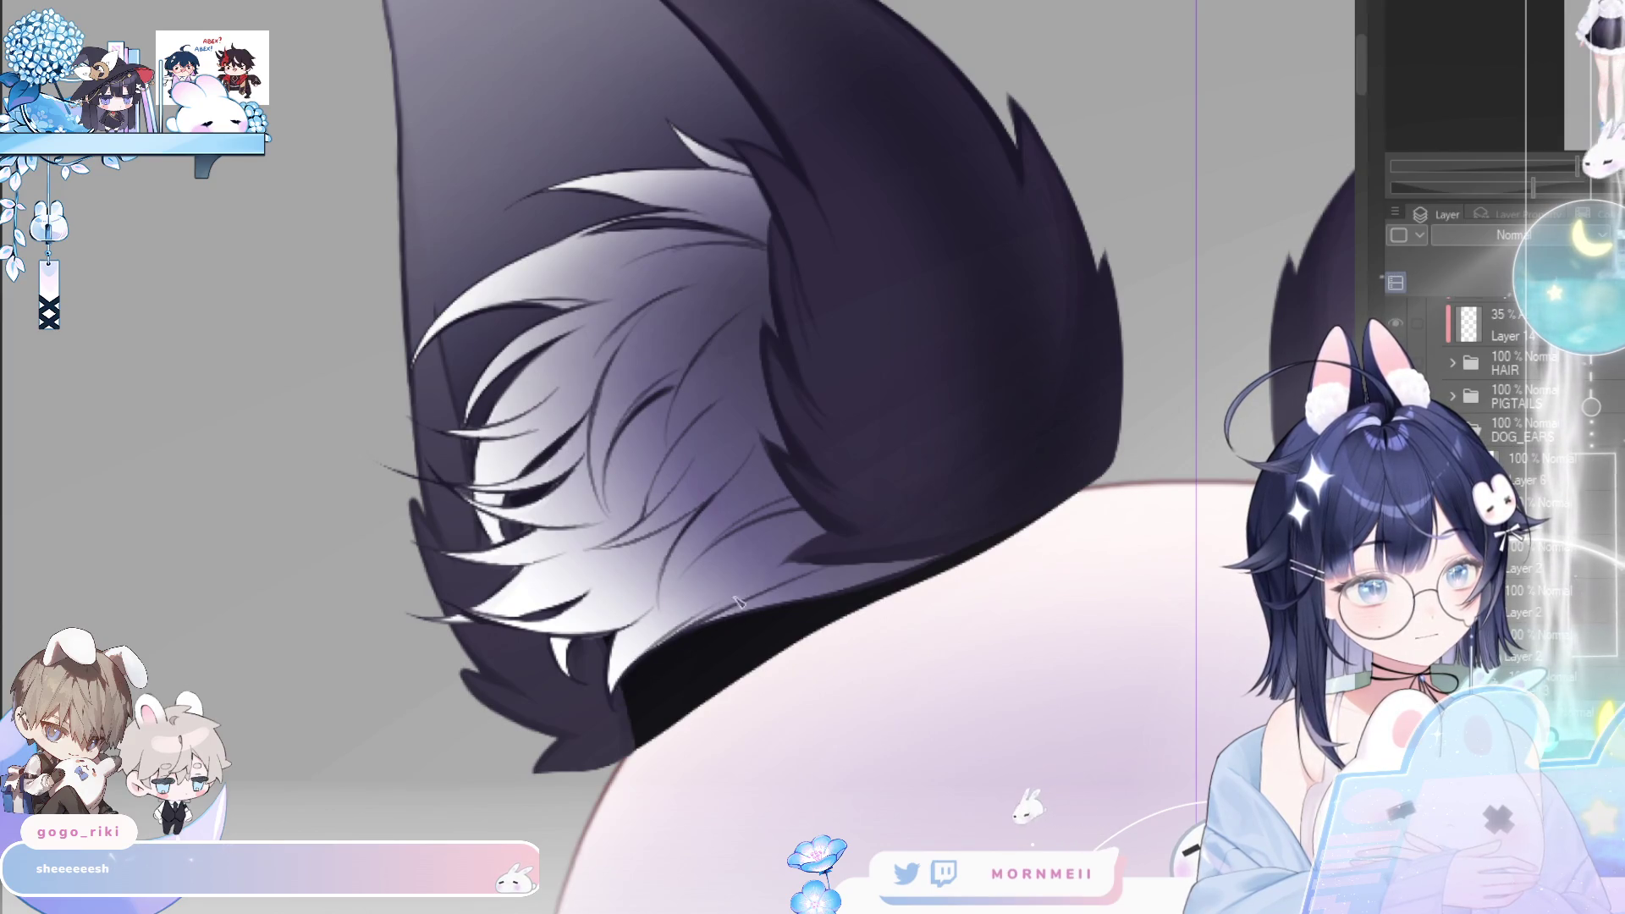
key("h")
key("h")
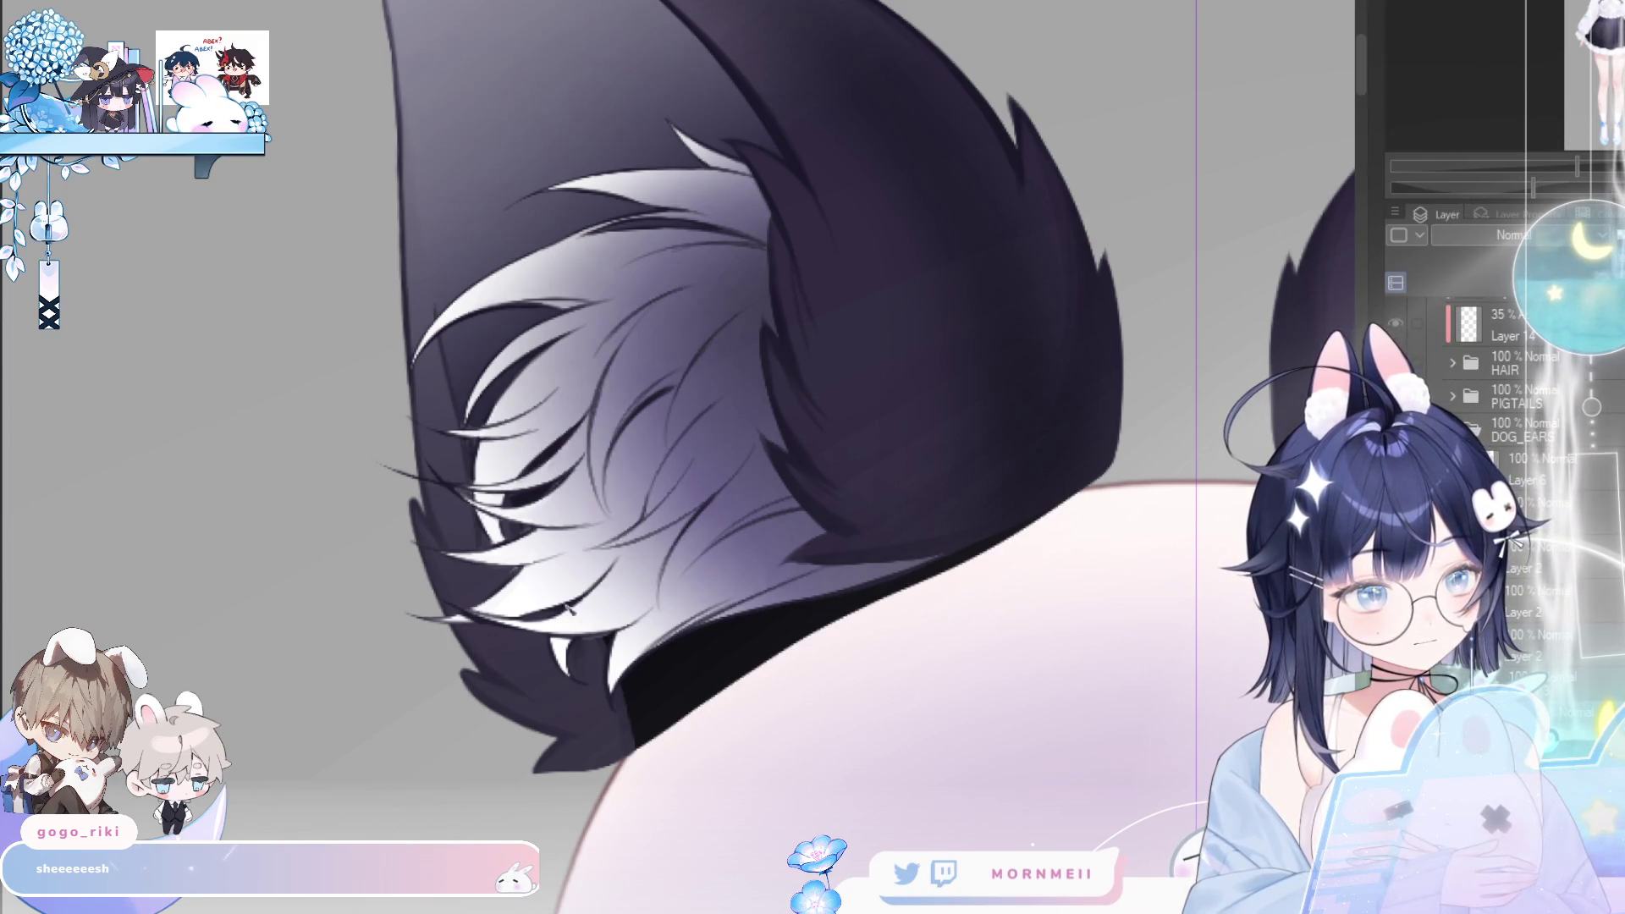
key("h")
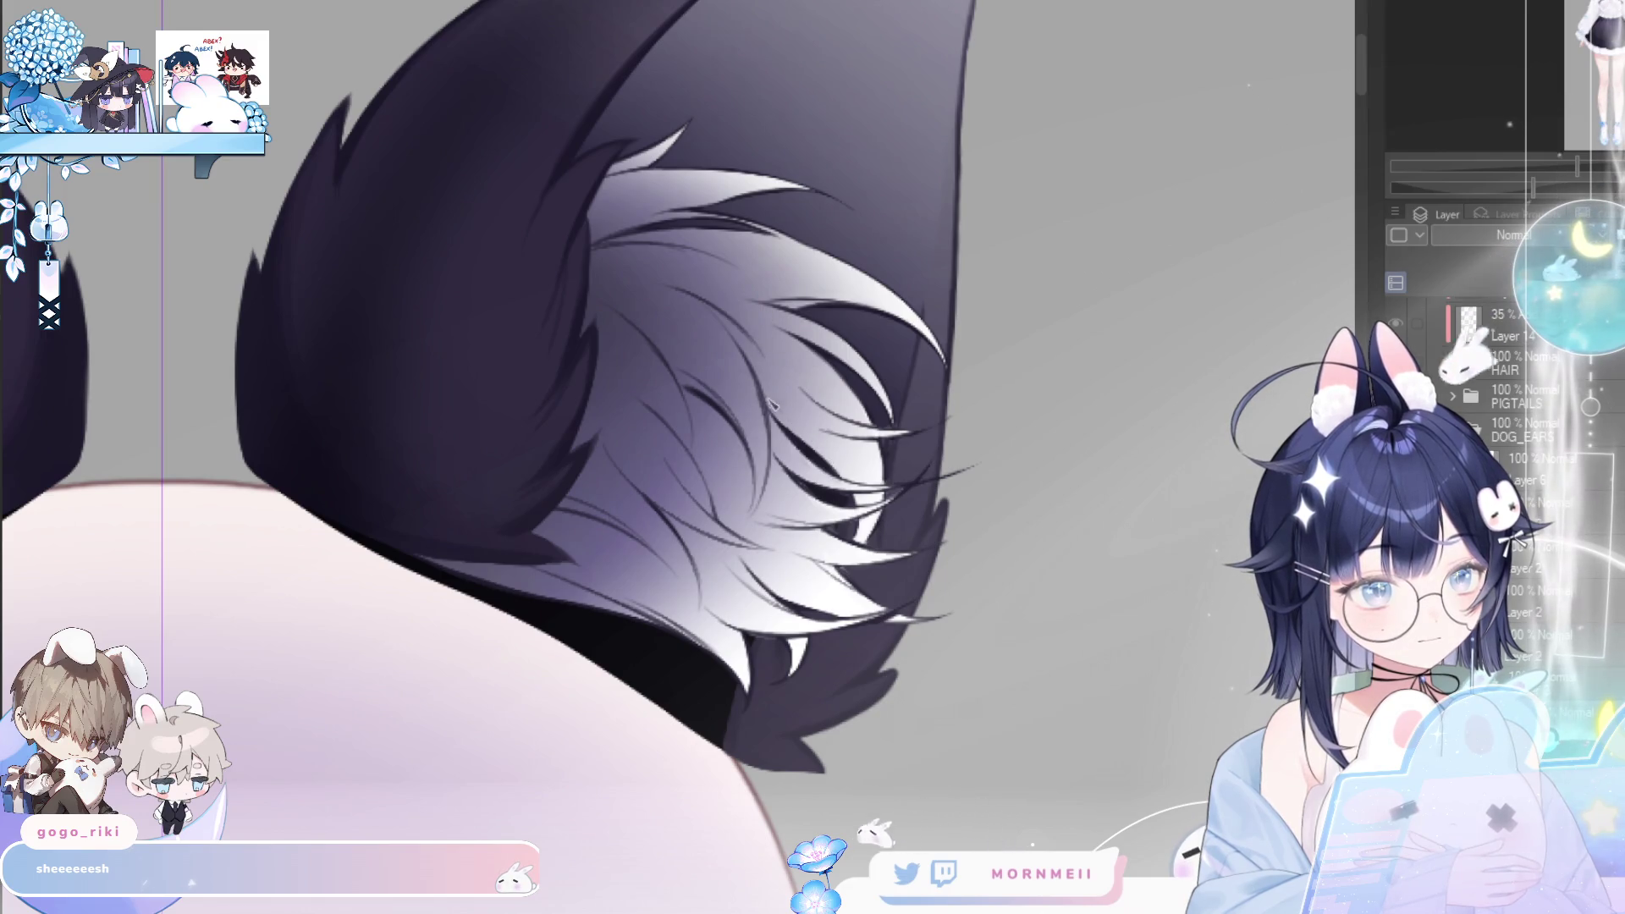
key("h")
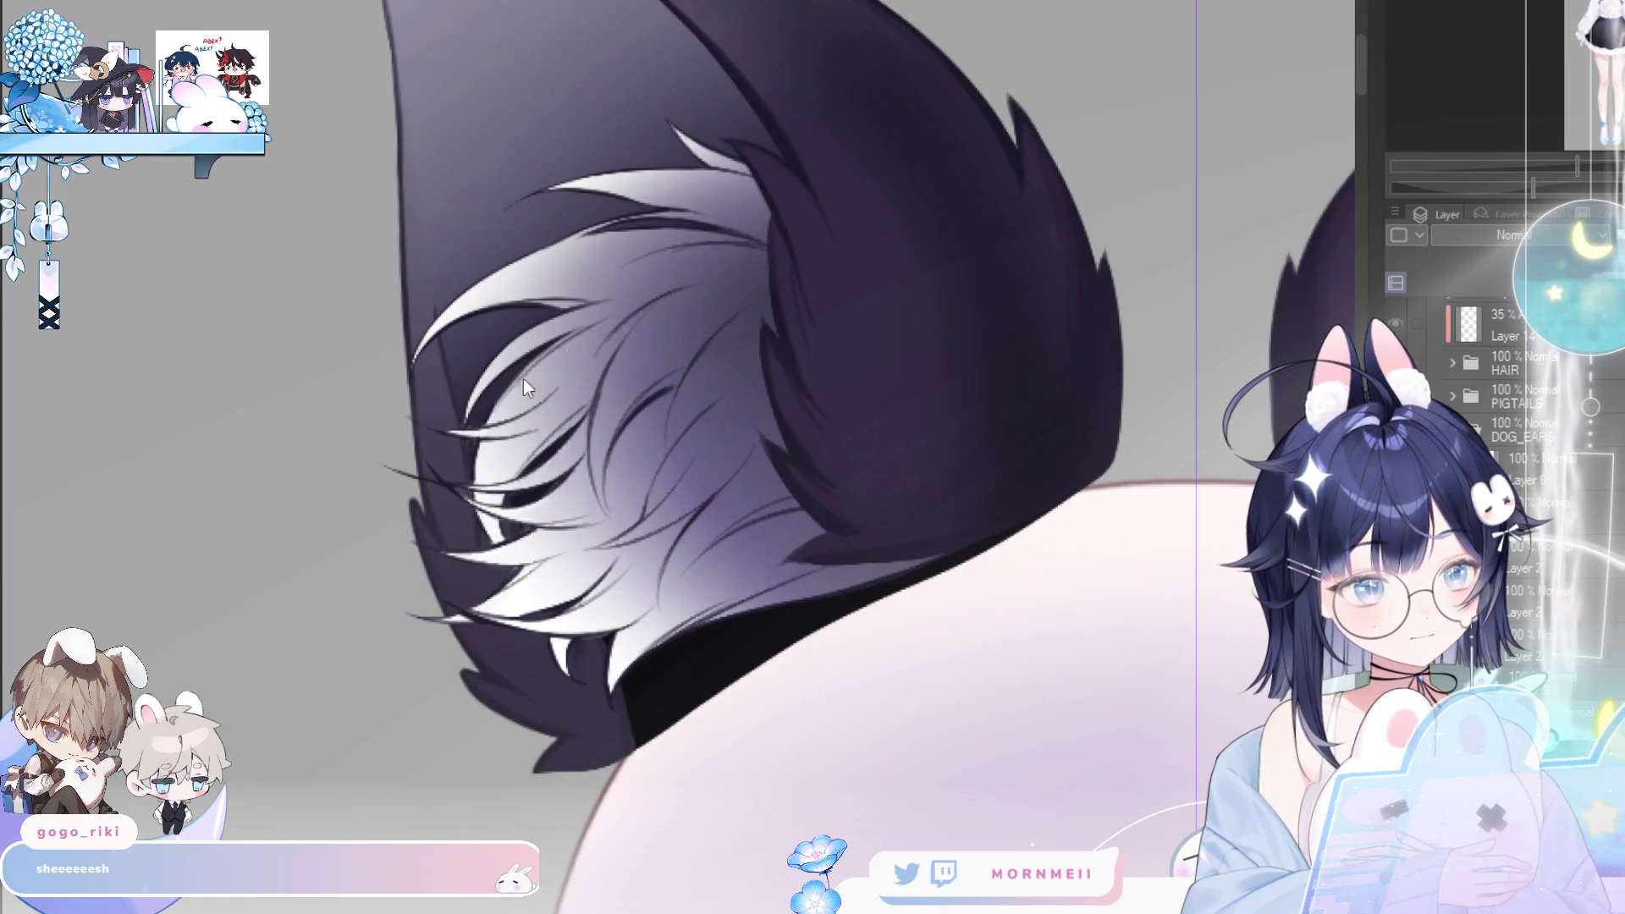
key("h")
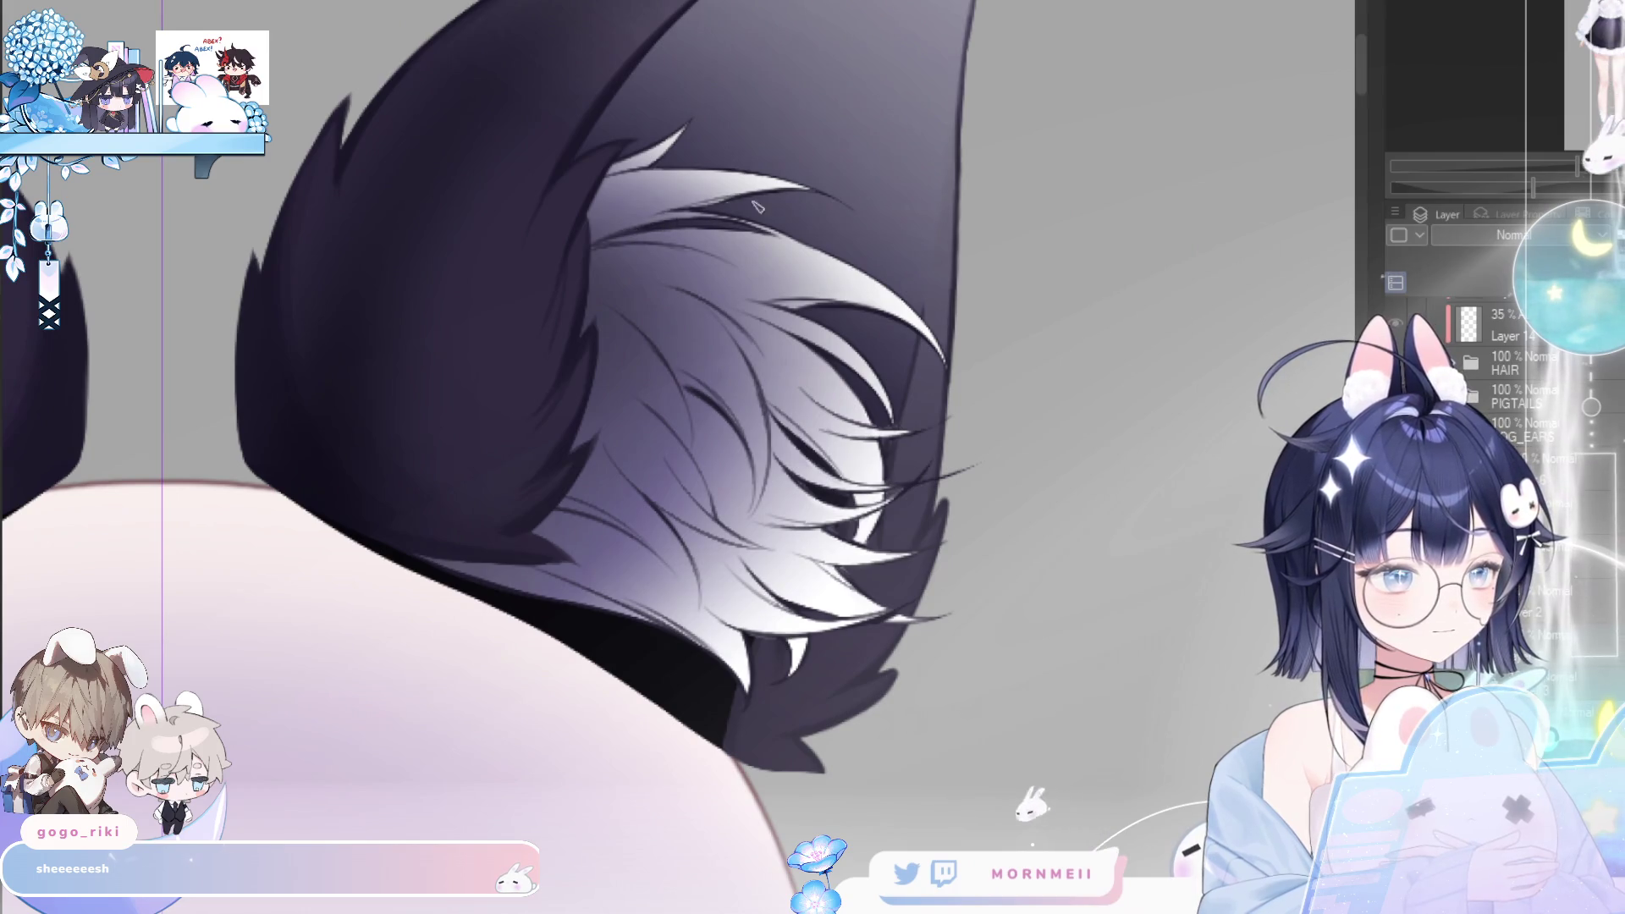
scroll(761, 220, "down", 2)
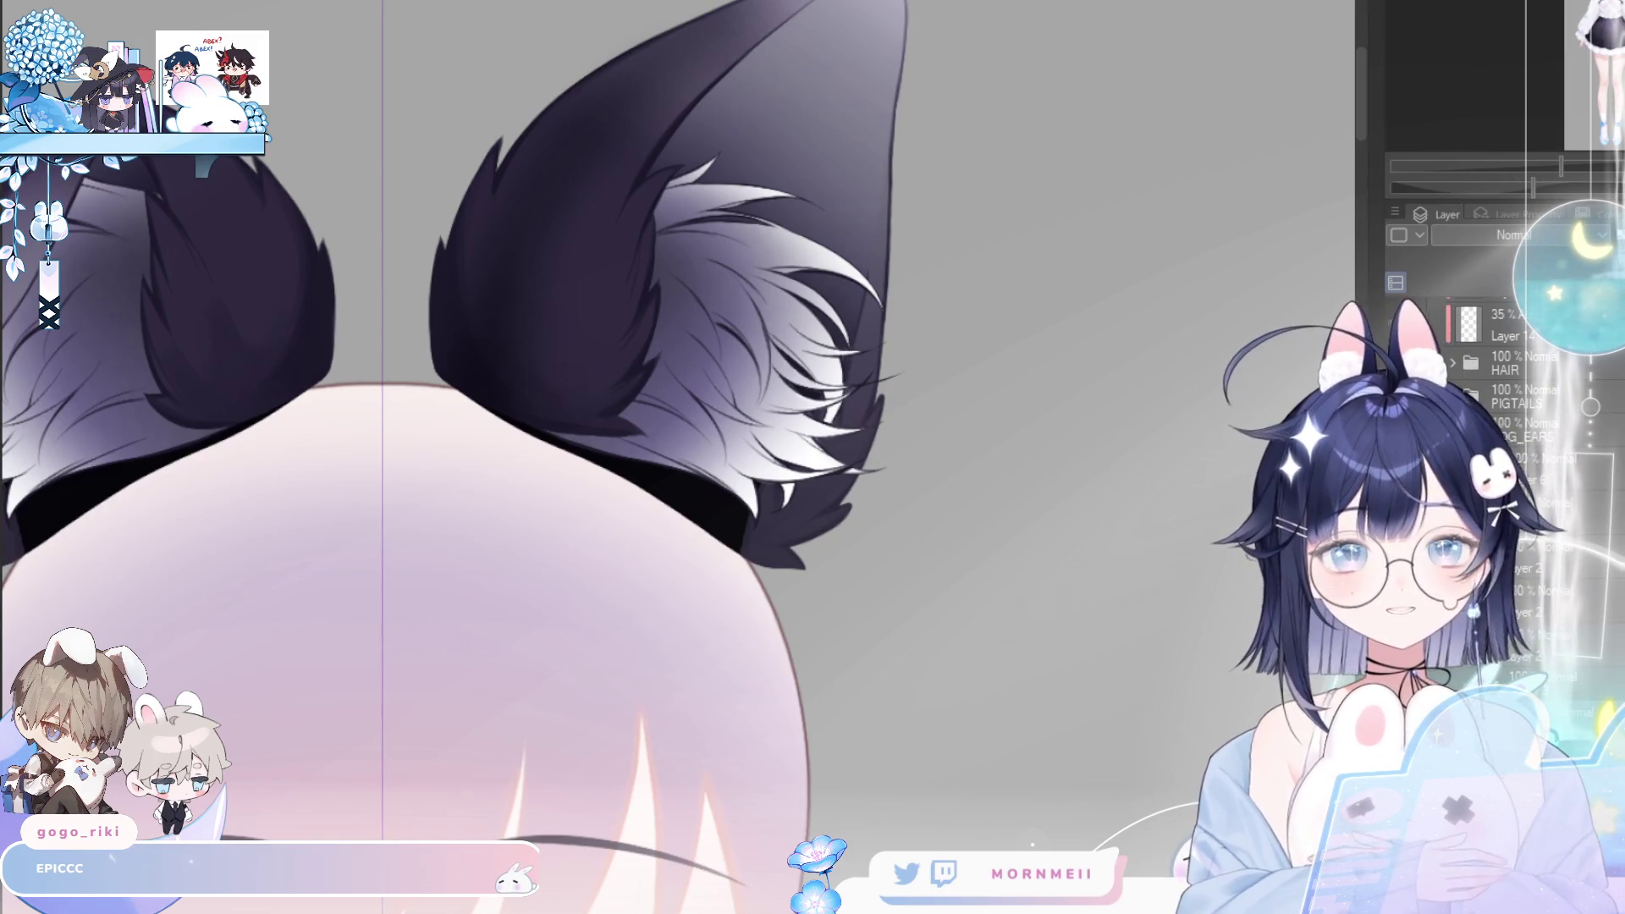
left_click(738, 171)
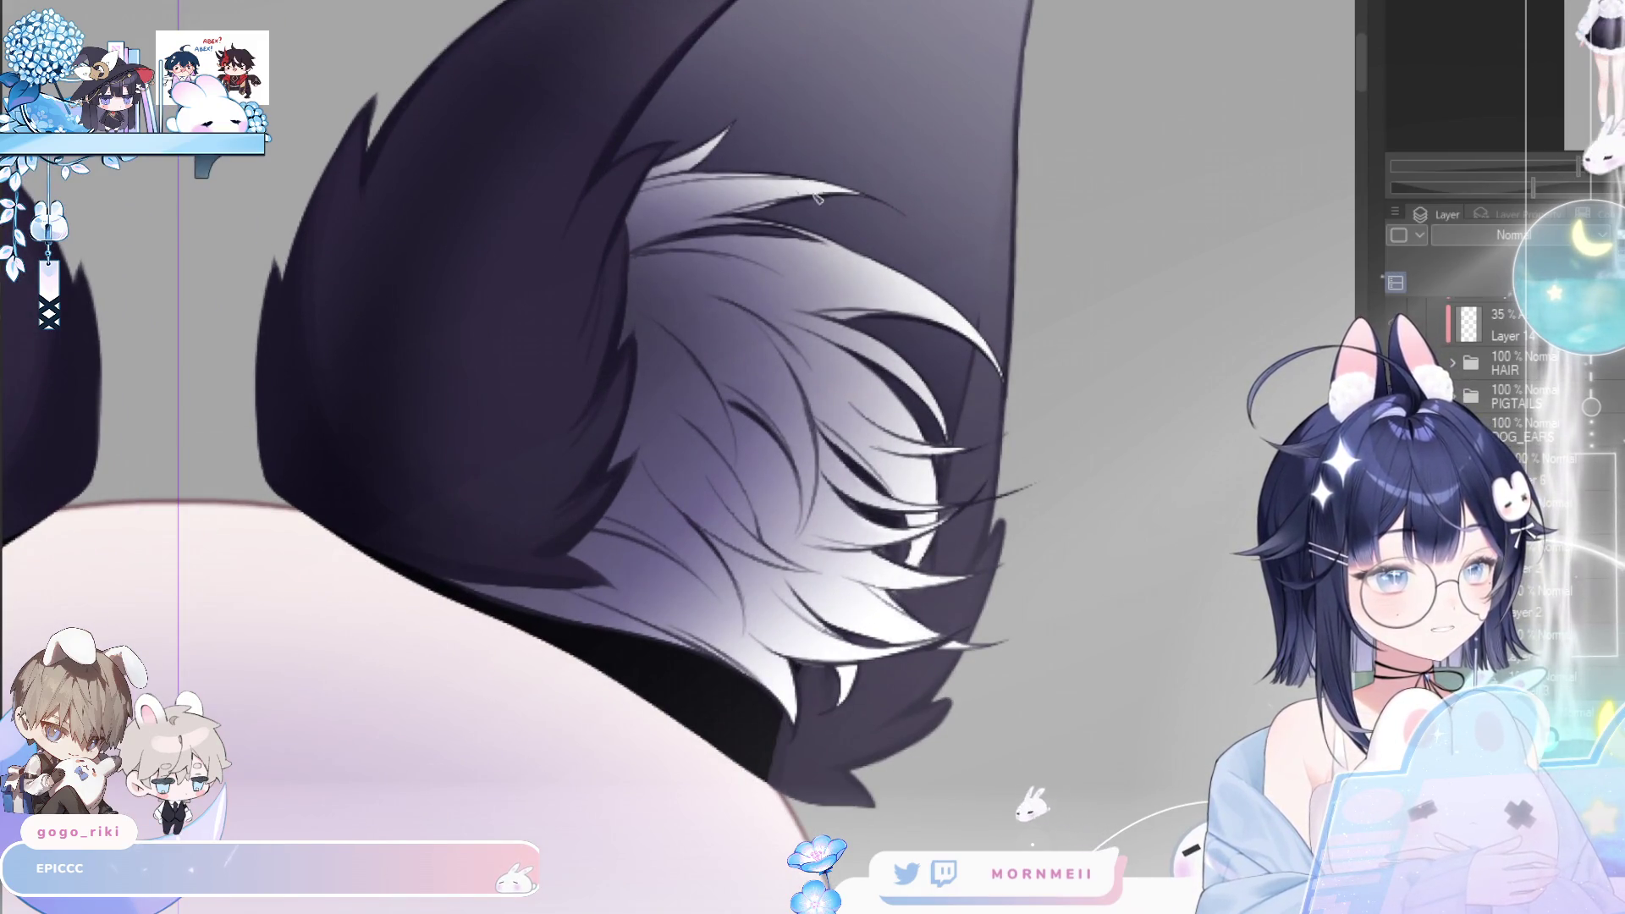
key("h")
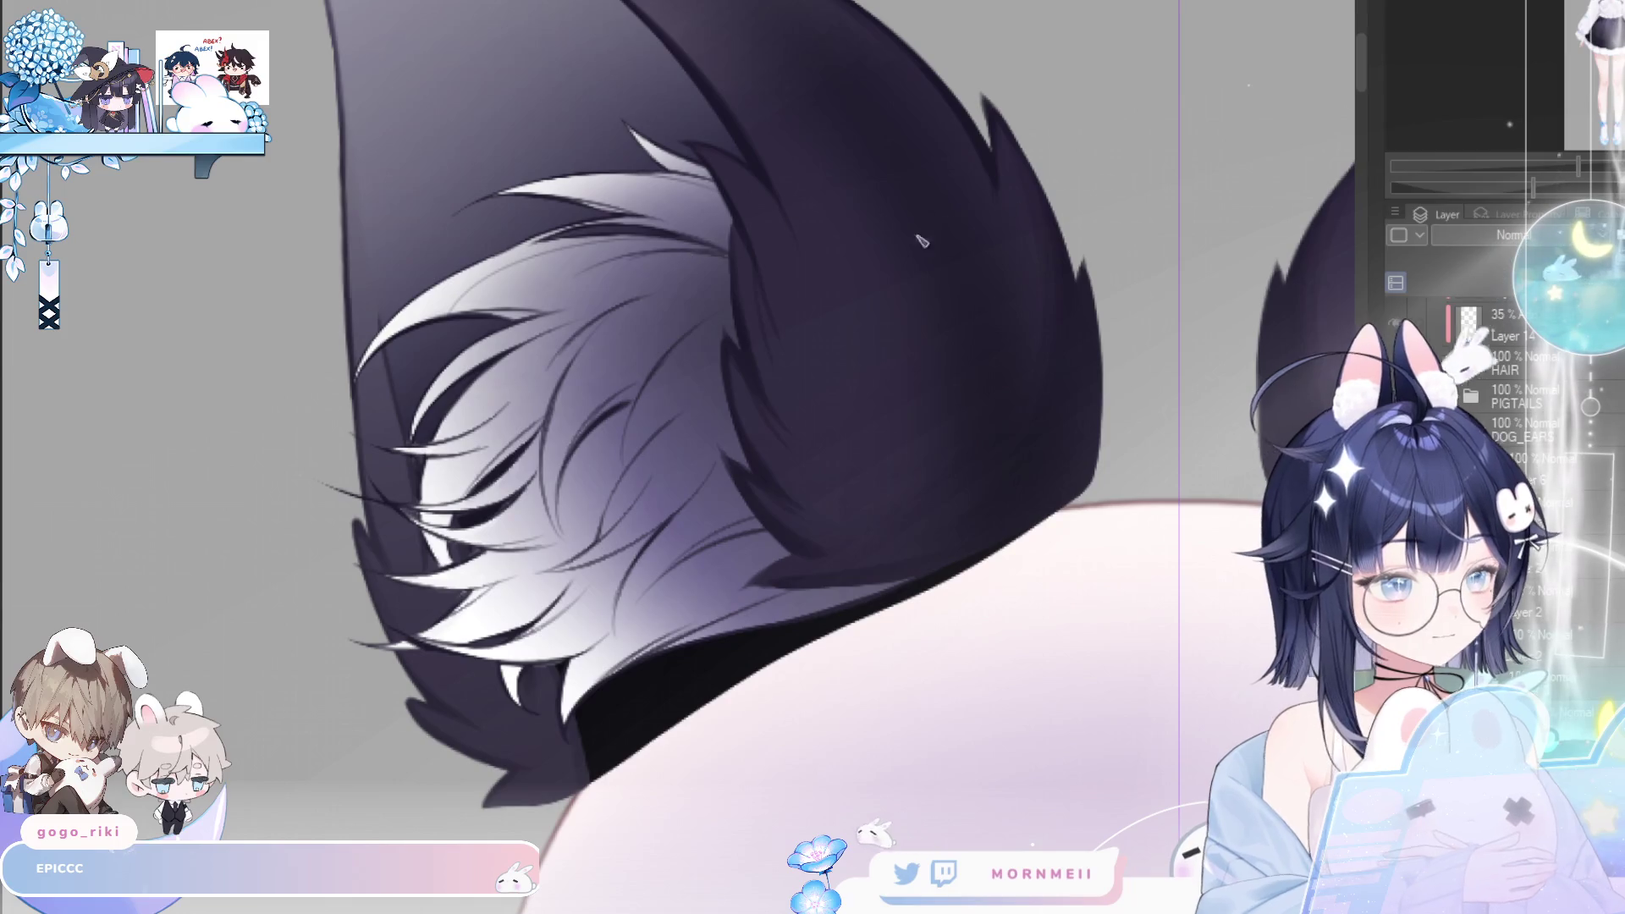
key("ctrl+minus")
key("ctrl+minus")
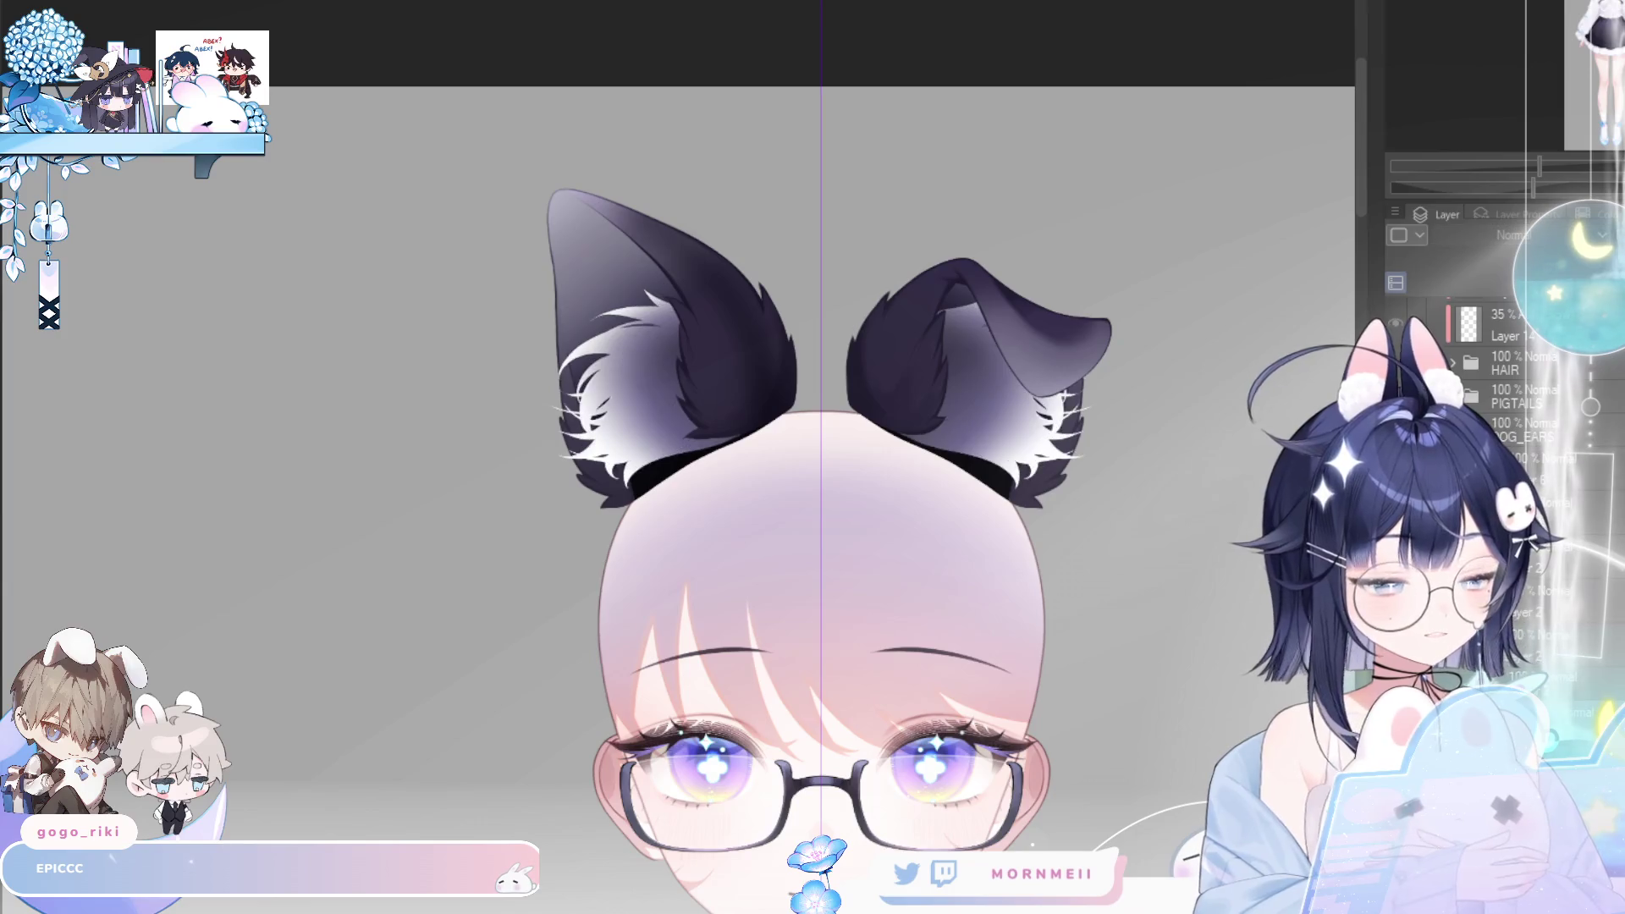
left_click(806, 374)
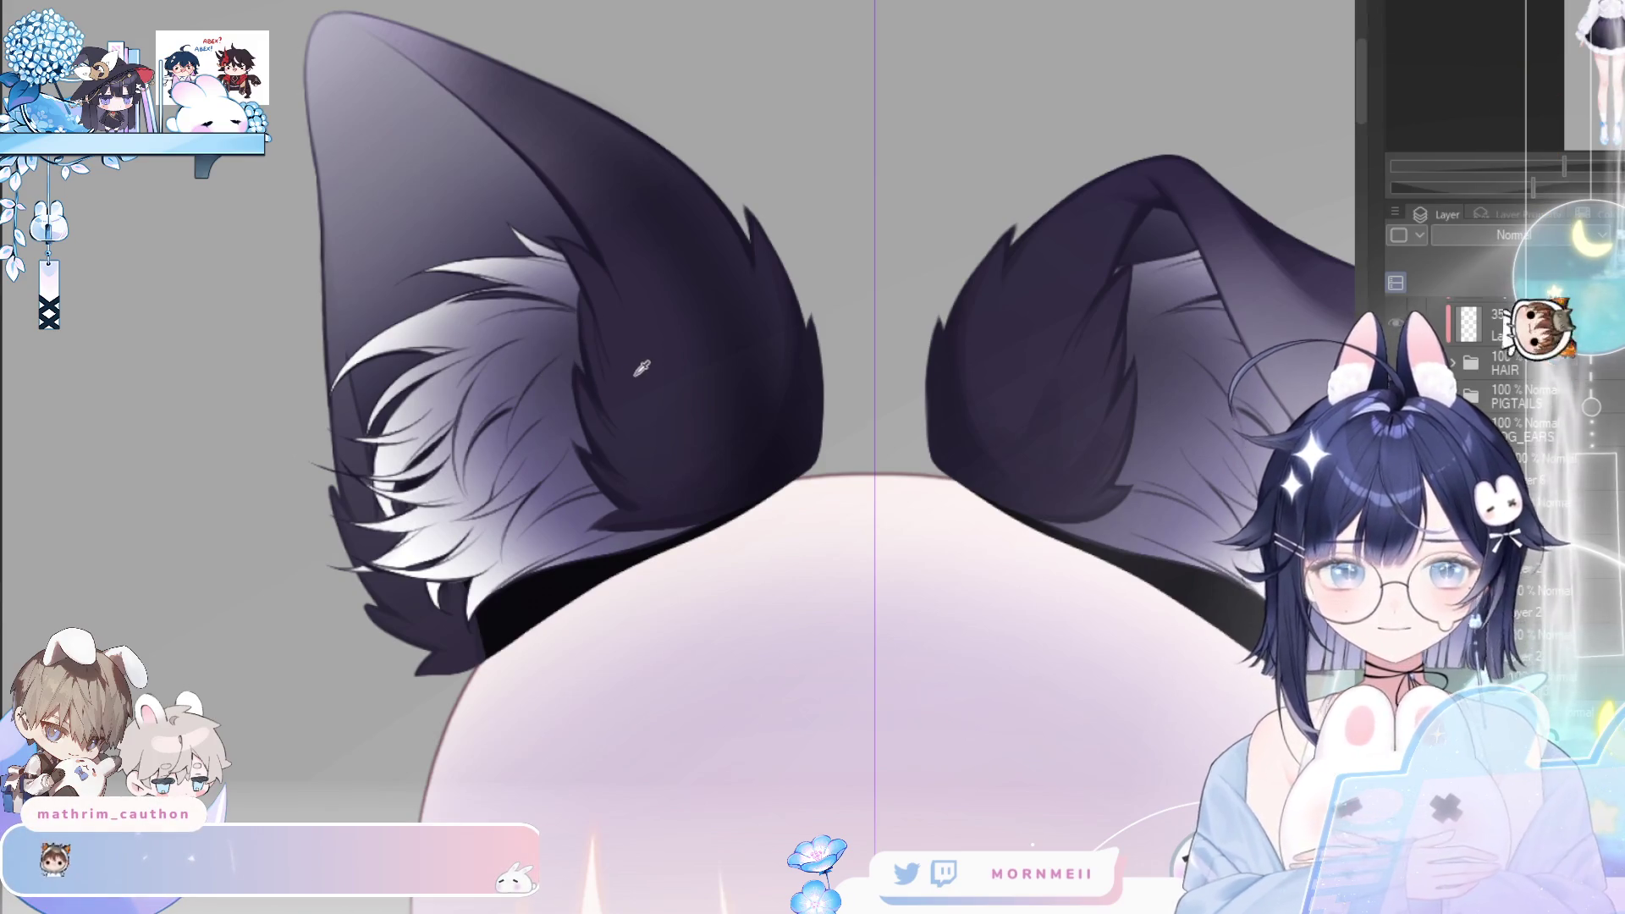
key("h")
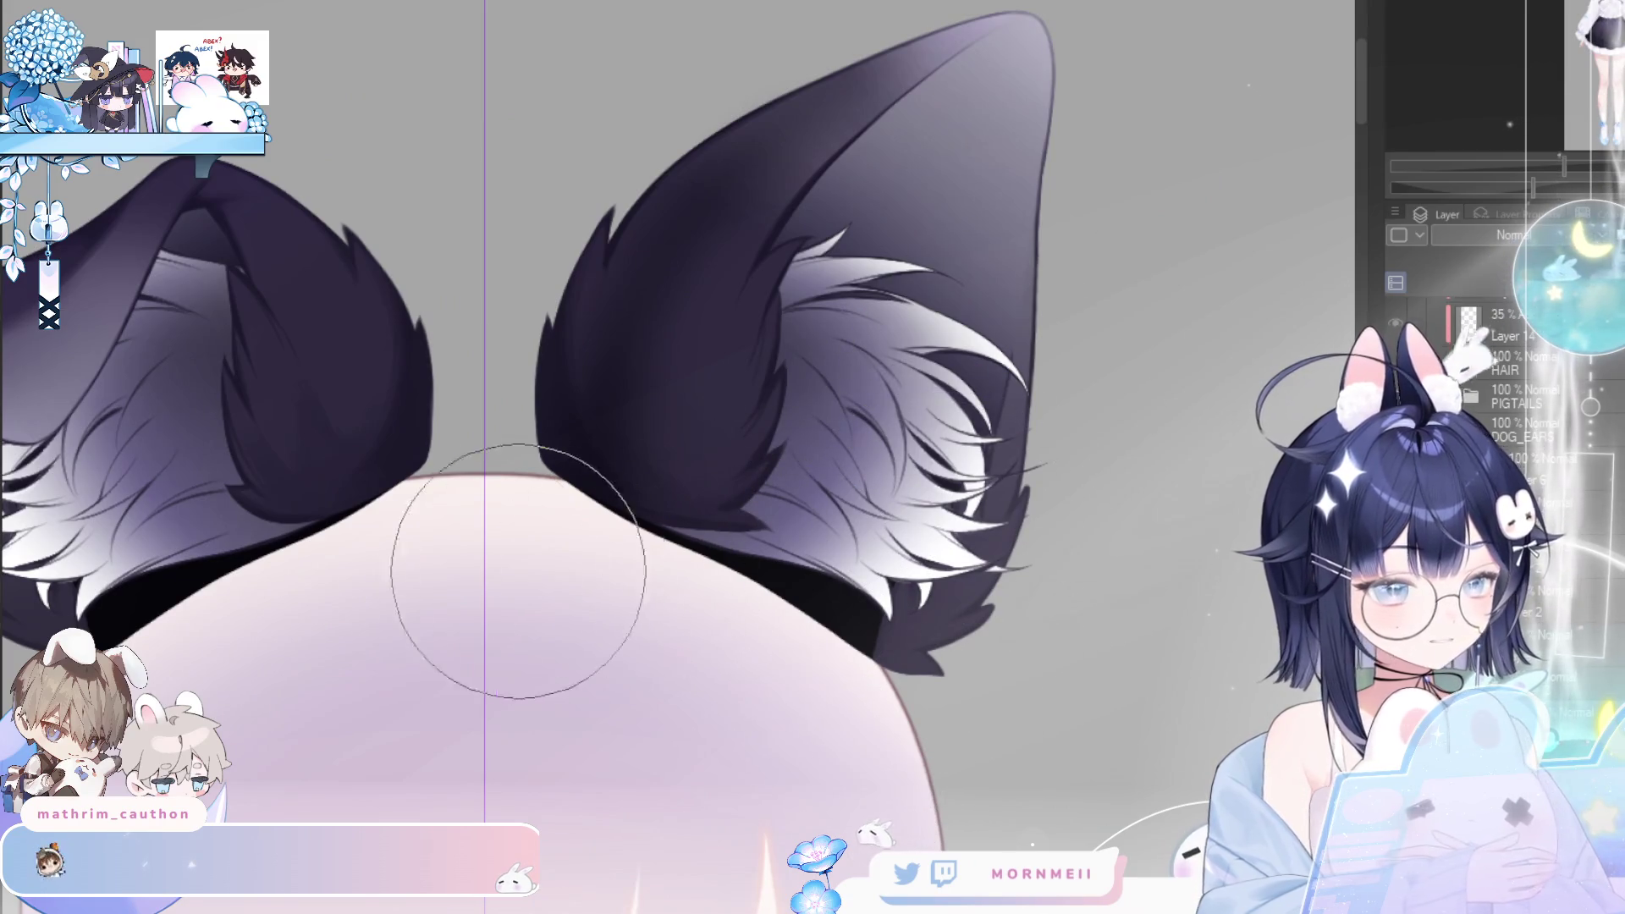
left_click_drag(64, 525, 303, 473)
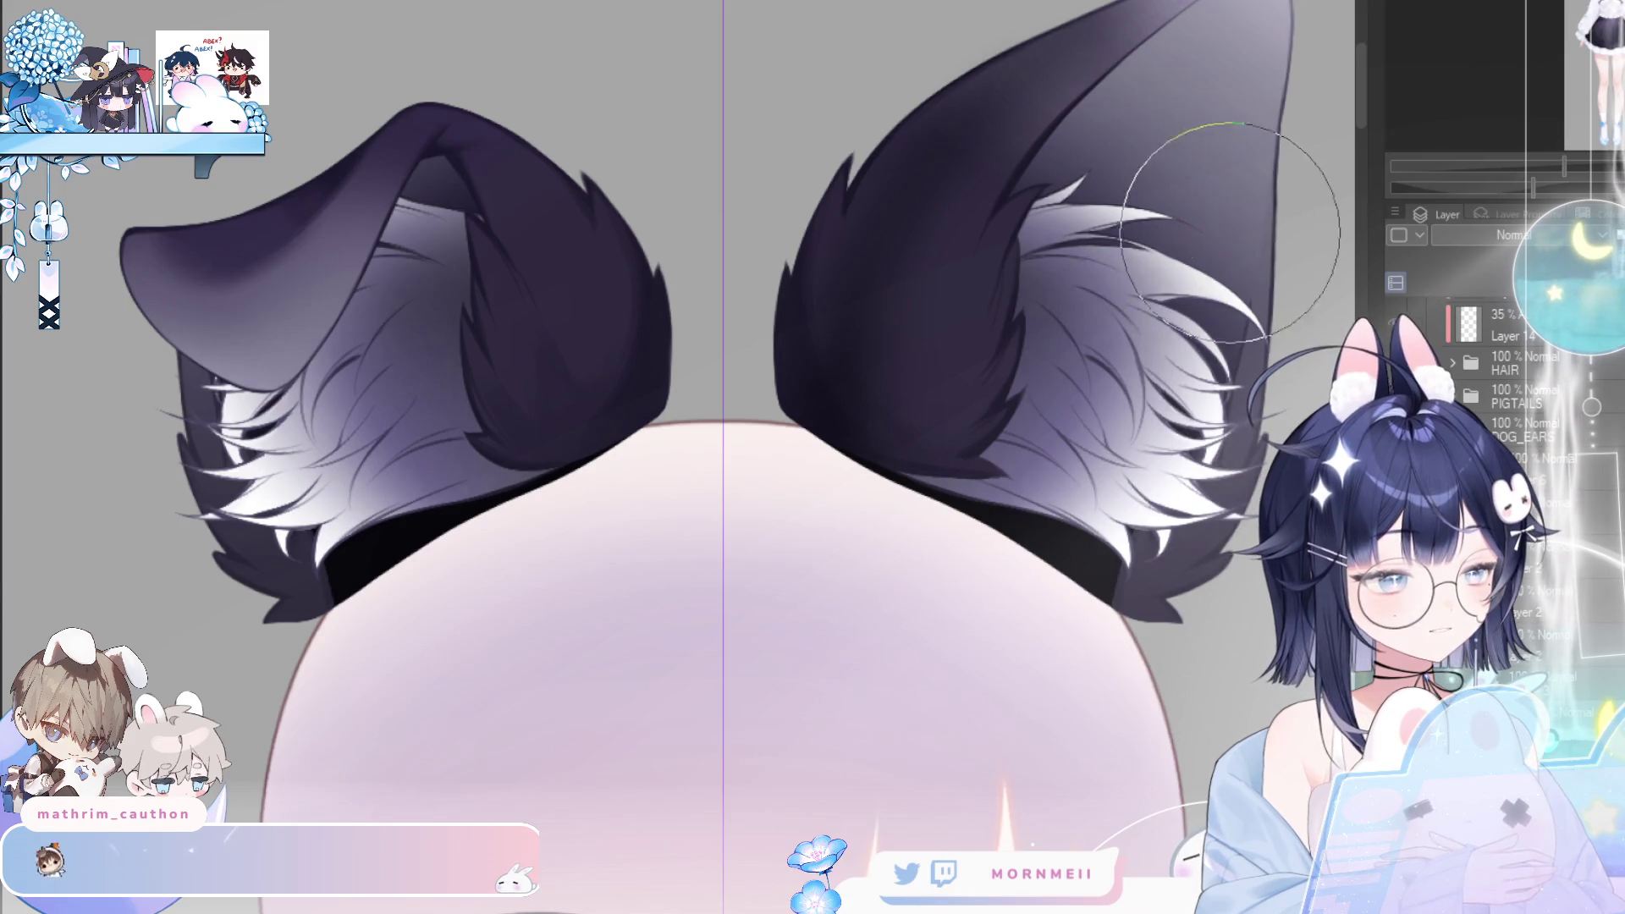
scroll(568, 422, "down", 3)
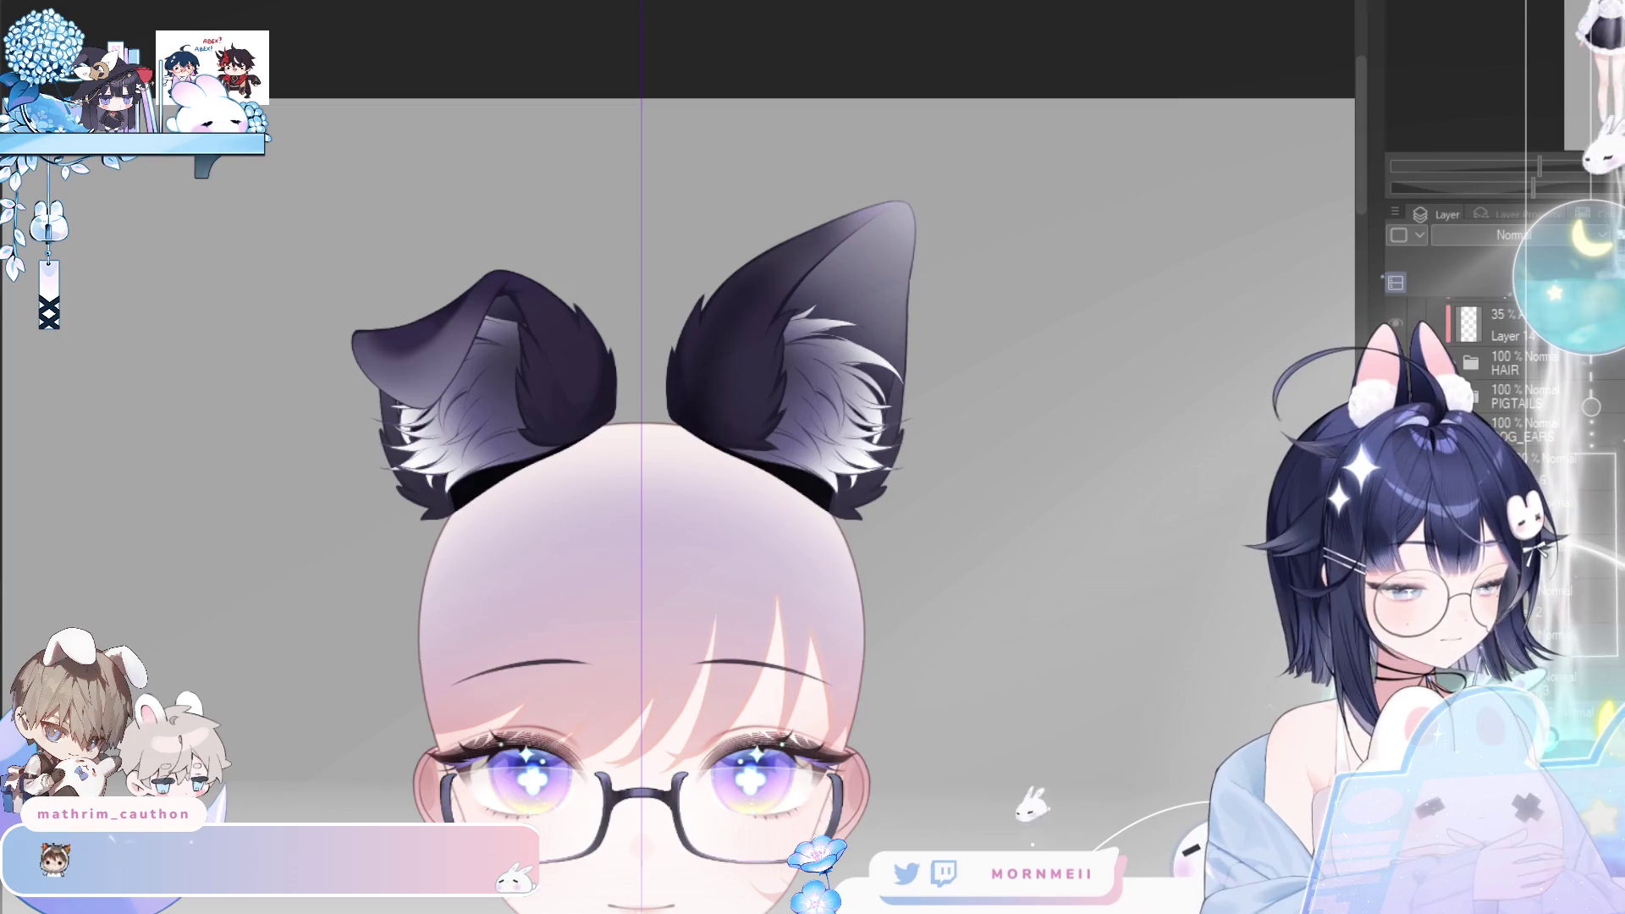
key("h")
key("h")
- Show the hair again and frame both ears and the bun in view
key("ctrl+z")
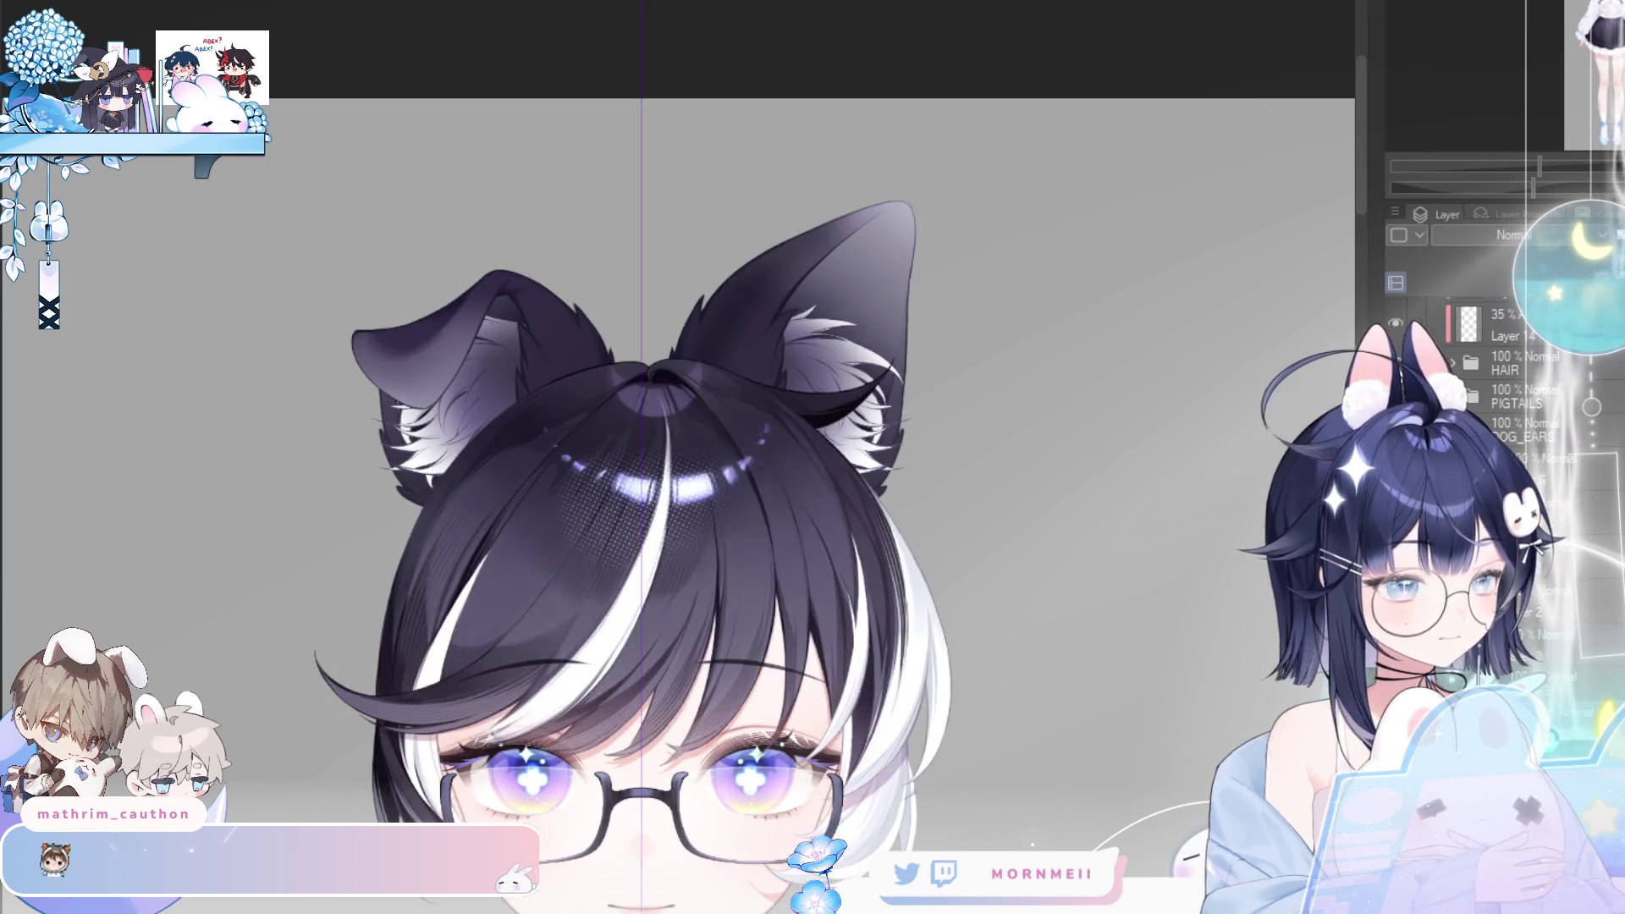
left_click_drag(885, 776, 932, 730)
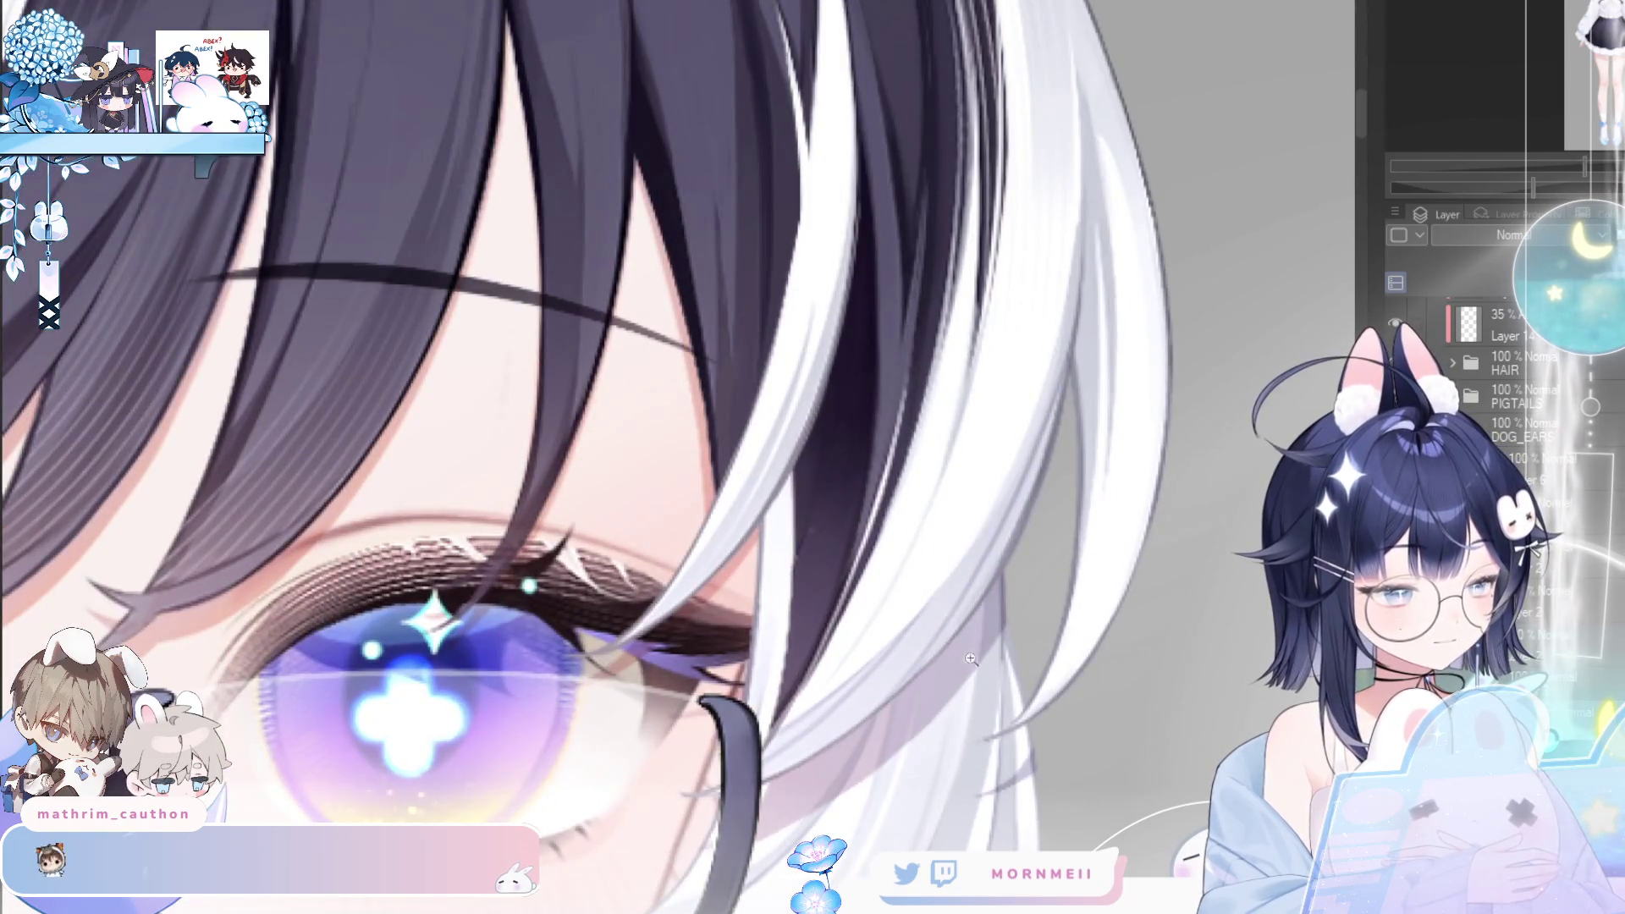
left_click_drag(1025, 701, 956, 735)
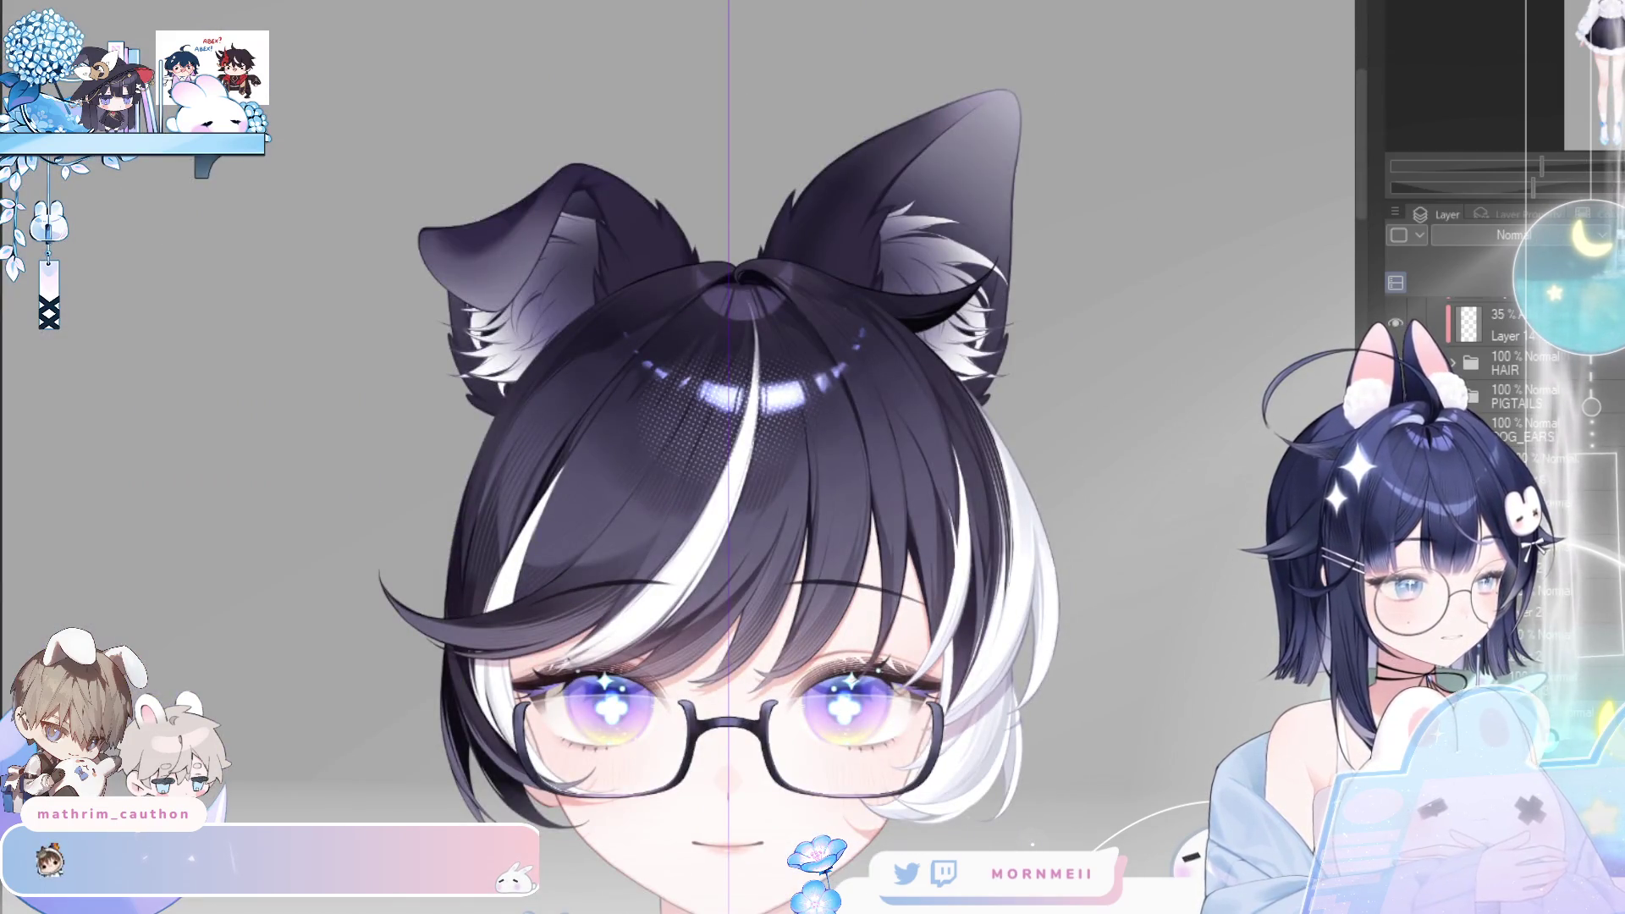
scroll(501, 348, "up", 5)
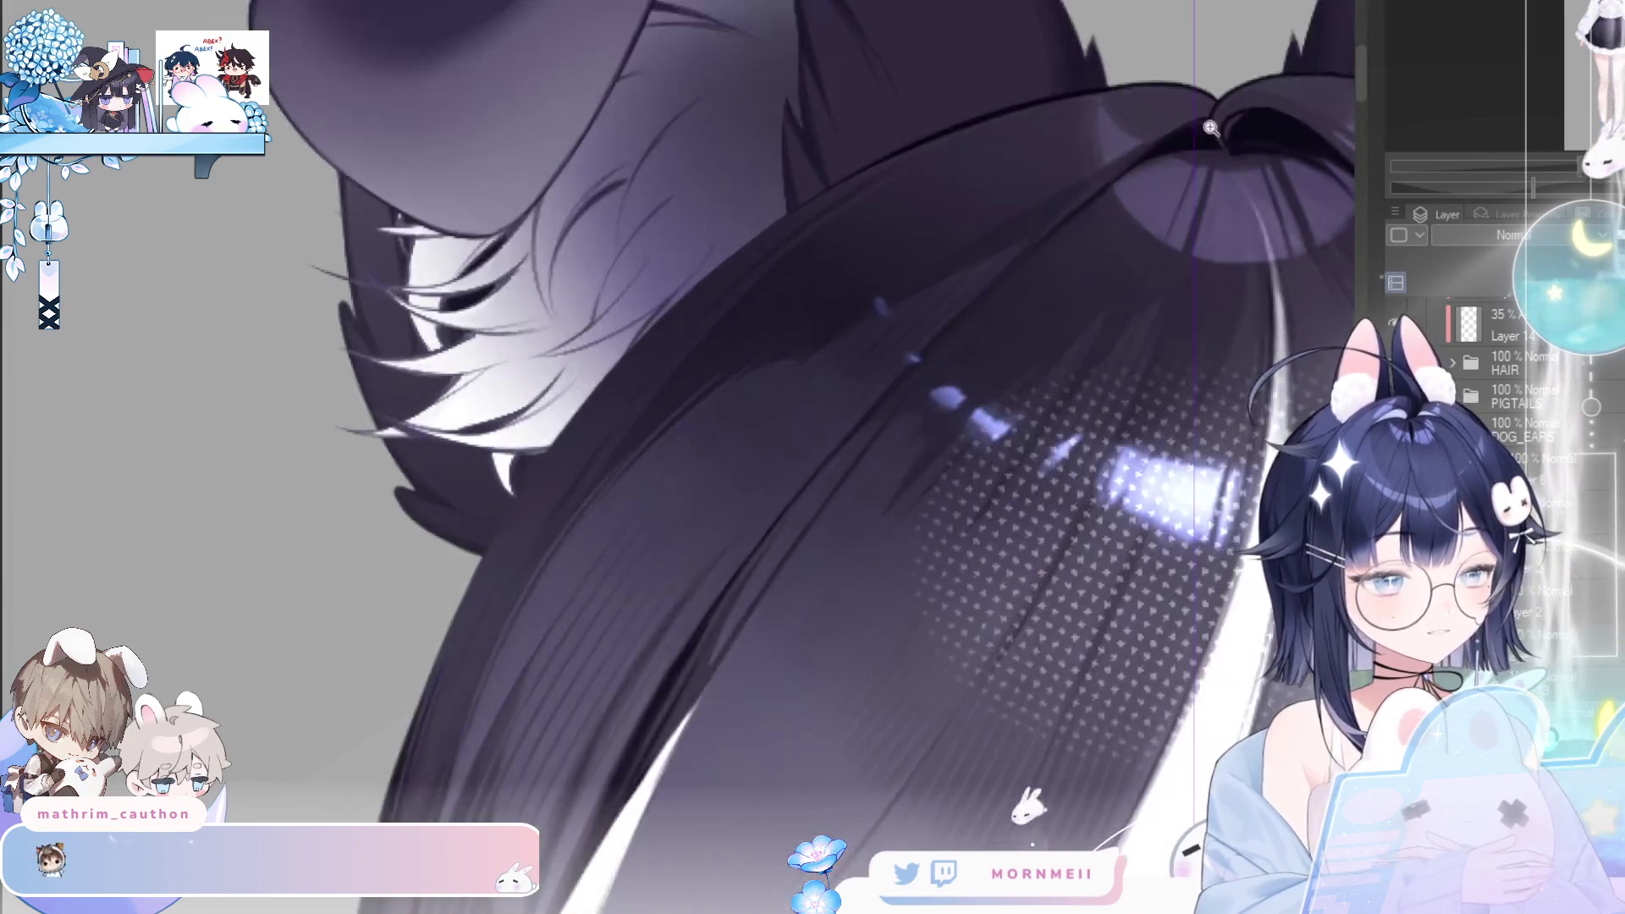
scroll(649, 471, "down", 4)
left_click_drag(649, 472, 508, 497)
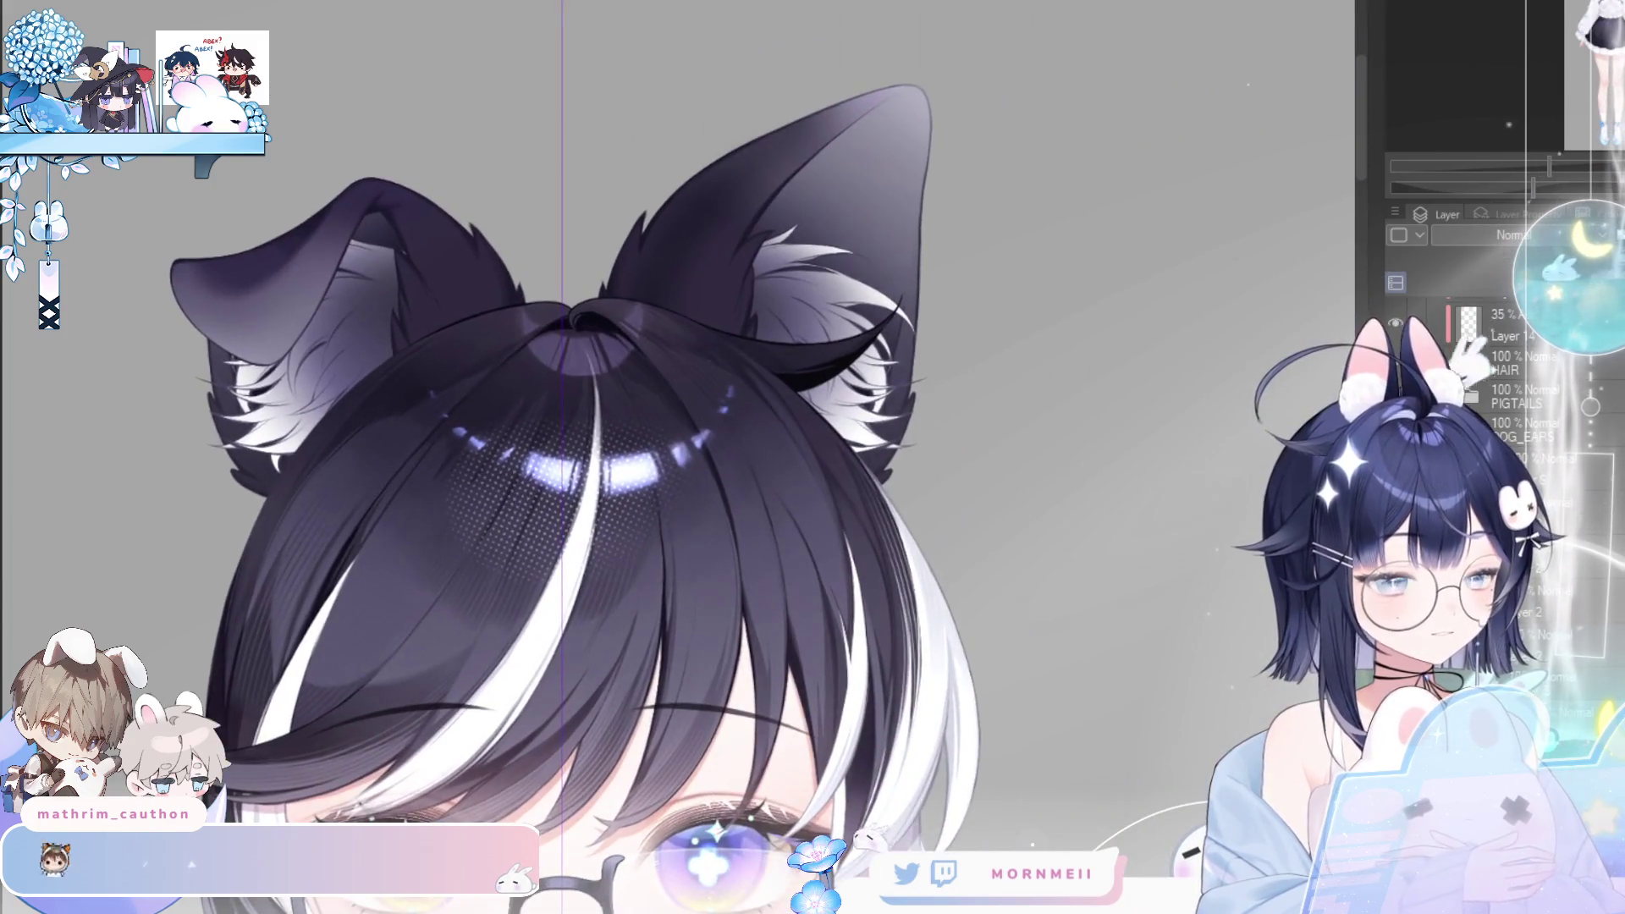
scroll(745, 677, "down", 3)
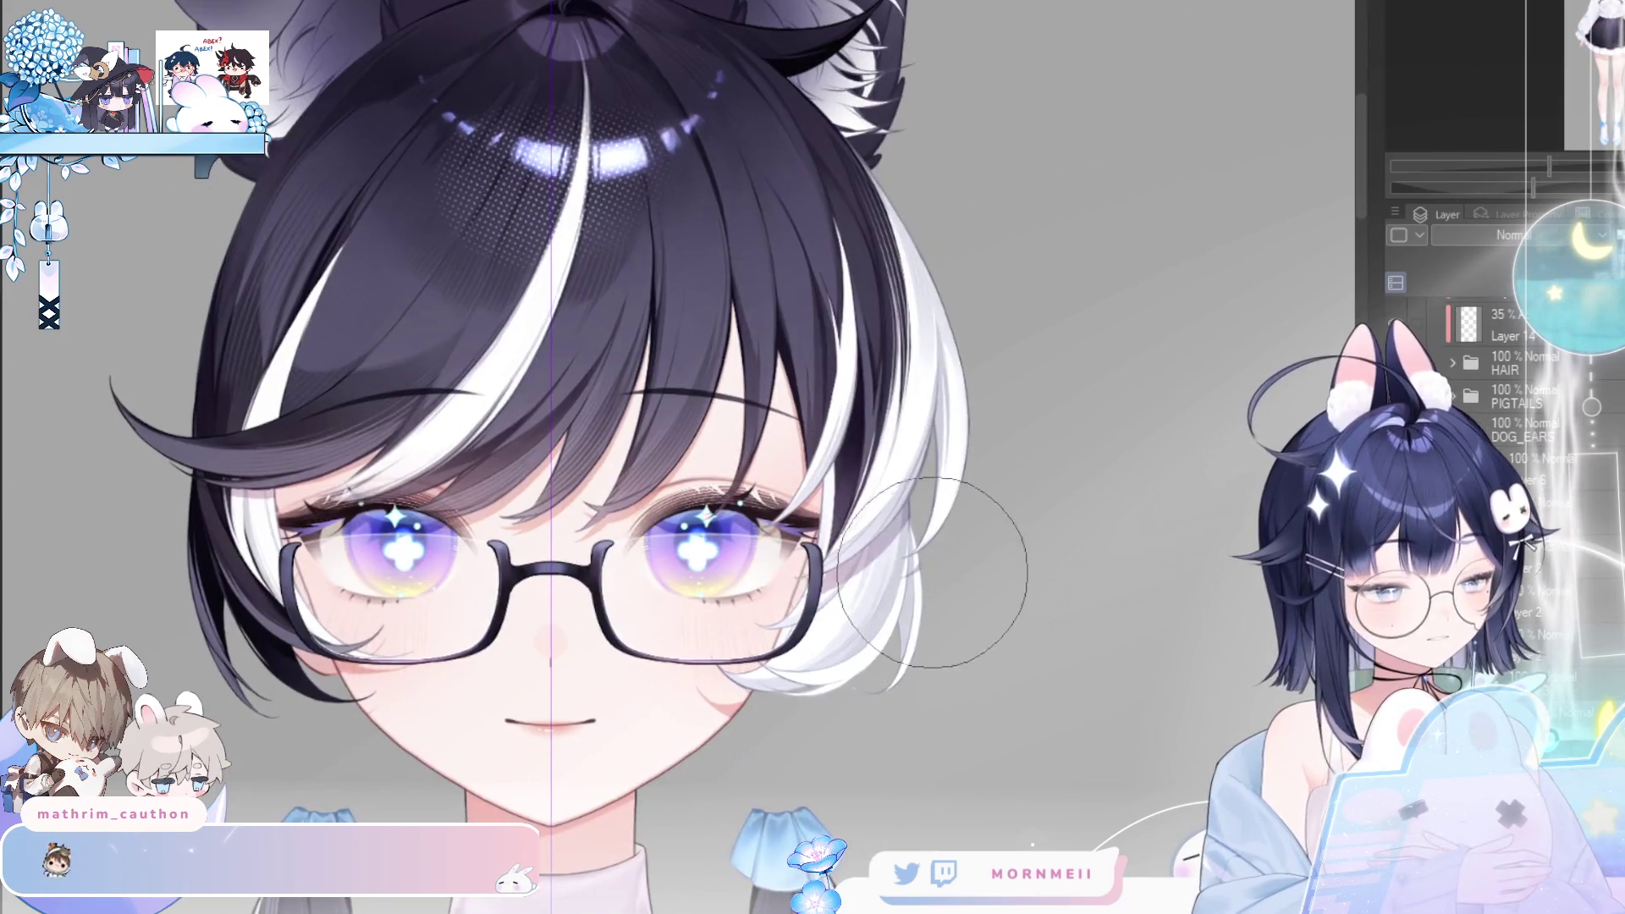
scroll(958, 367, "up", 5)
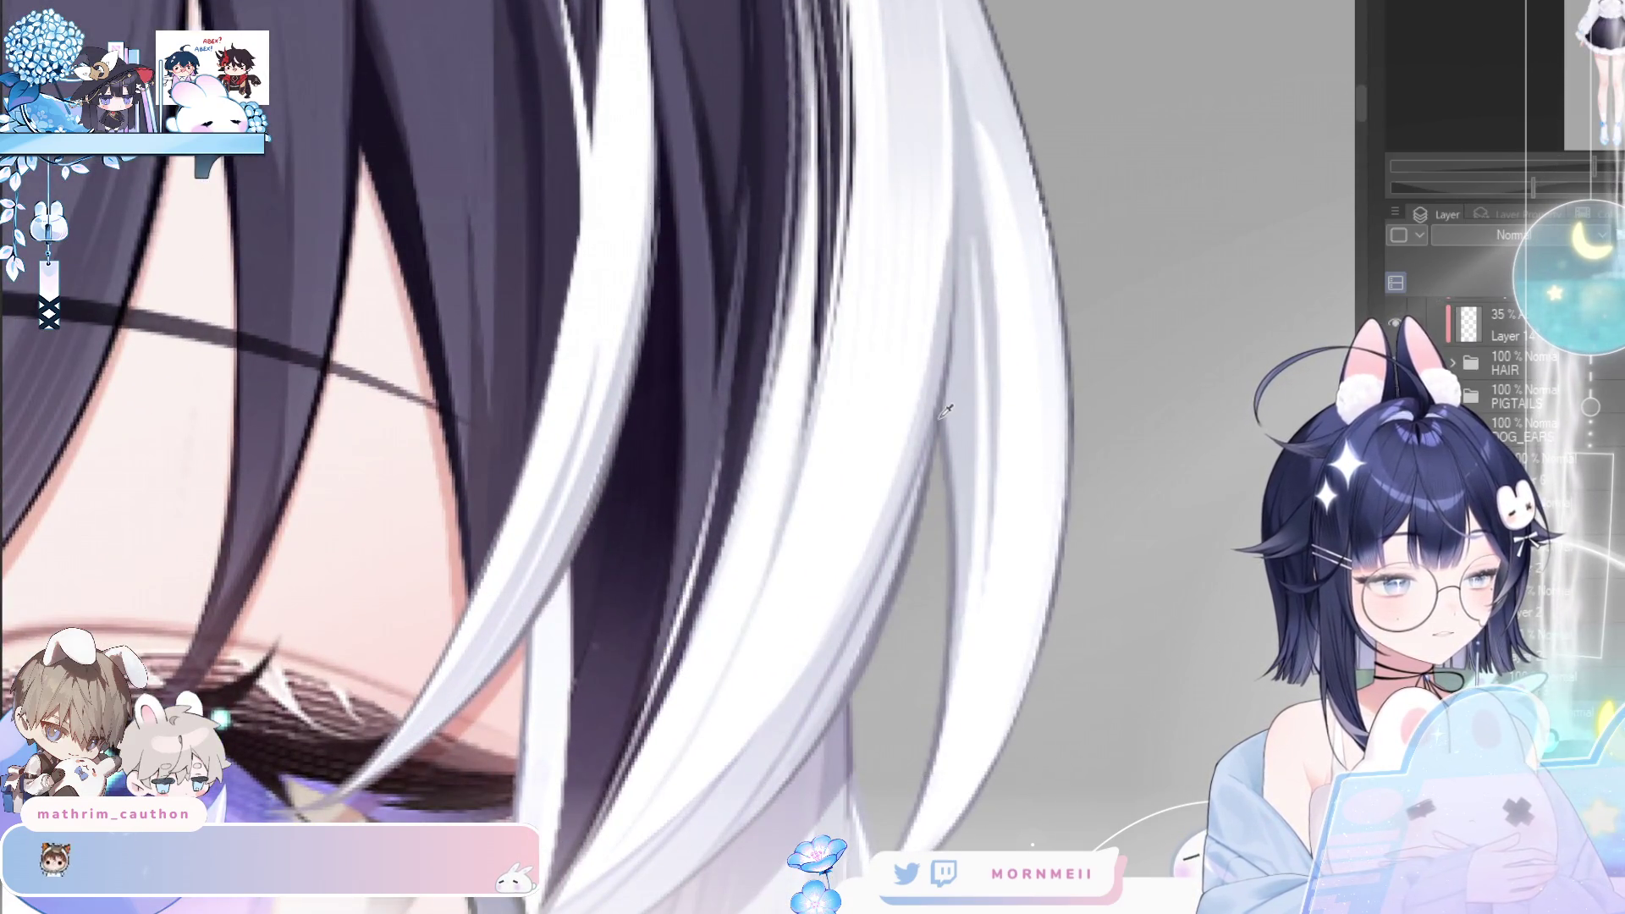
scroll(912, 444, "down", 4)
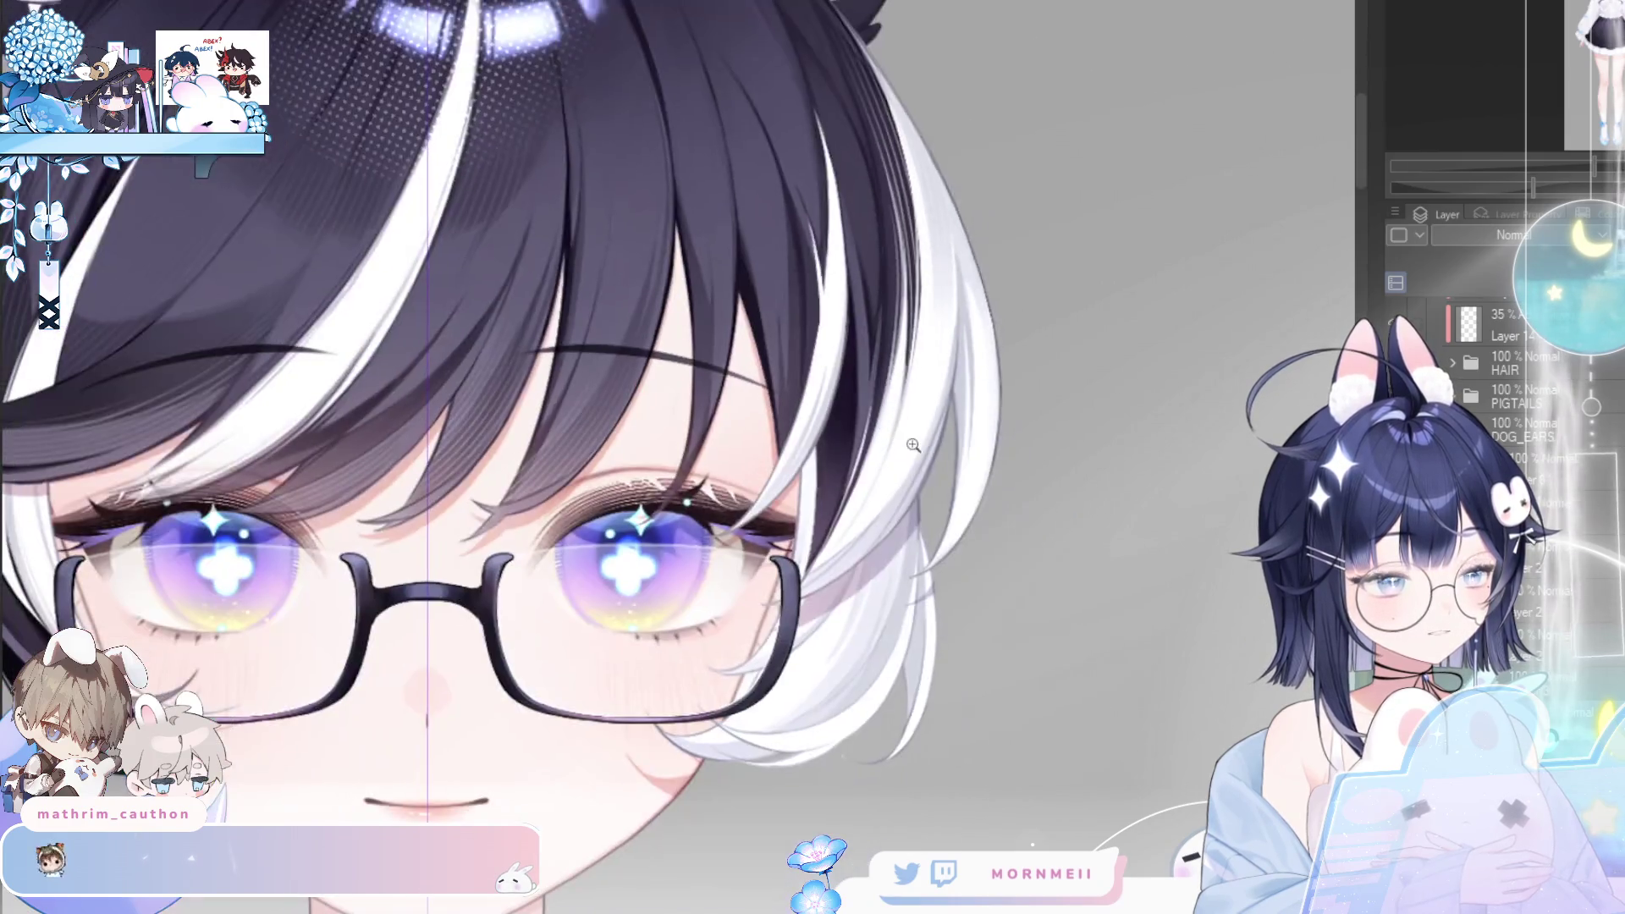
scroll(895, 391, "down", 2)
scroll(759, 490, "up", 1)
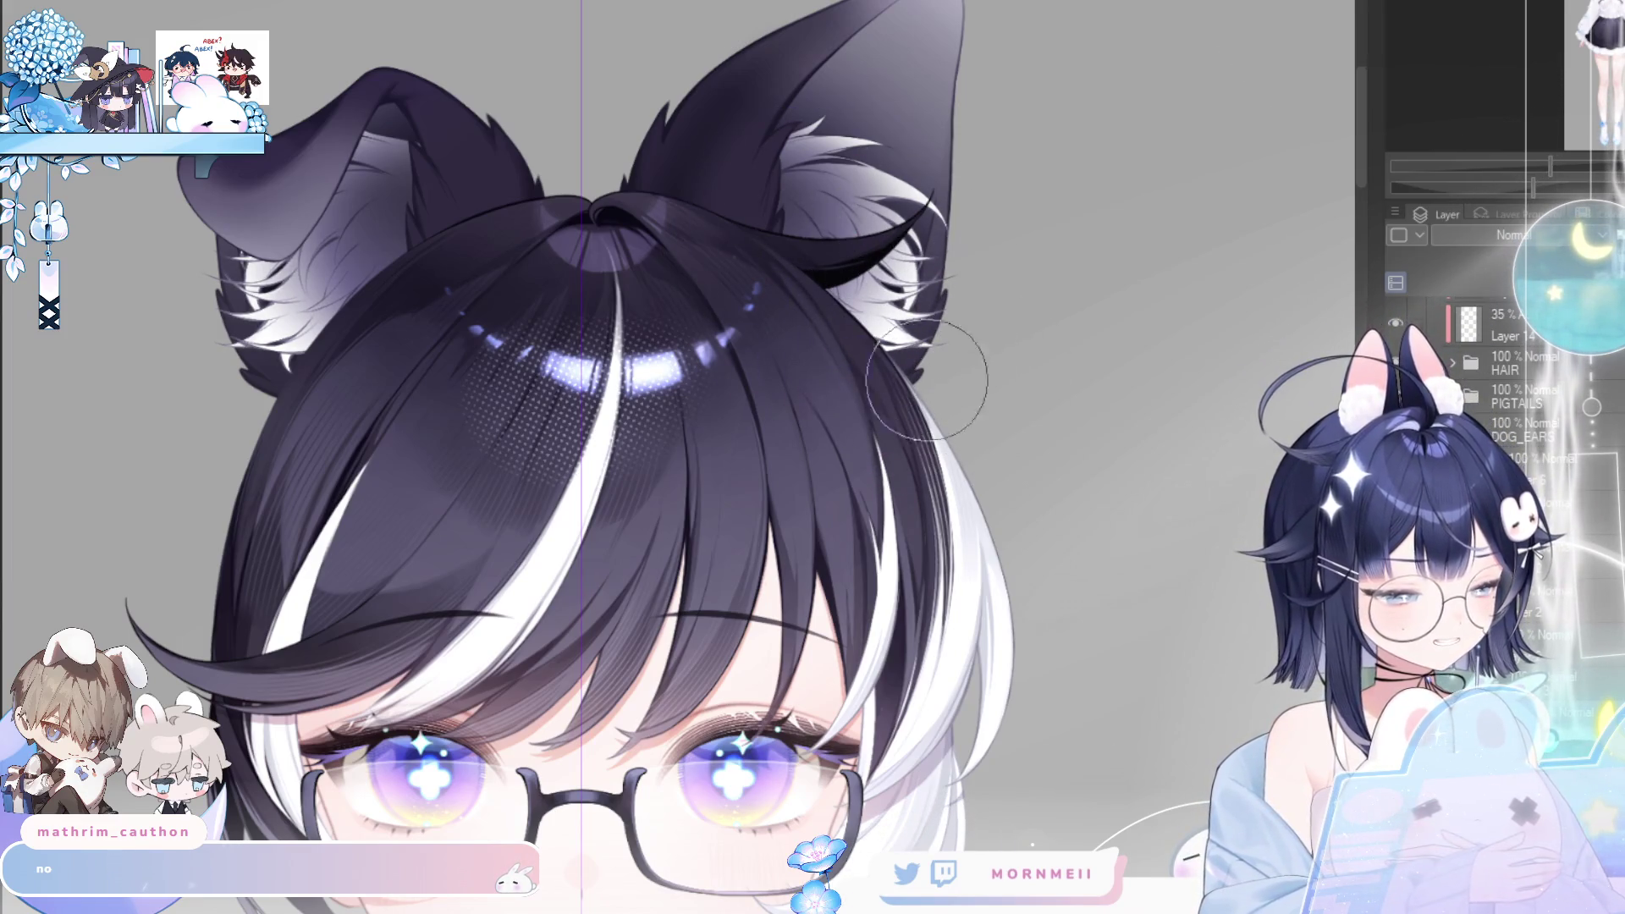
scroll(838, 339, "up", 3)
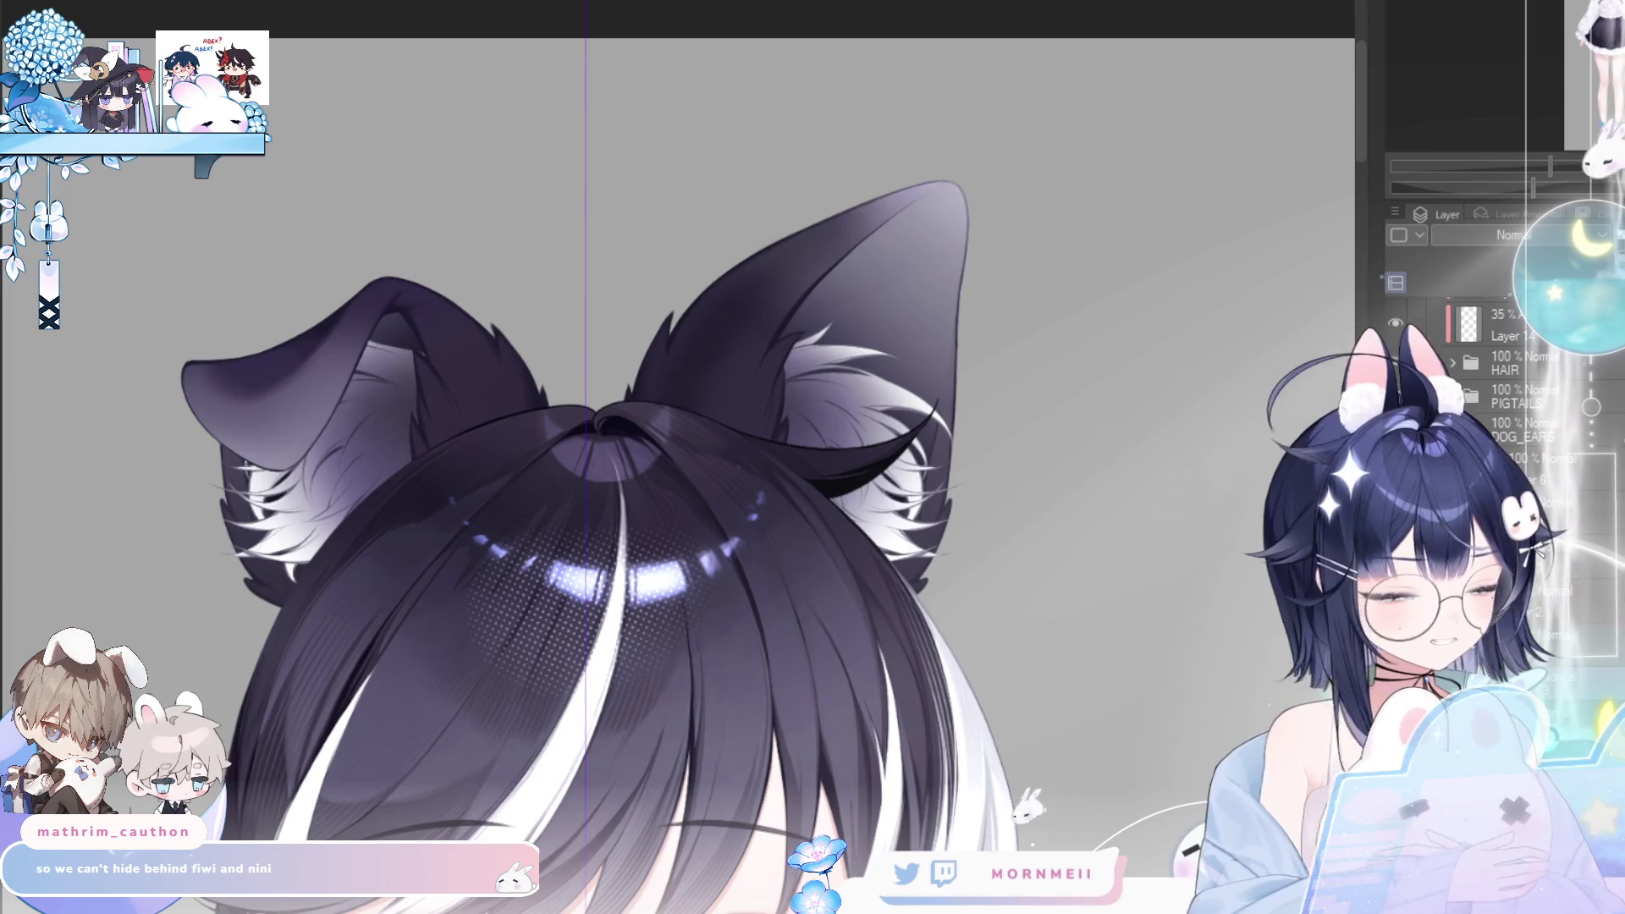
- Compare with undo/redo, check mirrored, then hide the hair layer to expose the ear fur
key("ctrl+z")
key("ctrl+y")
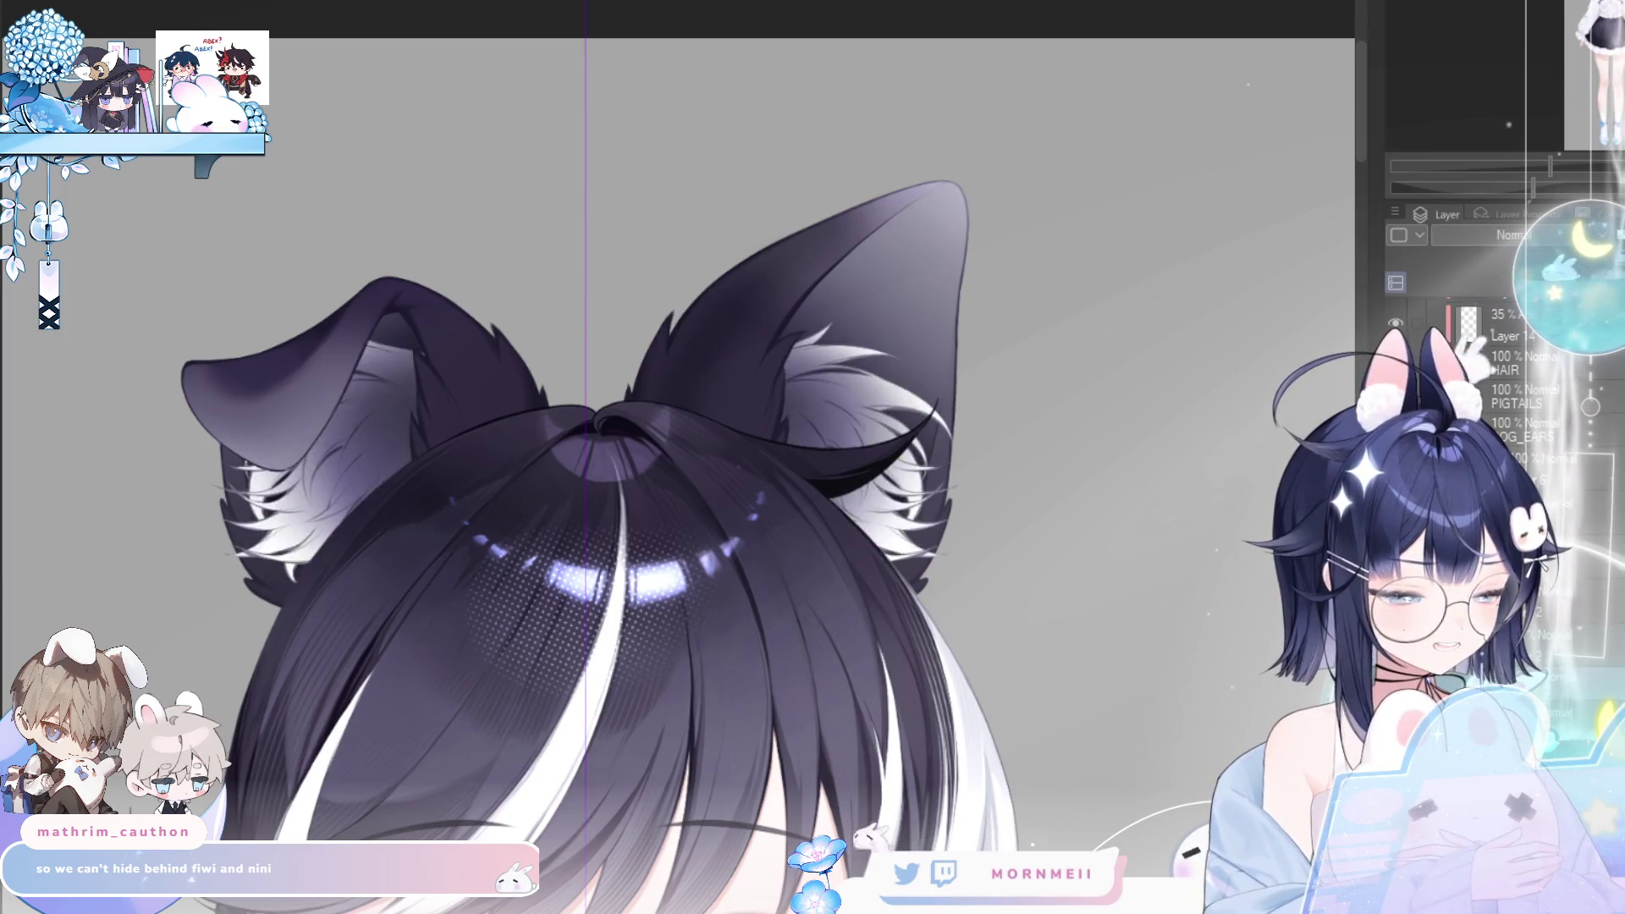
scroll(1052, 511, "up", 5)
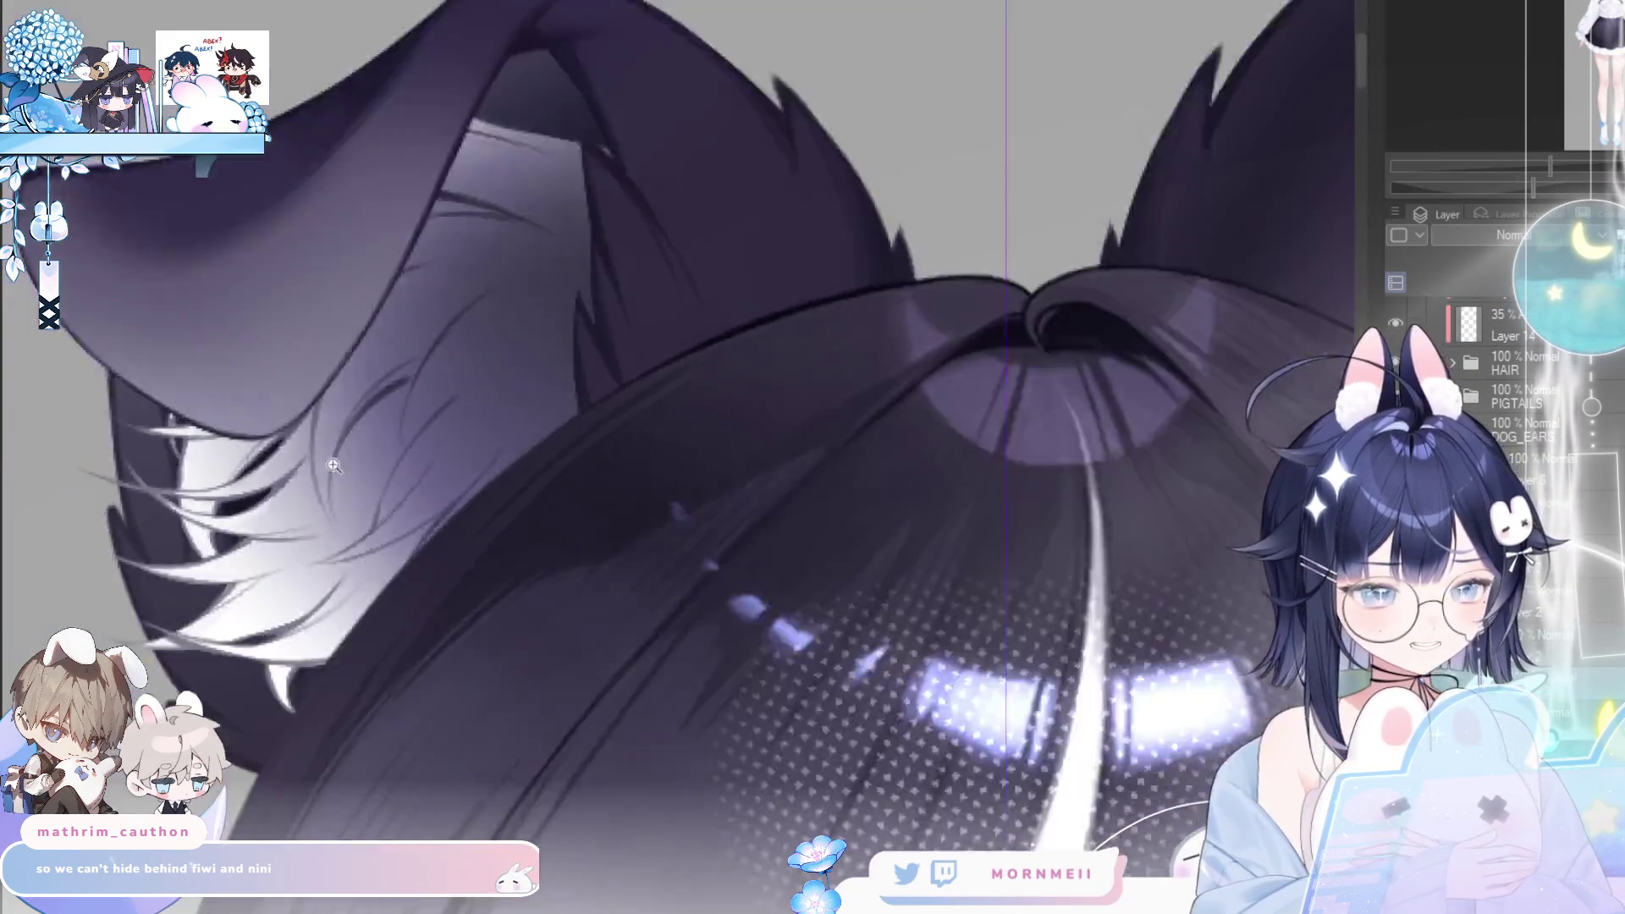
scroll(803, 653, "down", 4)
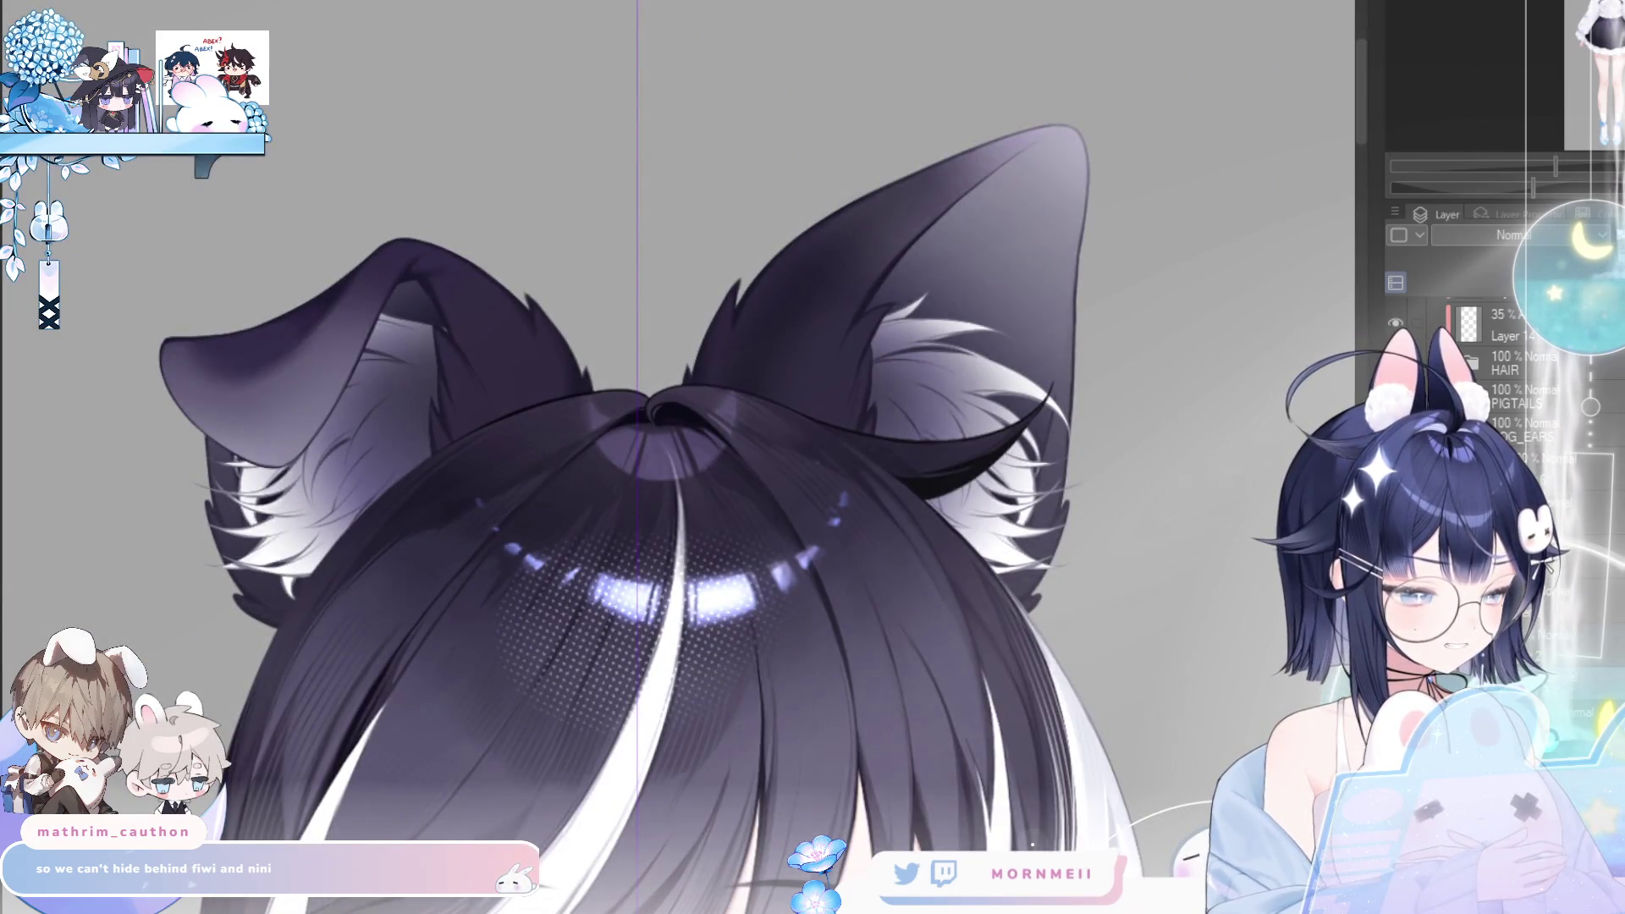
scroll(1046, 708, "down", 5)
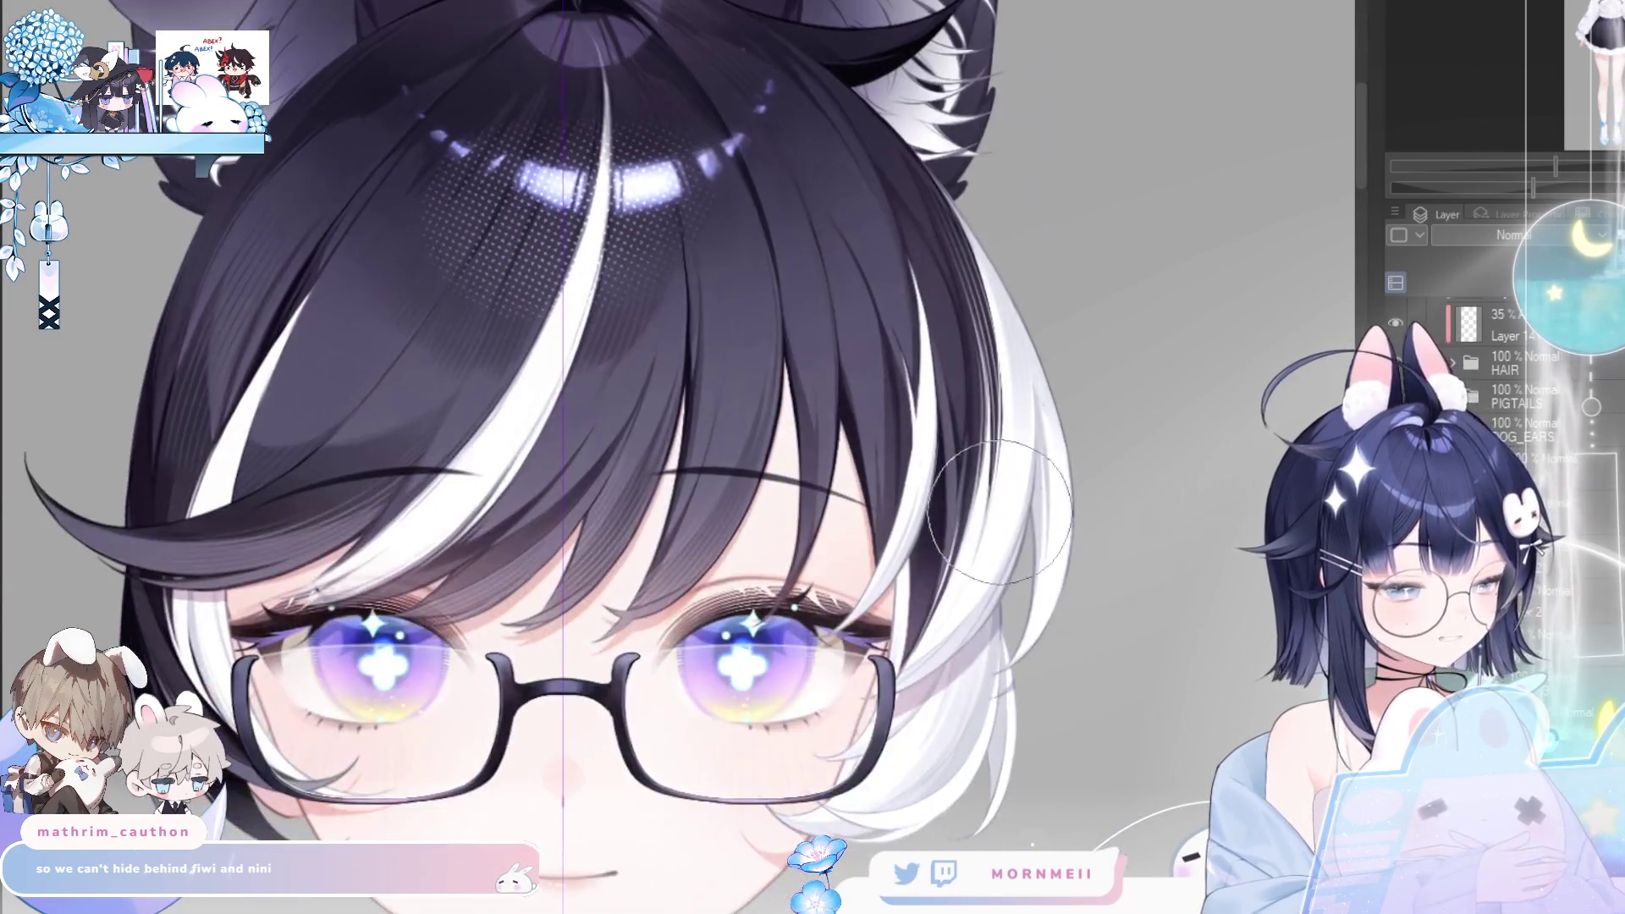
scroll(1089, 181, "up", 5)
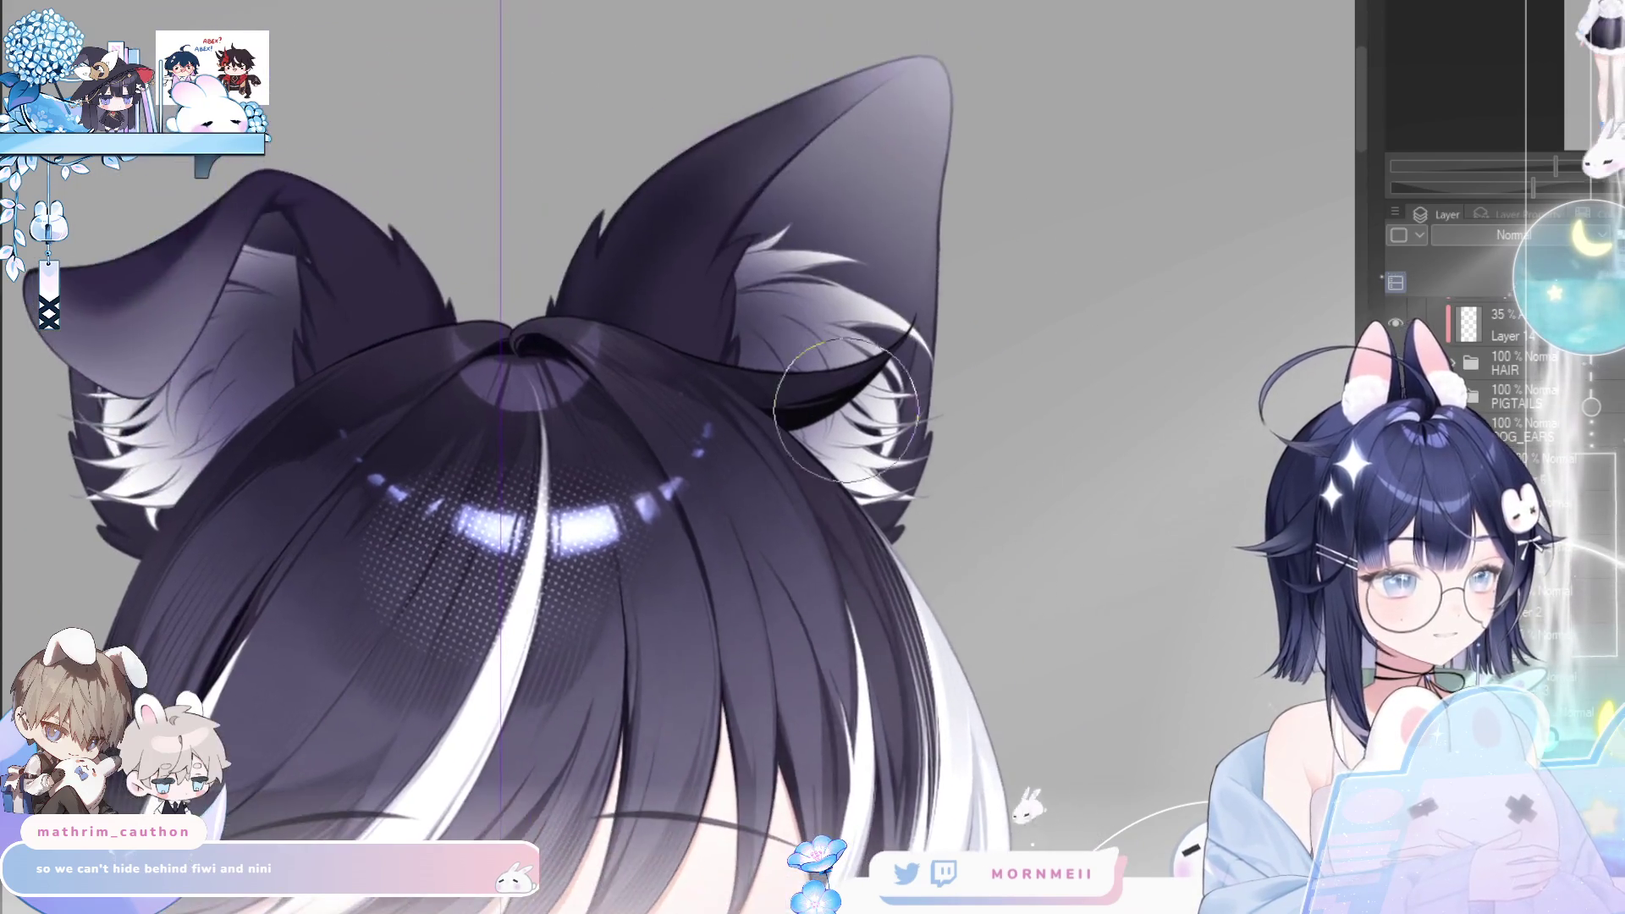
scroll(1315, 165, "up", 3)
key("h")
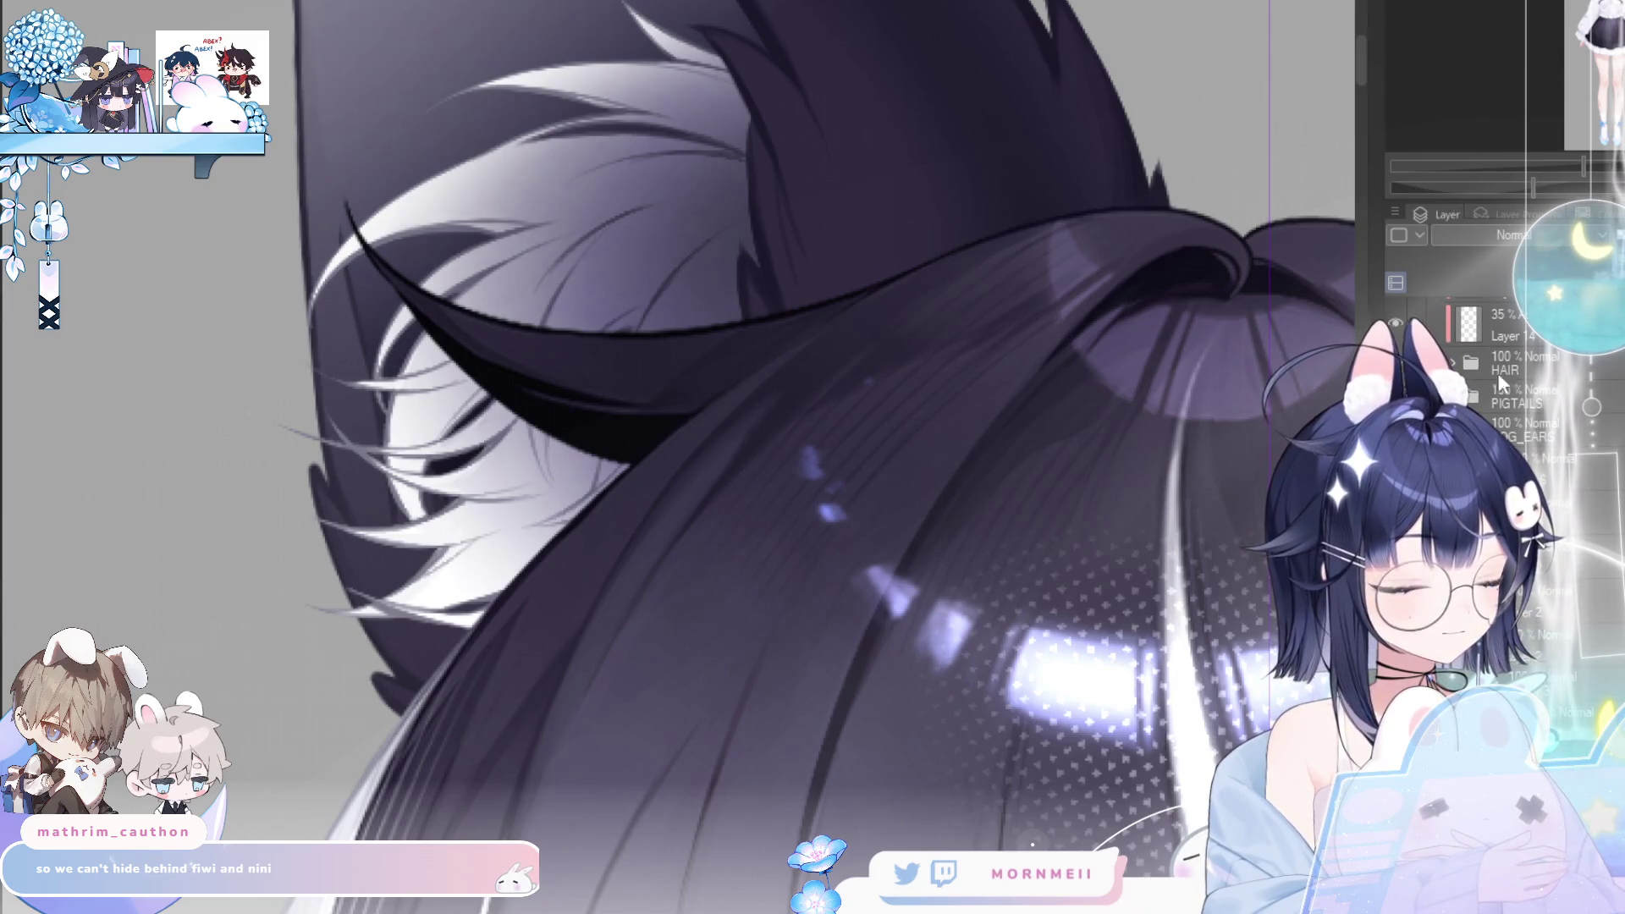
left_click(1395, 394)
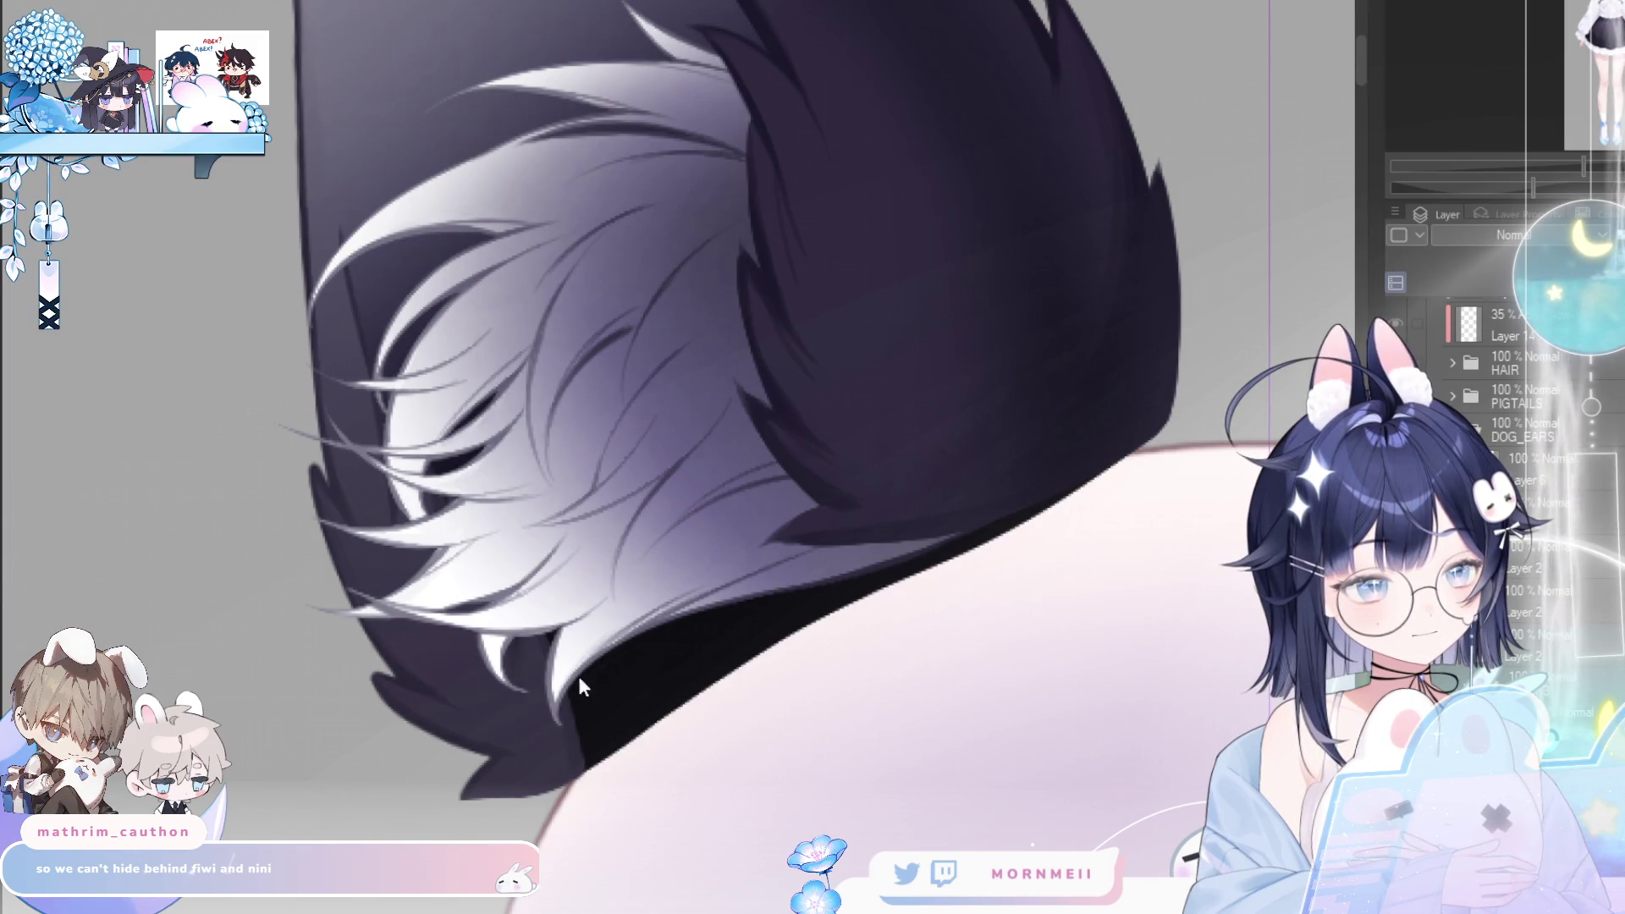
scroll(1565, 234, "down", 1)
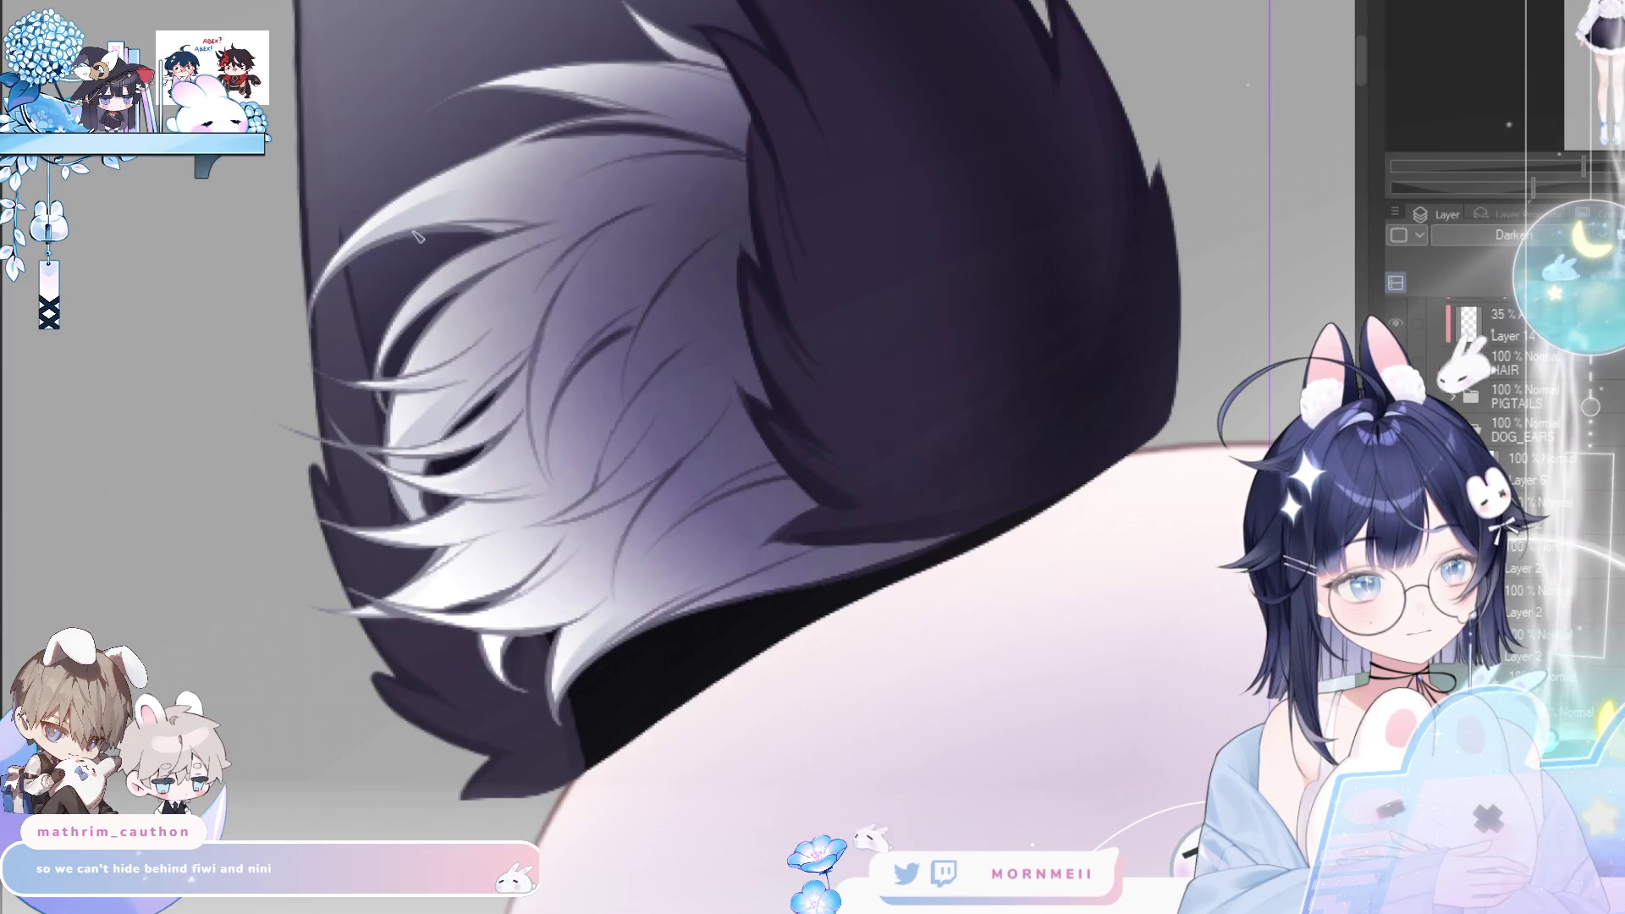
- Softly darken the ear's lower white fur strands with airbrush strokes, checking mirrored views
left_click_drag(440, 605, 535, 541)
left_click_drag(457, 602, 519, 566)
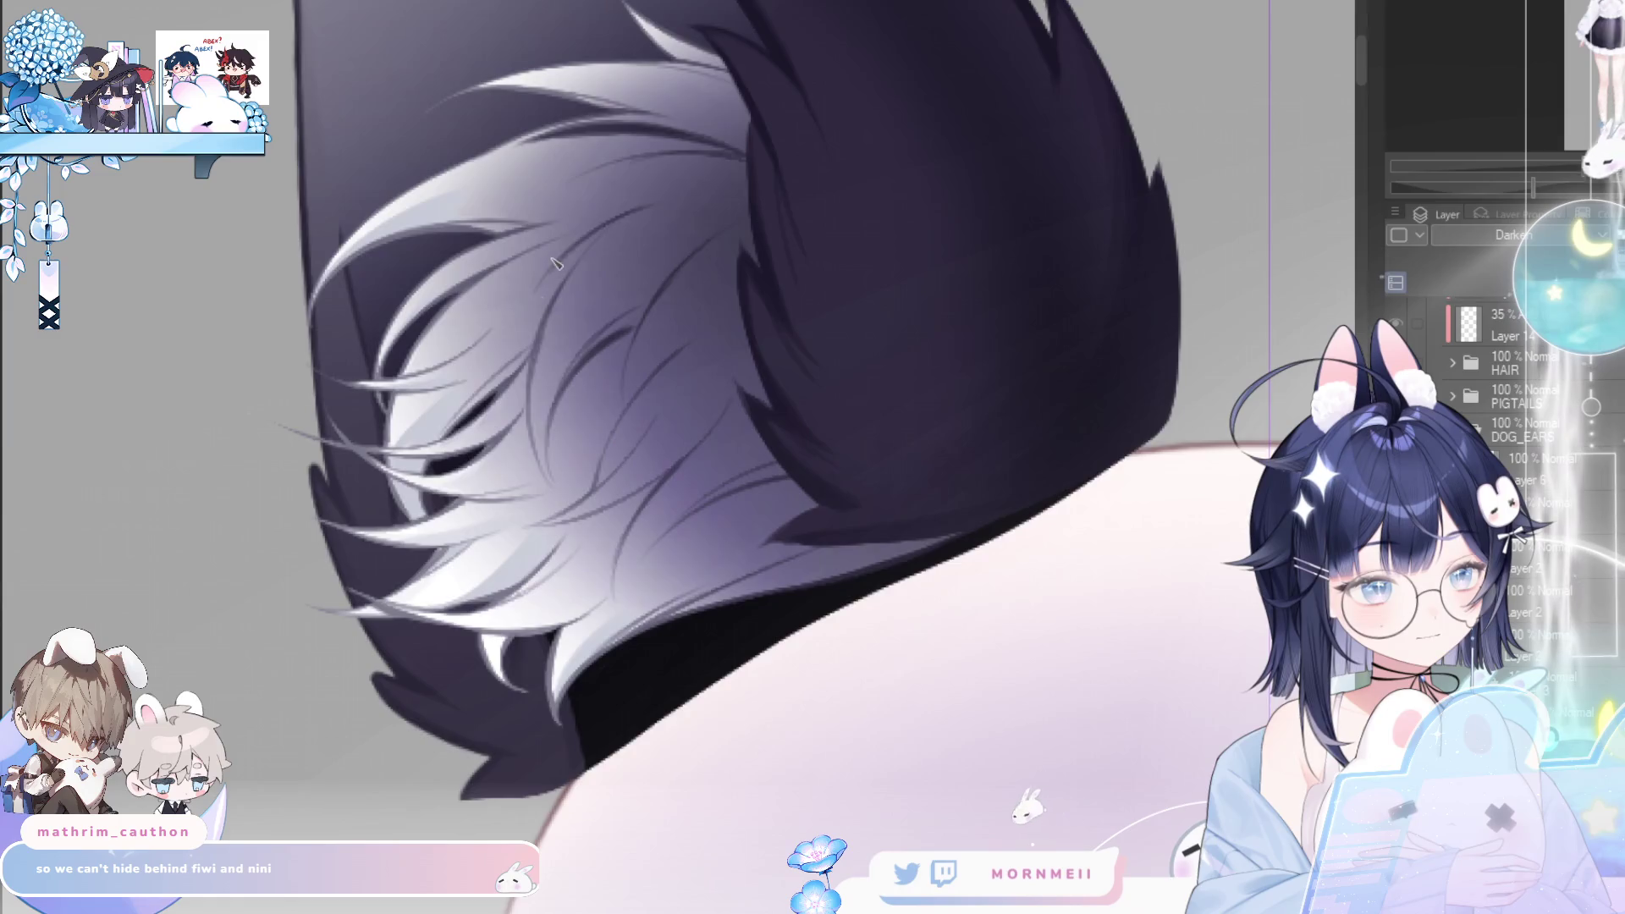
key("h")
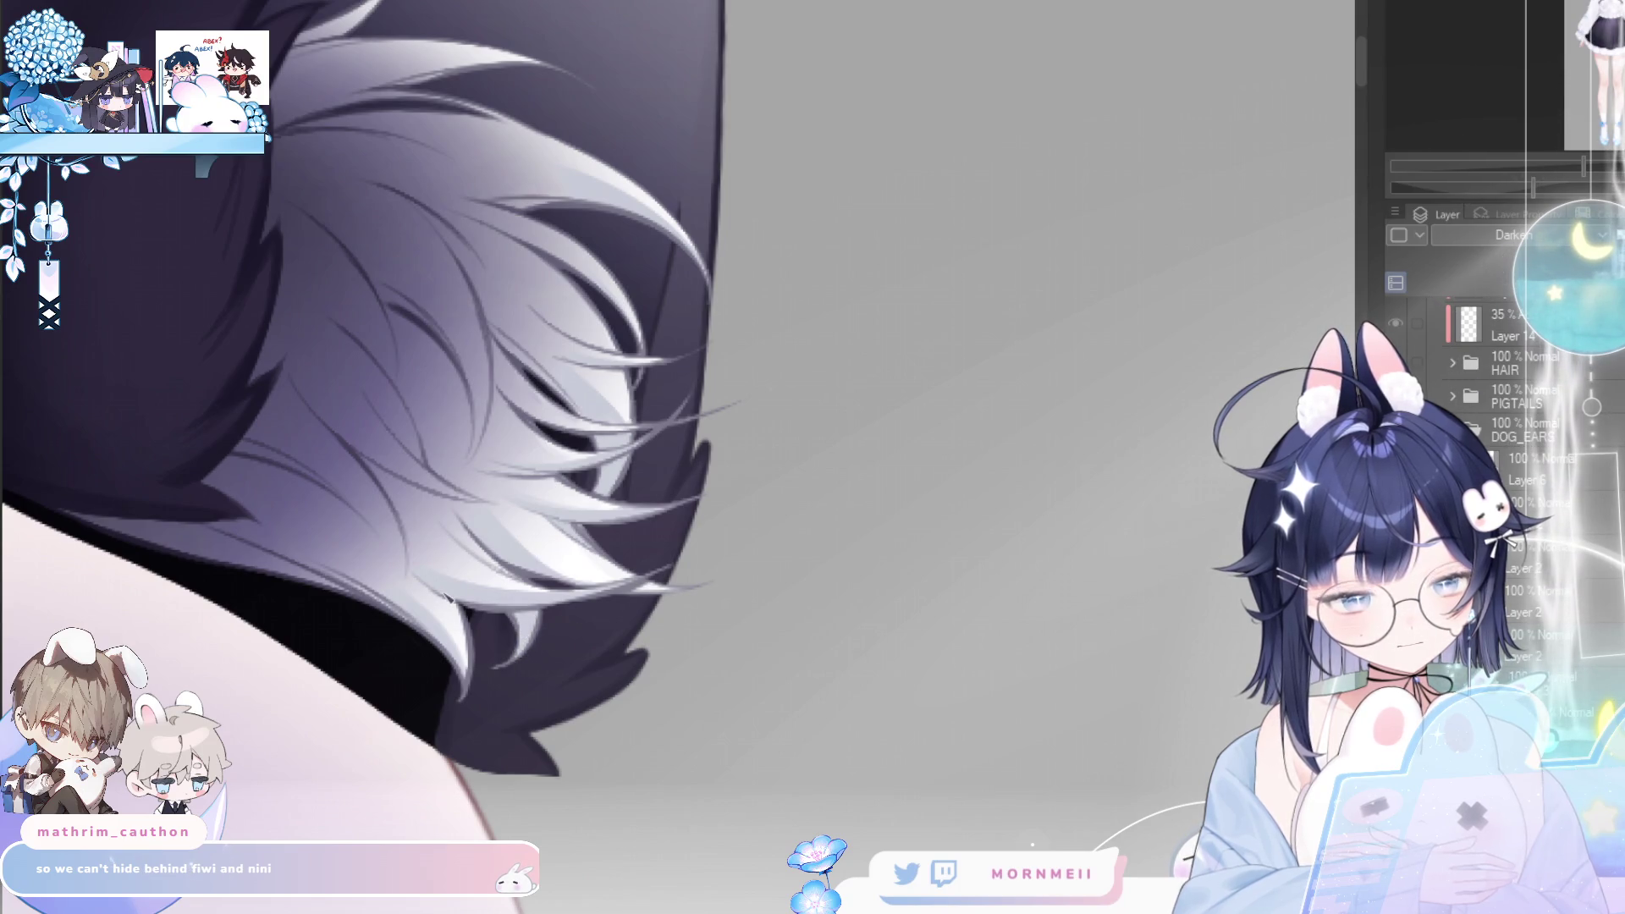
key("h")
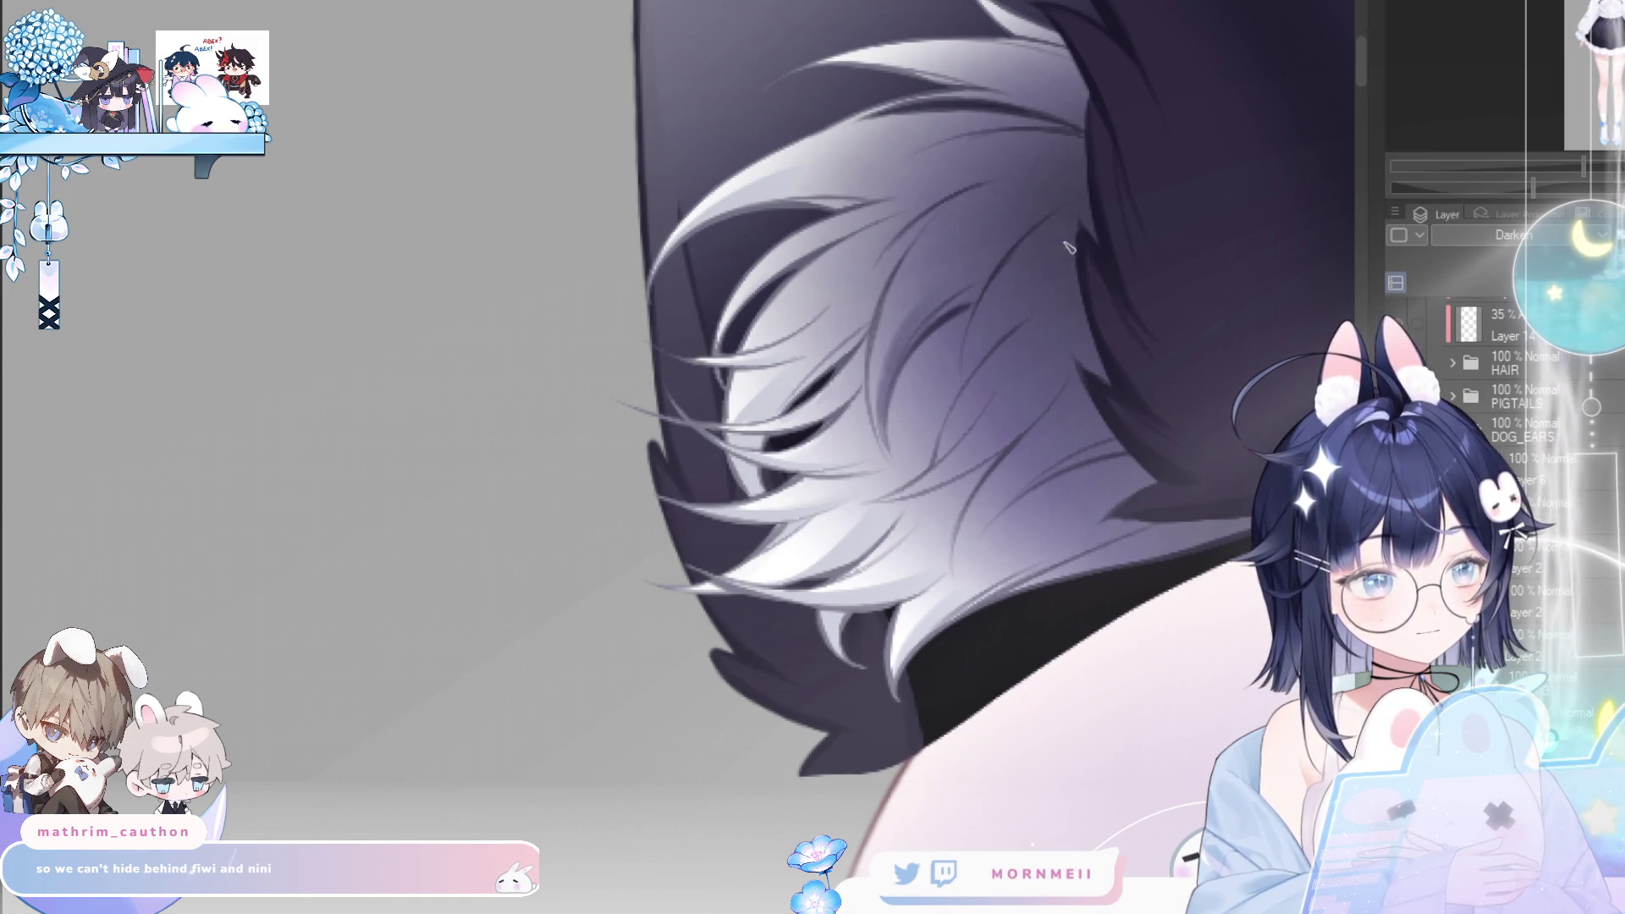
key("h")
key("h")
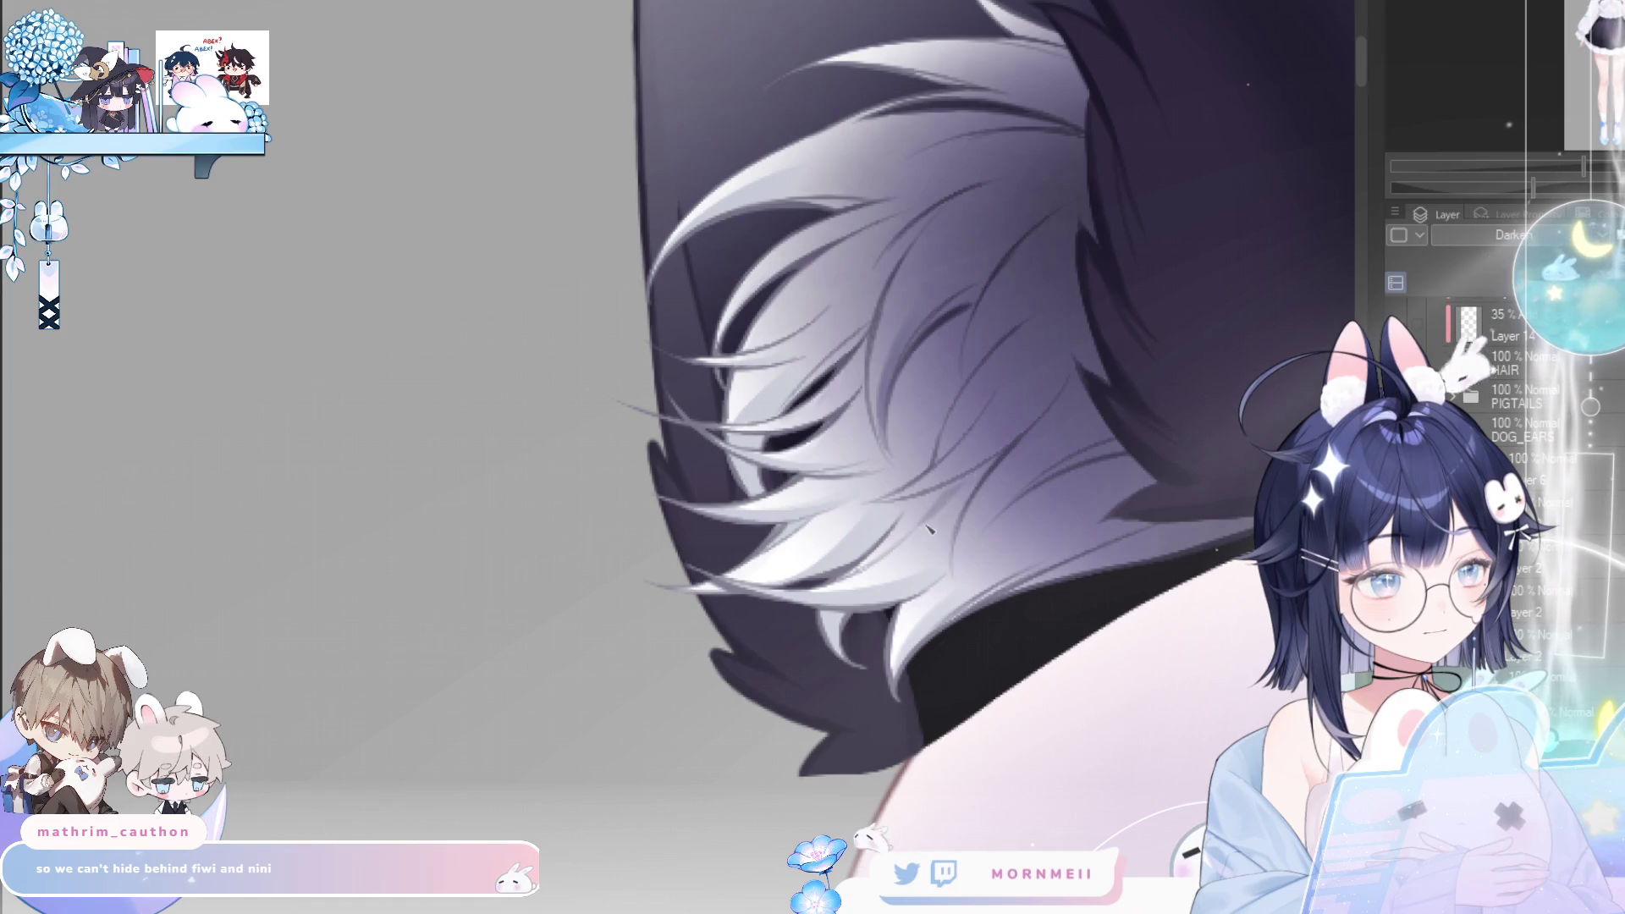
key("h")
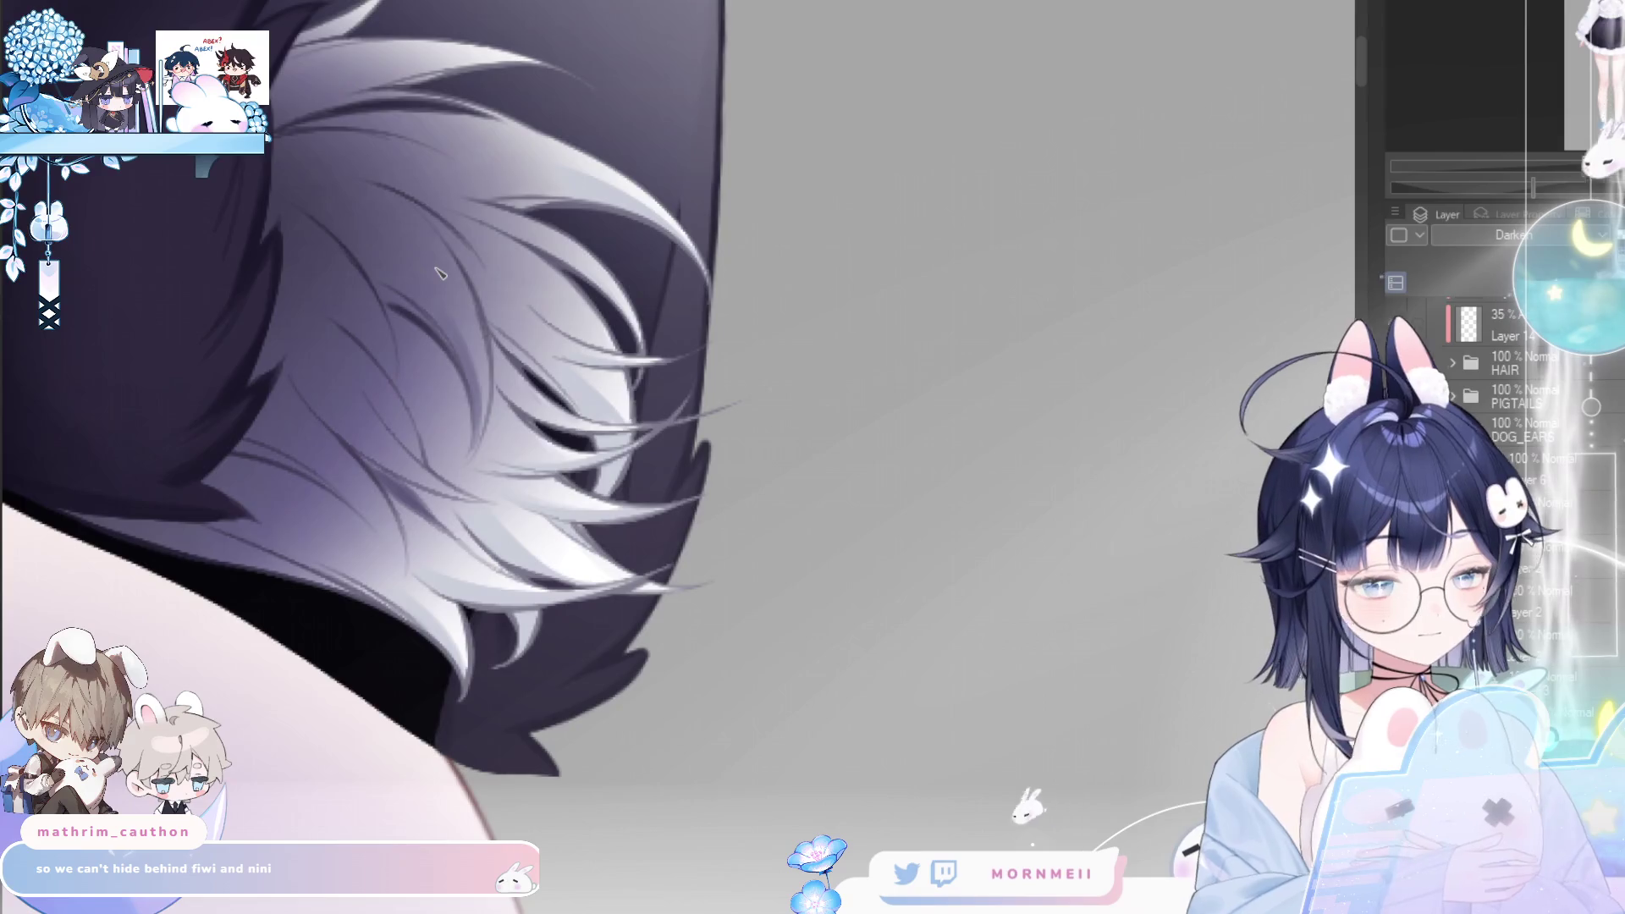
key("h")
scroll(920, 564, "up", 1)
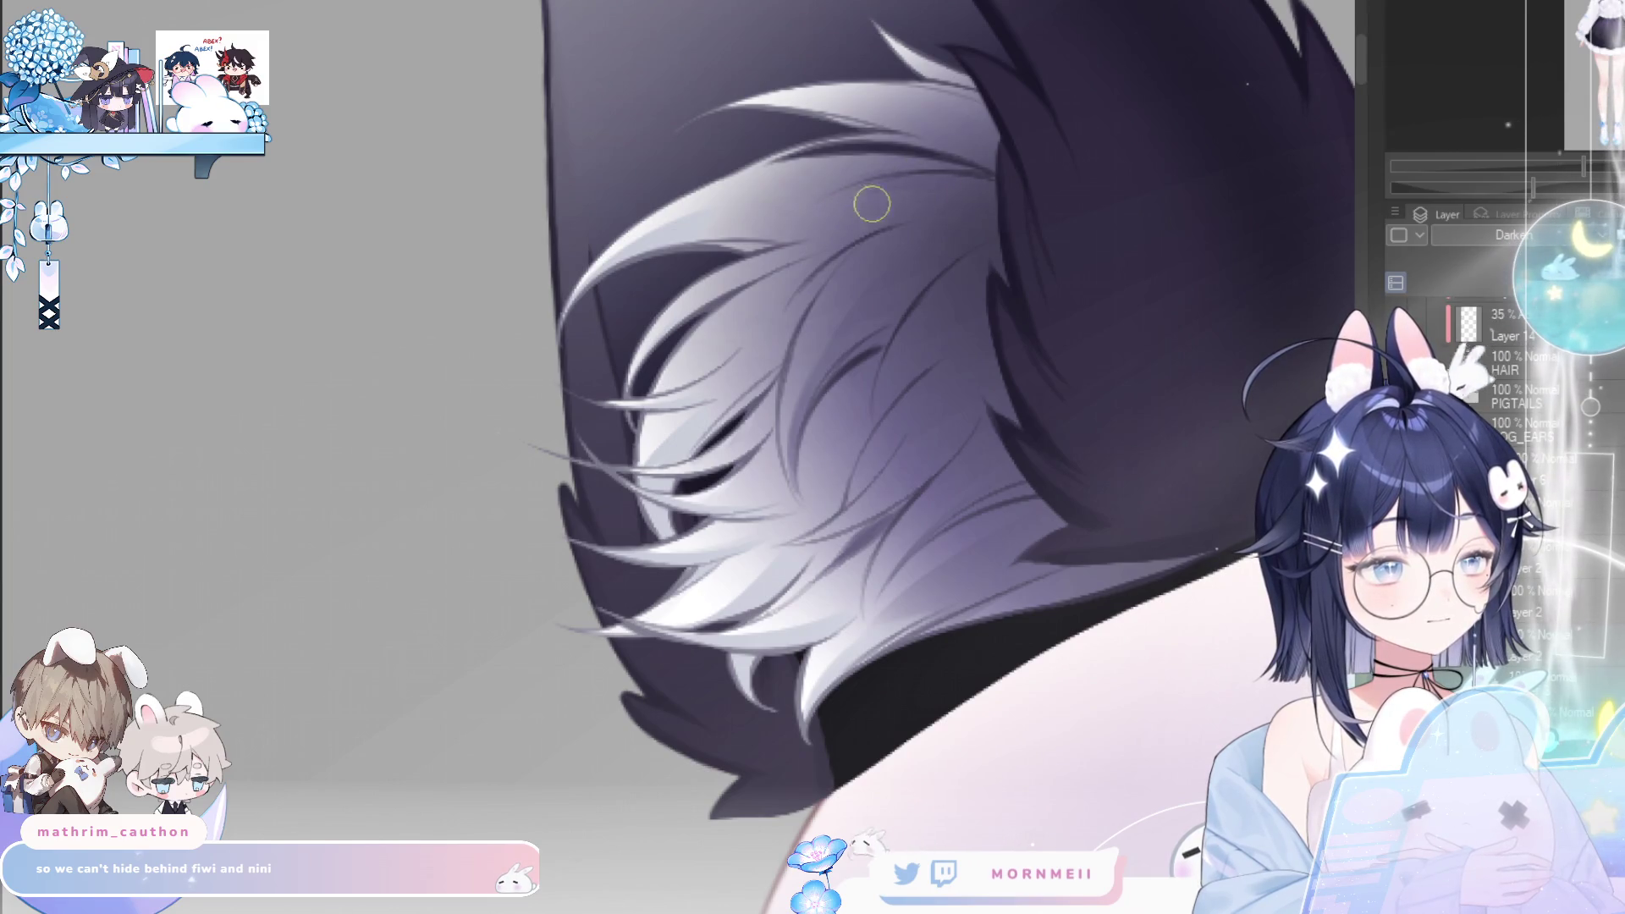
key("h")
left_click_drag(685, 205, 744, 160)
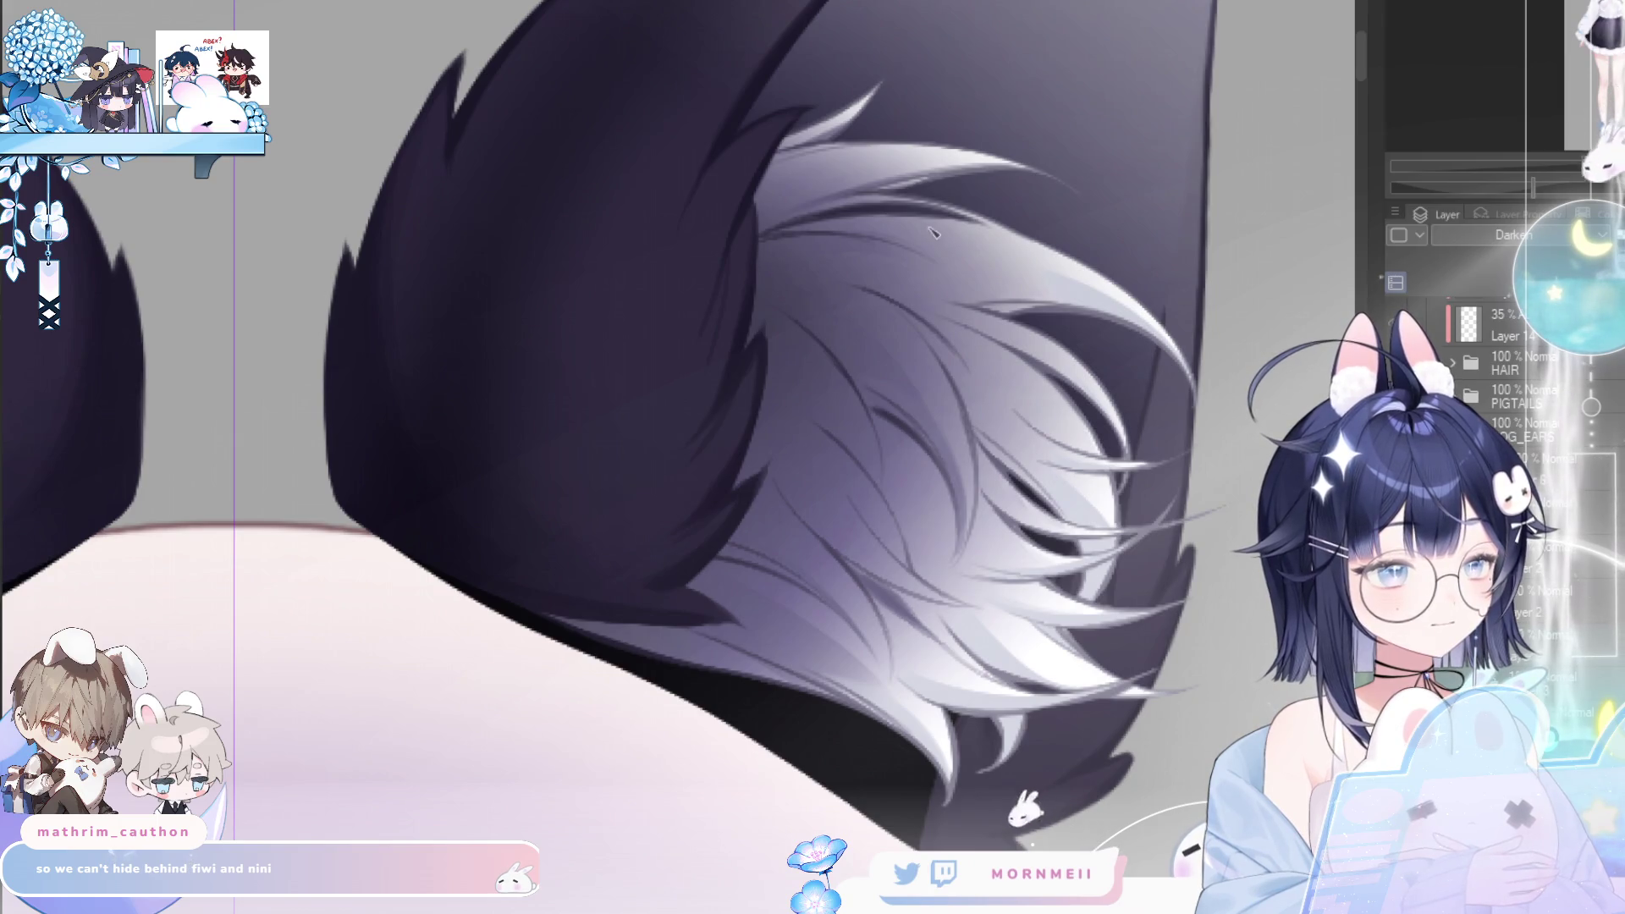
scroll(1040, 131, "down", 3)
key("h")
scroll(360, 435, "up", 3)
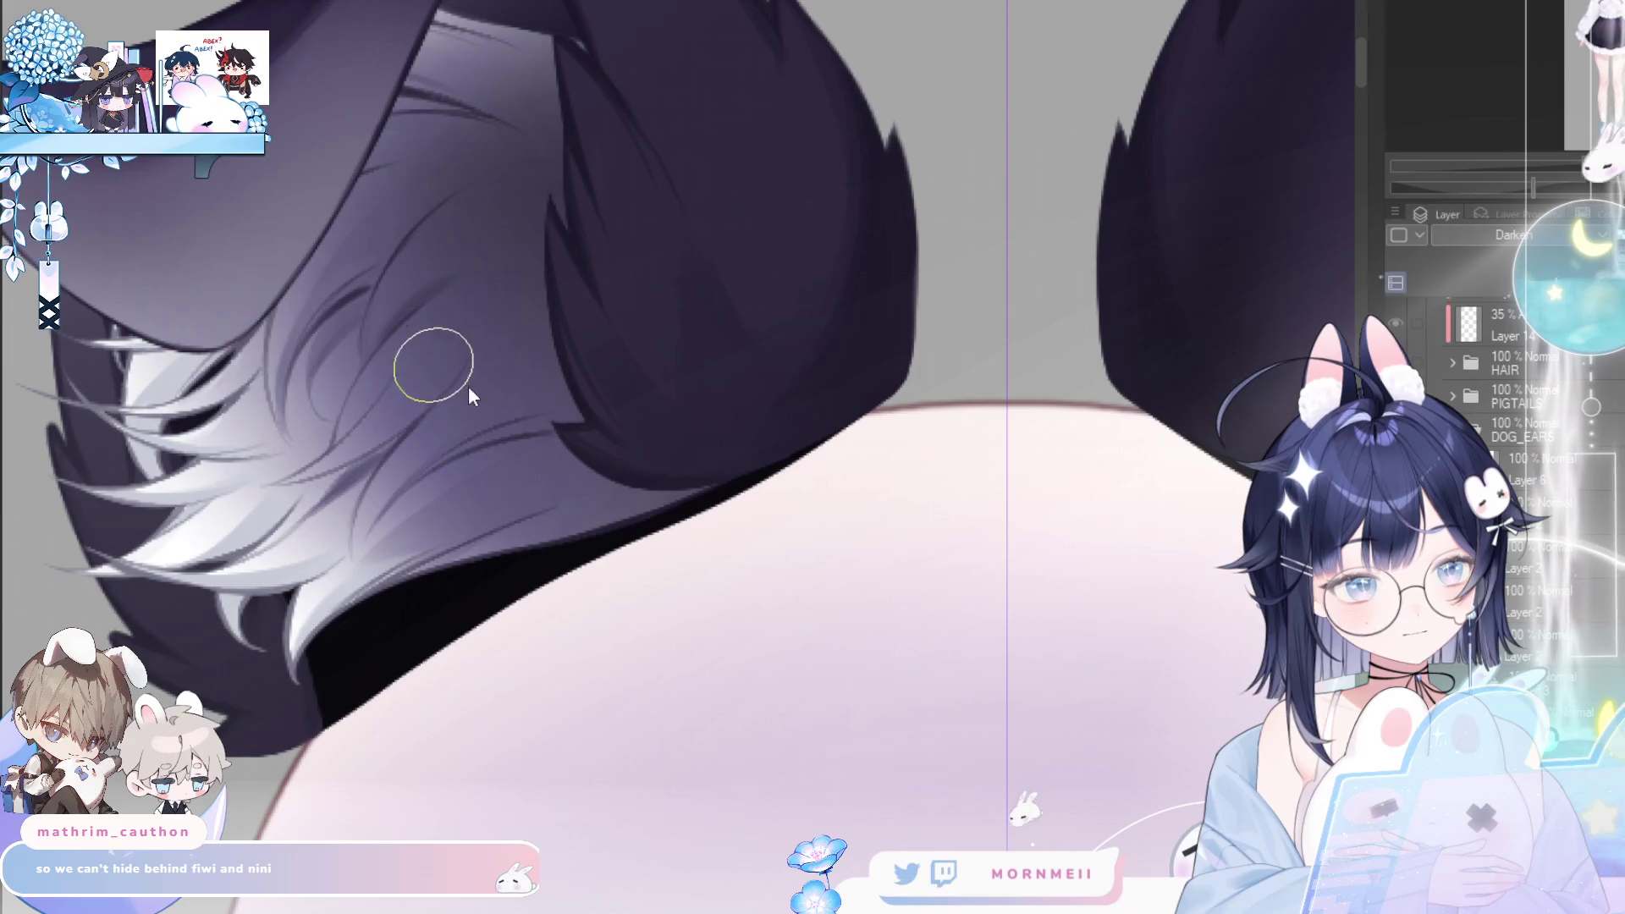
scroll(427, 331, "right", 5)
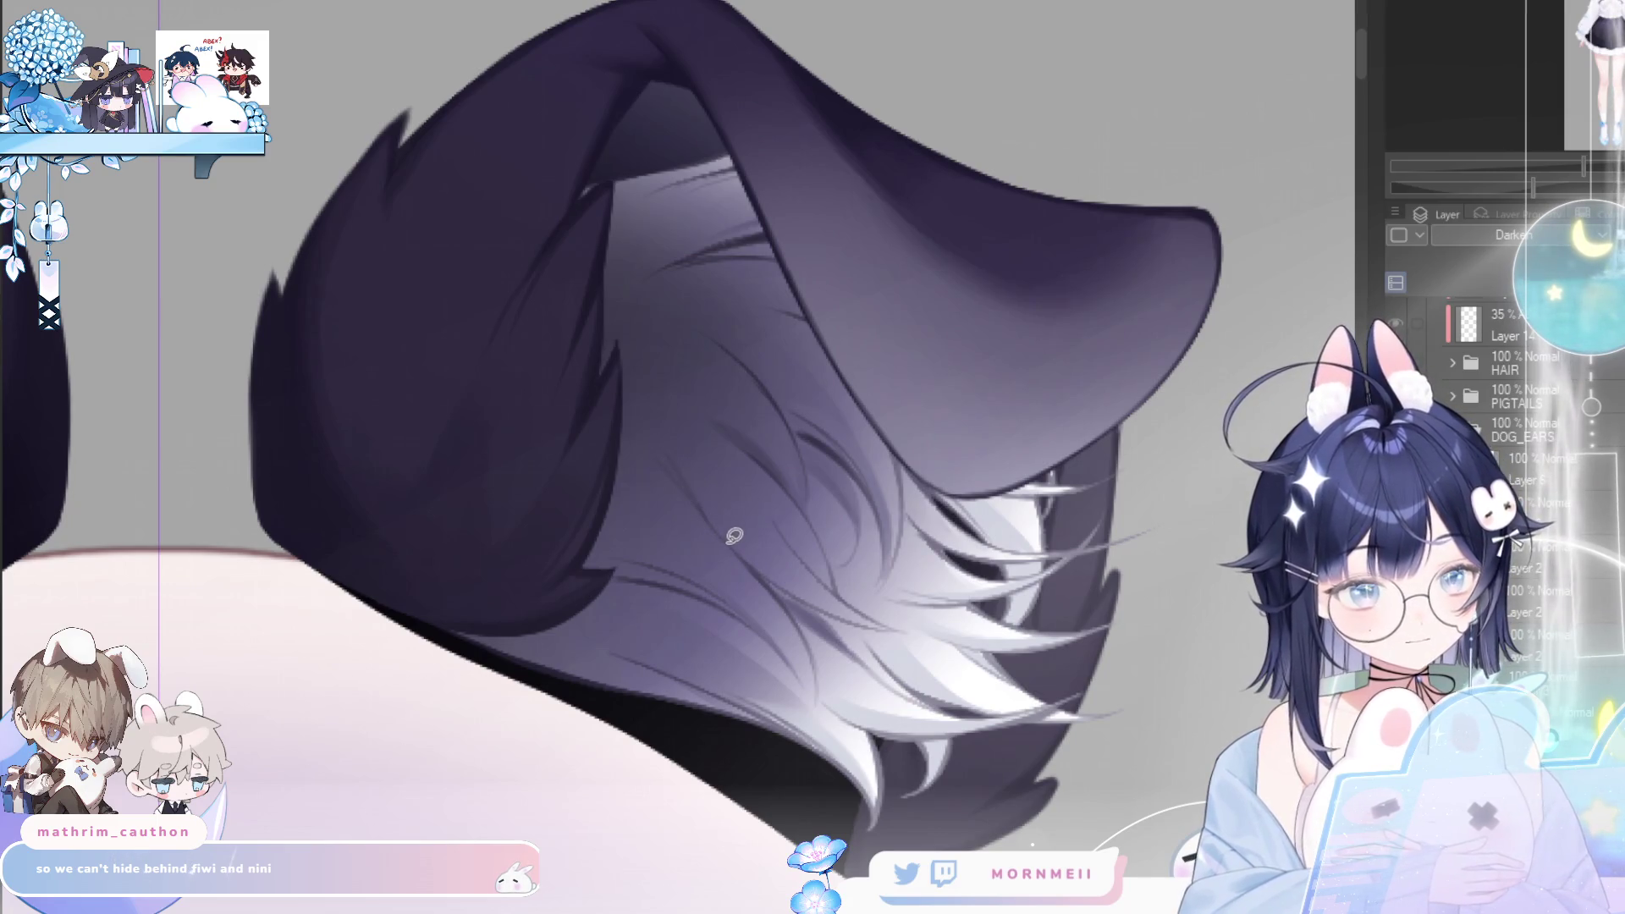
left_click_drag(725, 529, 715, 526)
key("b")
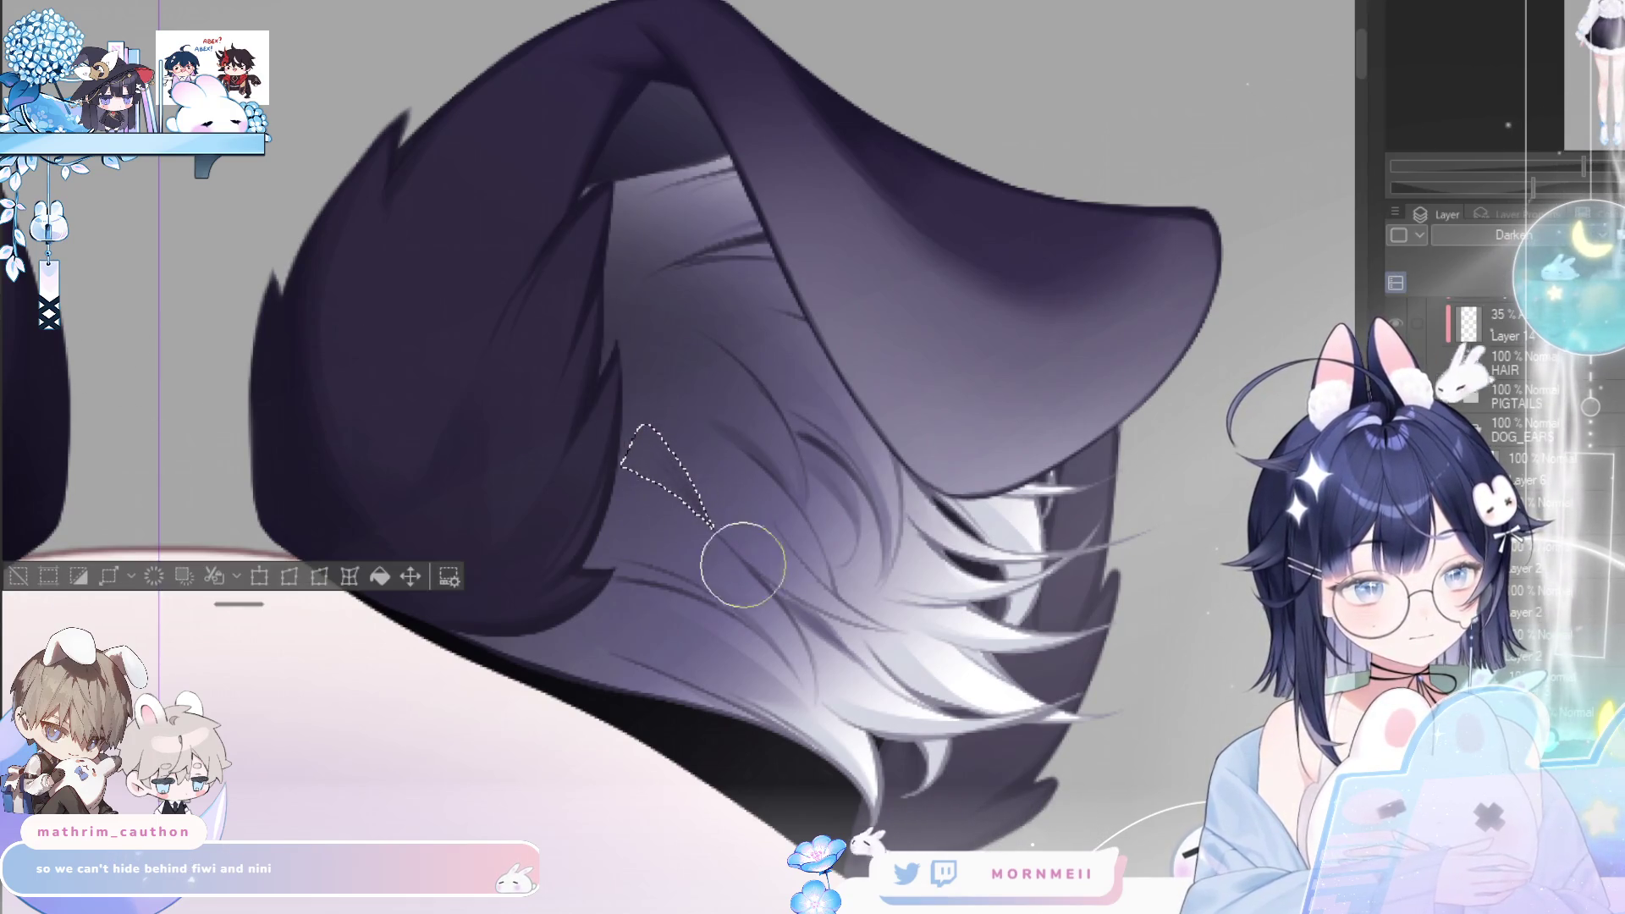
key("ctrl+d")
key("h")
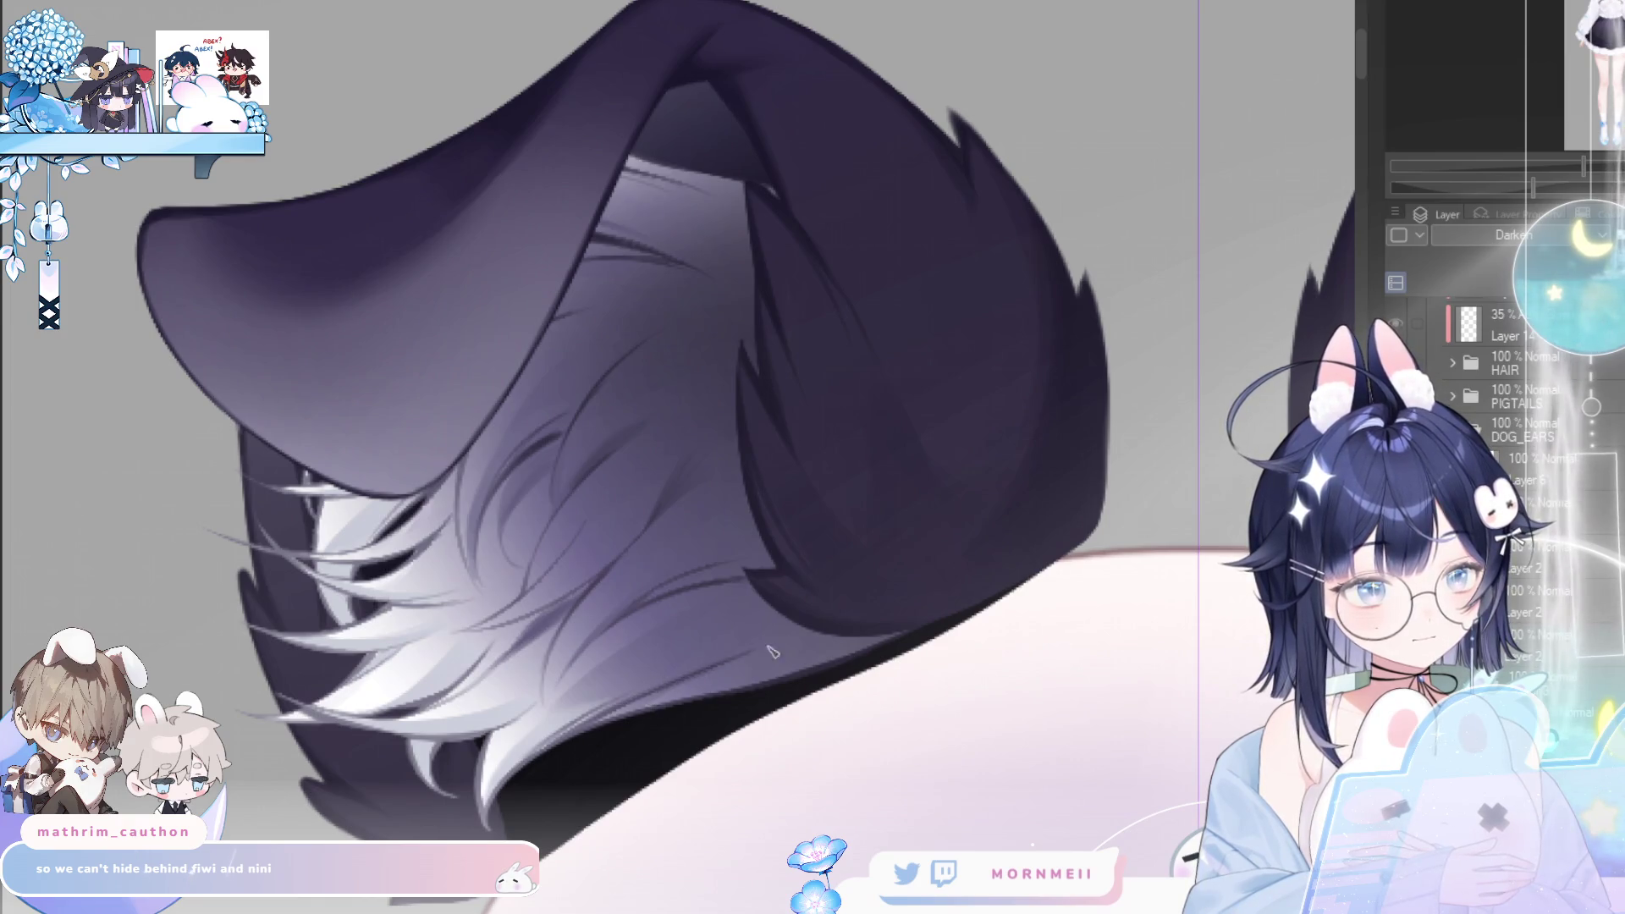
key("h")
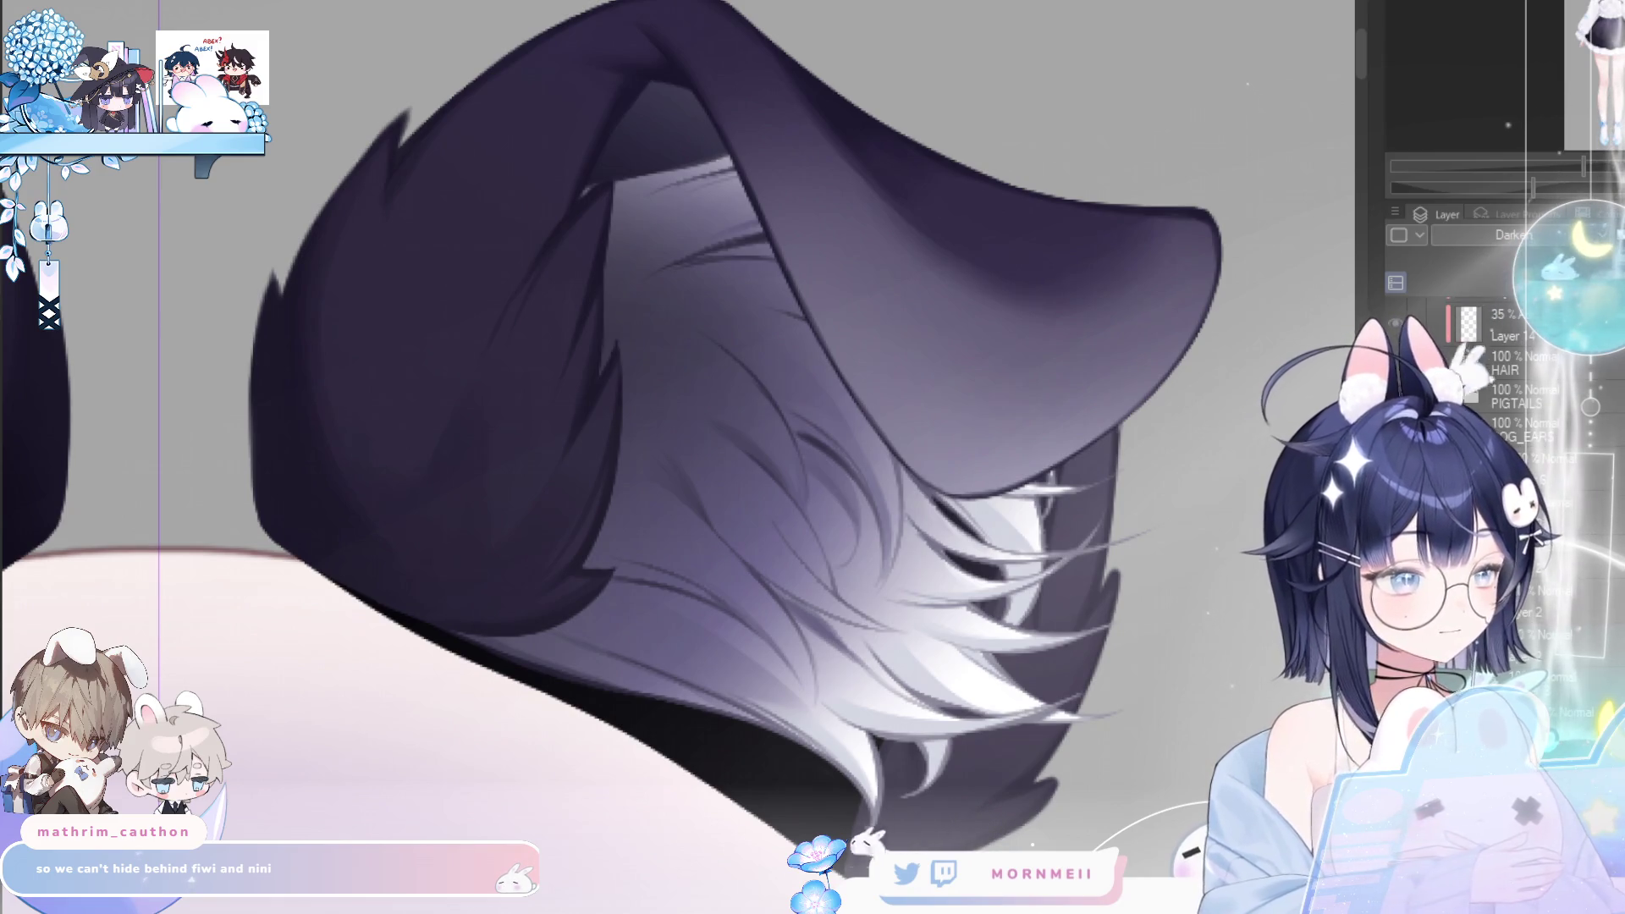
key("h")
scroll(1182, 283, "down", 3)
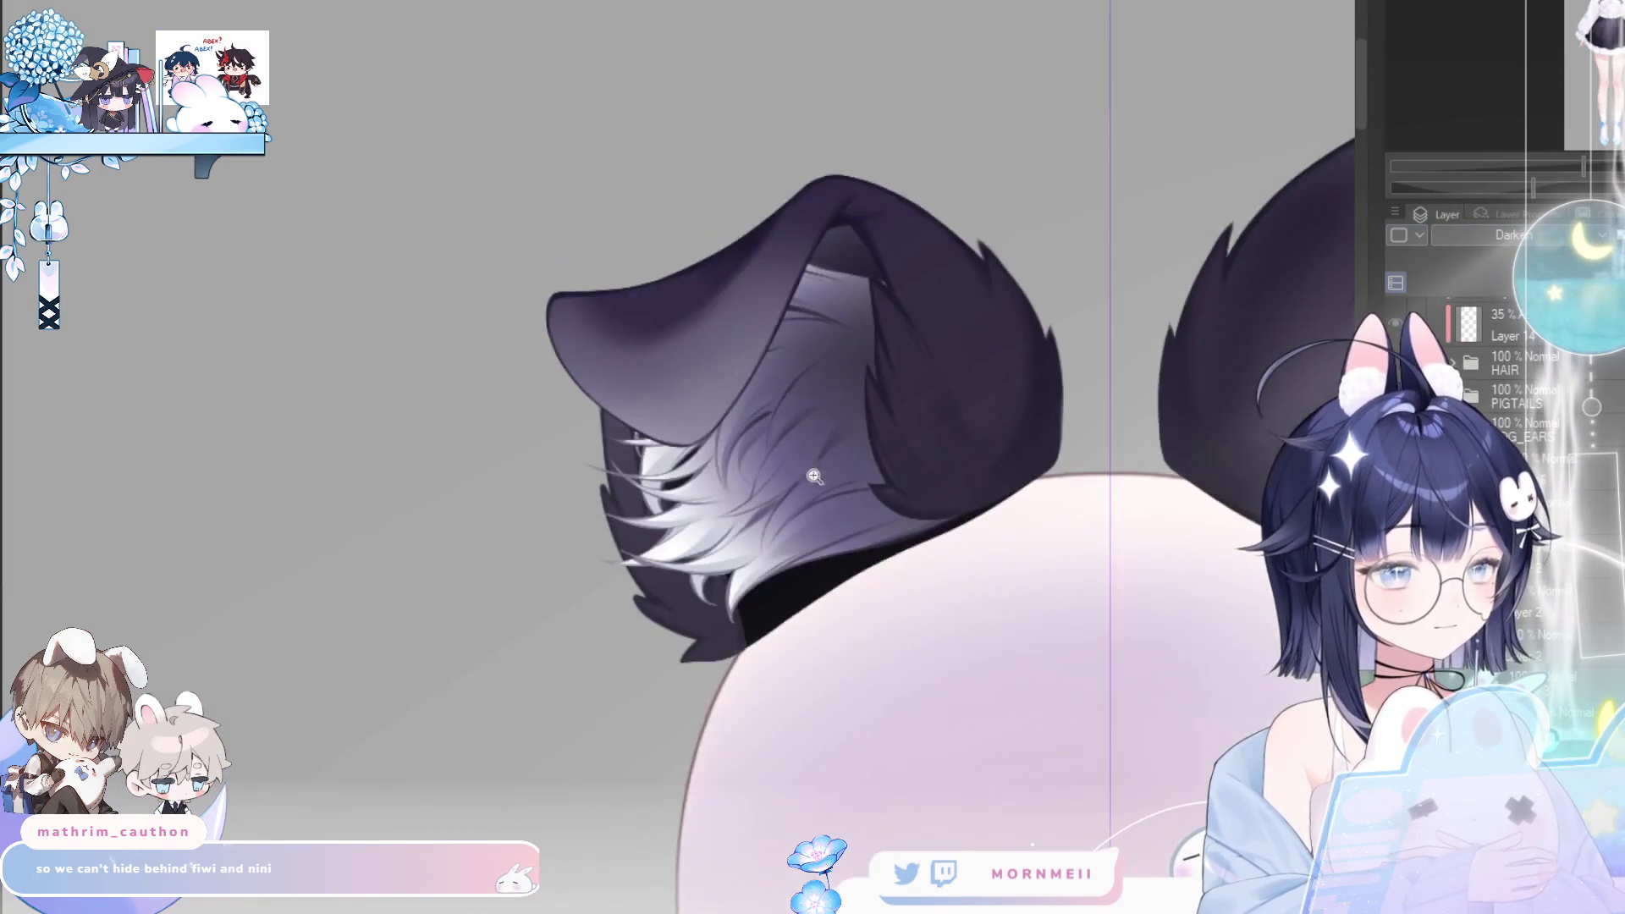
scroll(1182, 283, "up", 6)
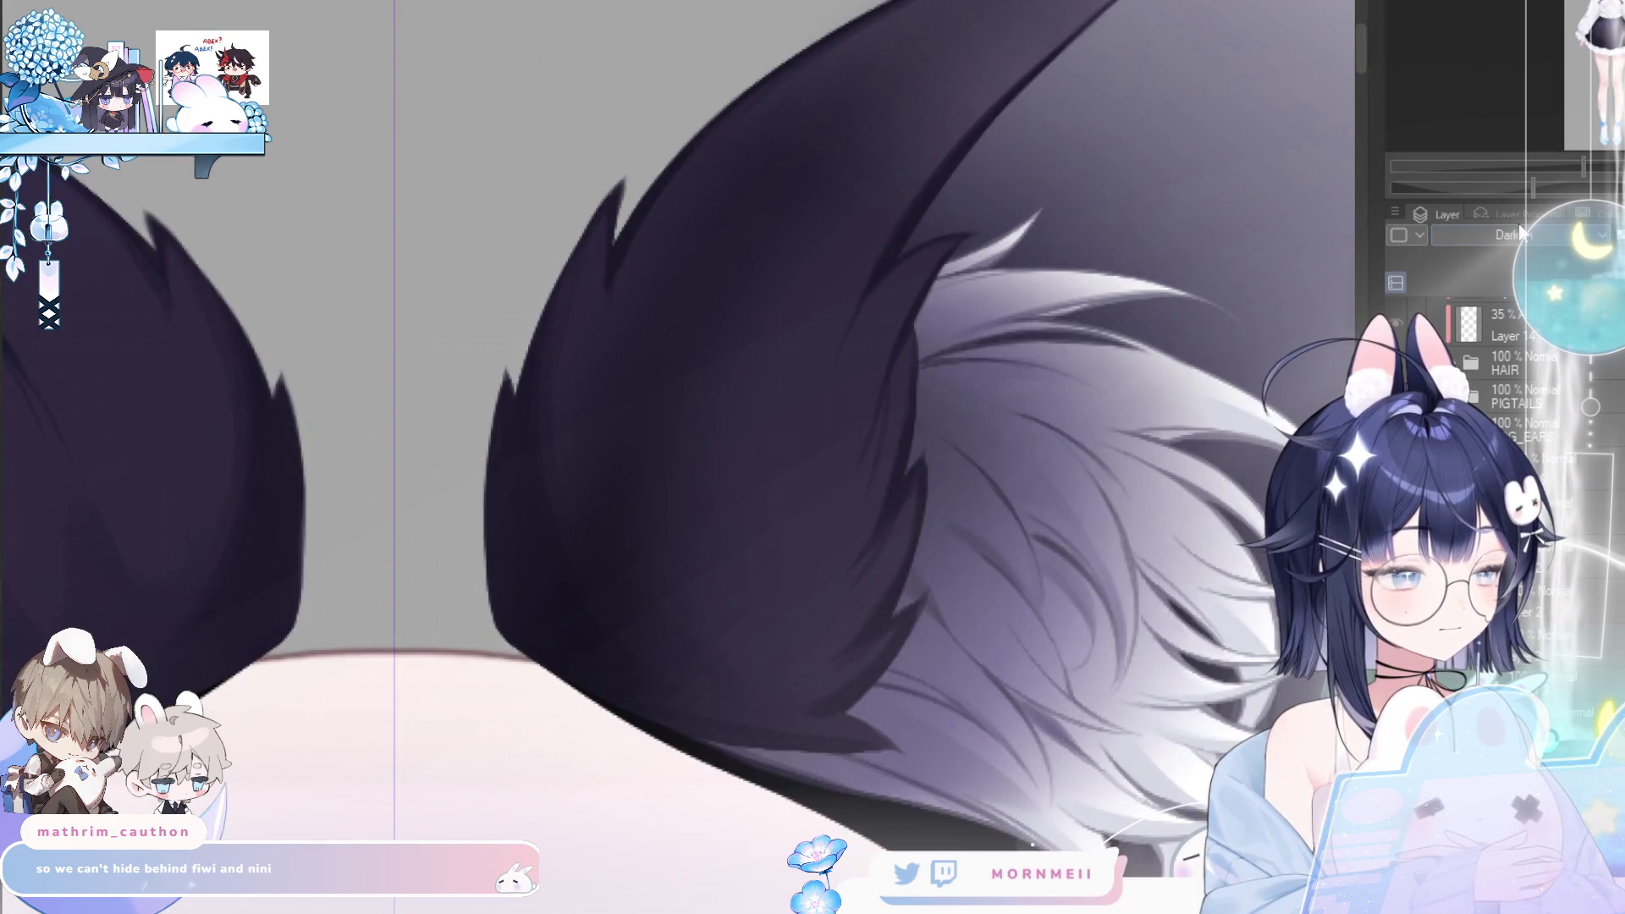
- Lighten and smooth the dark fur tufts inside the second ear, then deselect a lassoed tuft
left_click_drag(931, 169, 694, 474)
left_click_drag(973, 254, 676, 550)
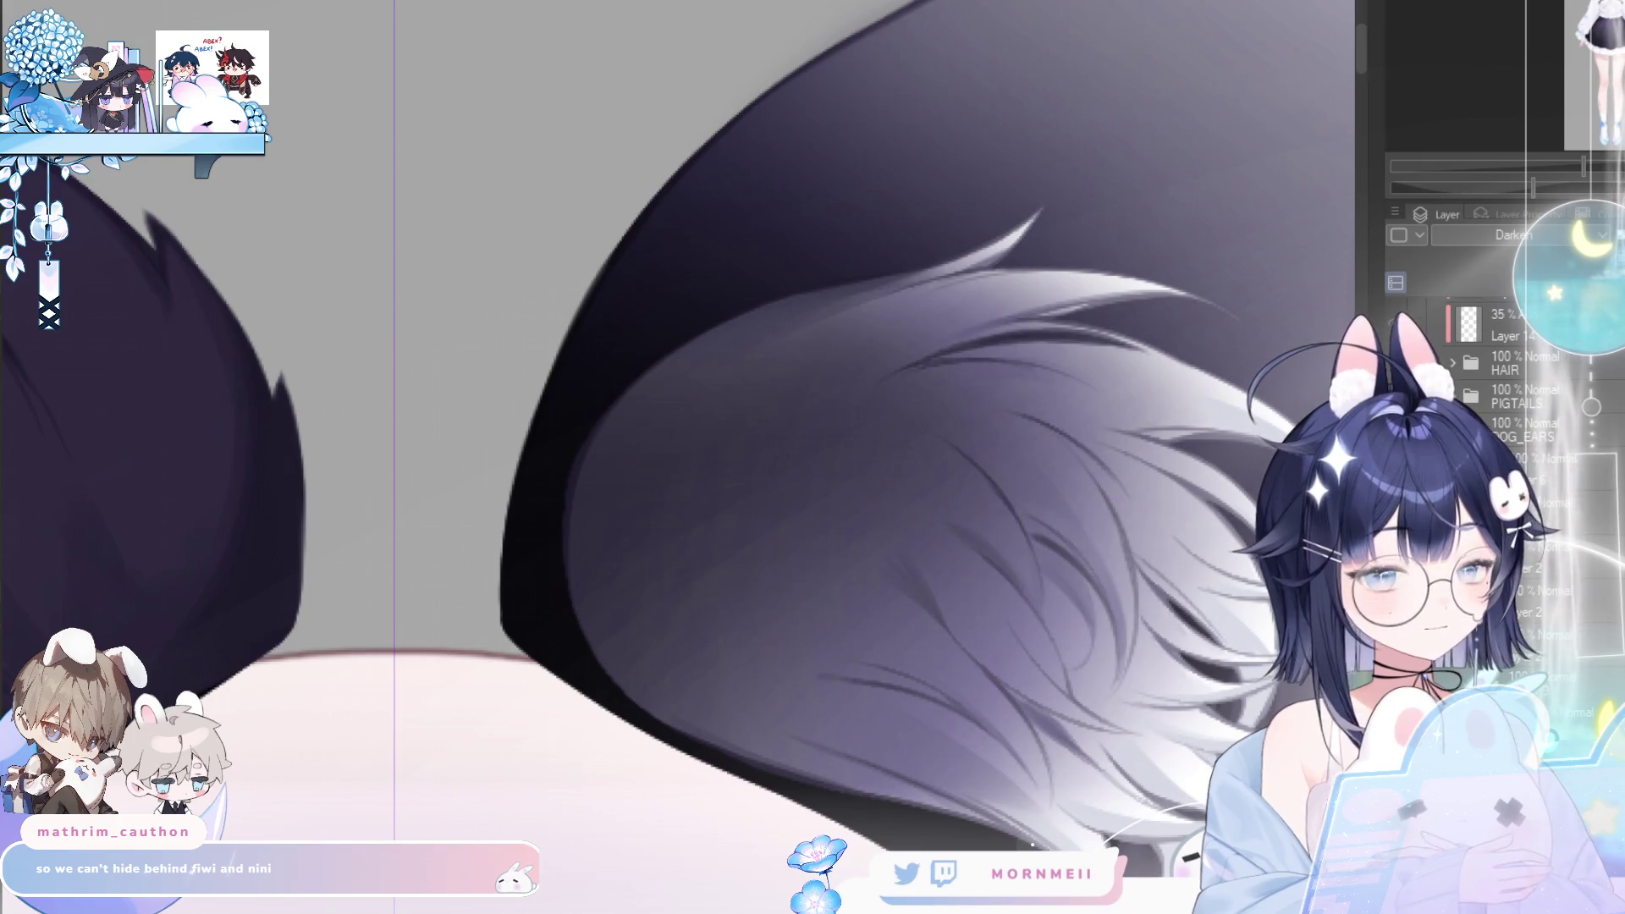
mouse_move(954, 344)
left_mouse_down()
mouse_move(609, 536)
mouse_move(948, 349)
left_mouse_up()
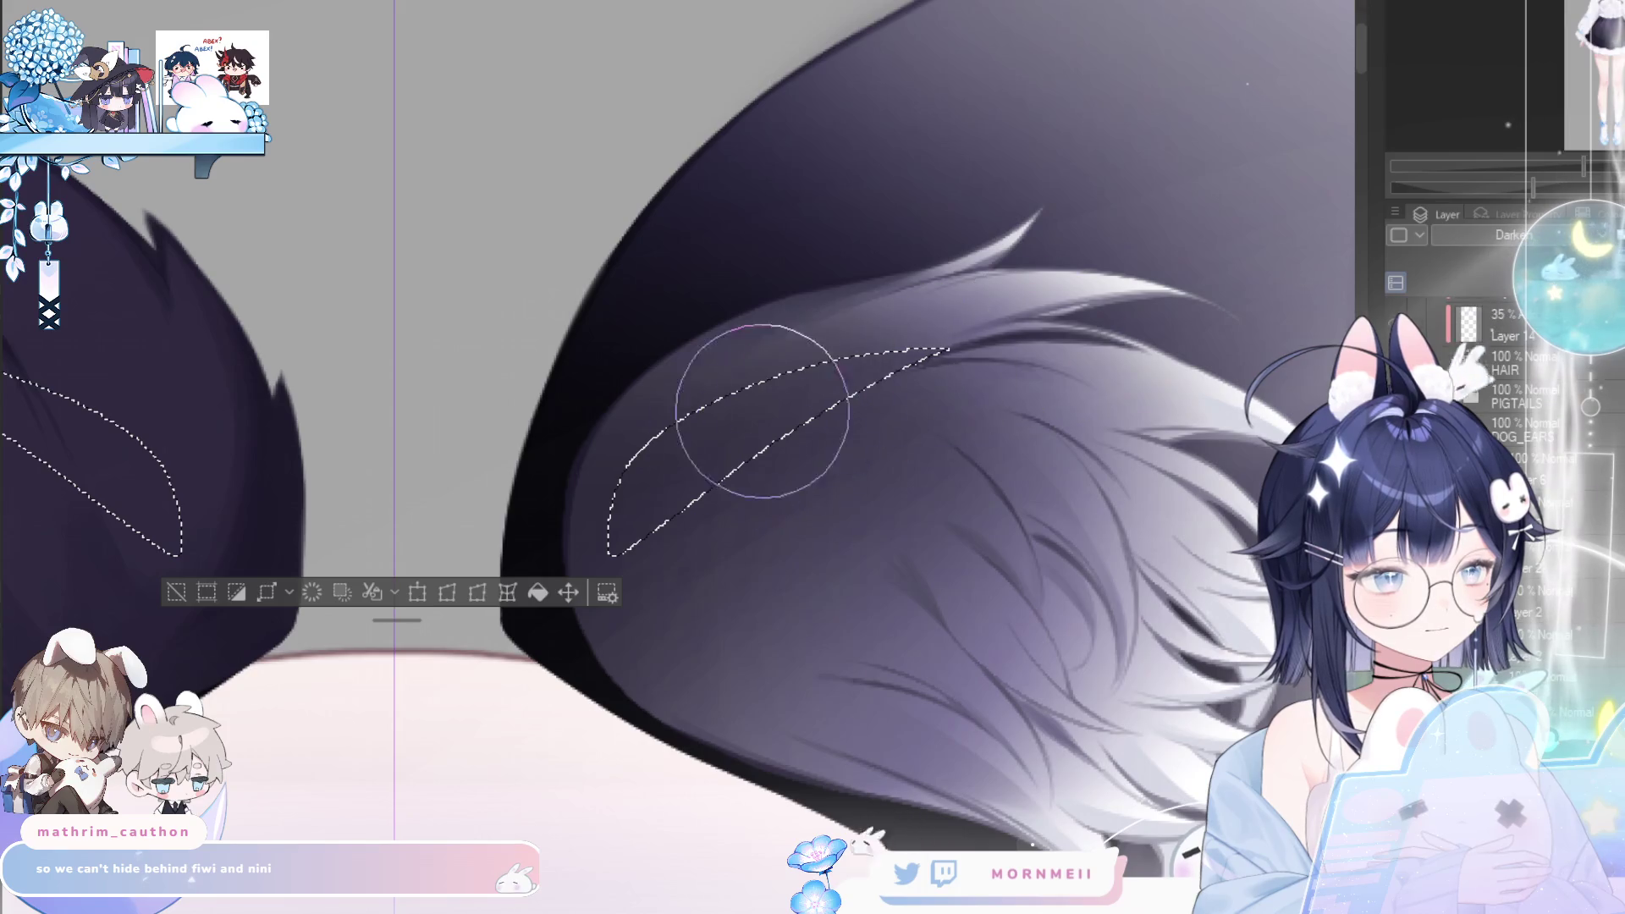
left_click(169, 593)
- Return the shading layer to Normal blending and zoom in on the inner fur
key("h")
key("h")
scroll(1015, 376, "down", 5)
key("h")
key("h")
scroll(975, 372, "up", 3)
key("ctrl+z")
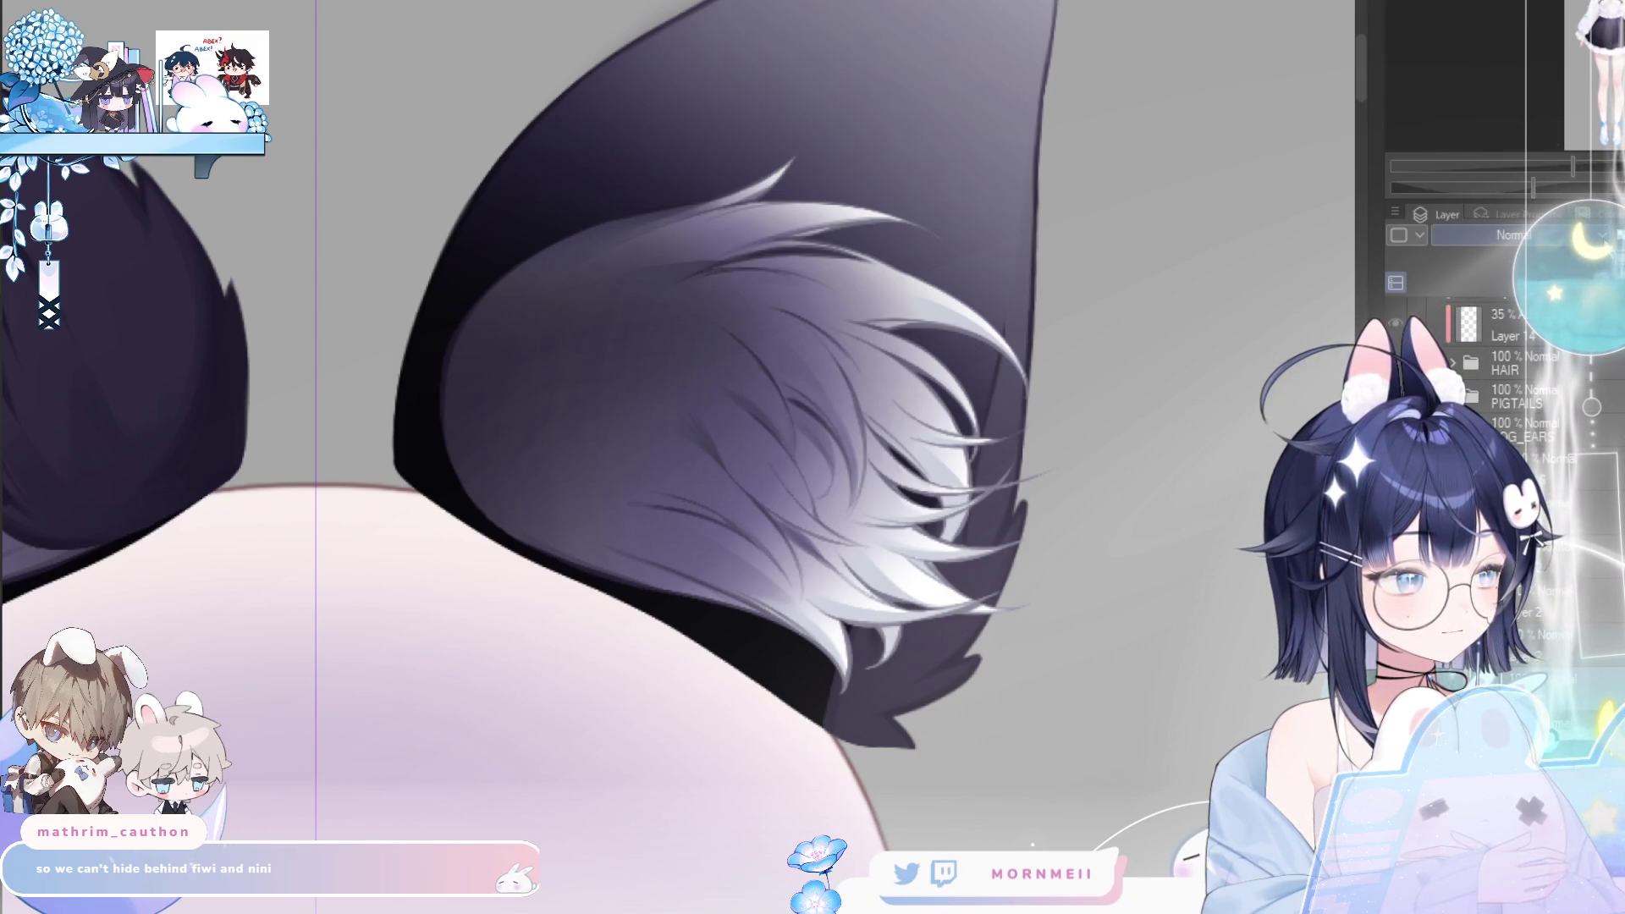
key("h")
left_click(442, 383)
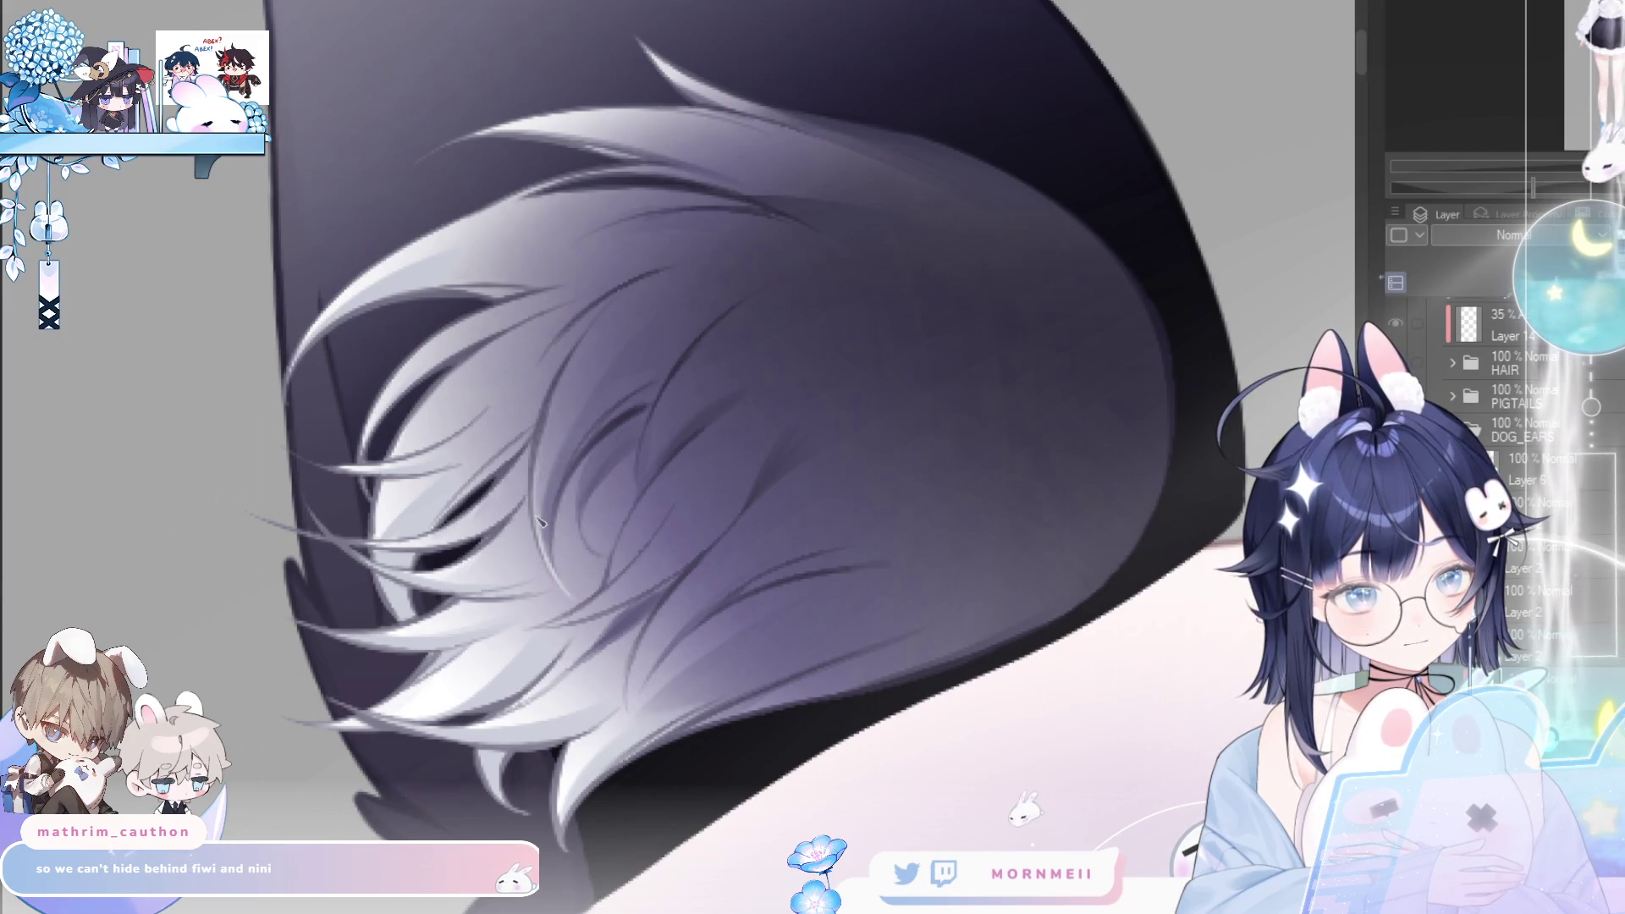
- Lasso-select a single inner-ear fur strand, deselect it, and check the mirrored view
left_click_drag(541, 424, 556, 552)
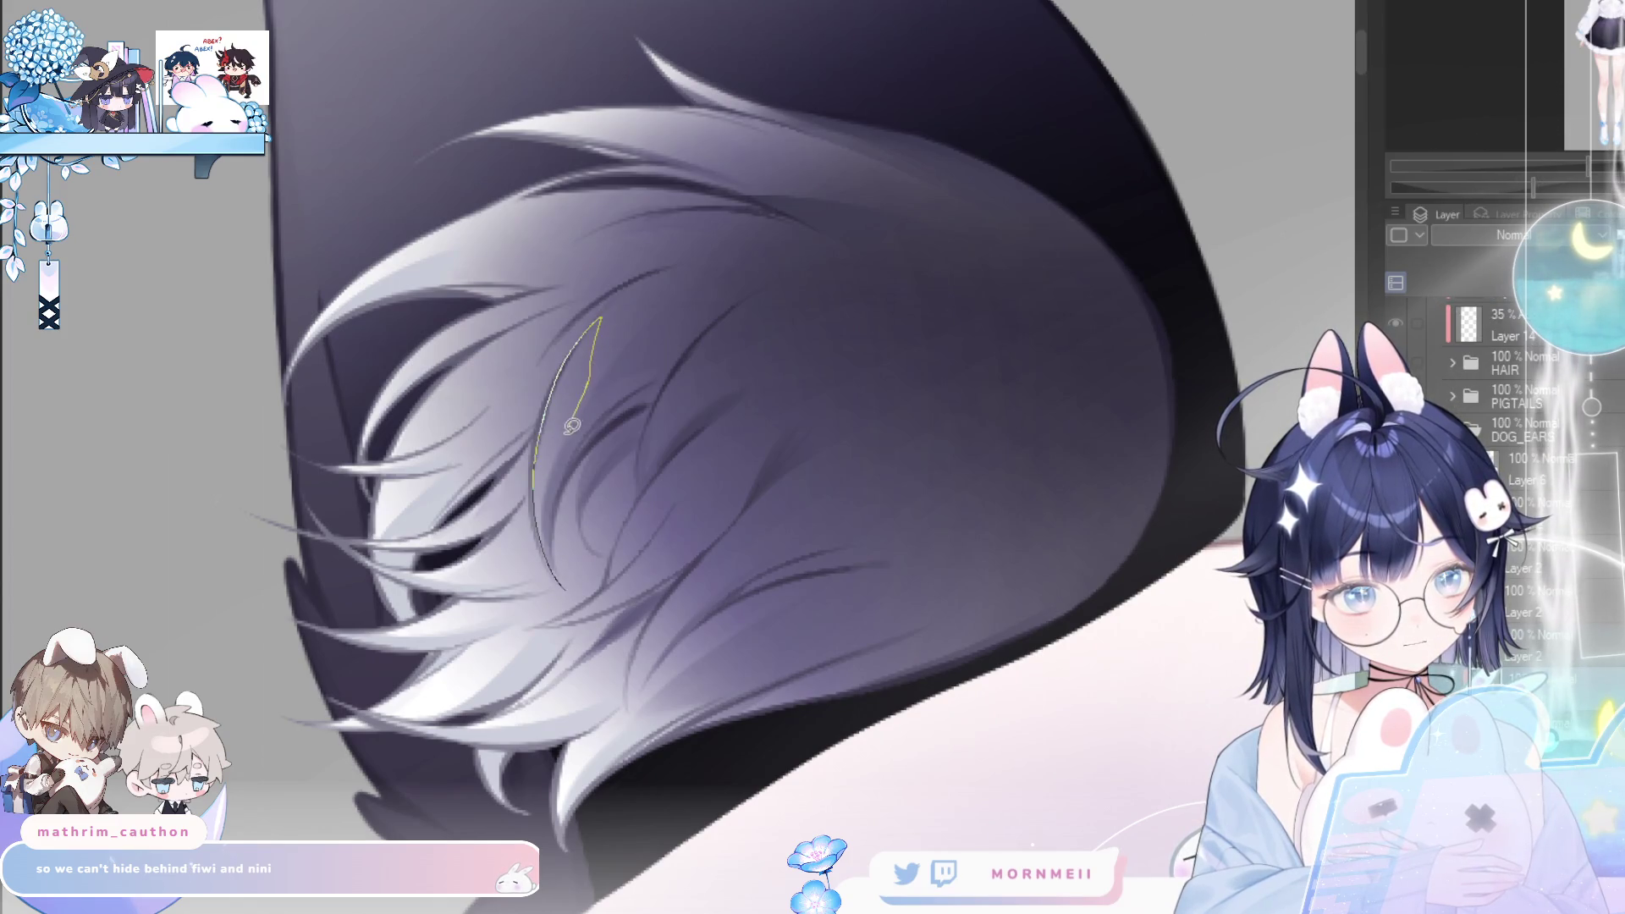
left_click_drag(572, 425, 579, 571)
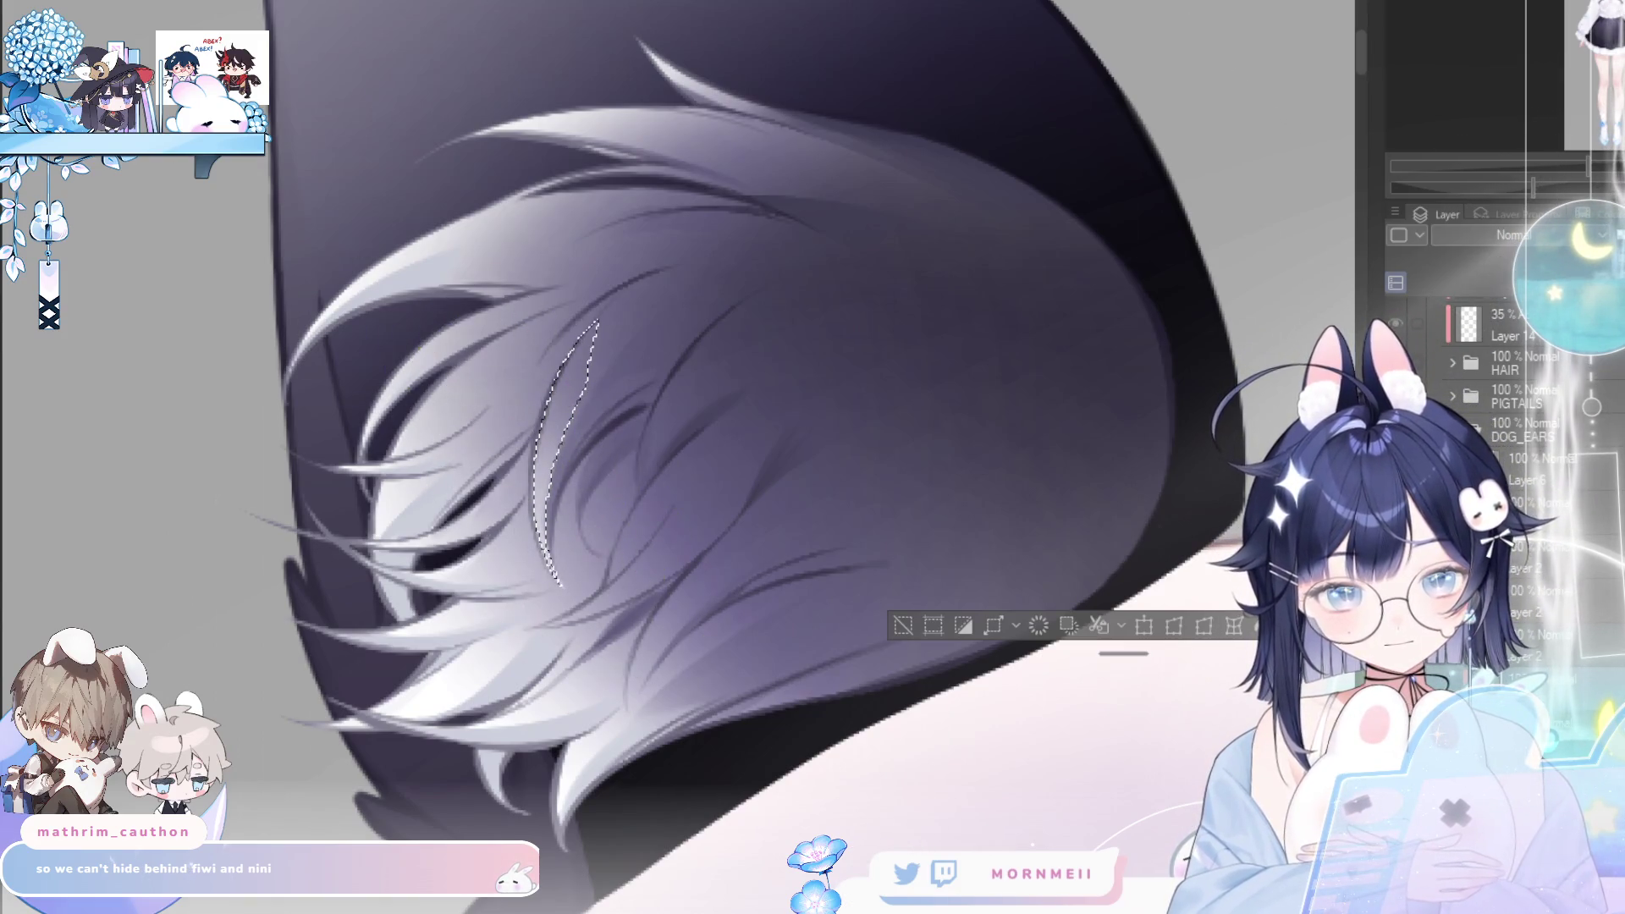
left_click(893, 631)
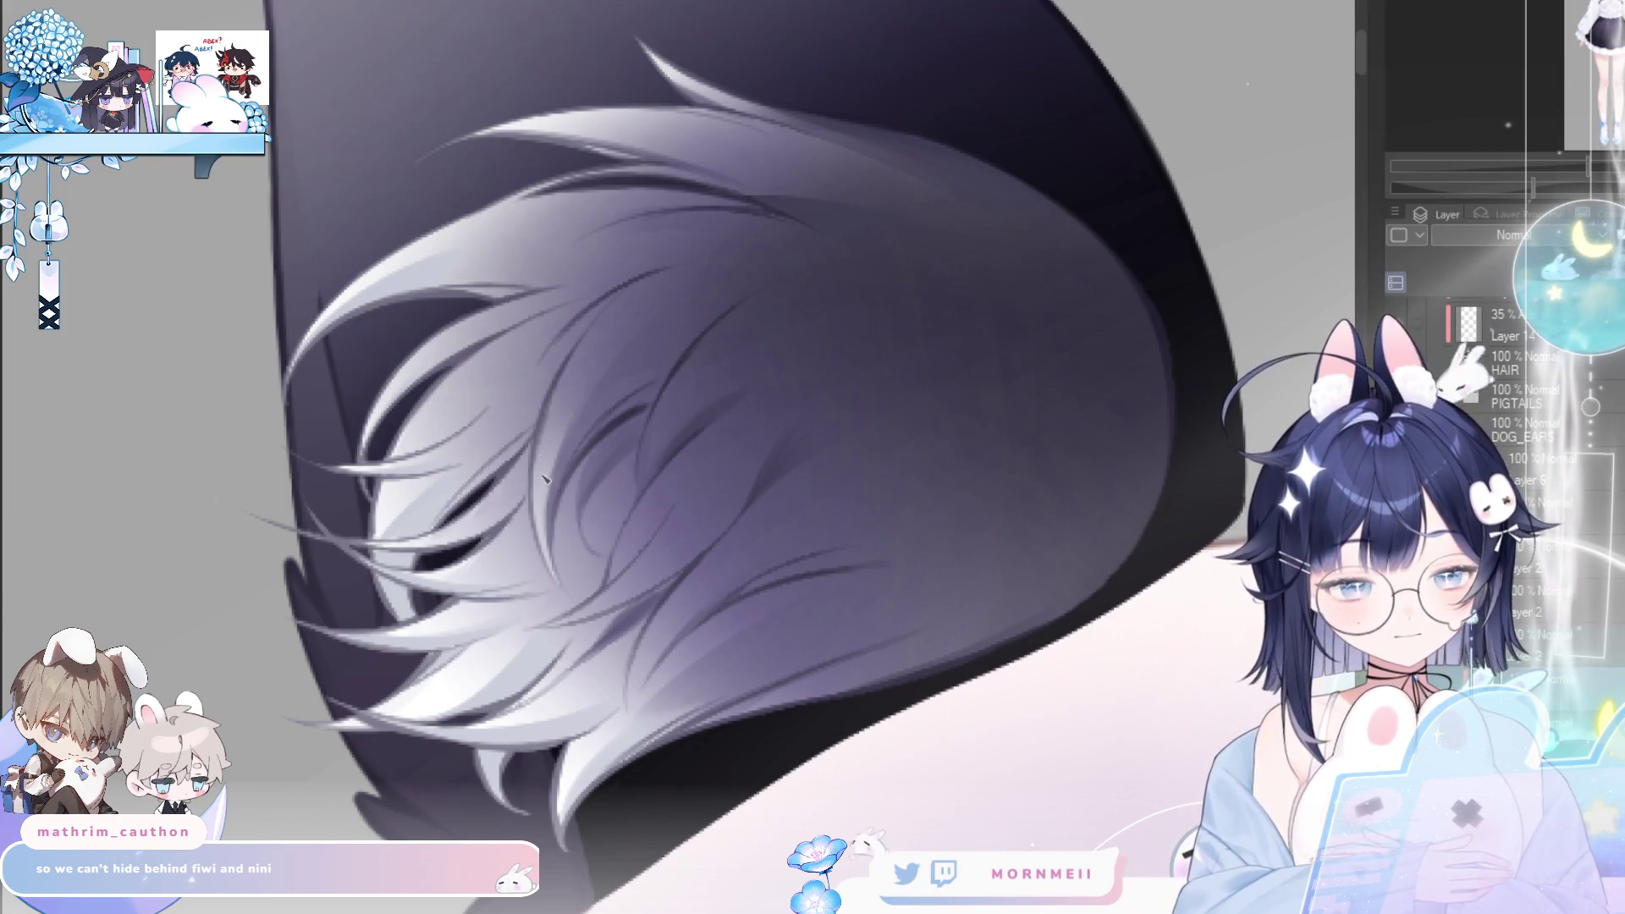
key("h")
key("h")
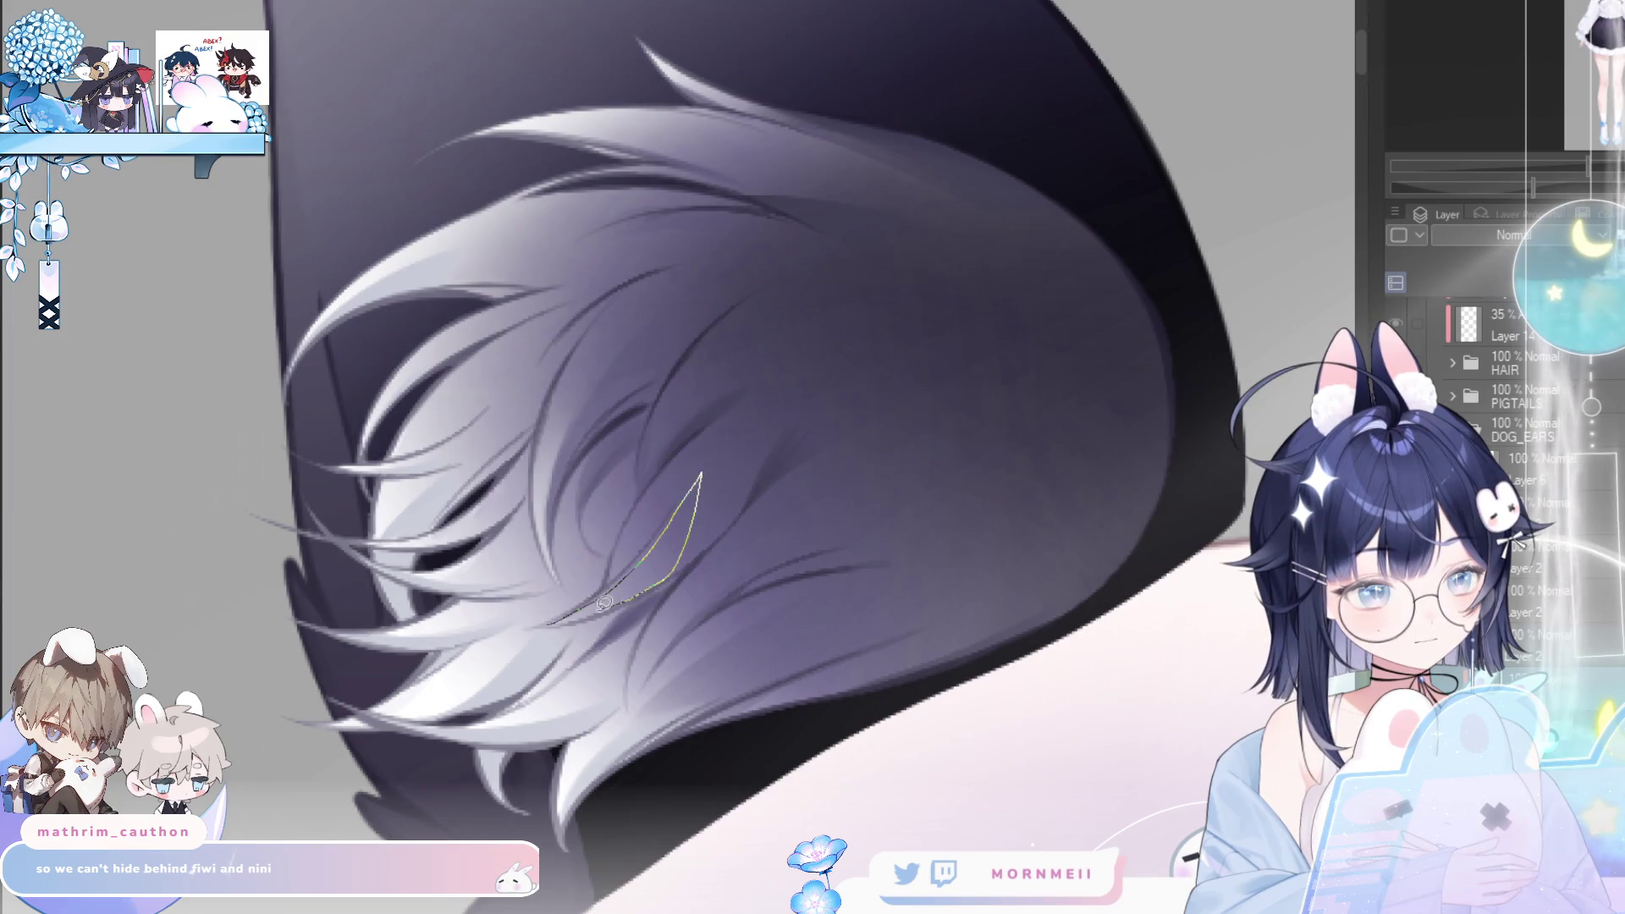
- Select another lower fur strand, drop the selection, and review the ear mirrored repeatedly
left_click_drag(603, 603, 567, 616)
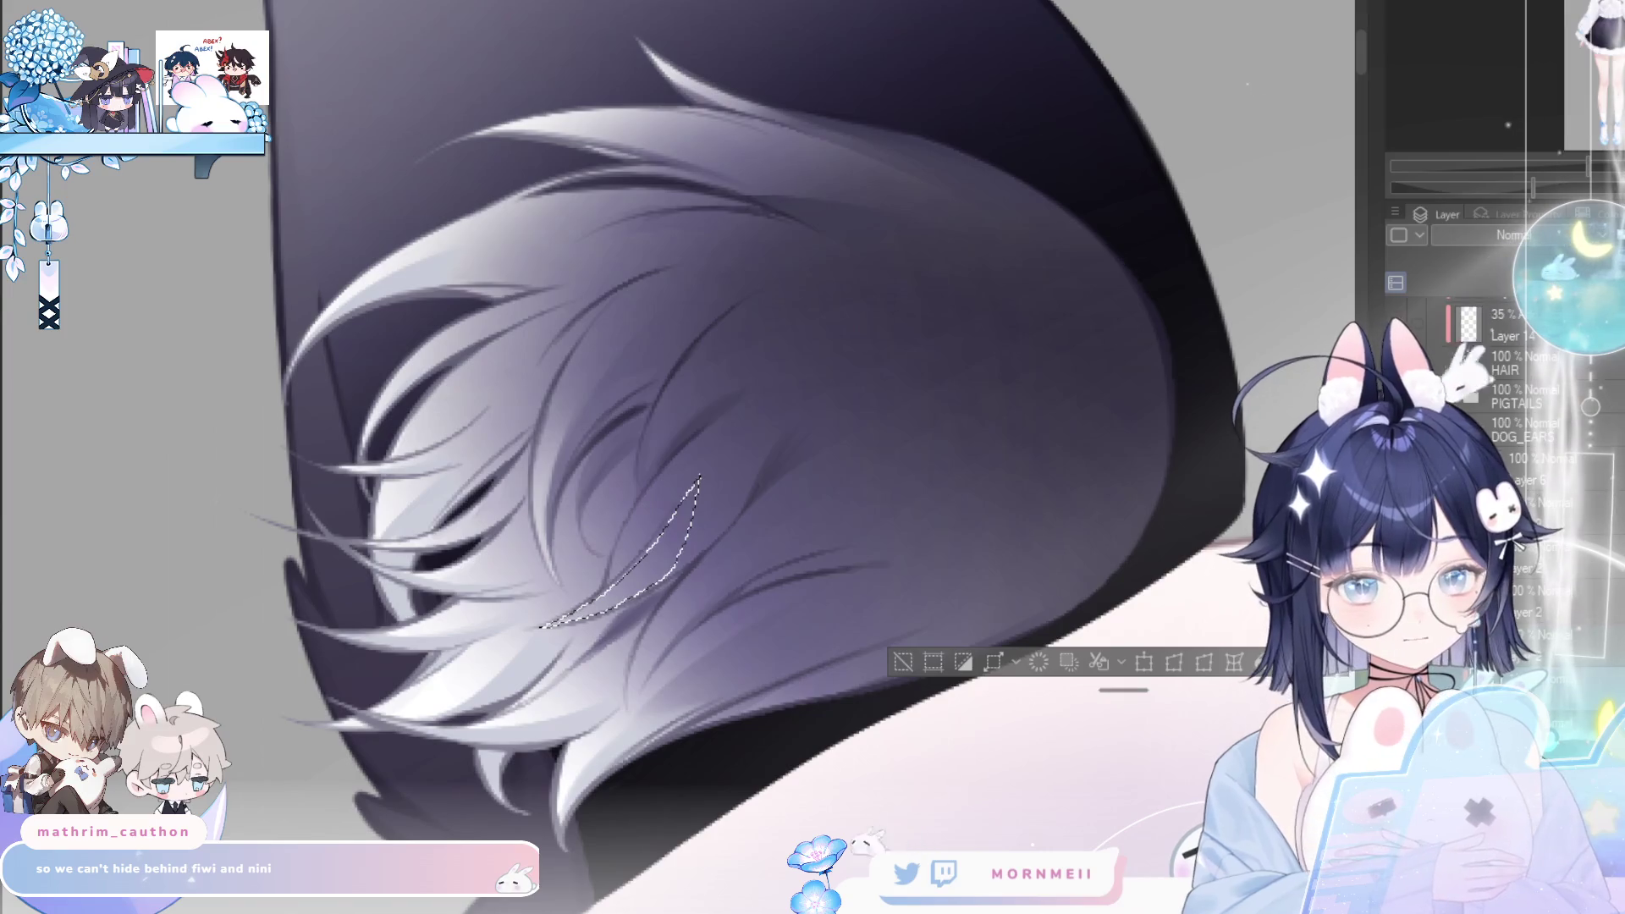
key("h")
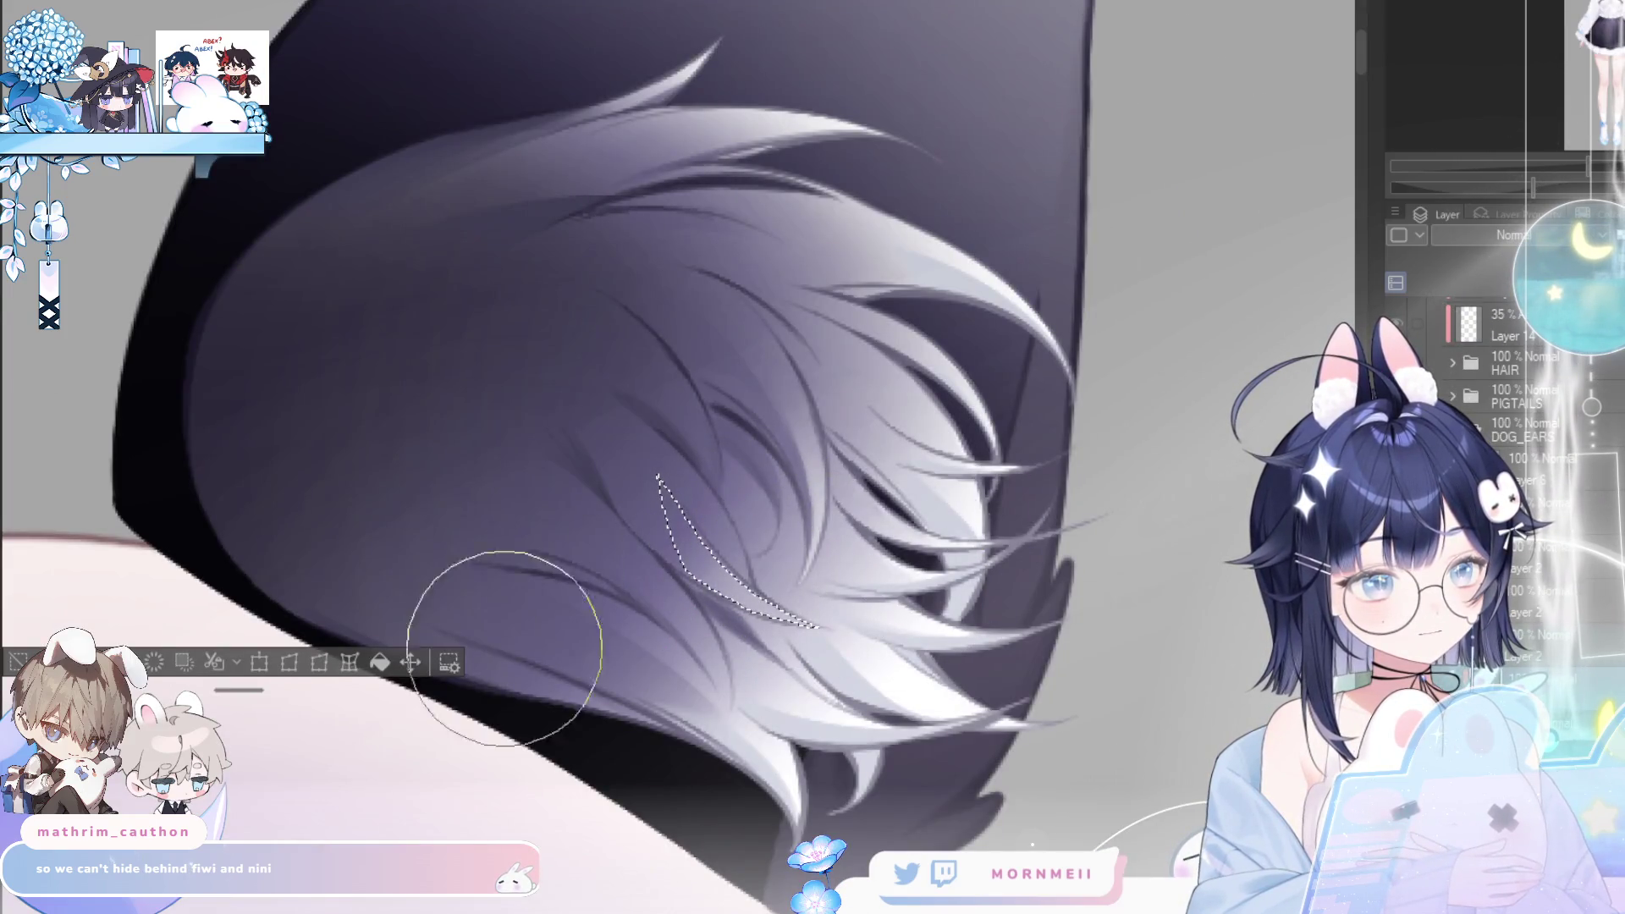
key("ctrl+d")
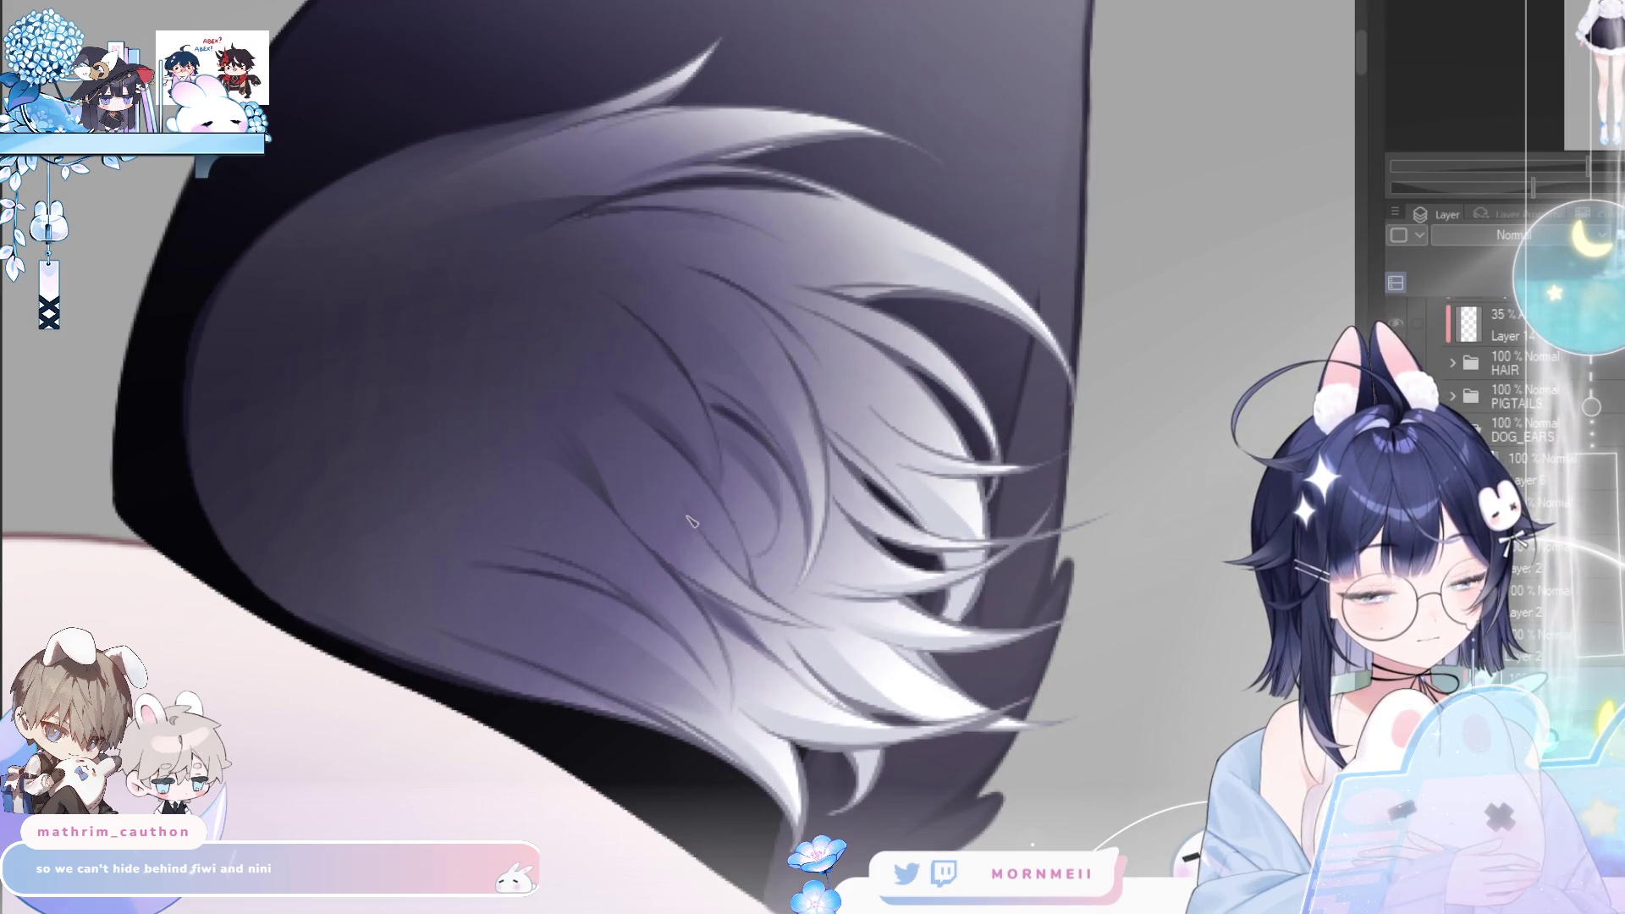
key("h")
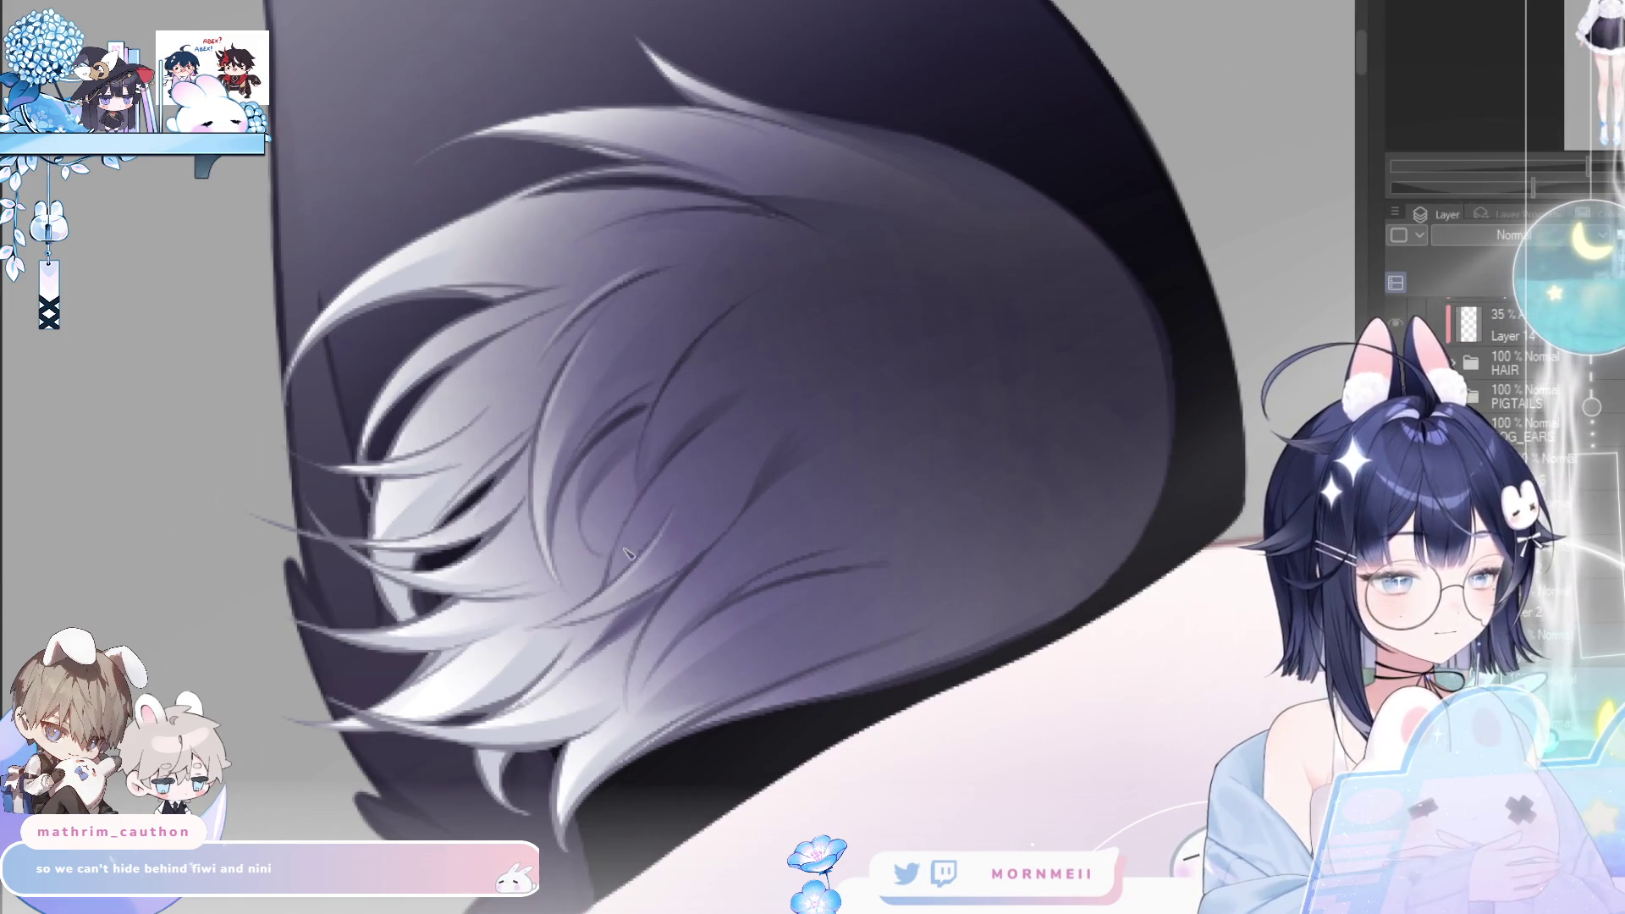
key("h")
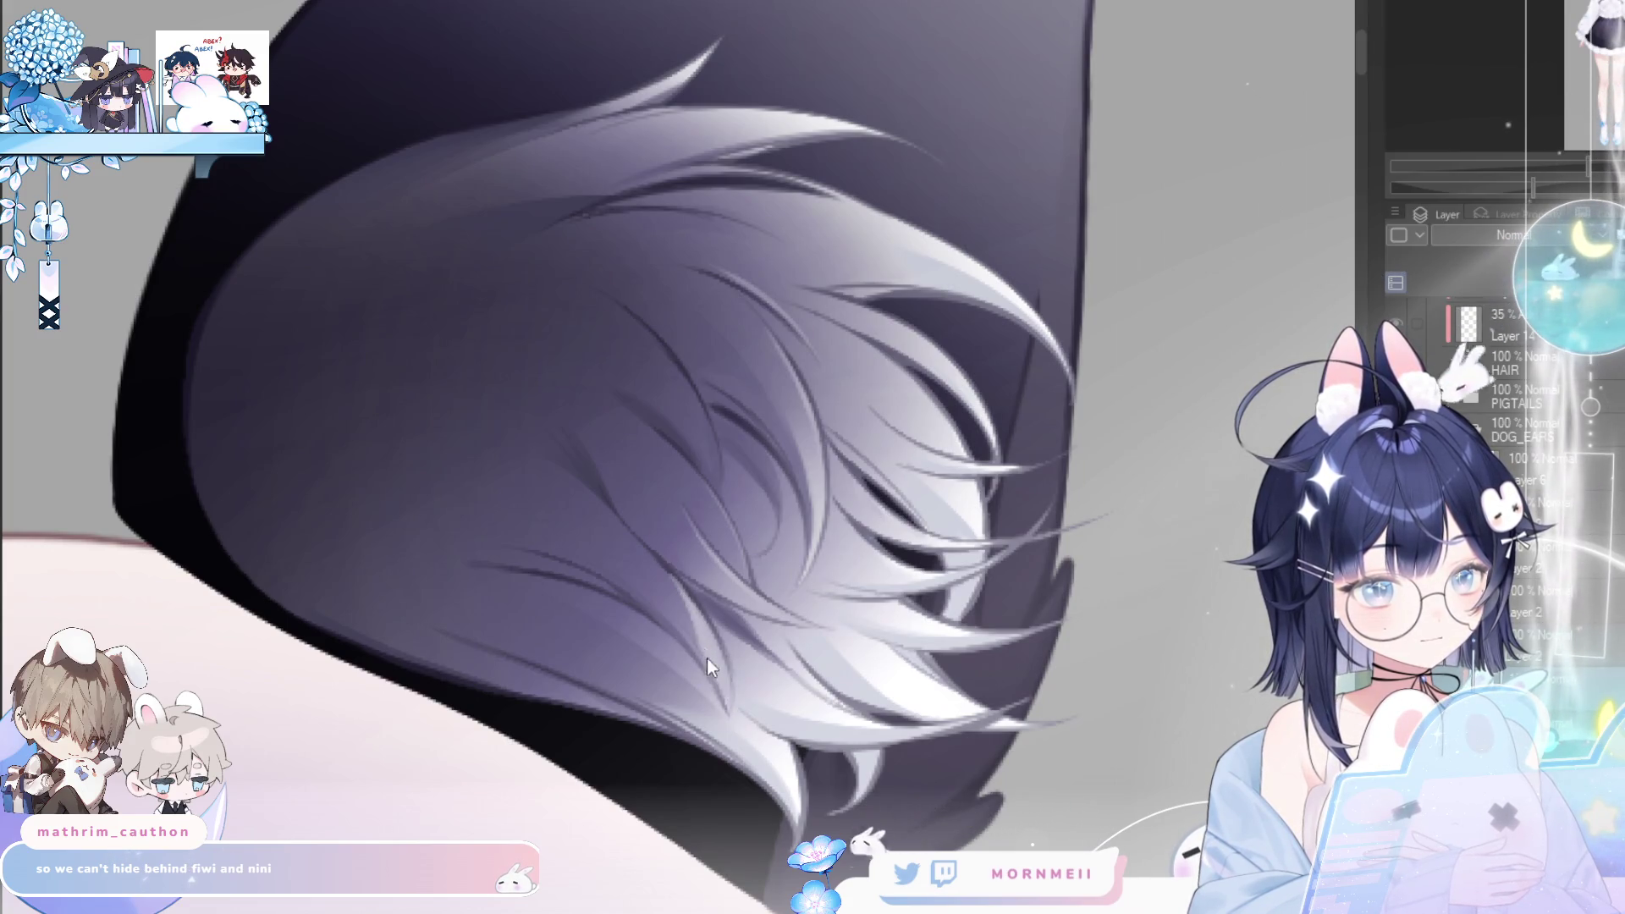
key("h")
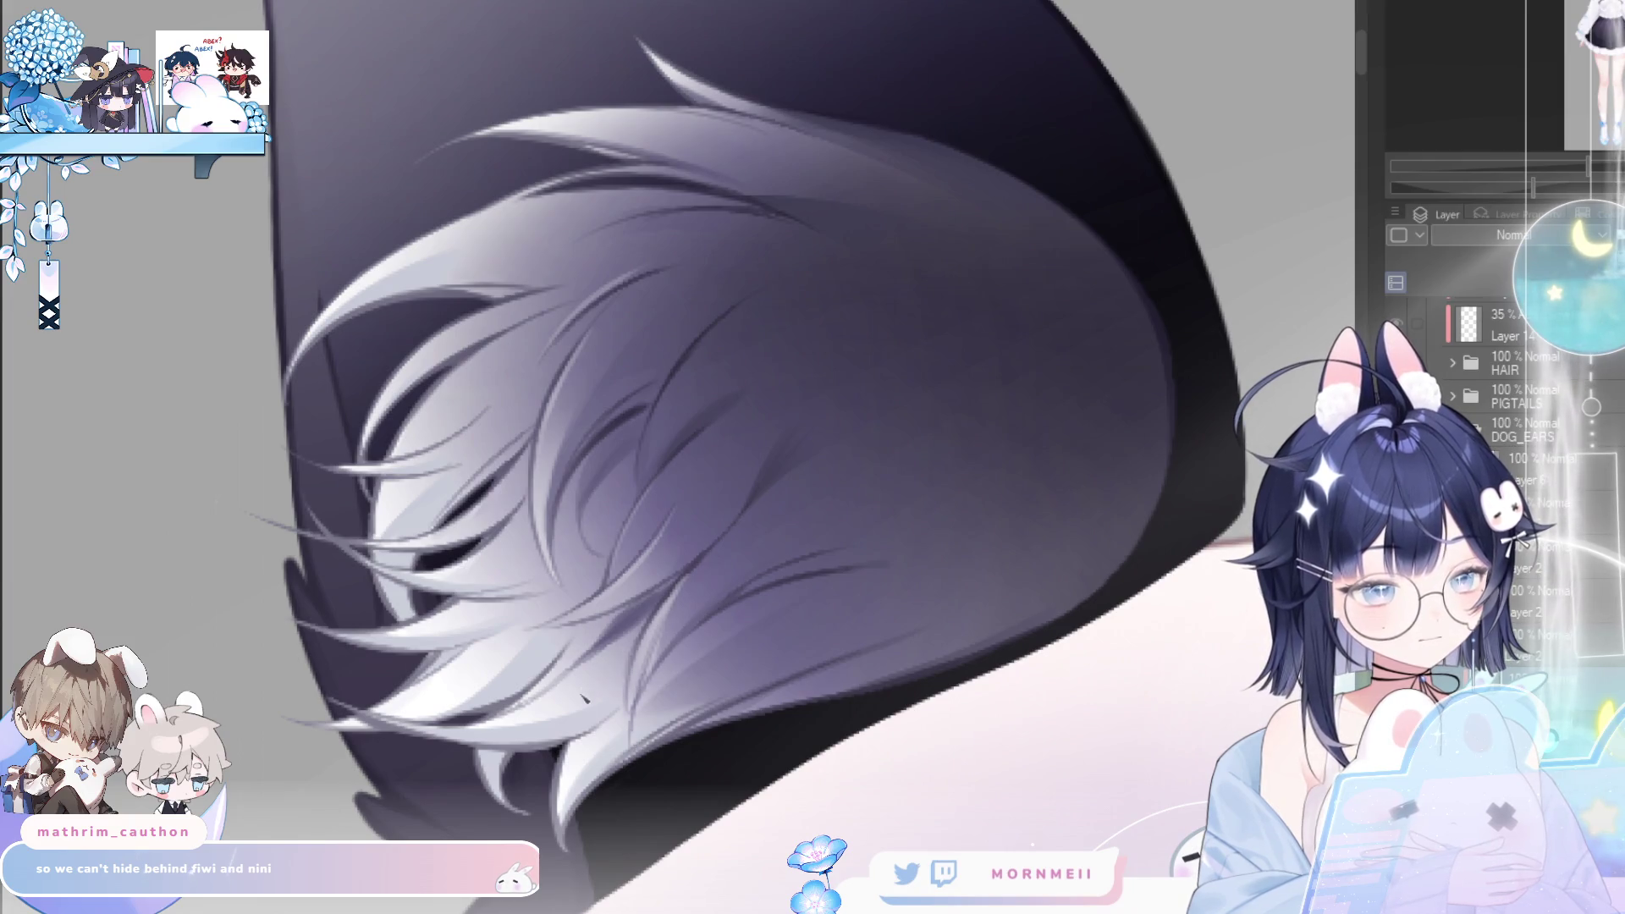
key("h")
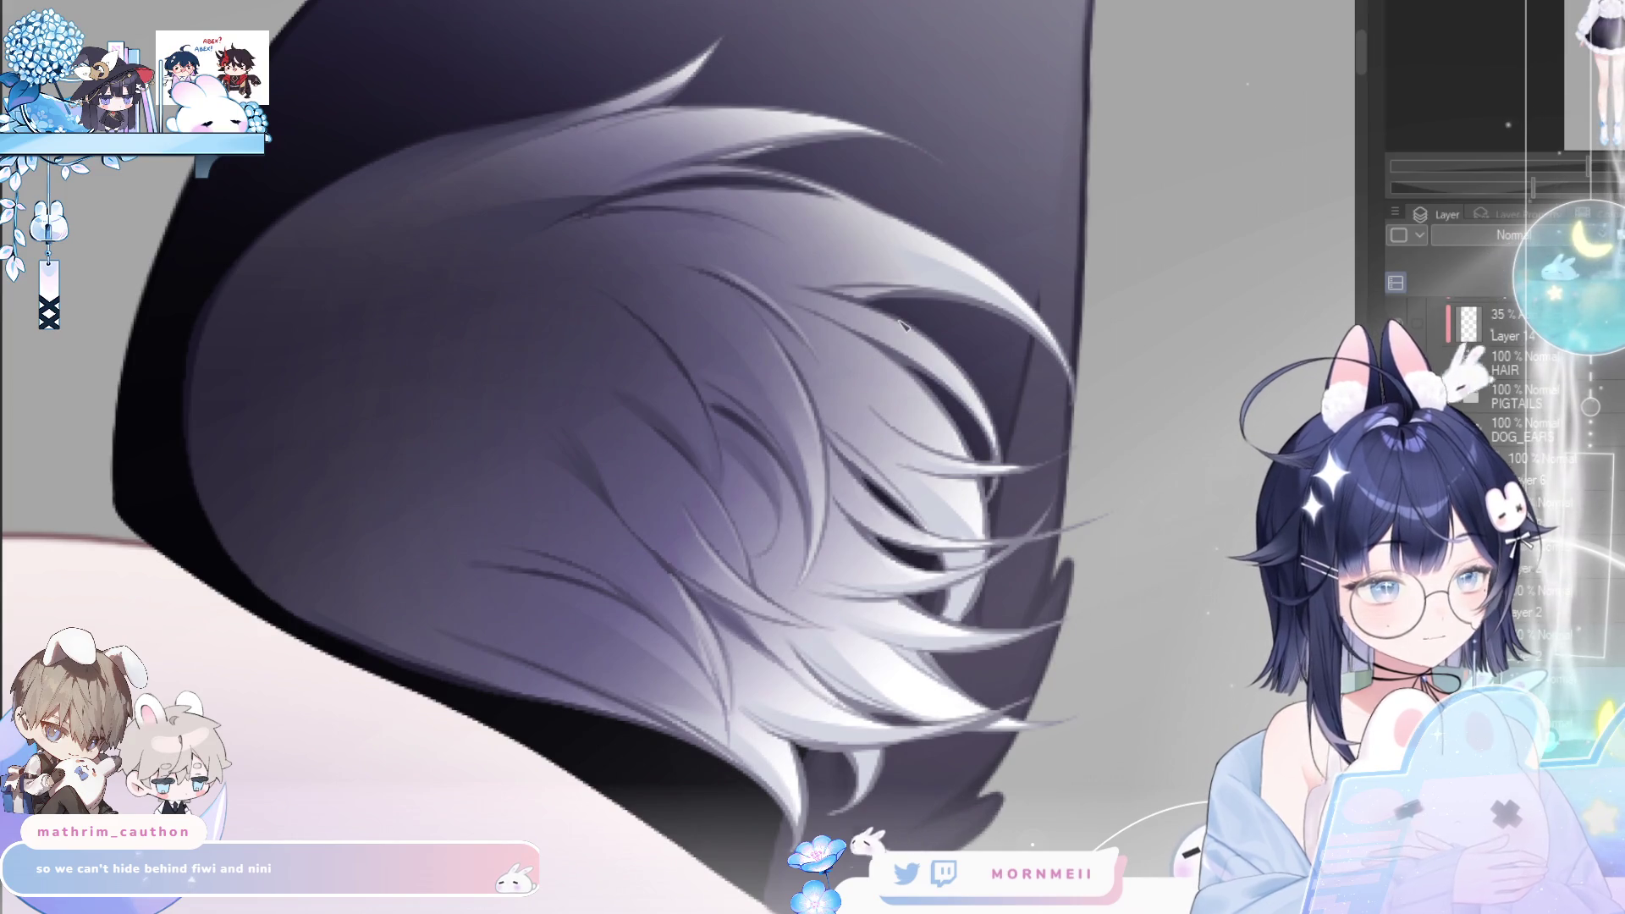
scroll(903, 356, "down", 3)
- Compare both ears with and without the dark inner fur shading, keeping it
key("h")
key("h")
left_click_drag(1108, 708, 868, 698)
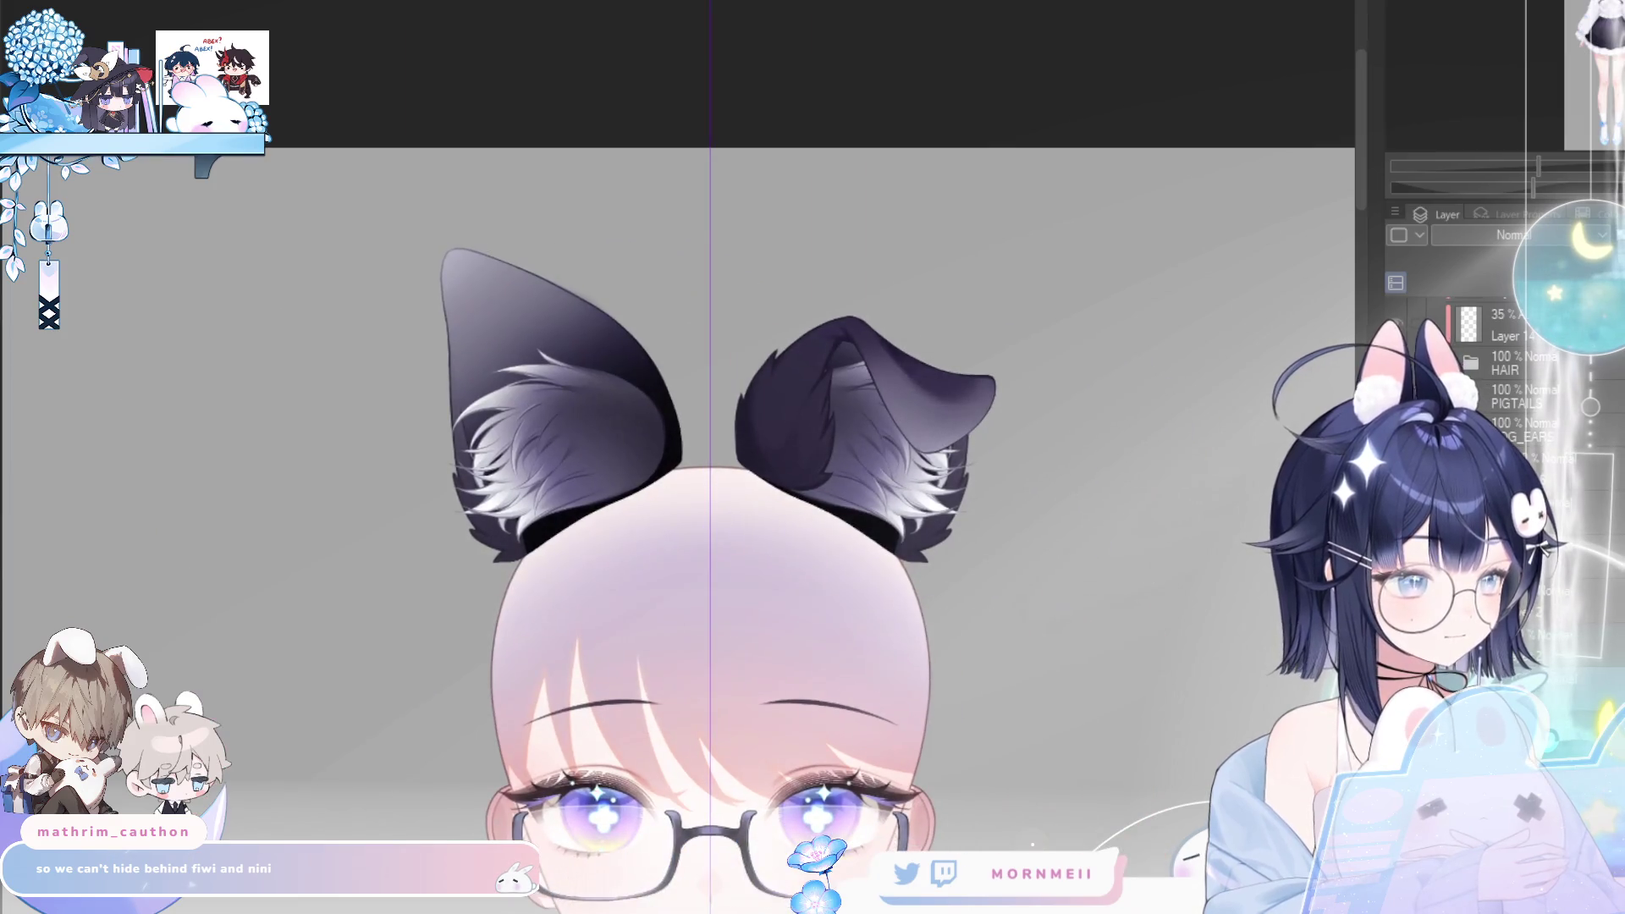
key("ctrl+y")
scroll(1099, 377, "down", 4)
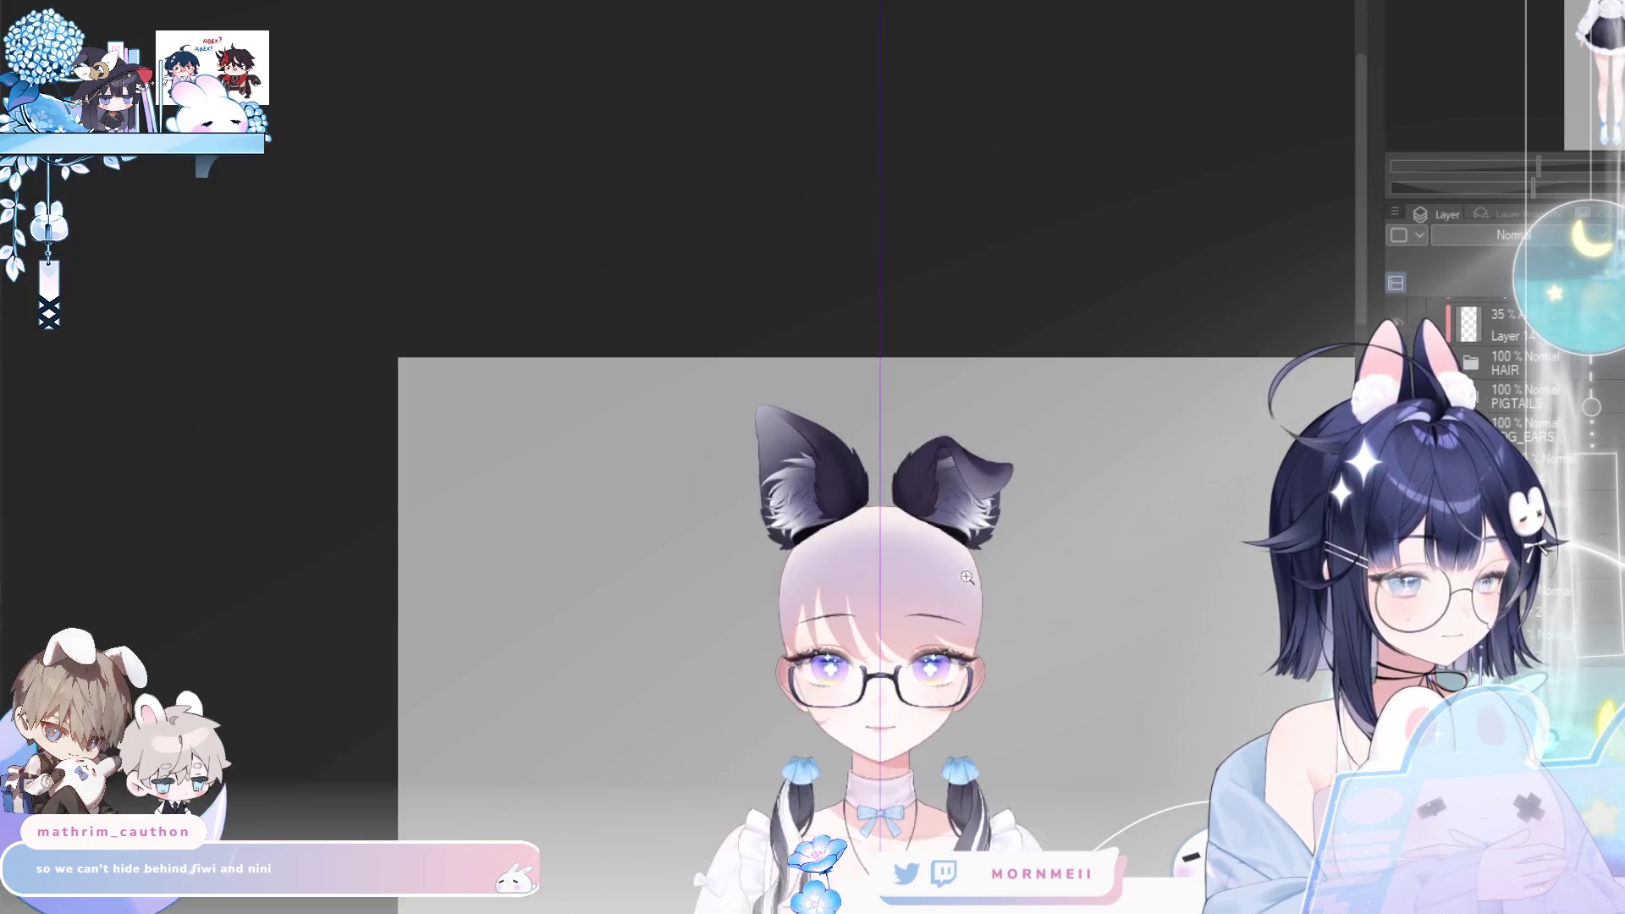
scroll(677, 288, "up", 4)
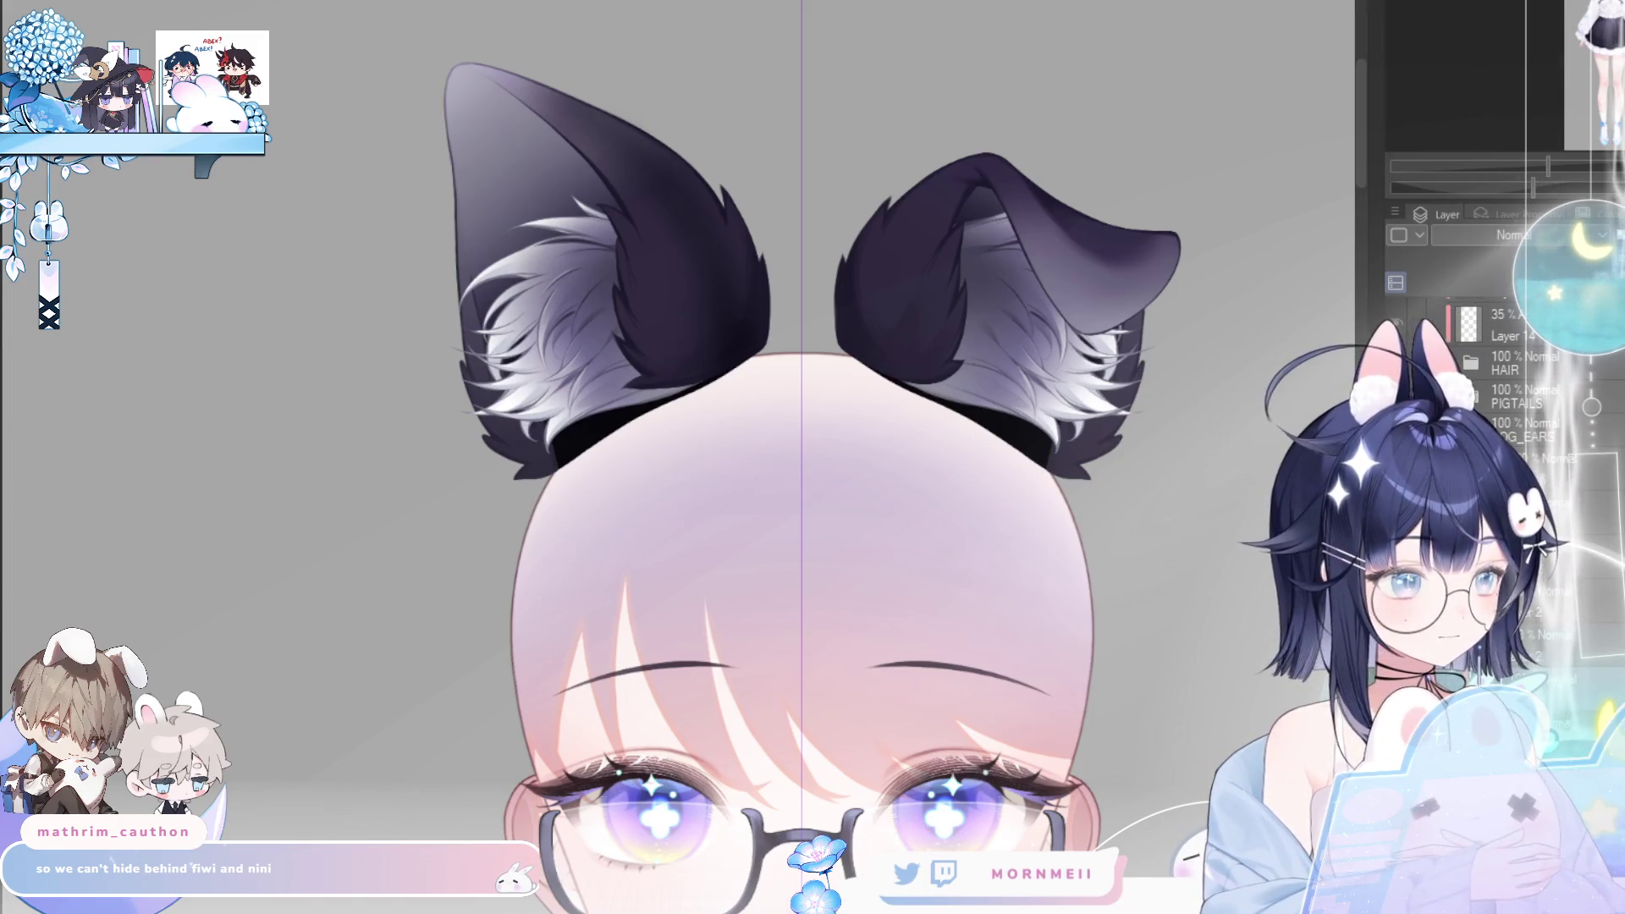
key("ctrl+z")
key("ctrl+y")
key("ctrl+z")
key("ctrl+y")
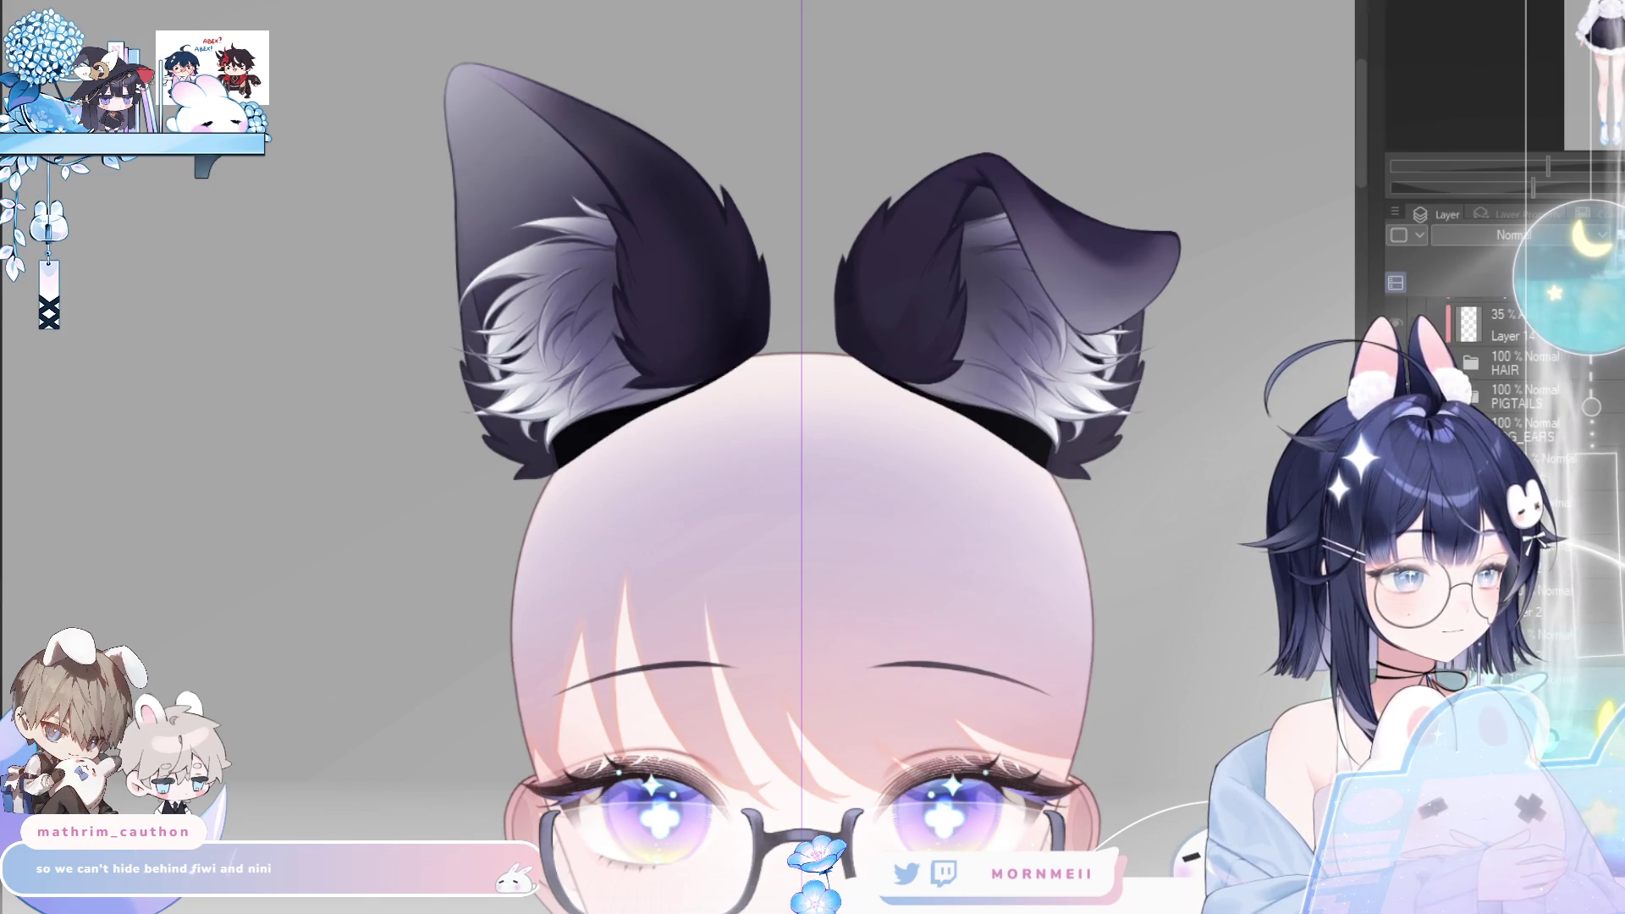
- Show the hair over the head and check the whole character's symmetry mirrored
key("ctrl+z")
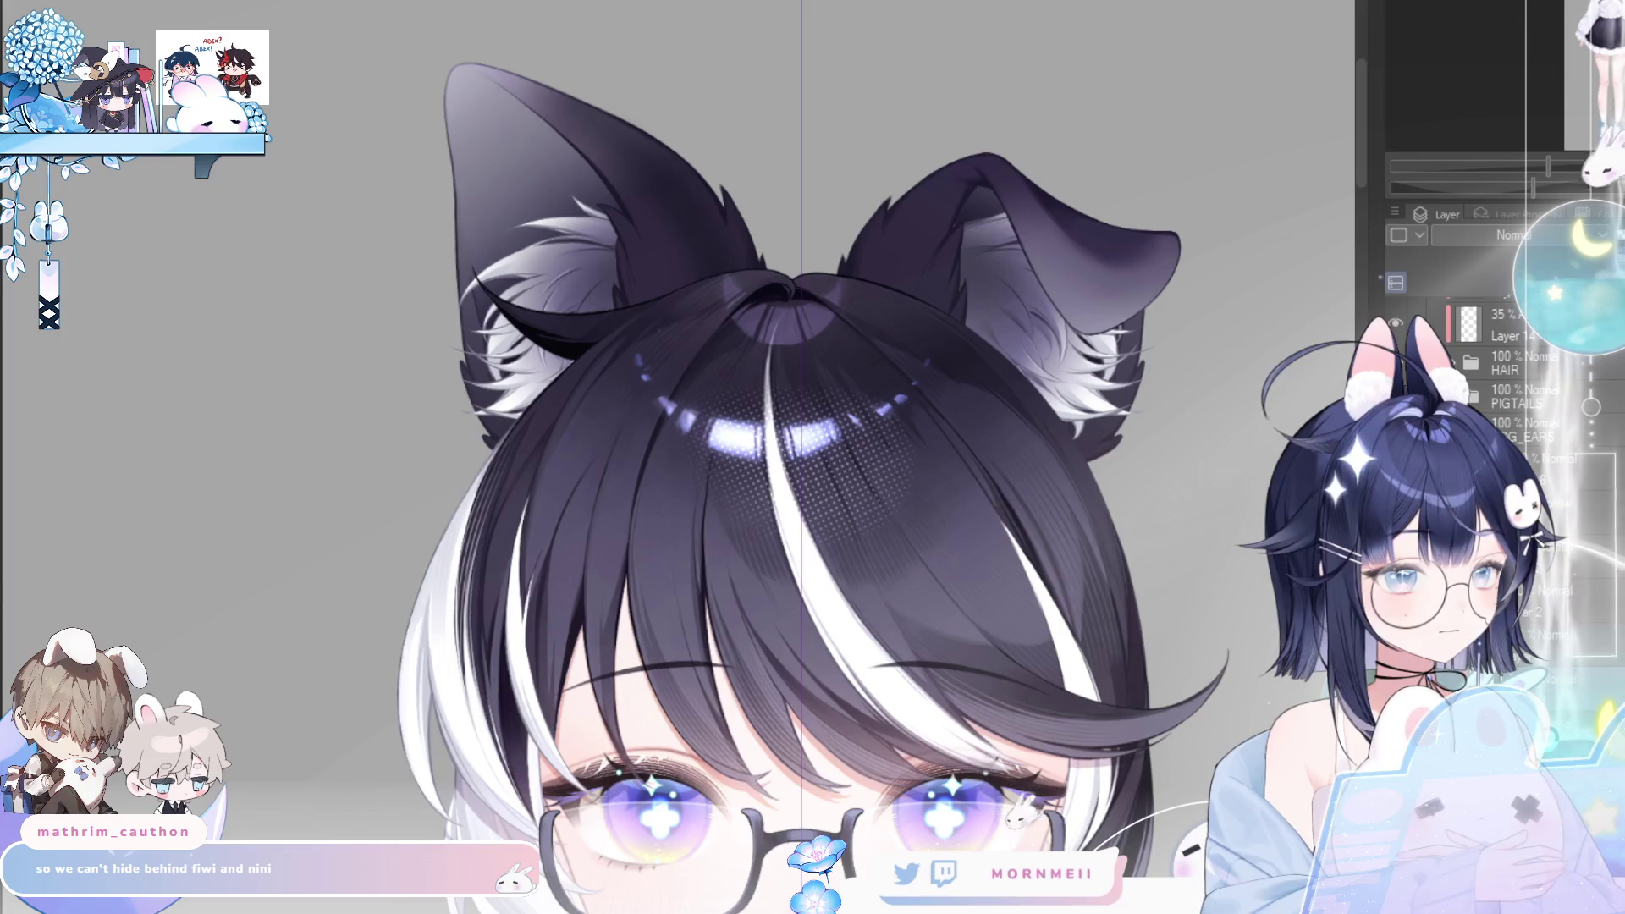
key("h")
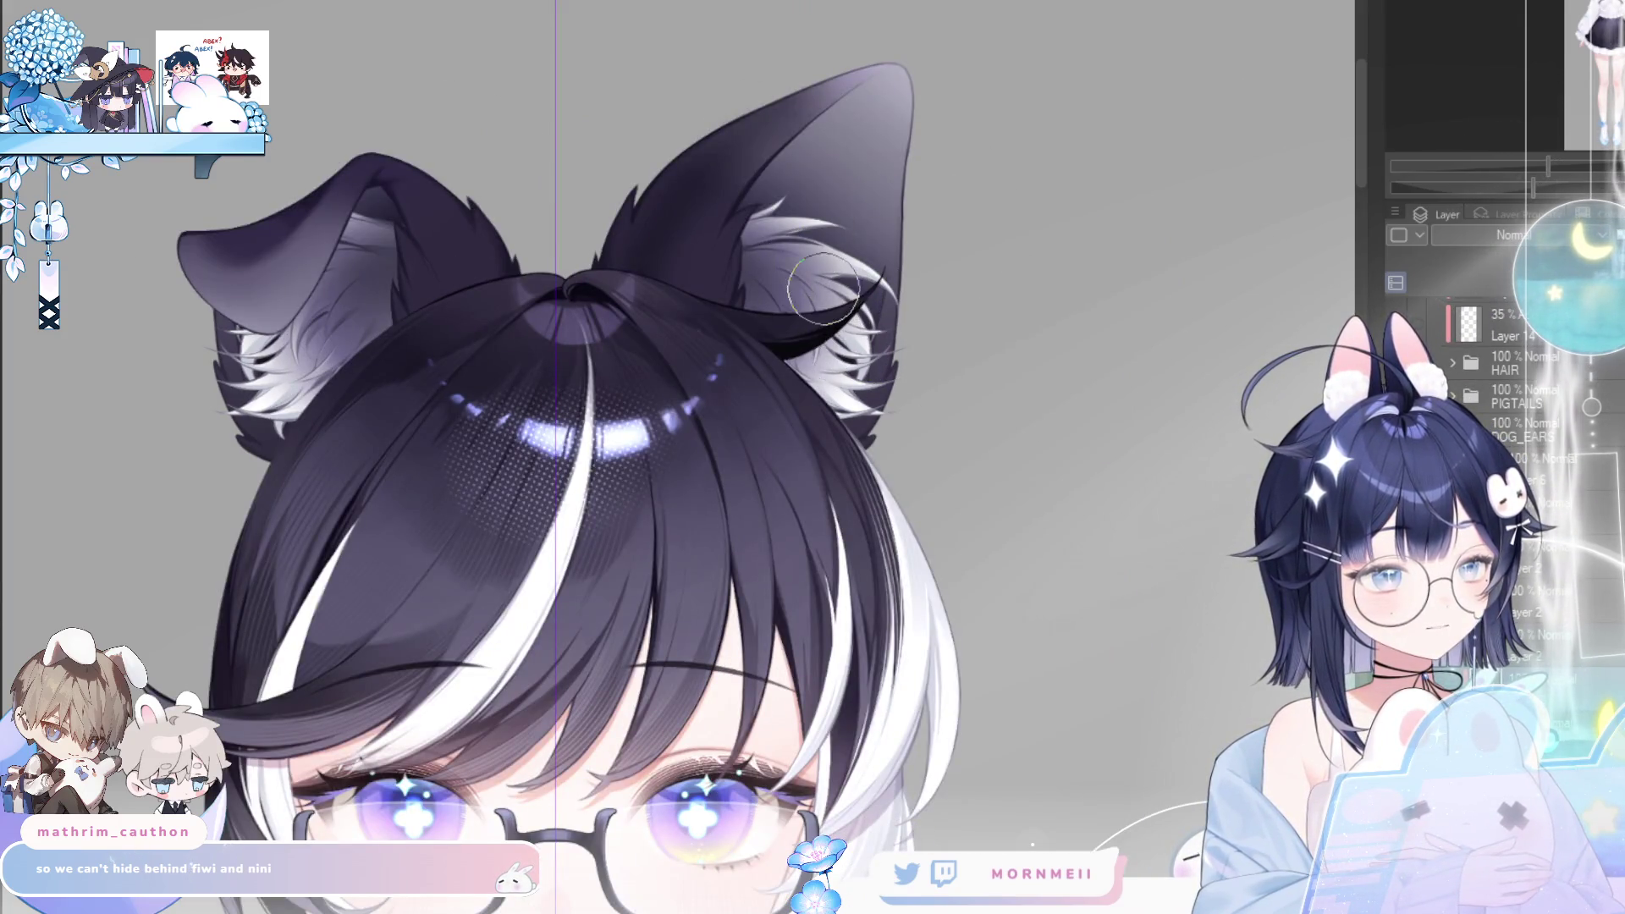
key("h")
key("ctrl+0")
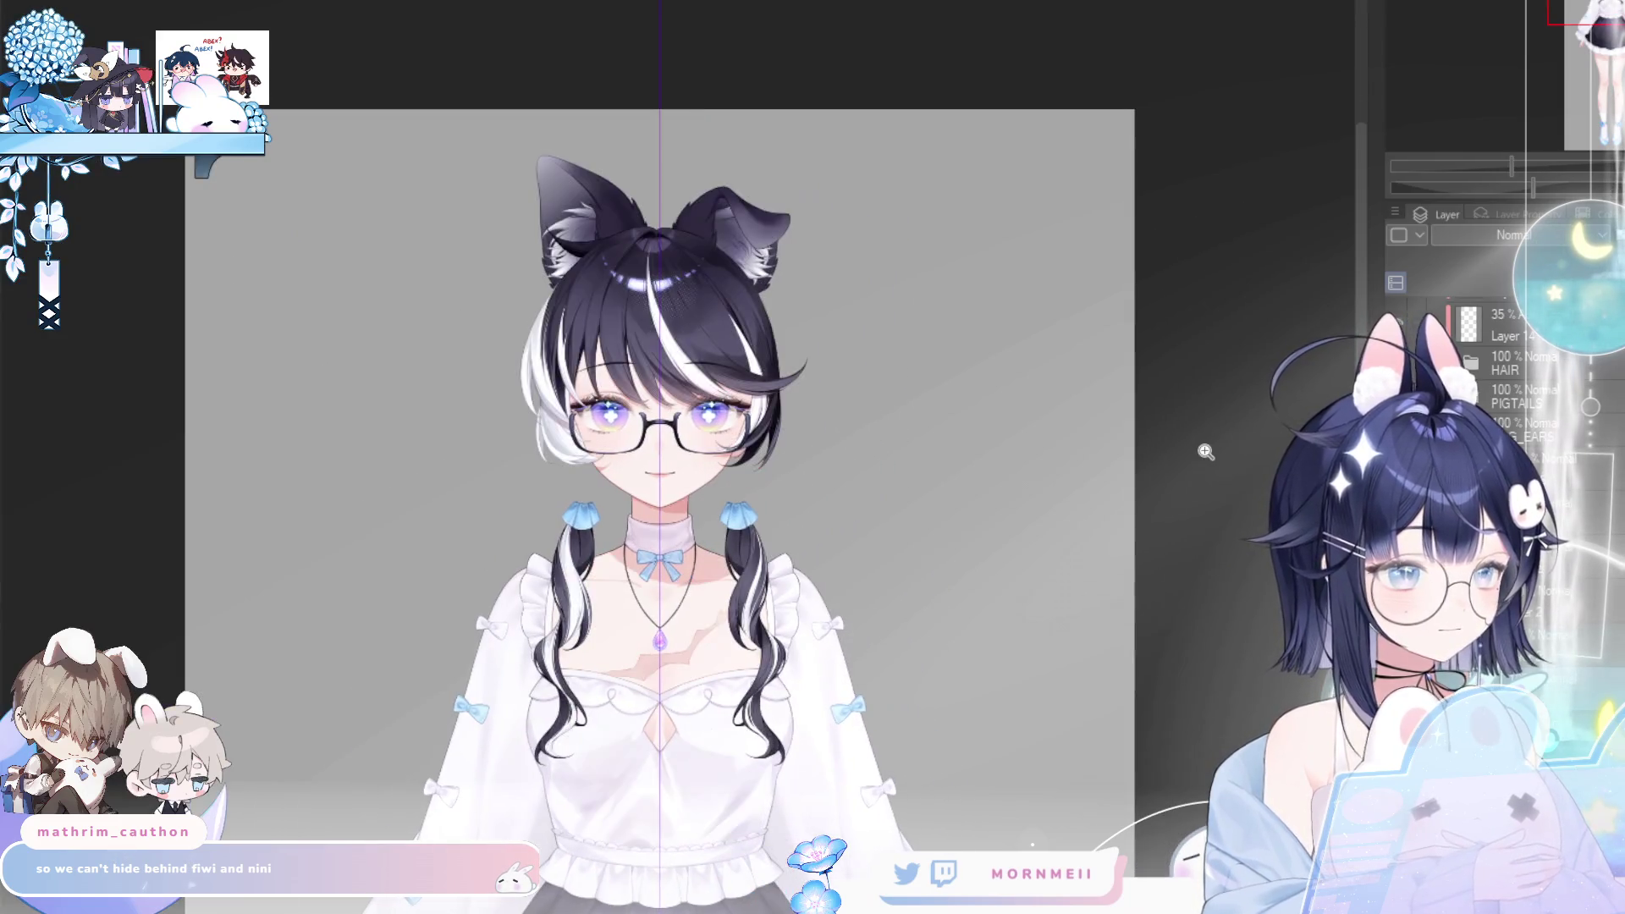
key("h")
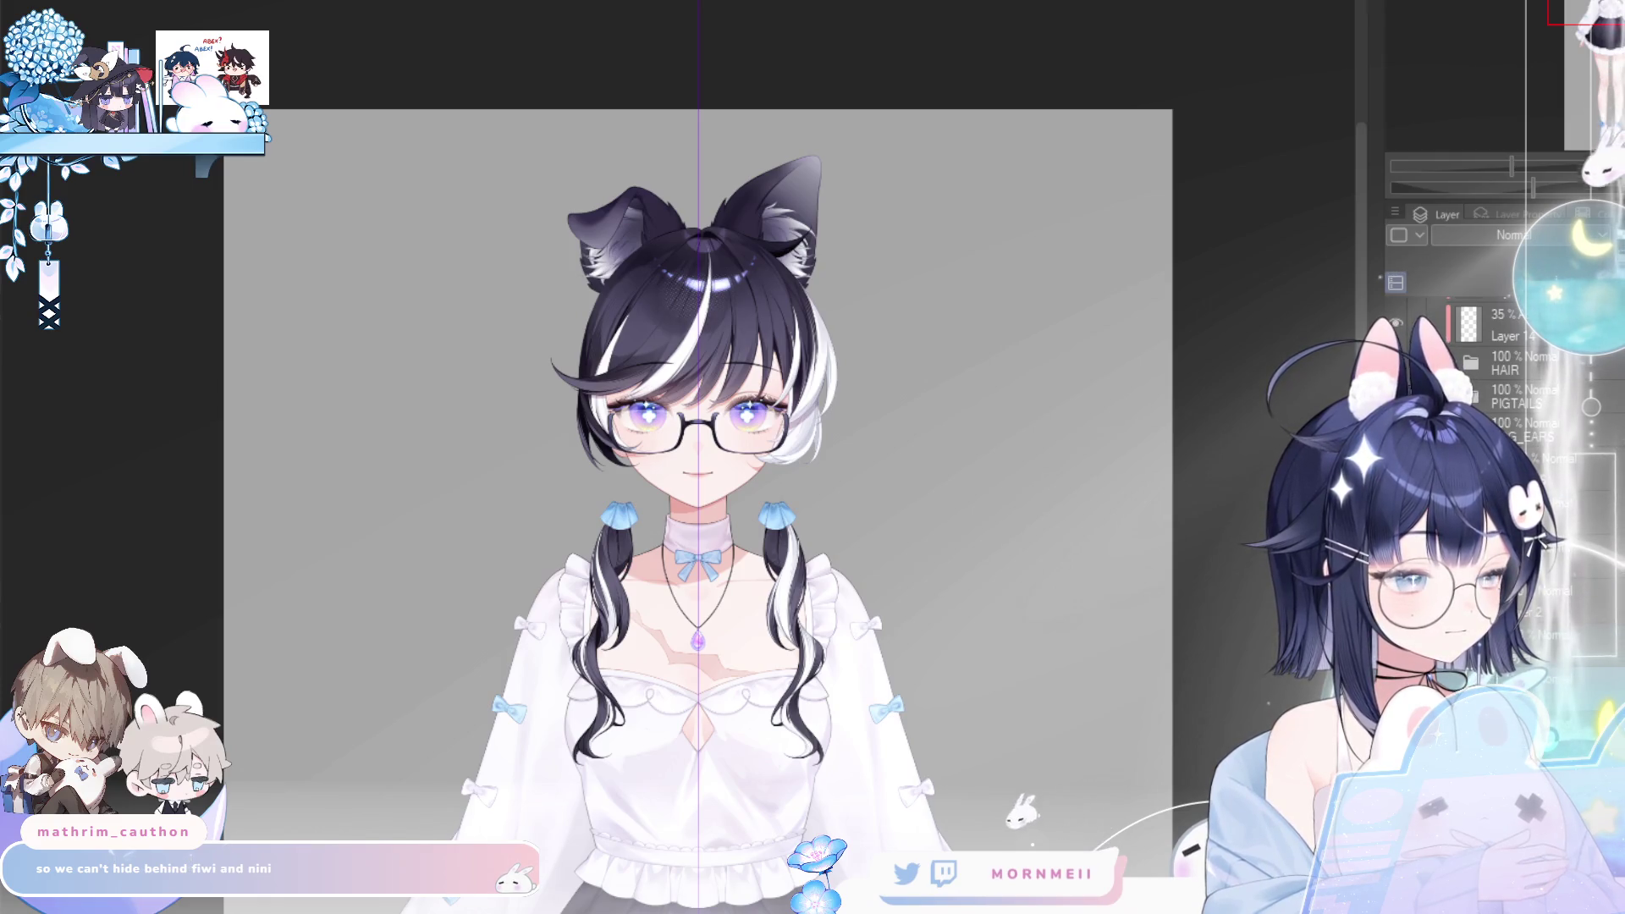
key("h")
key("h")
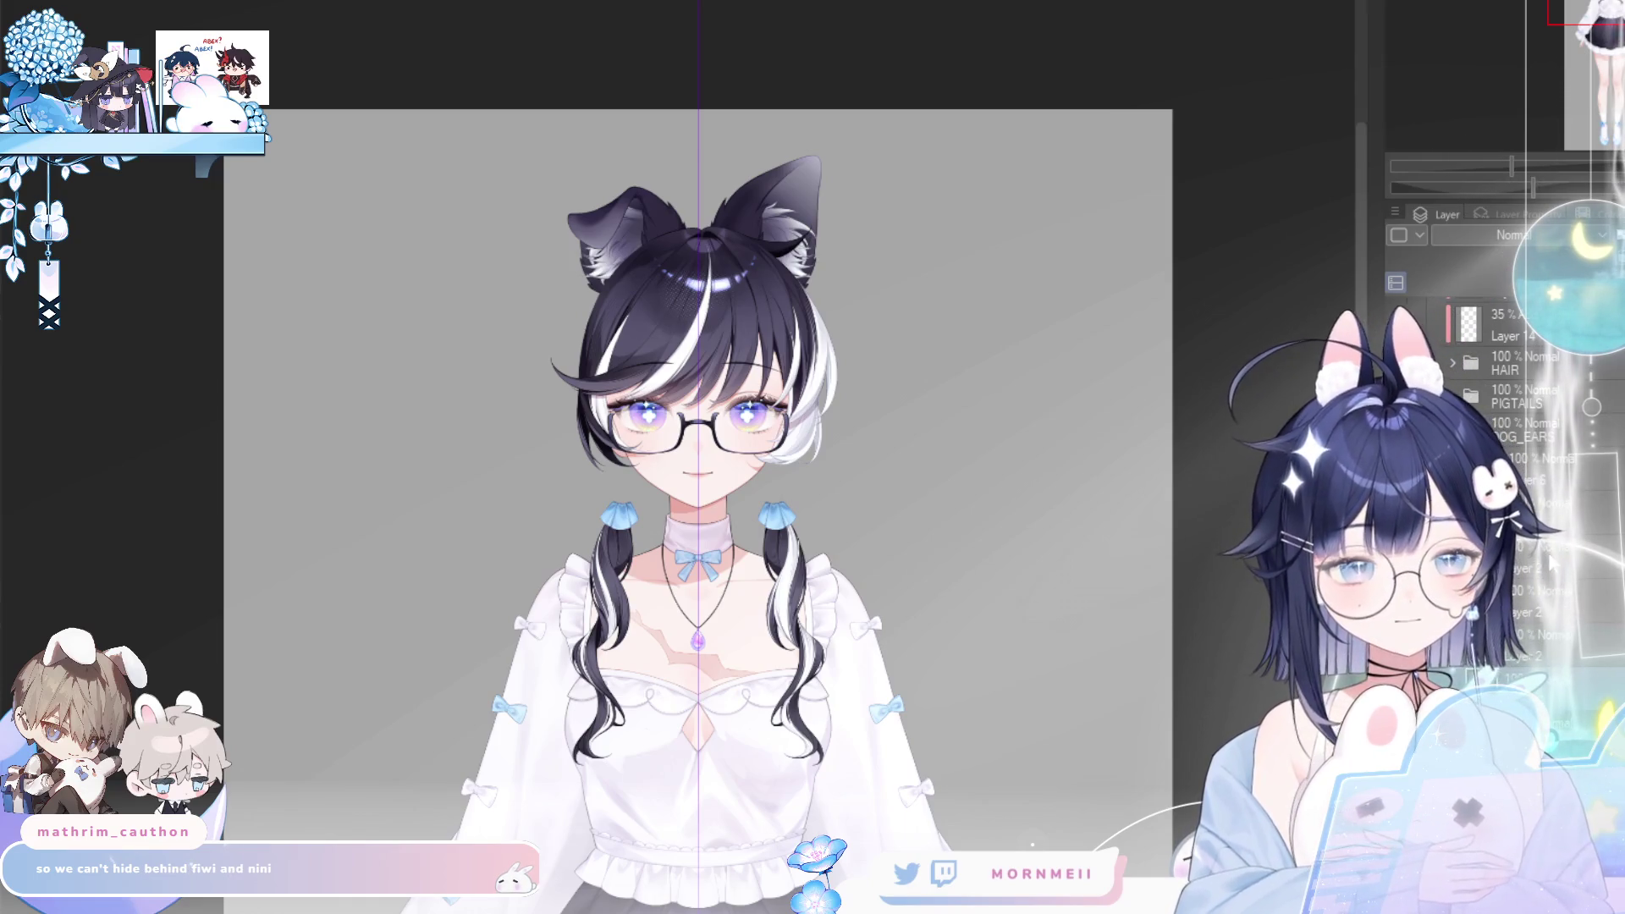
key("h")
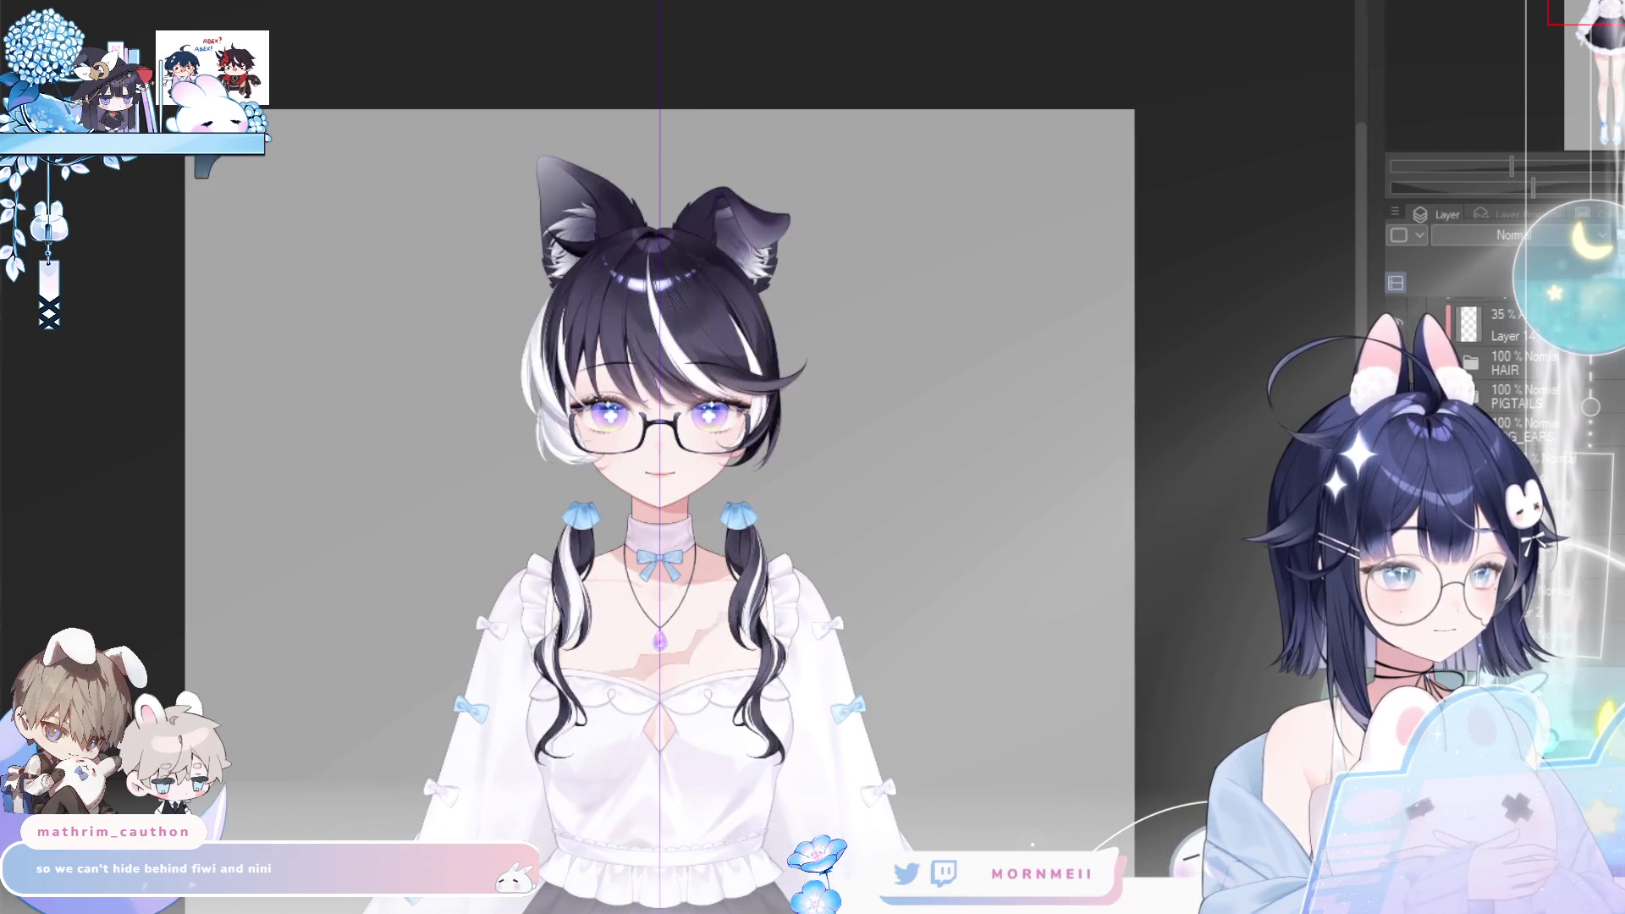
key("h")
scroll(774, 210, "up", 4)
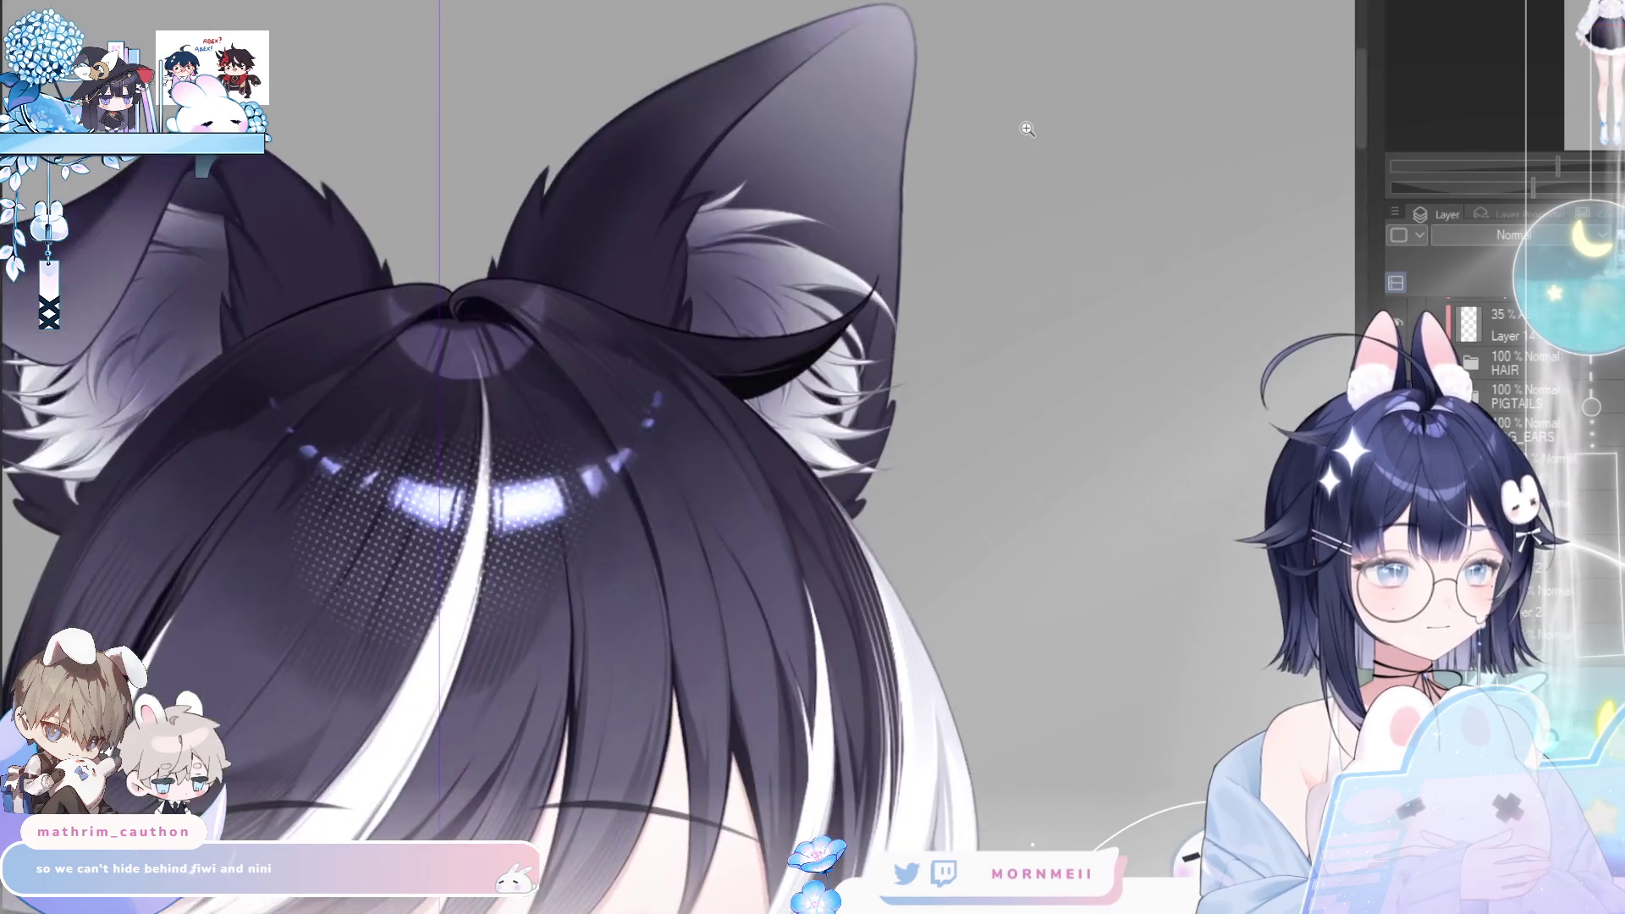
- Lasso the ear's inner fur area and add an extra patch inside it
scroll(1027, 128, "up", 2)
mouse_move(474, 584)
left_mouse_down()
mouse_move(720, 334)
mouse_move(859, 364)
mouse_move(857, 170)
mouse_move(262, 436)
mouse_move(313, 679)
left_mouse_up()
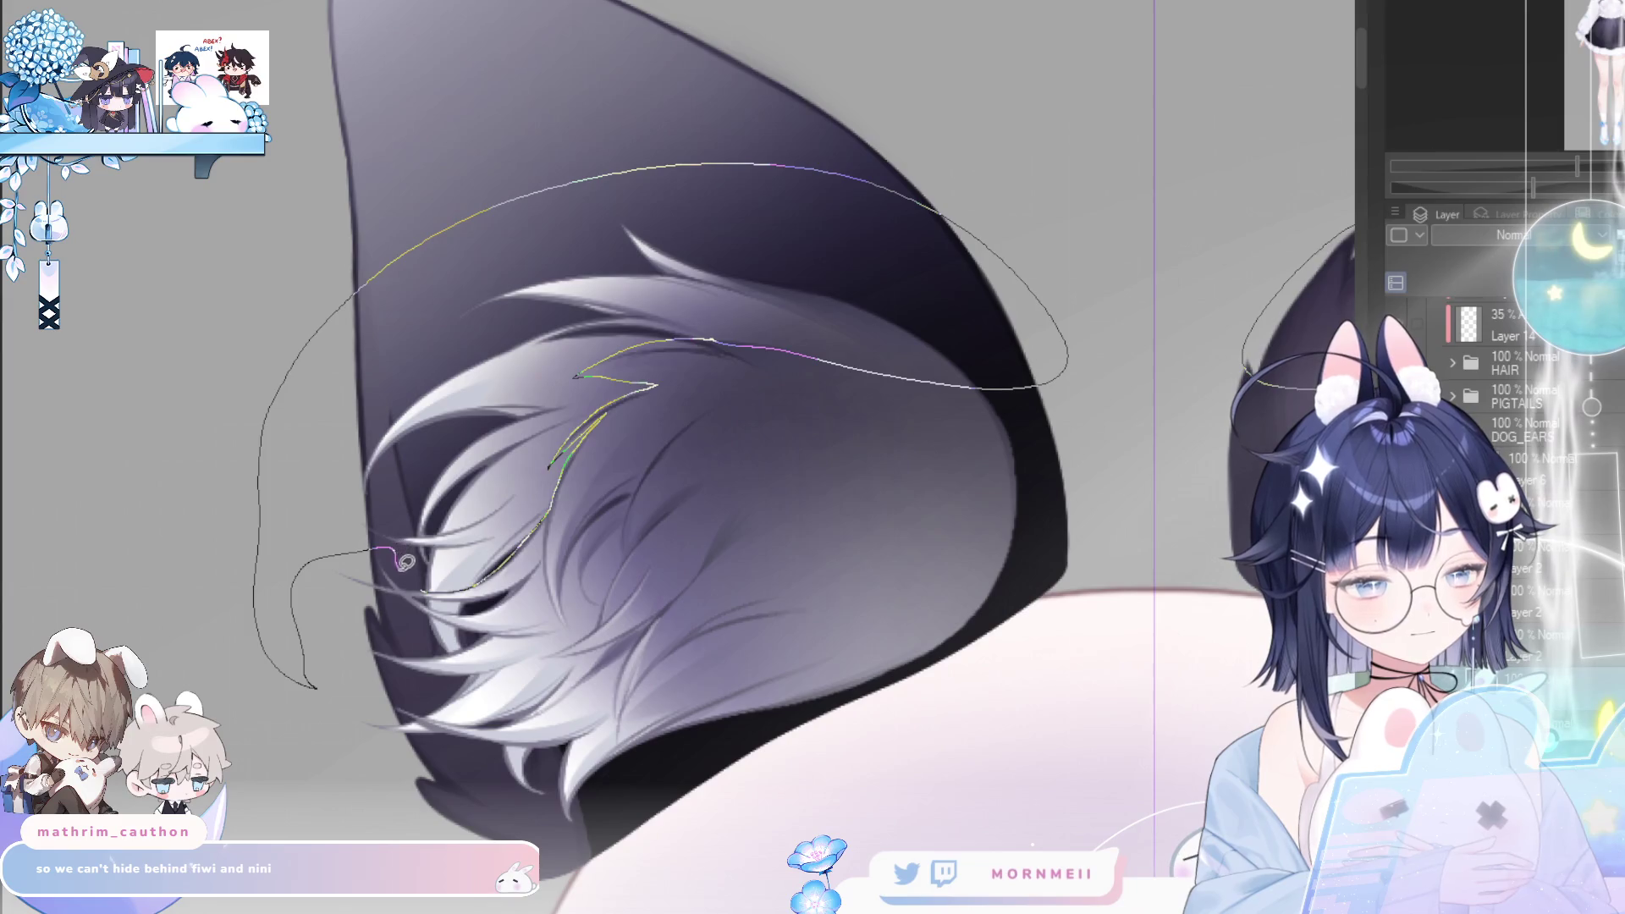
left_click_drag(405, 562, 423, 588)
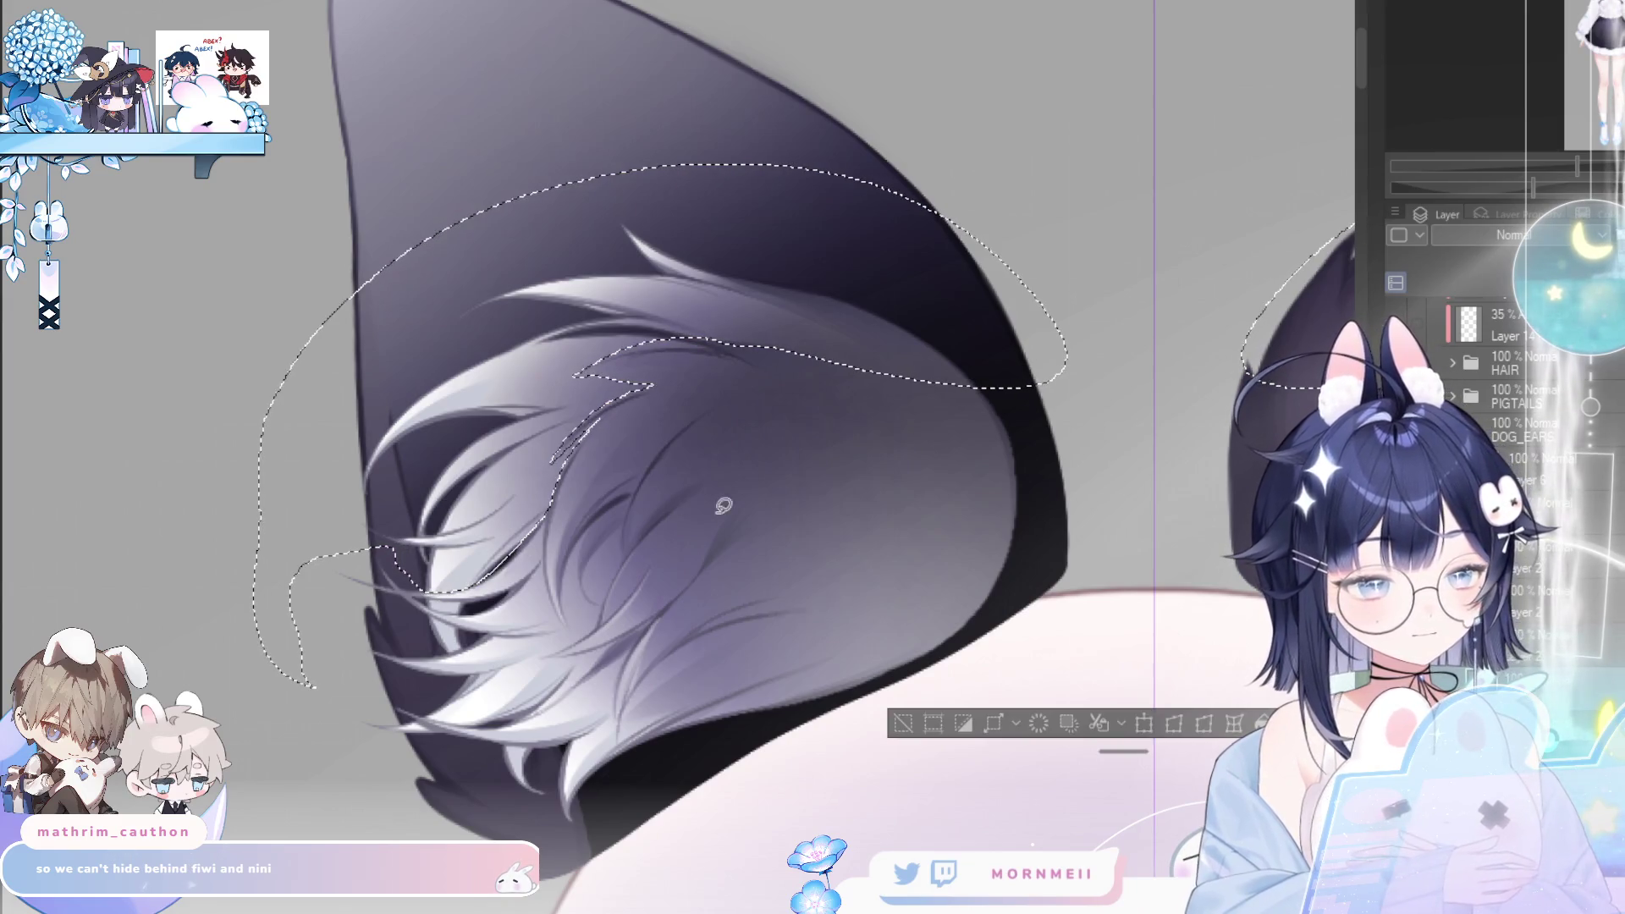
scroll(657, 527, "up", 6)
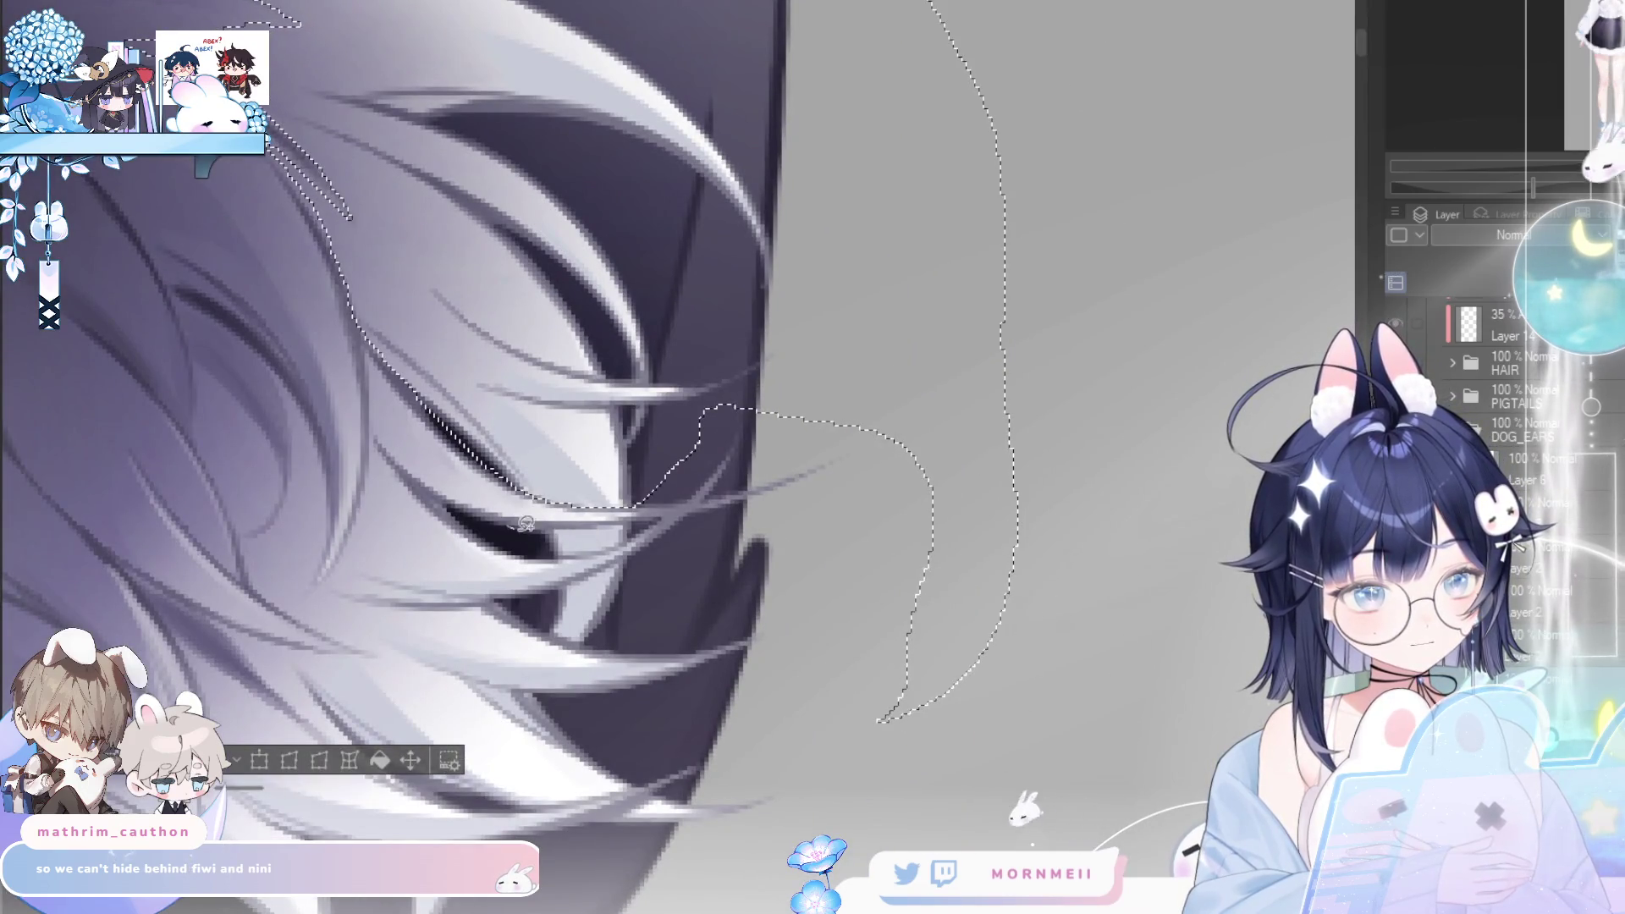
mouse_move(507, 526)
left_mouse_down()
mouse_move(644, 523)
mouse_move(541, 546)
mouse_move(654, 559)
mouse_move(624, 631)
mouse_move(575, 637)
mouse_move(542, 599)
left_mouse_up()
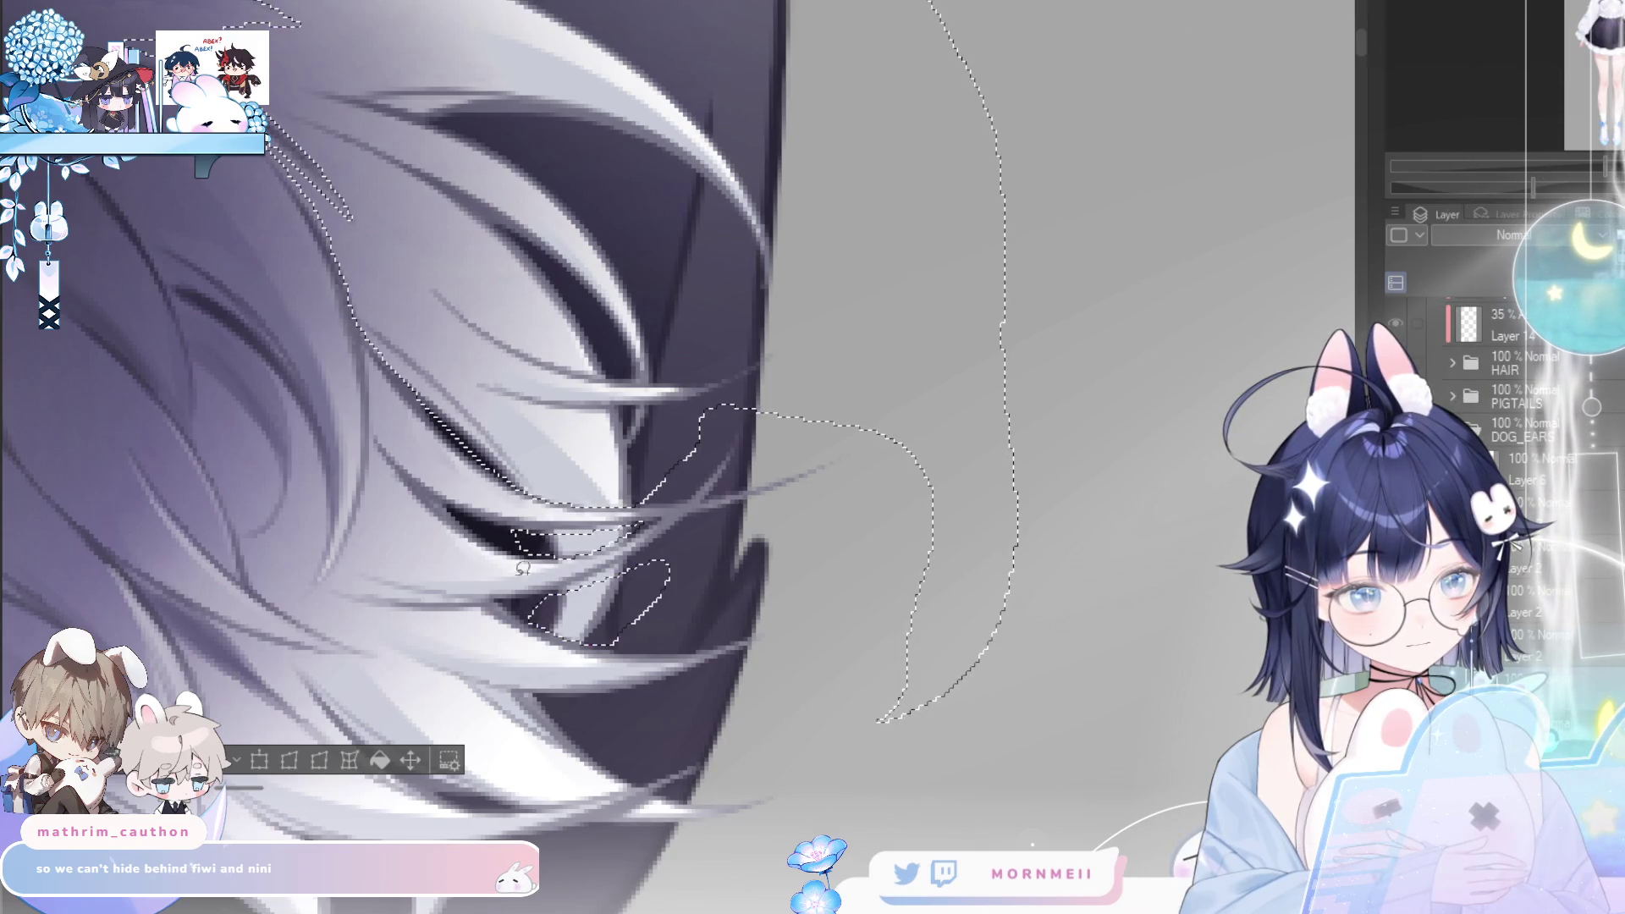
key("h")
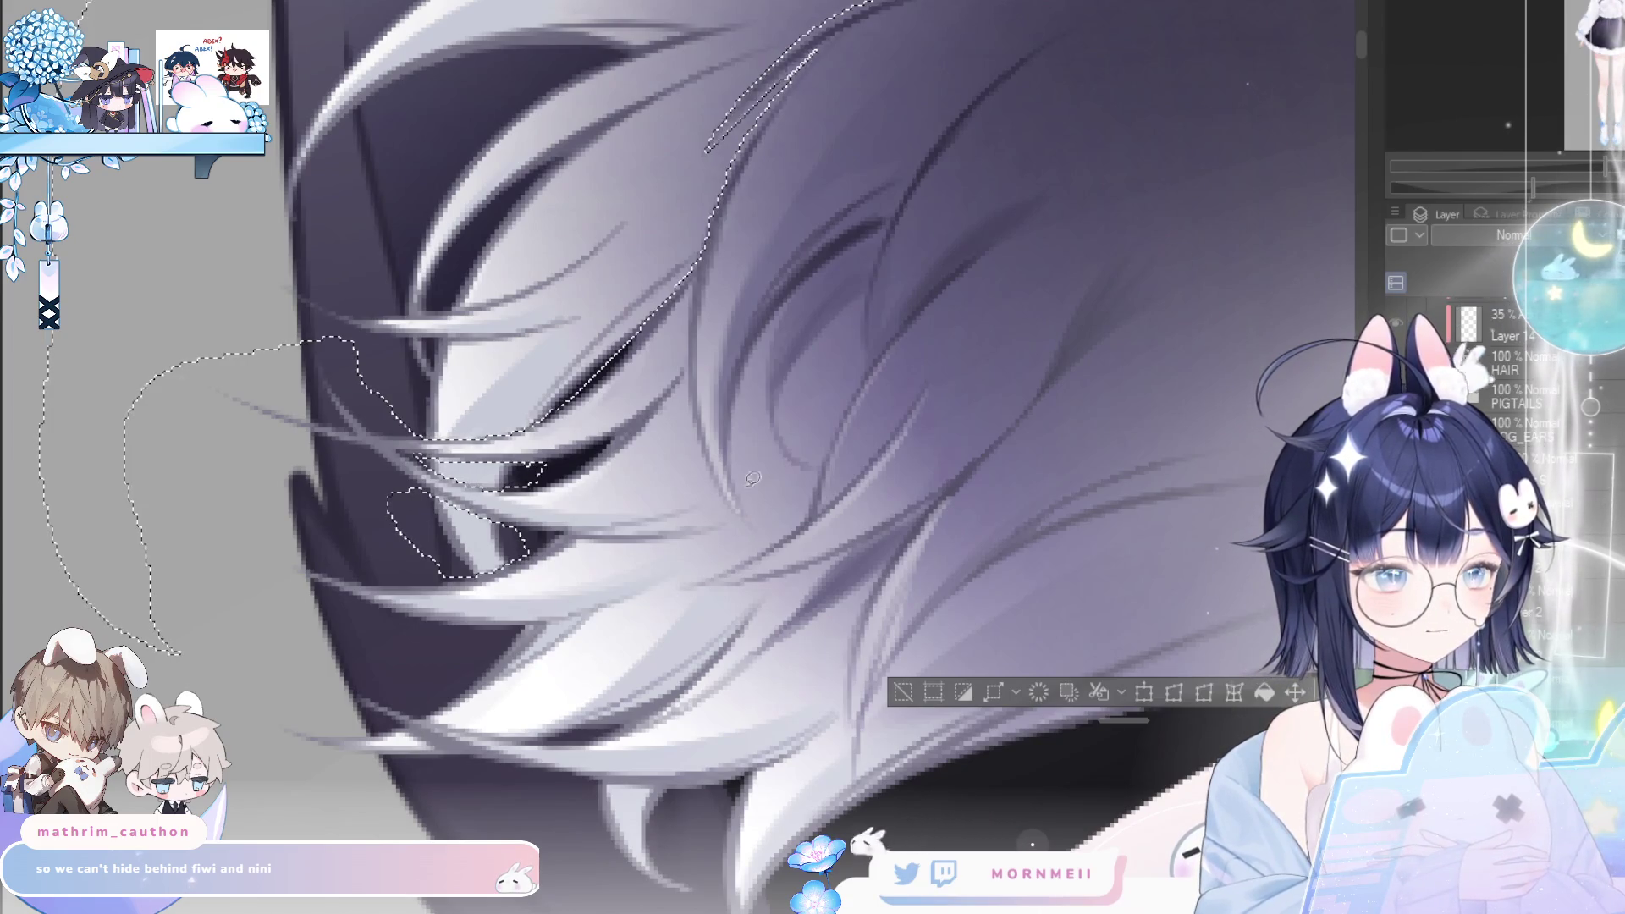
left_click_drag(917, 187, 829, 492)
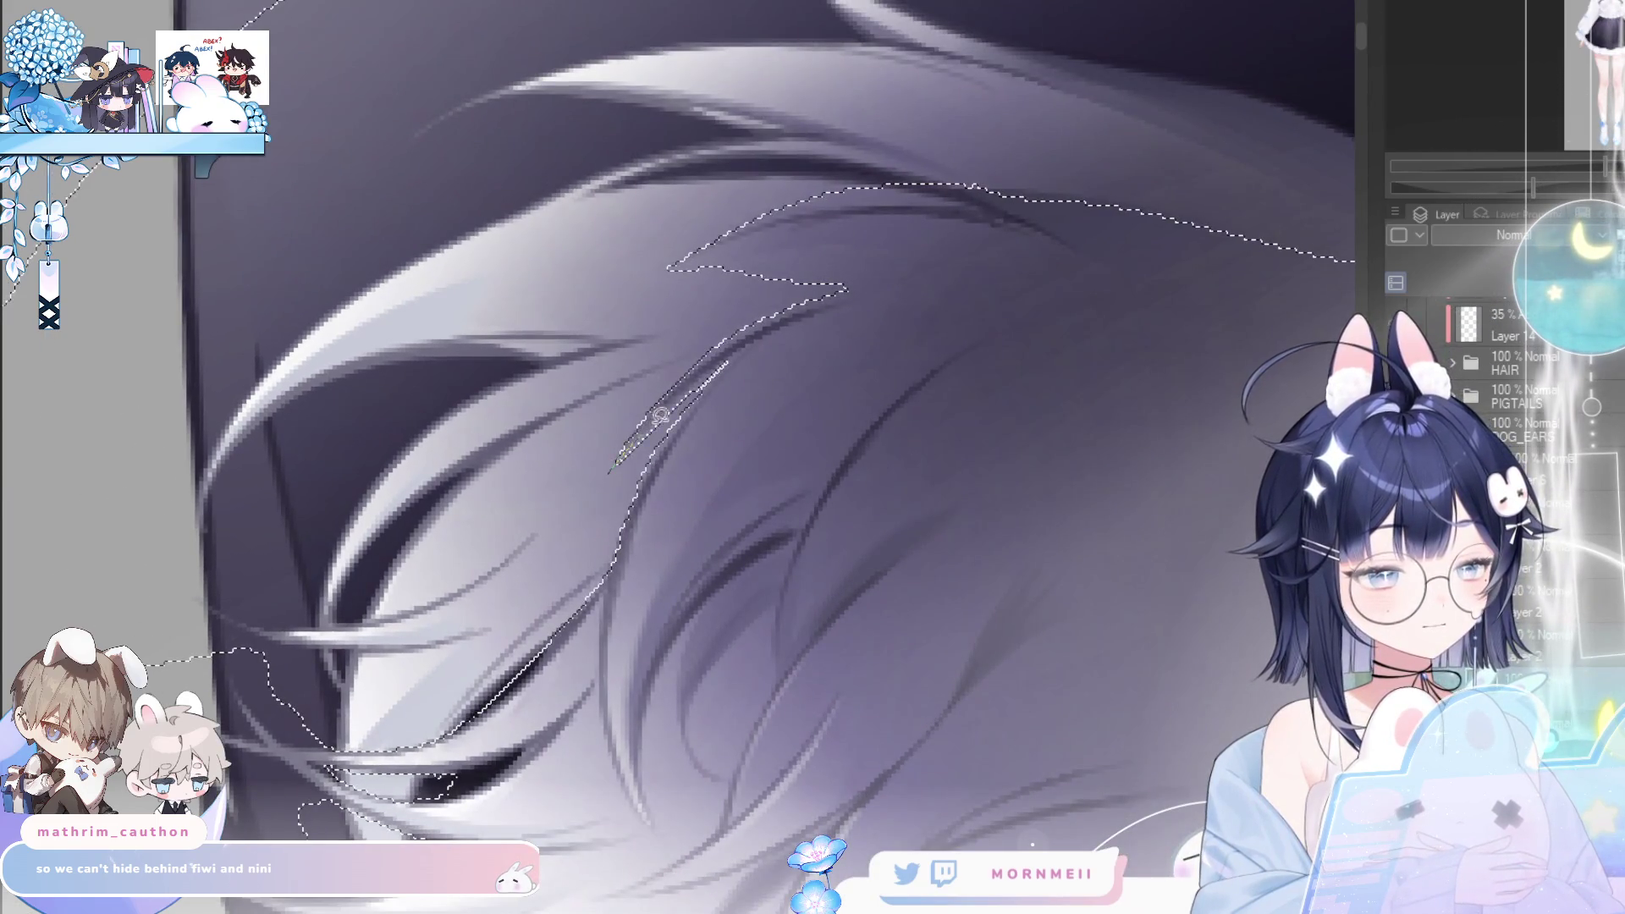
key("ctrl+z")
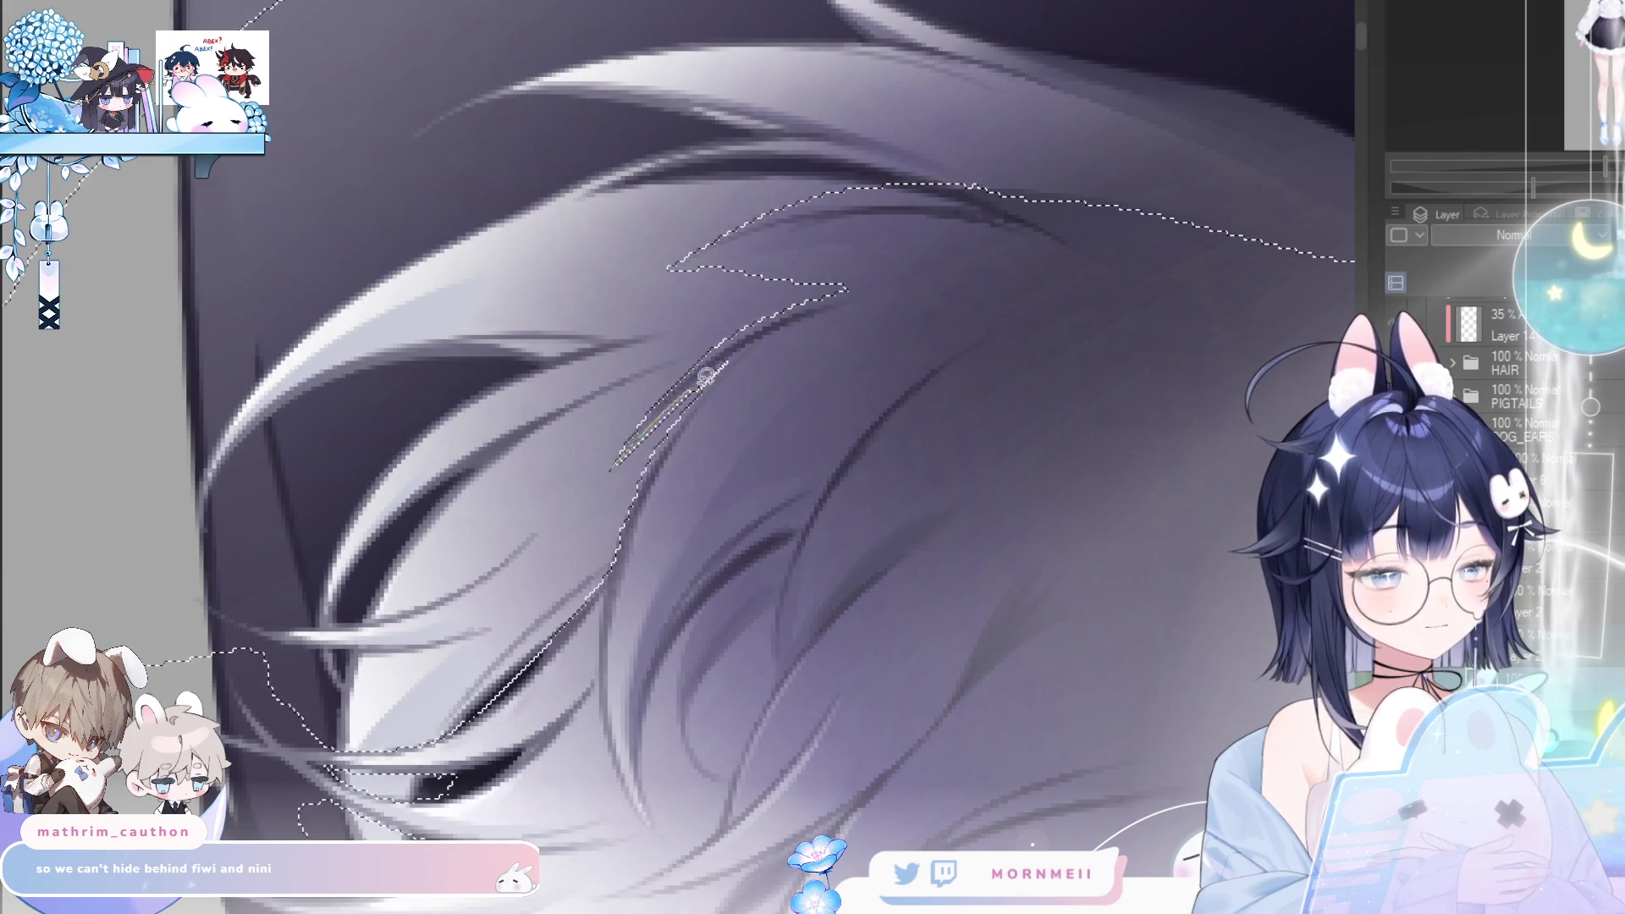
- Add another strand area to the fur selection, checking it in mirrored view
key("h")
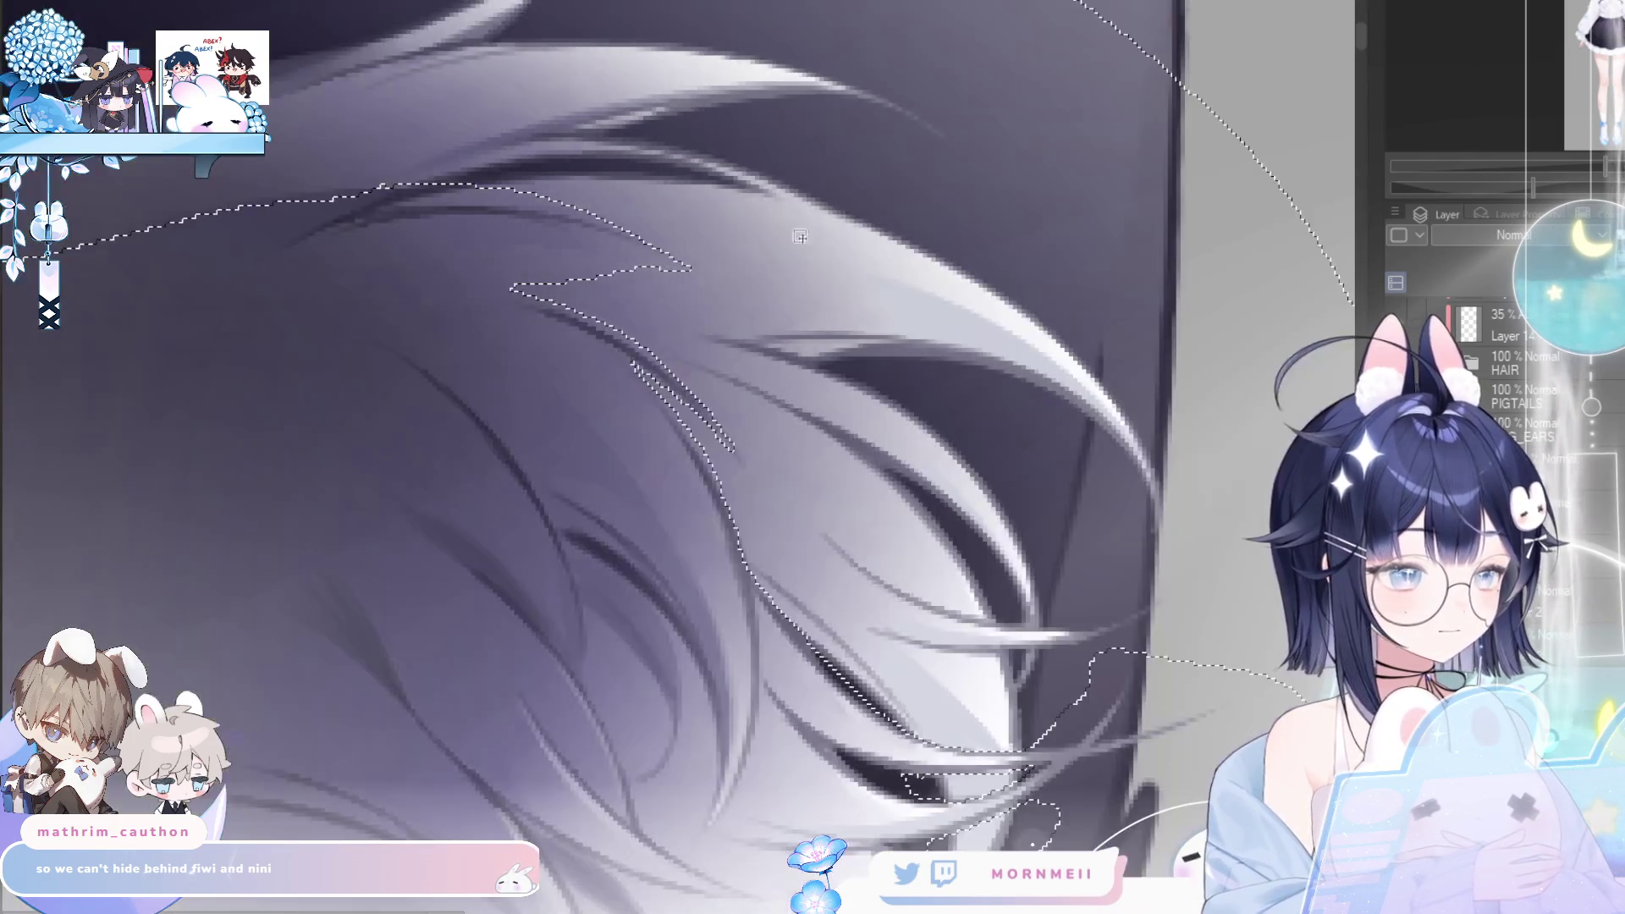
left_click_drag(790, 236, 844, 258)
key("h")
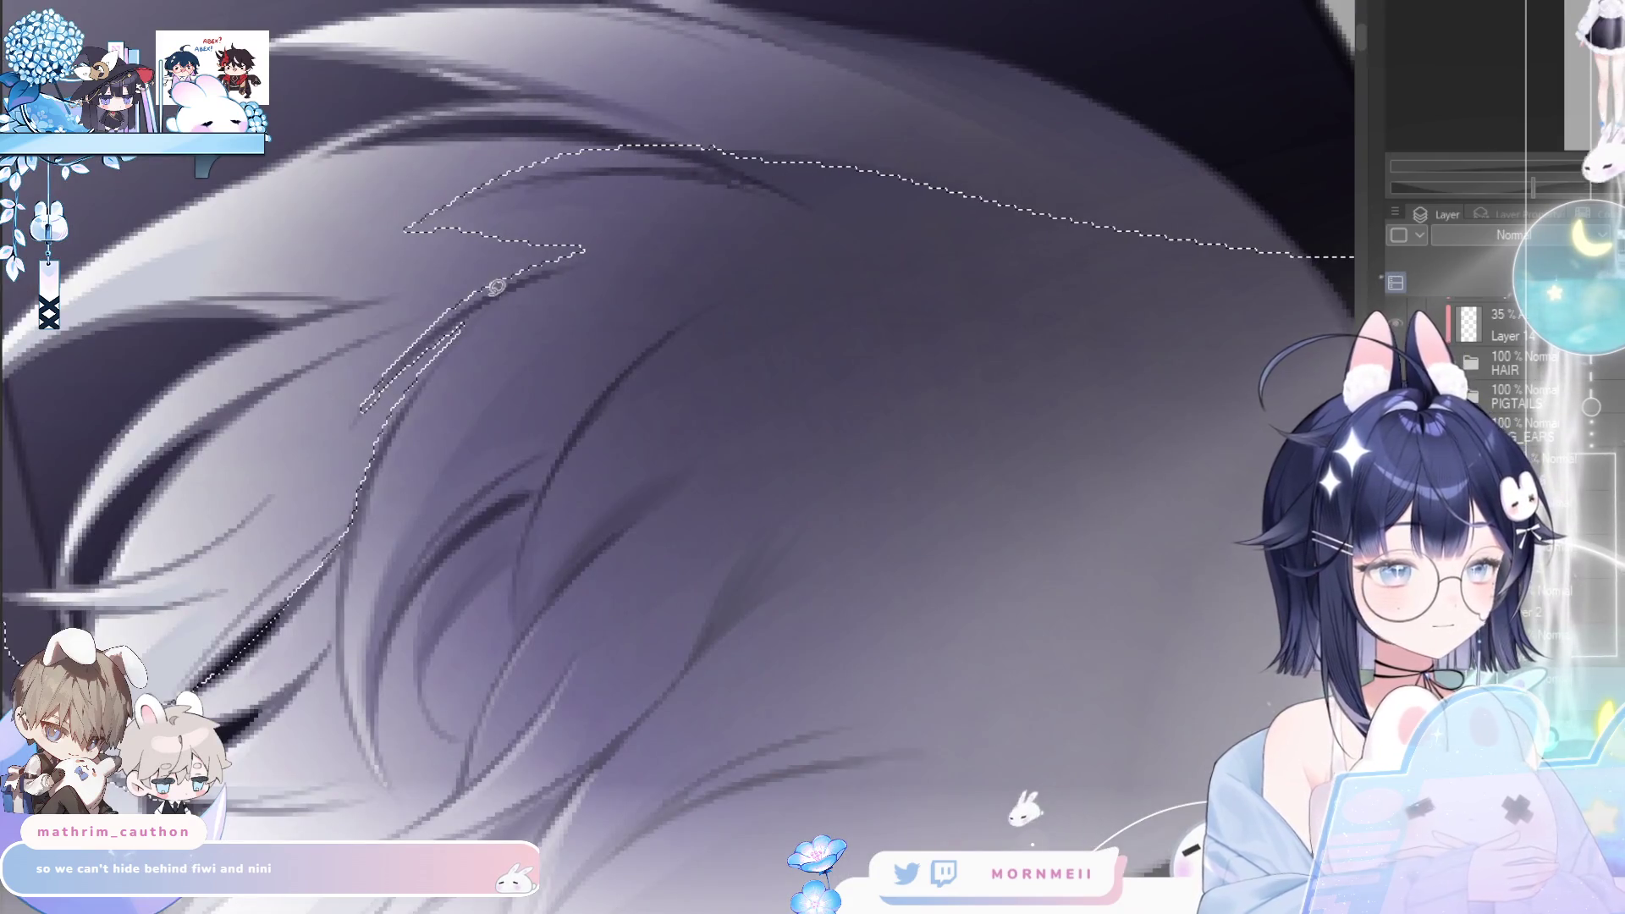
mouse_move(421, 338)
left_mouse_down()
mouse_move(570, 239)
mouse_move(595, 253)
left_mouse_up()
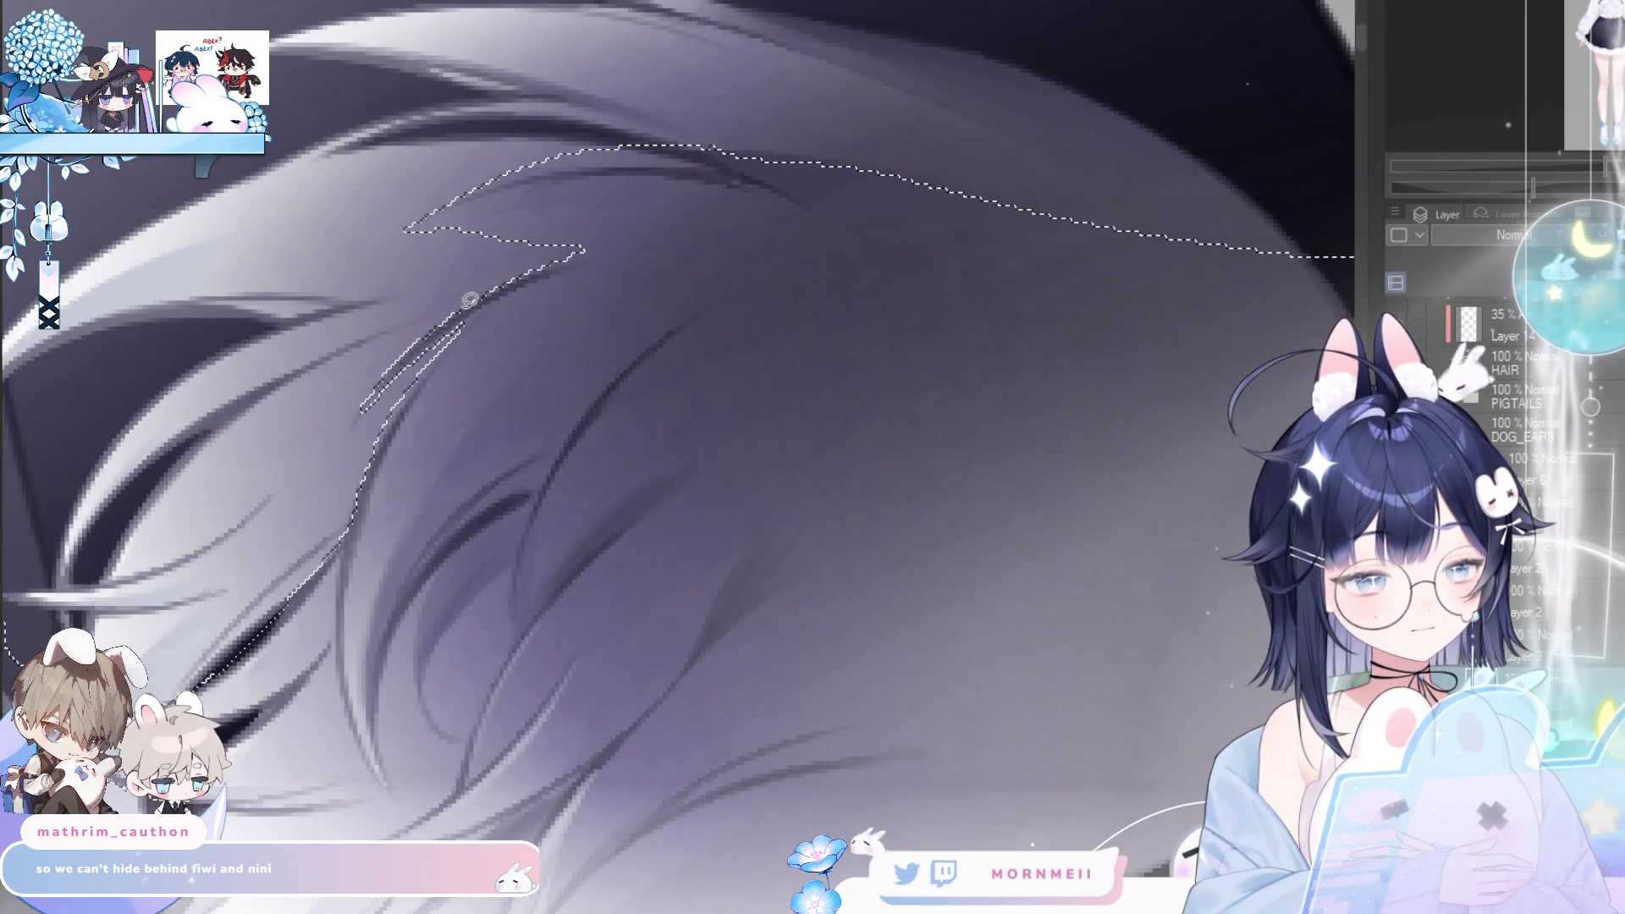
key("h")
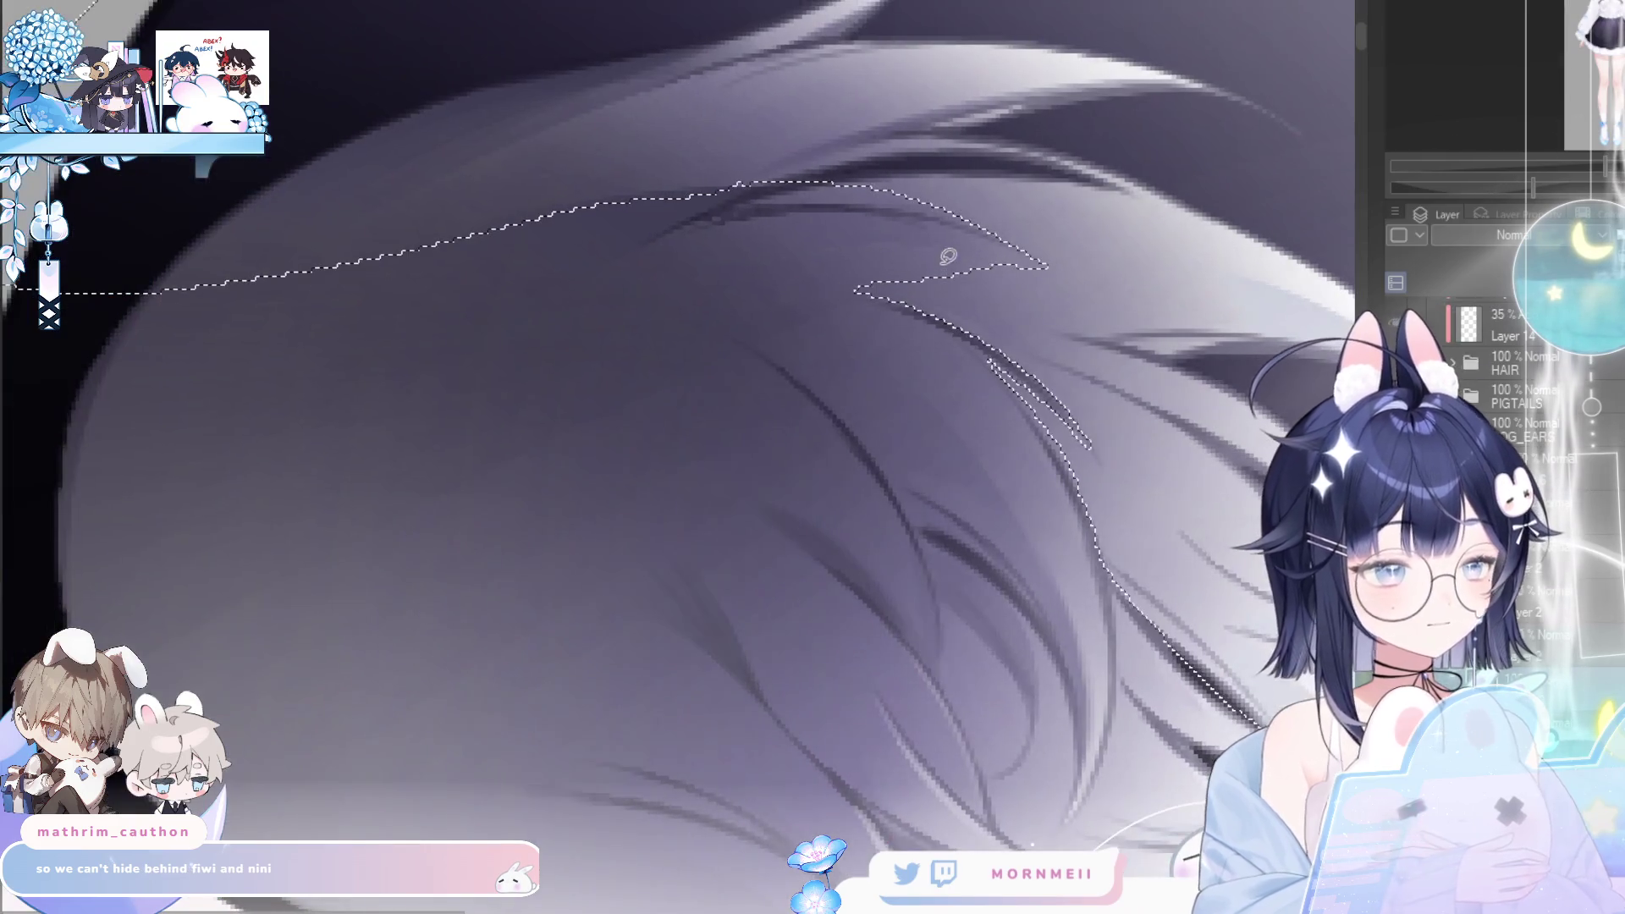
key("h")
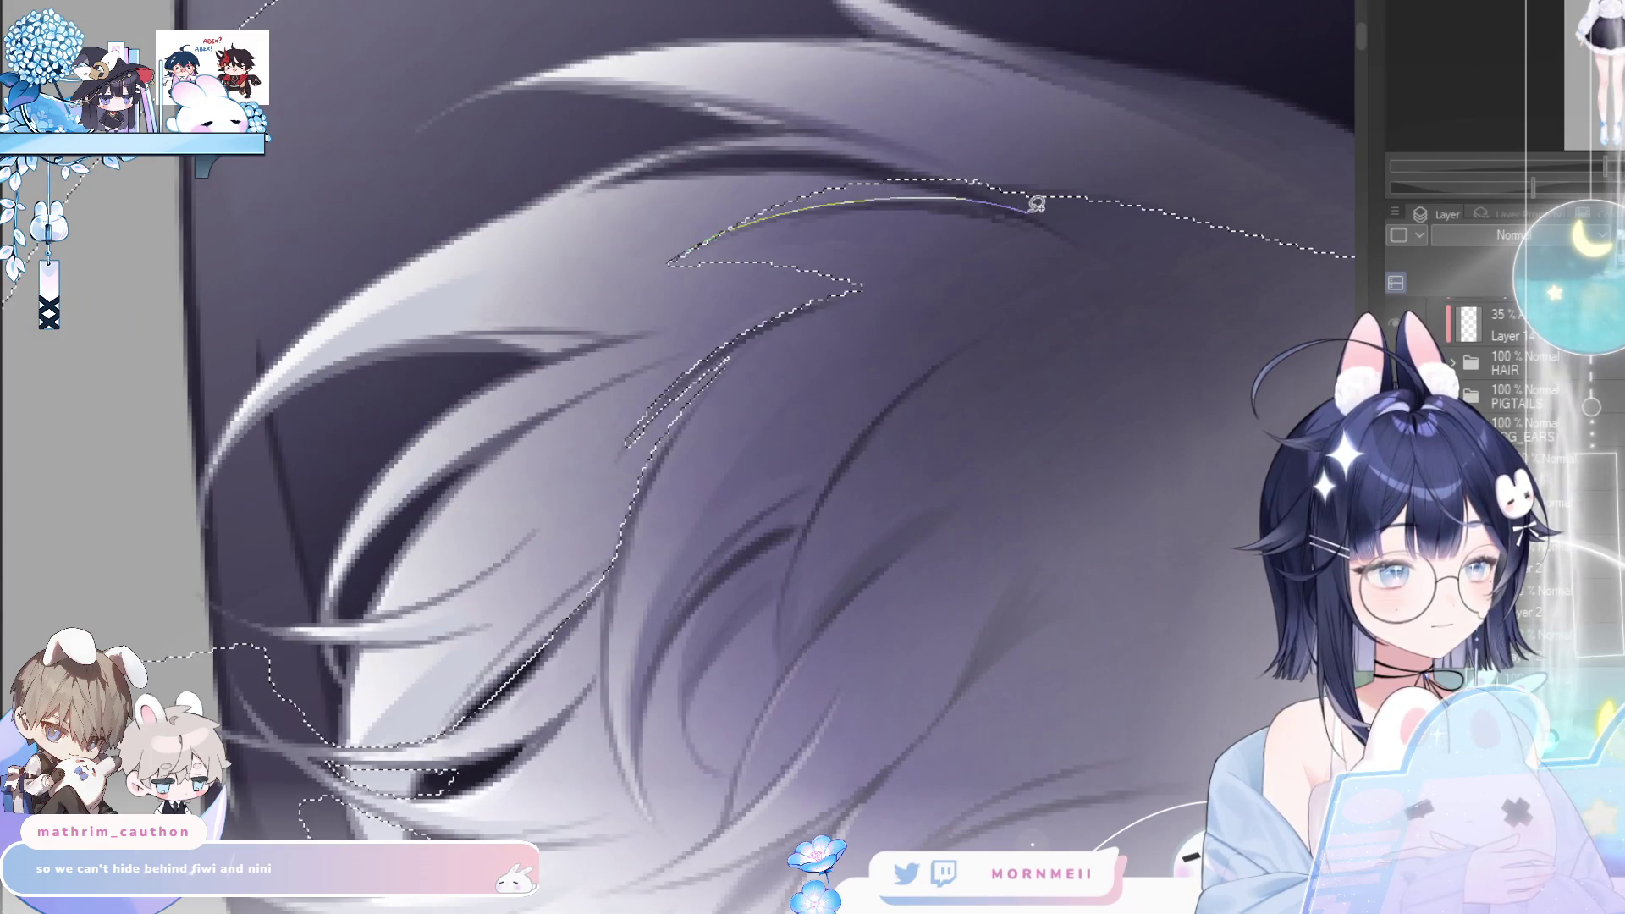
key("h")
- Extend the selection along the fur edge, smooth its lower and top edges, then zoom out
scroll(403, 320, "up", 3)
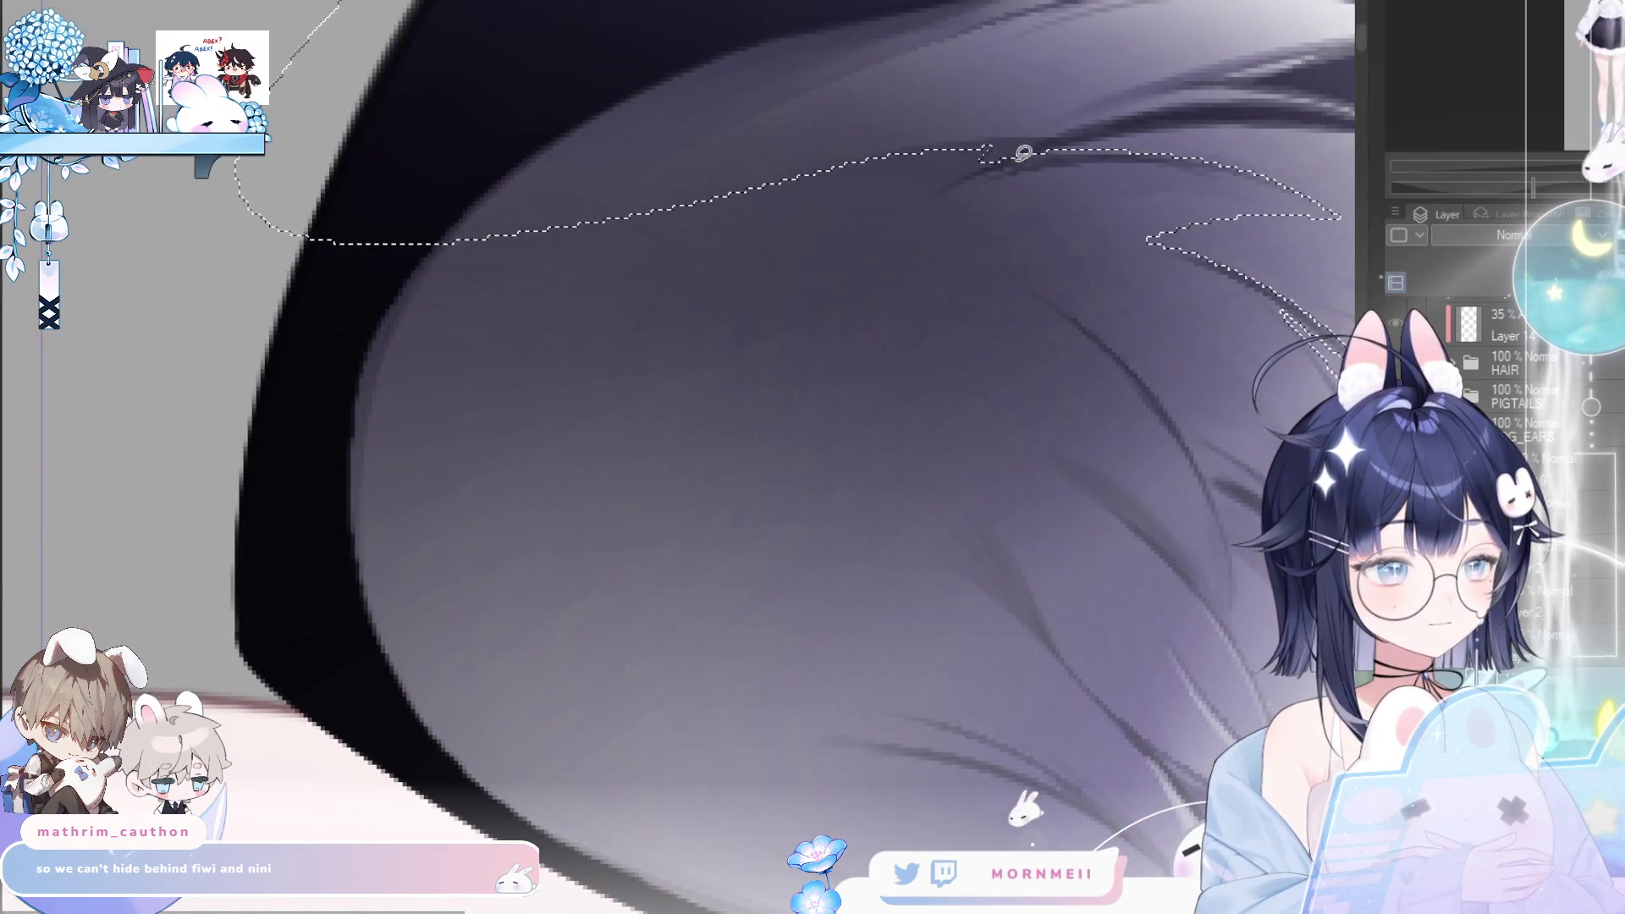
mouse_move(990, 157)
left_mouse_down()
mouse_move(796, 280)
mouse_move(1070, 144)
mouse_move(1019, 152)
left_mouse_up()
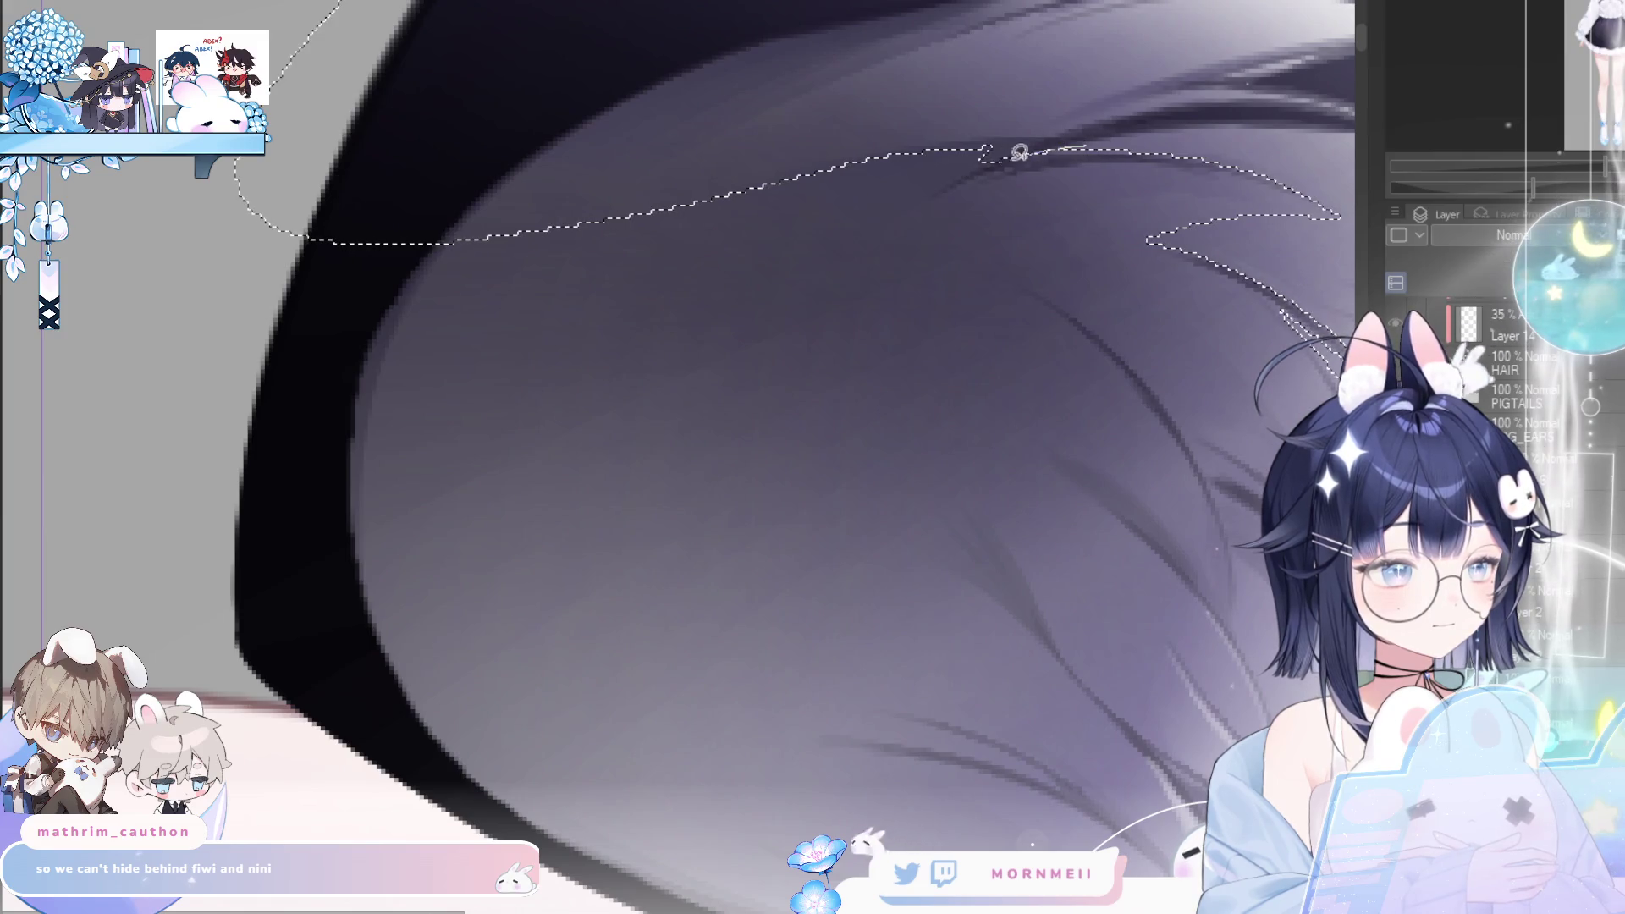
mouse_move(559, 398)
left_mouse_down()
mouse_move(404, 150)
mouse_move(550, 398)
mouse_move(985, 155)
mouse_move(1015, 161)
left_mouse_up()
mouse_move(439, 395)
left_mouse_down()
mouse_move(1040, 145)
mouse_move(352, 646)
mouse_move(424, 461)
left_mouse_up()
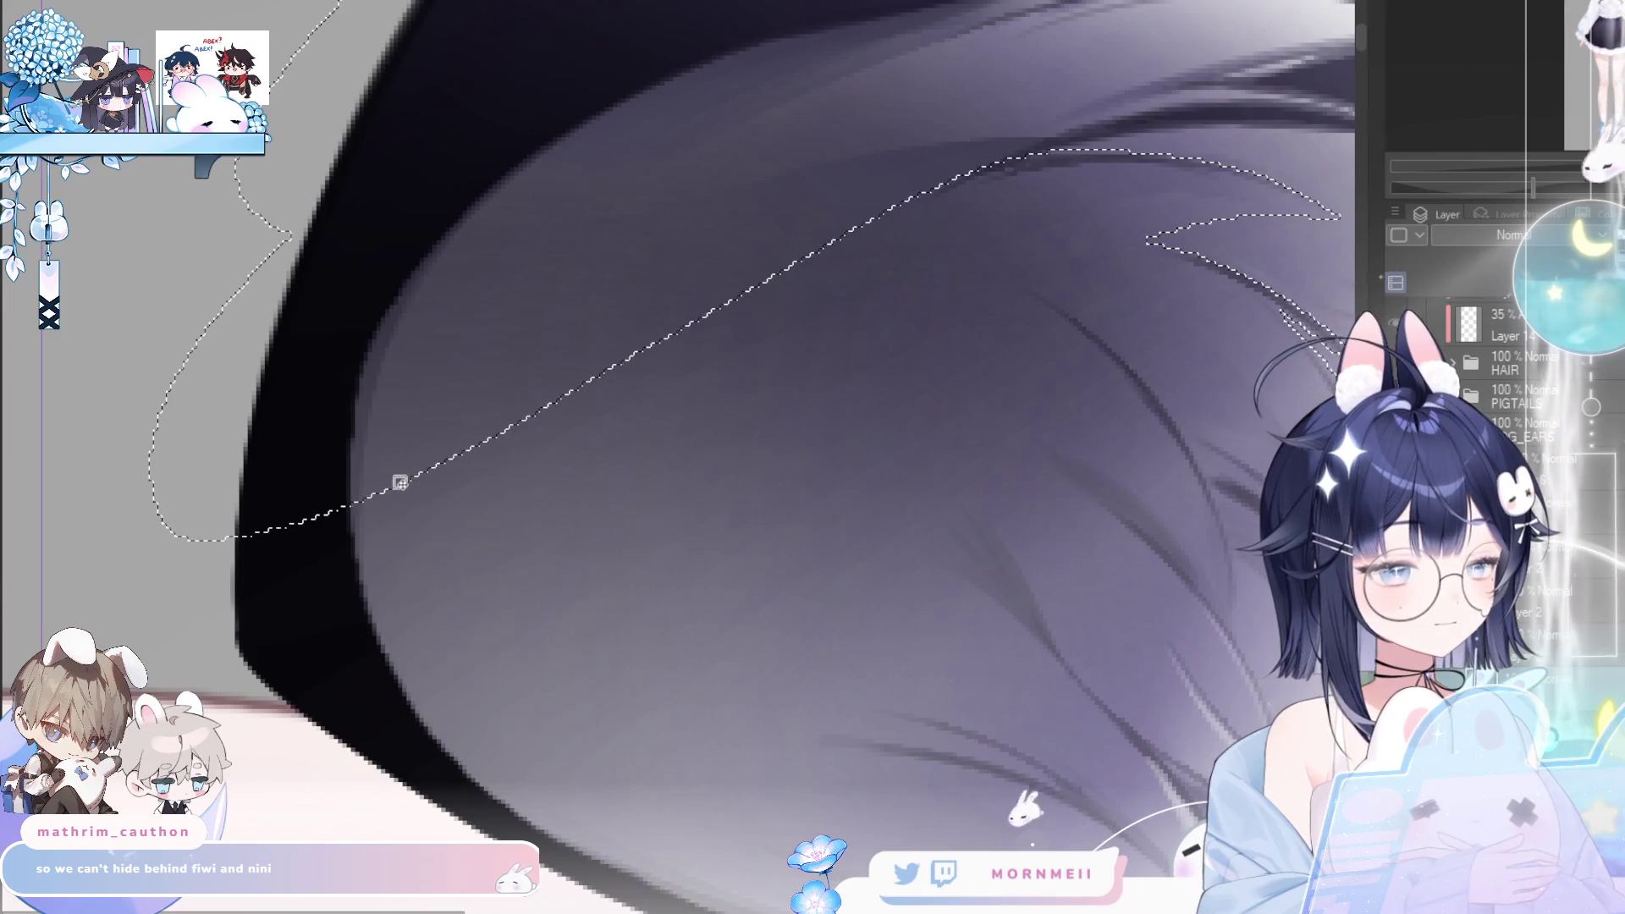
mouse_move(363, 520)
left_mouse_down()
mouse_move(688, 246)
mouse_move(1176, 165)
left_mouse_up()
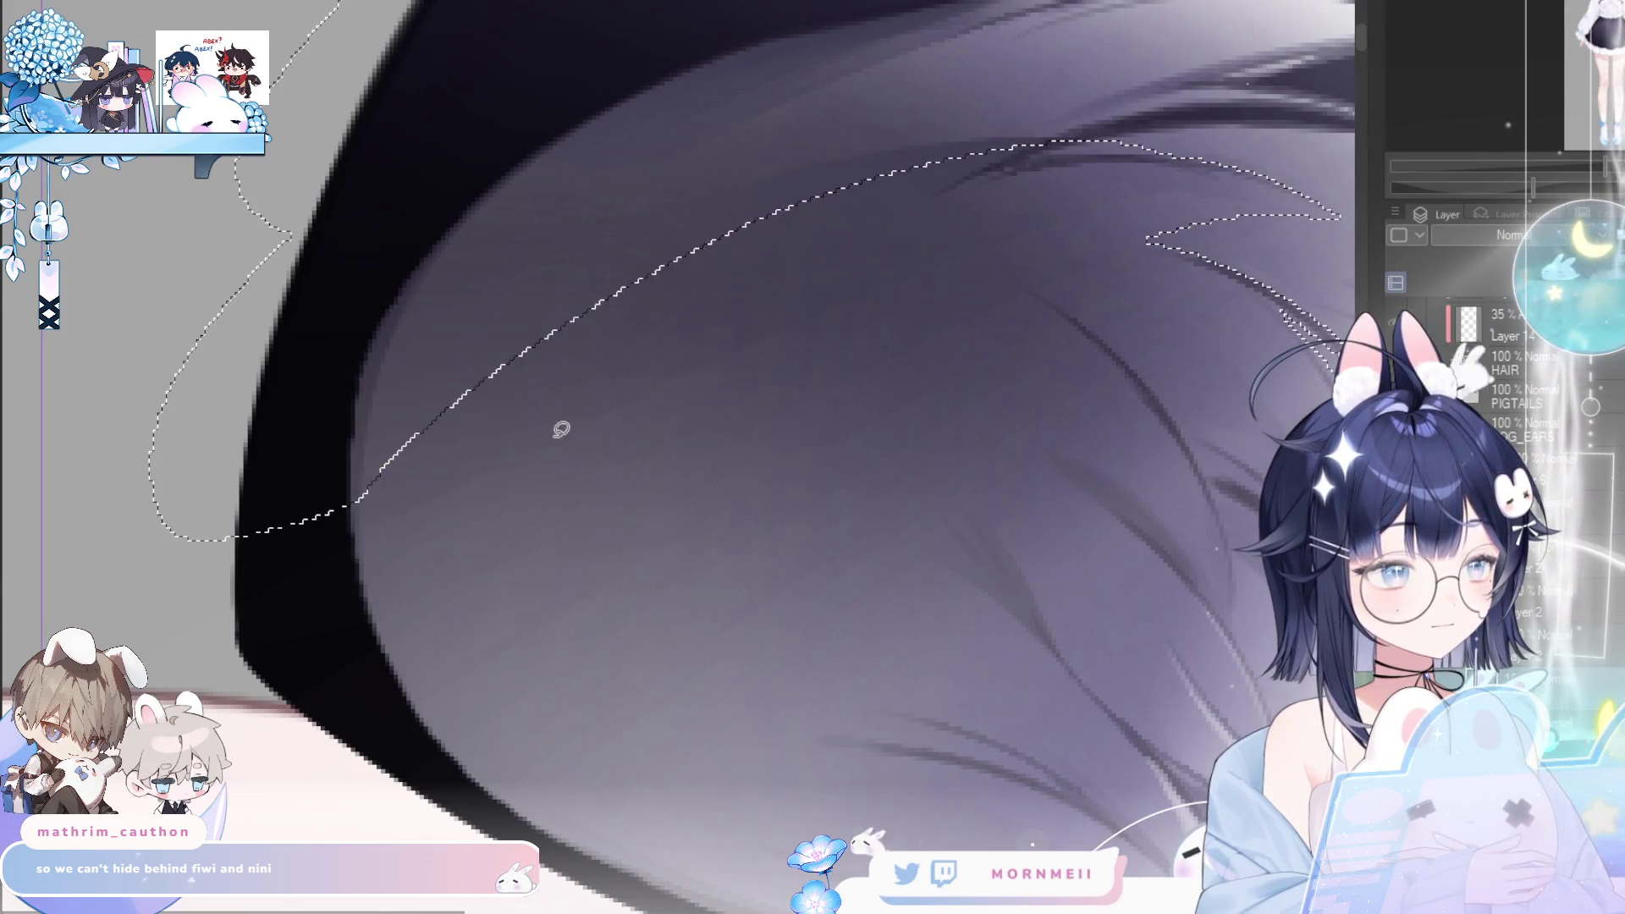
mouse_move(348, 519)
left_mouse_down()
mouse_move(888, 177)
mouse_move(863, 308)
mouse_move(1049, 161)
left_mouse_up()
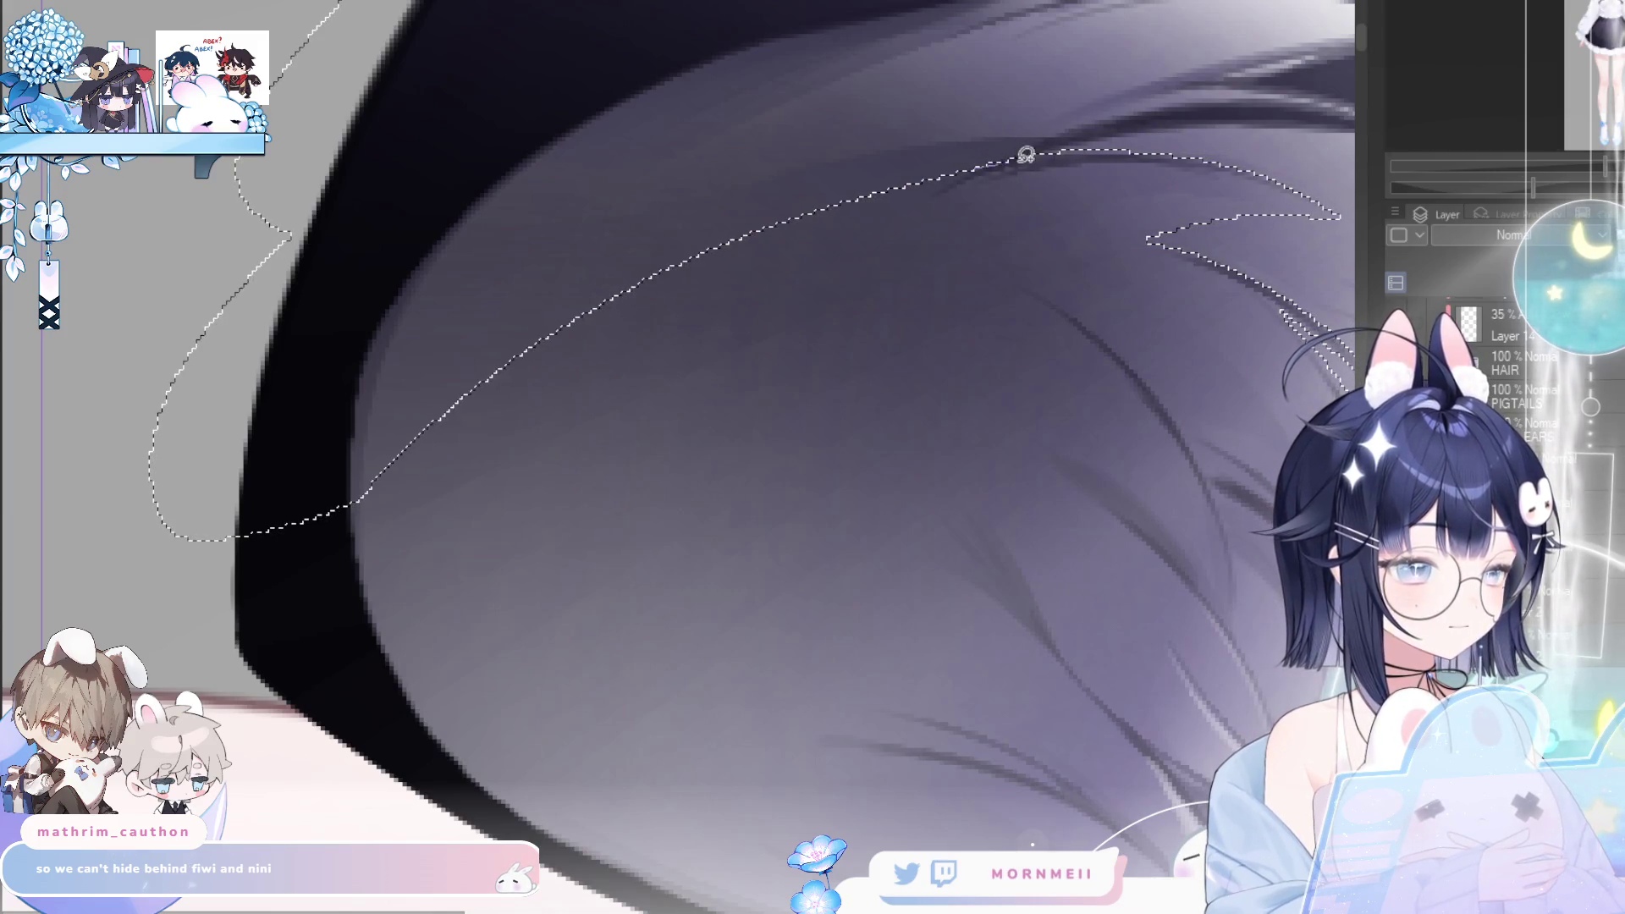
left_click_drag(827, 258, 219, 587)
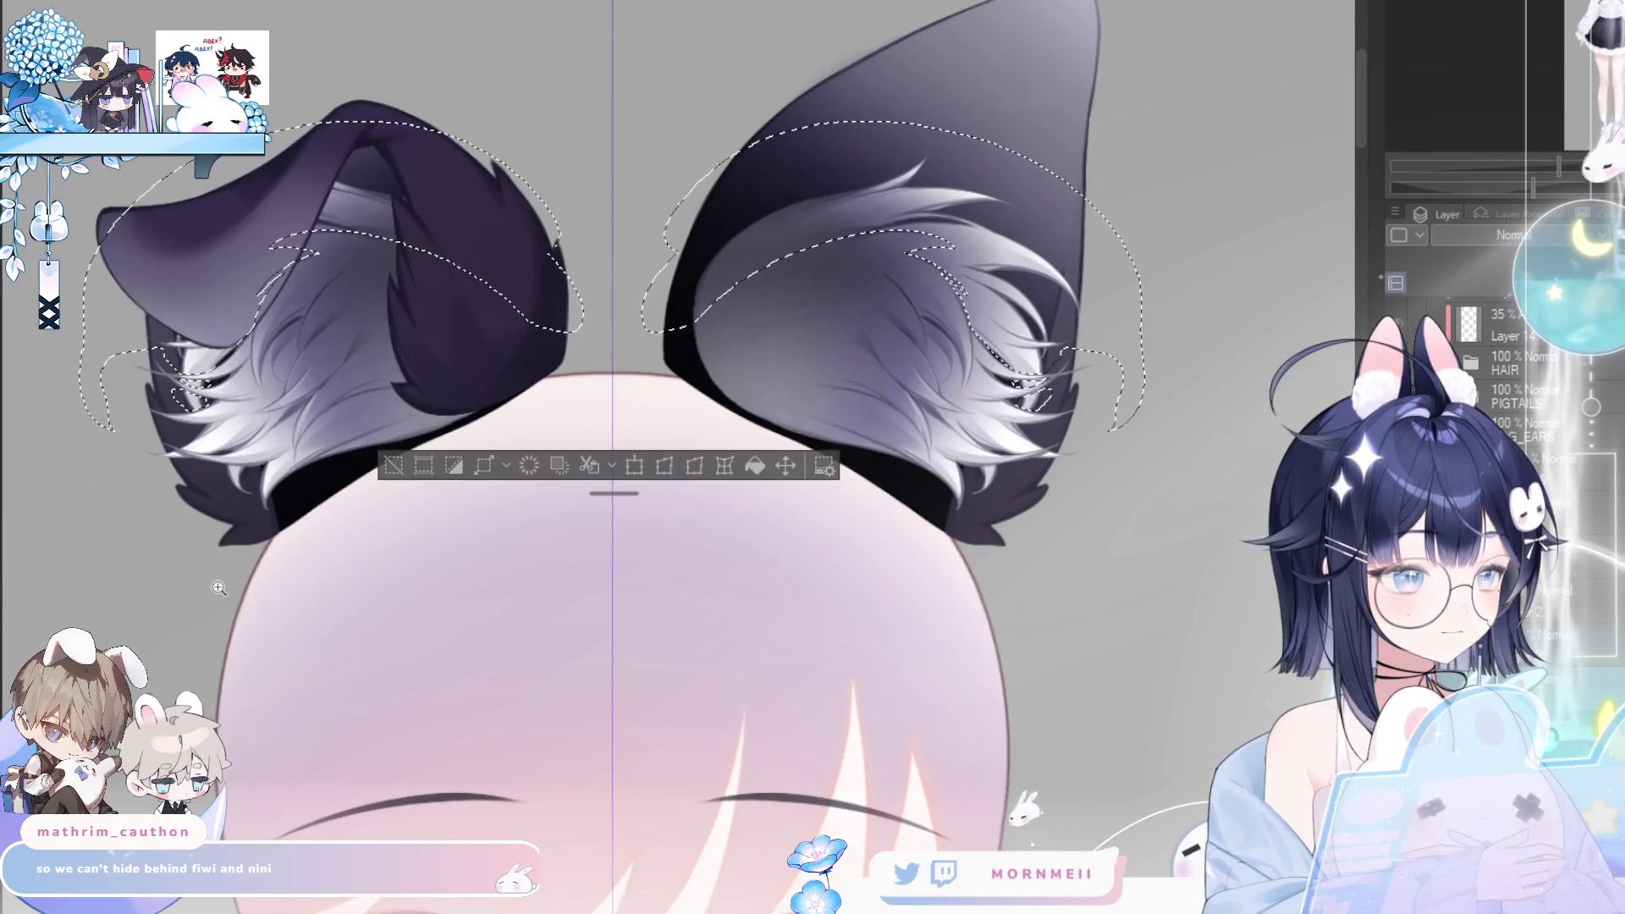
- Deselect and toggle undo/redo to compare the inner fur with and without the edit
key("h")
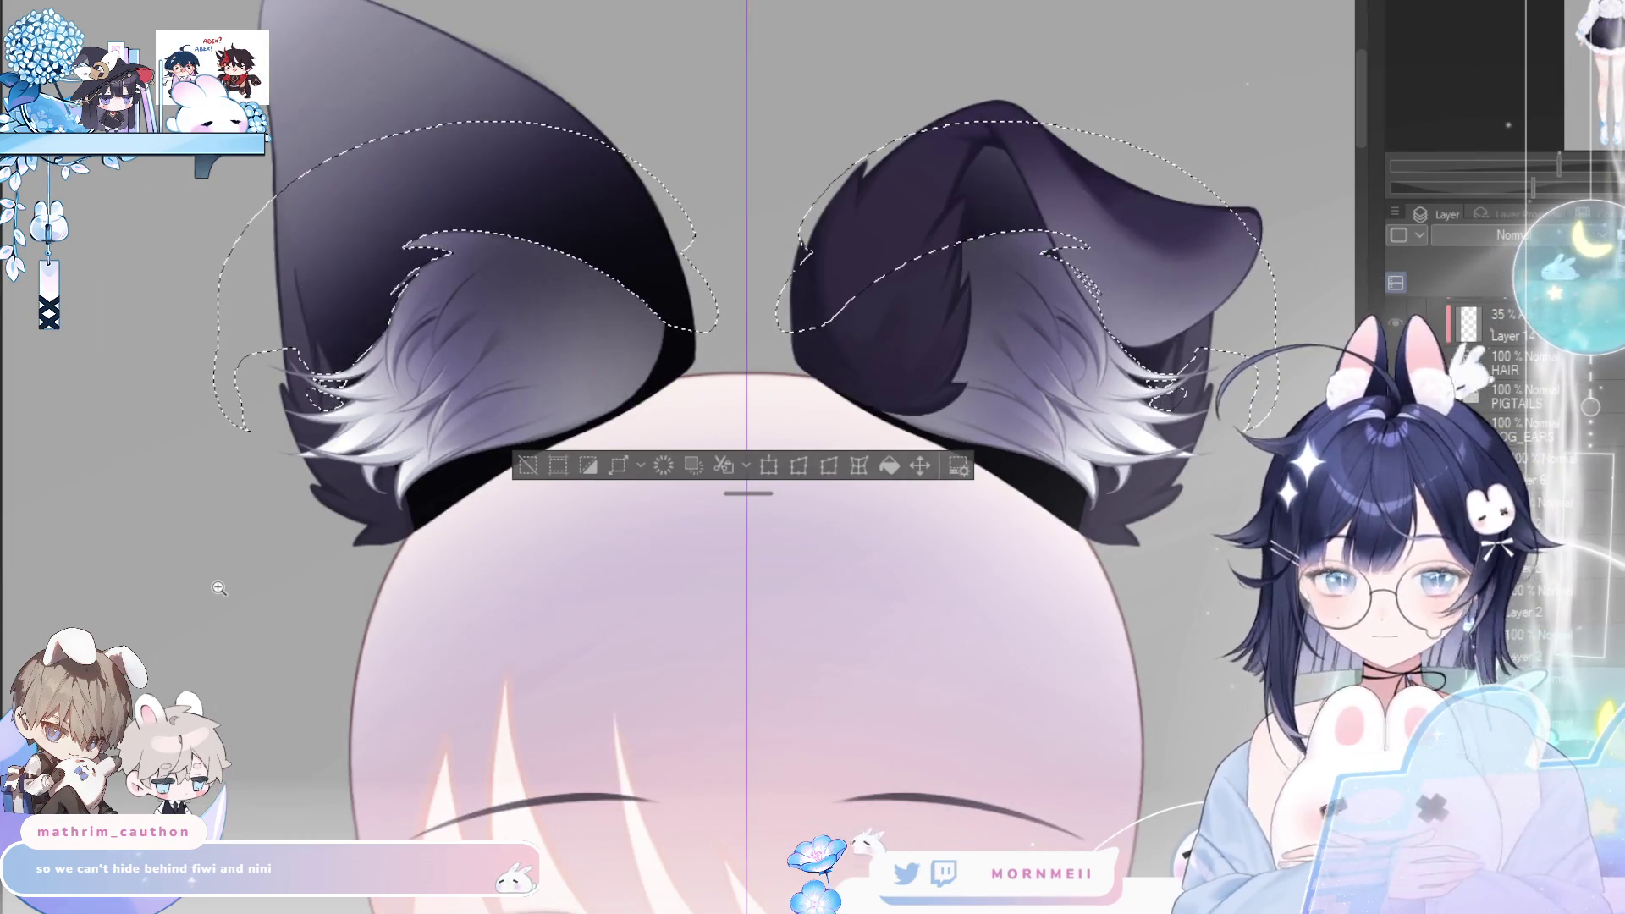
key("ctrl+z")
key("ctrl+d")
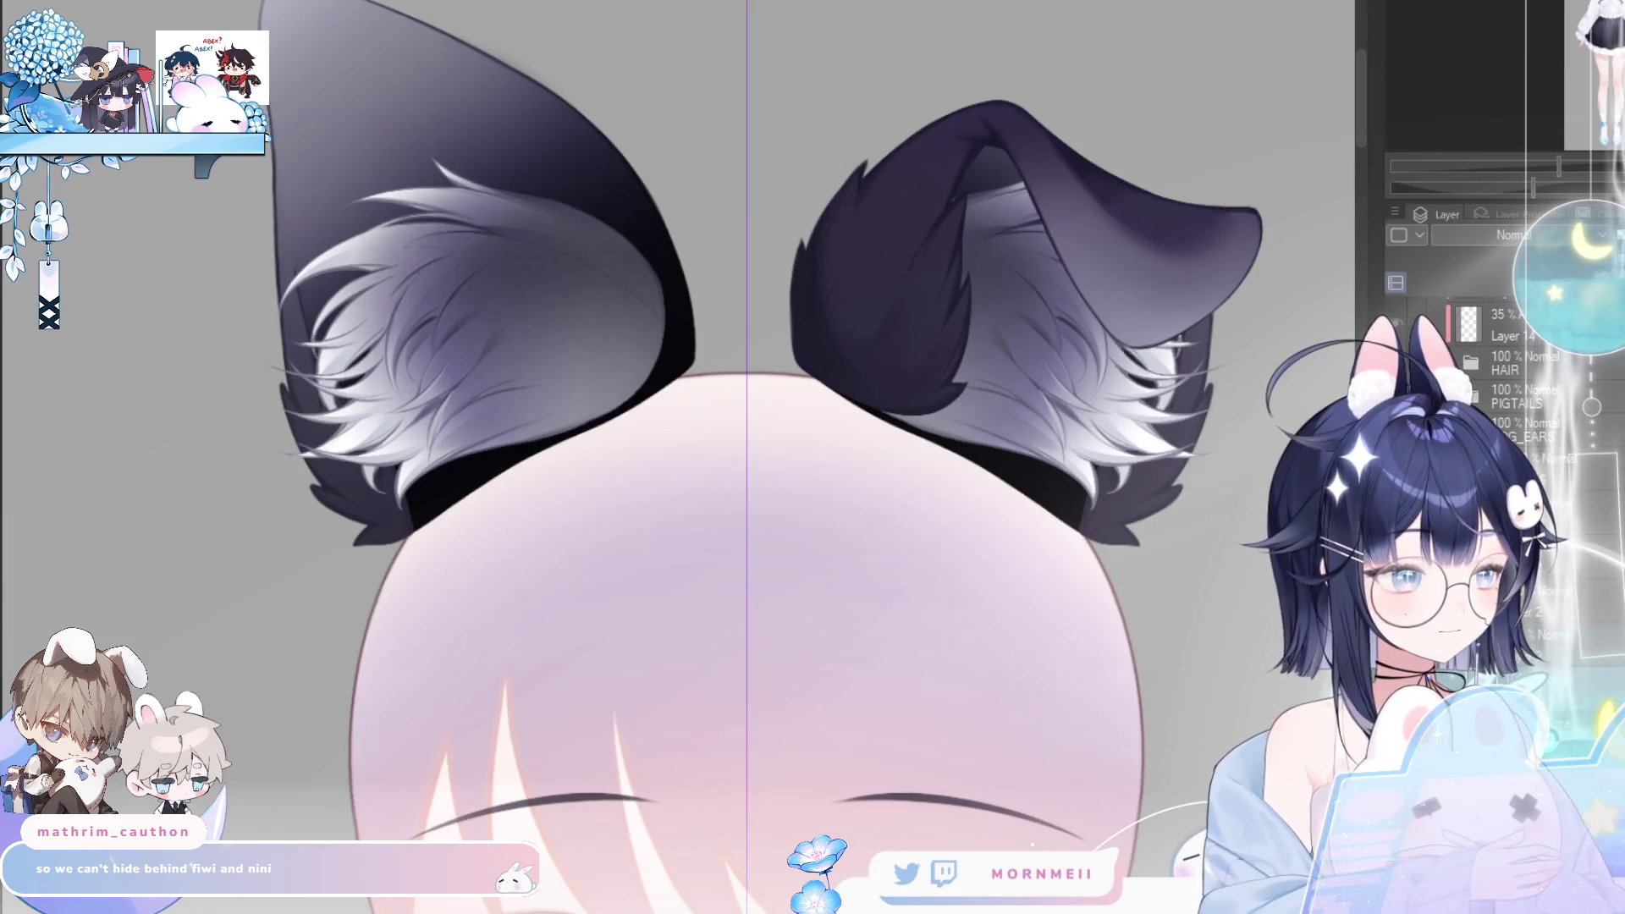
key("ctrl+z")
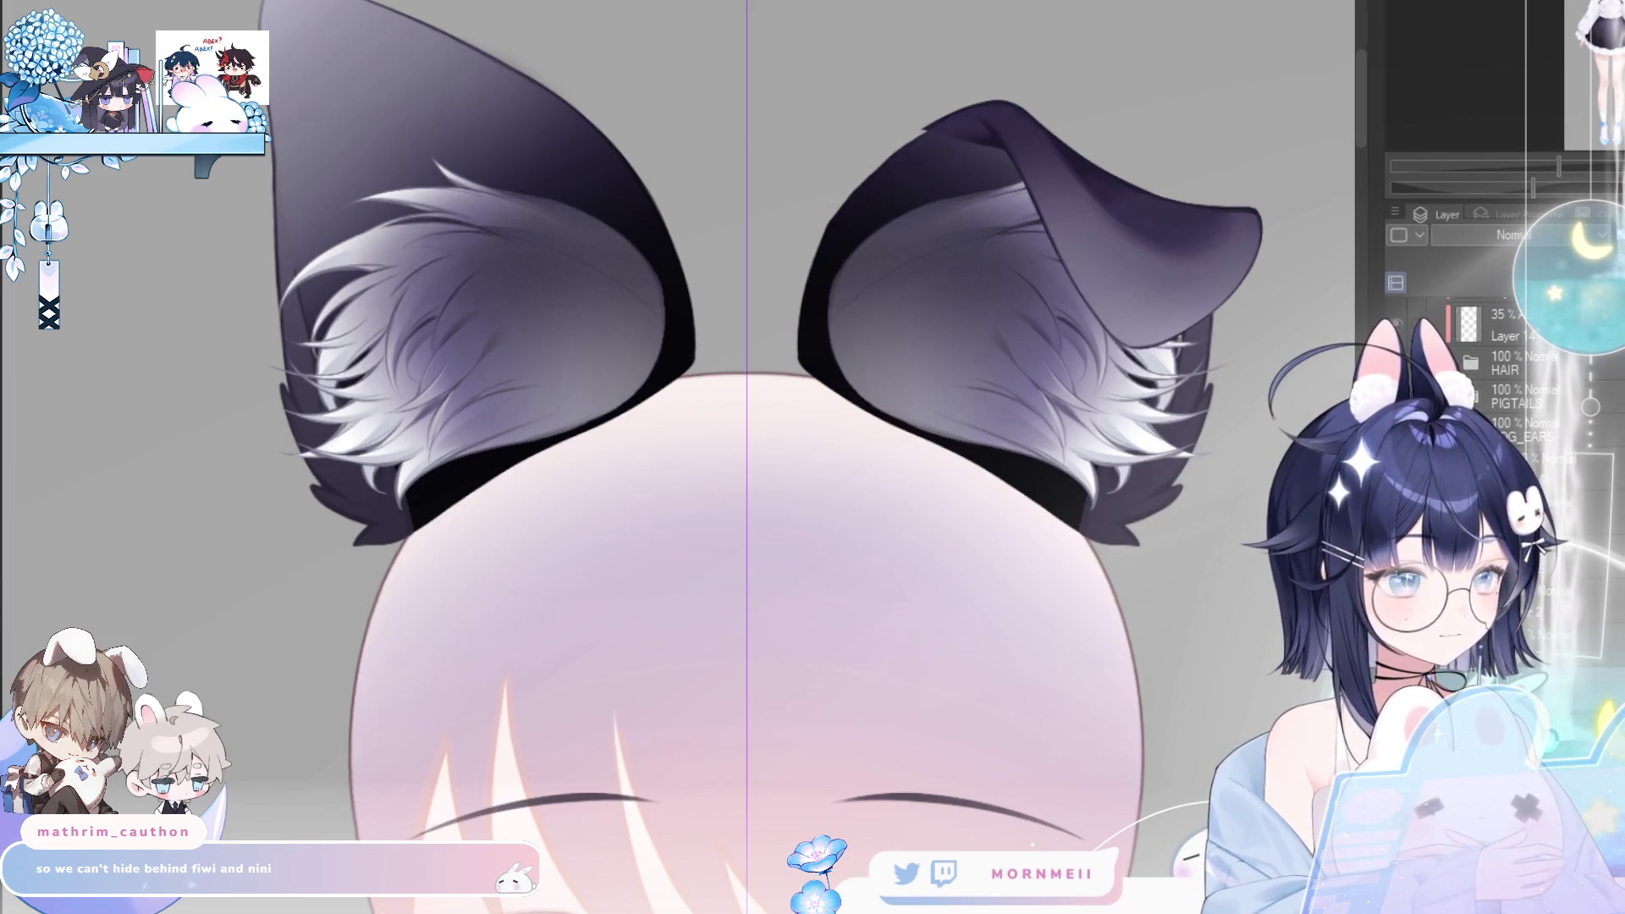
key("ctrl+y")
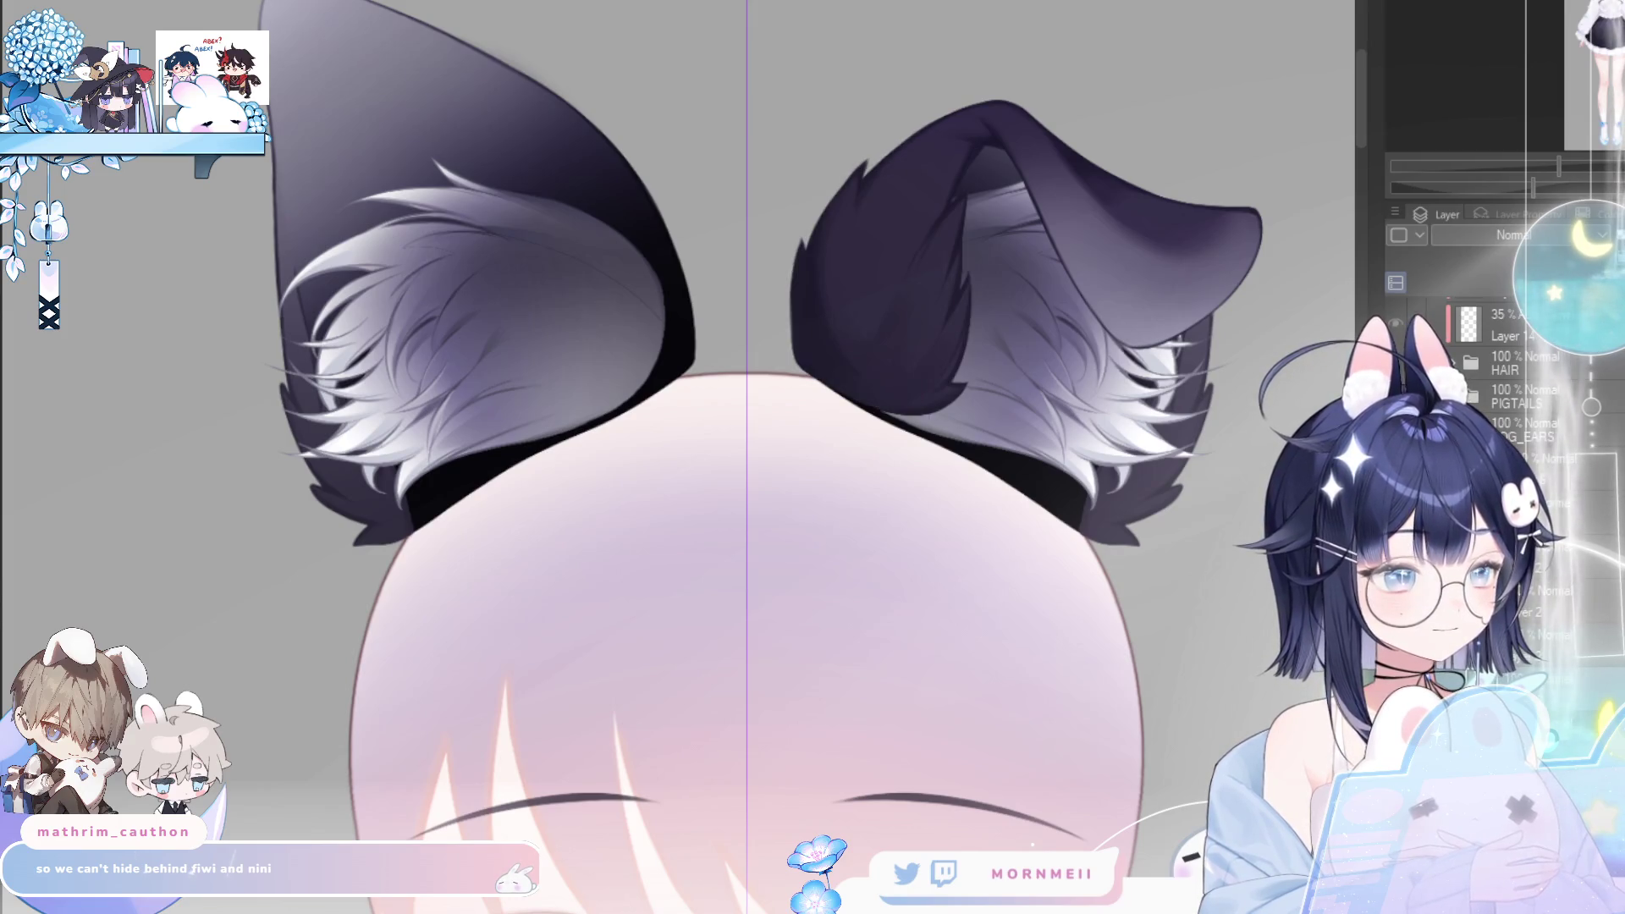
key("ctrl+z")
key("ctrl+y")
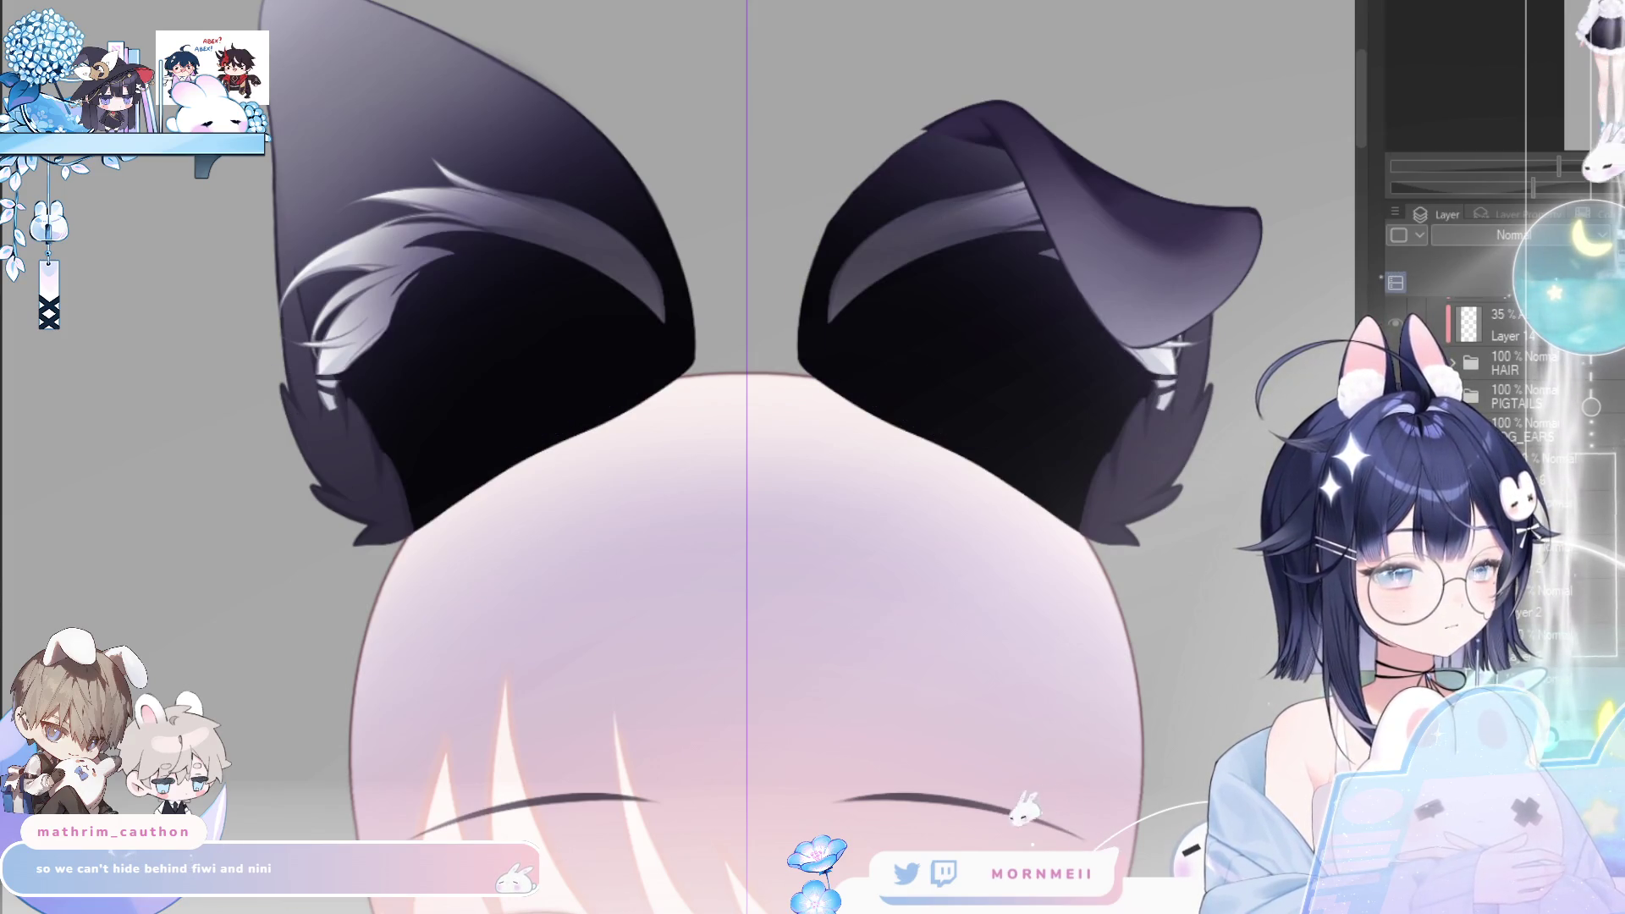
key("ctrl+z")
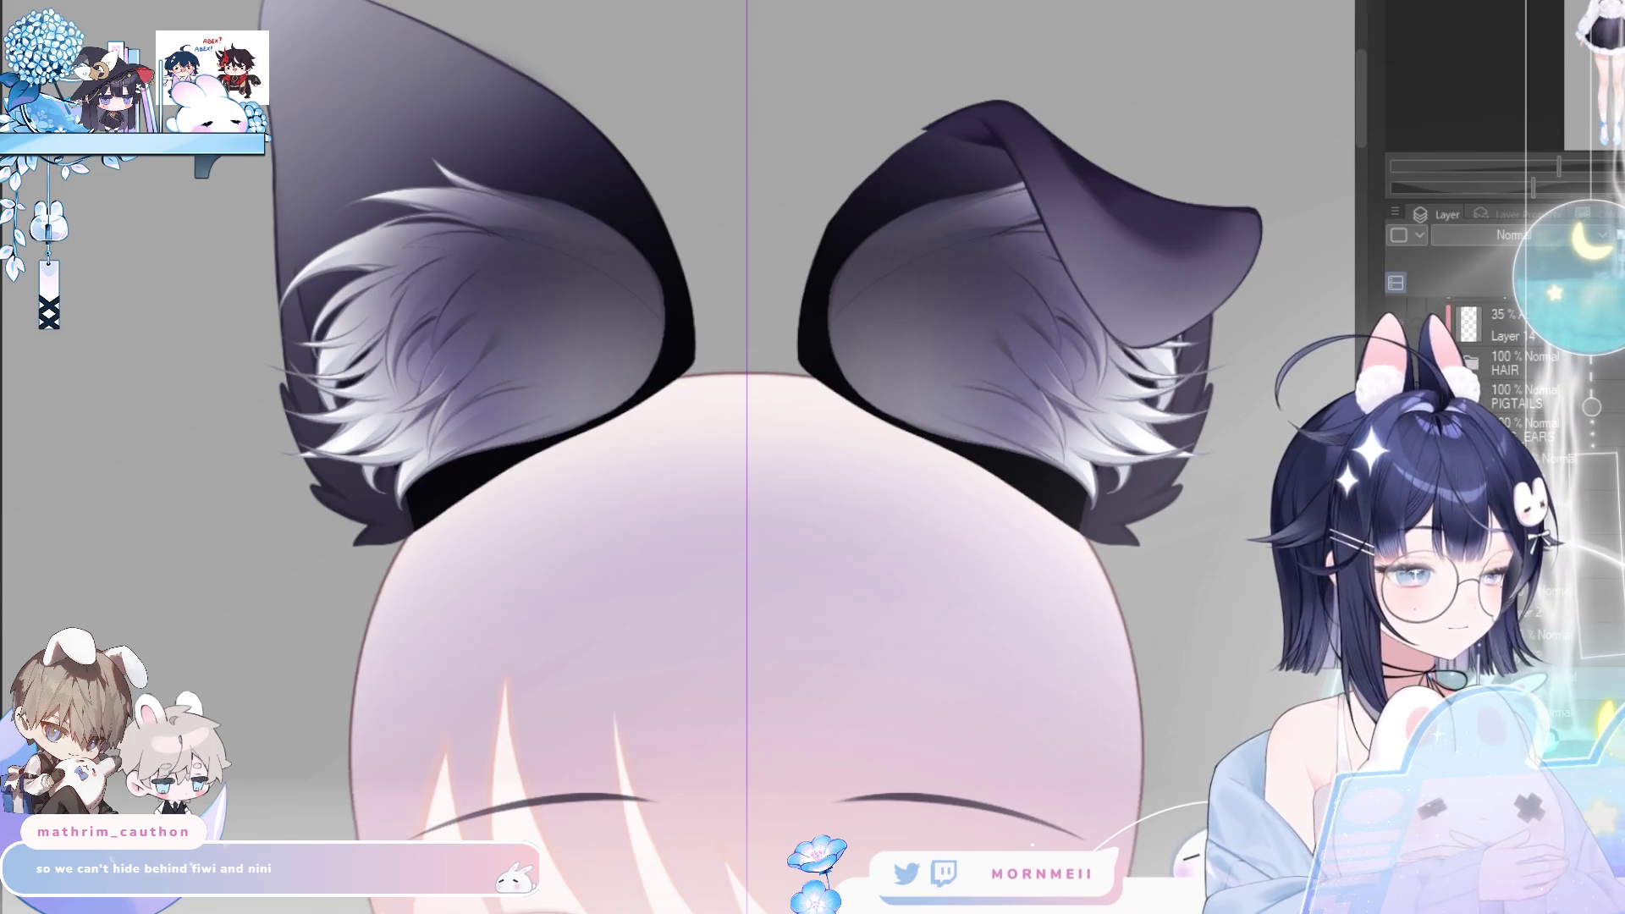
- Undo back until the white inner fur fill is gone from both ears
key("ctrl+z")
key("ctrl+y")
key("ctrl+z")
key("ctrl+y")
key("ctrl+z")
key("ctrl+z")
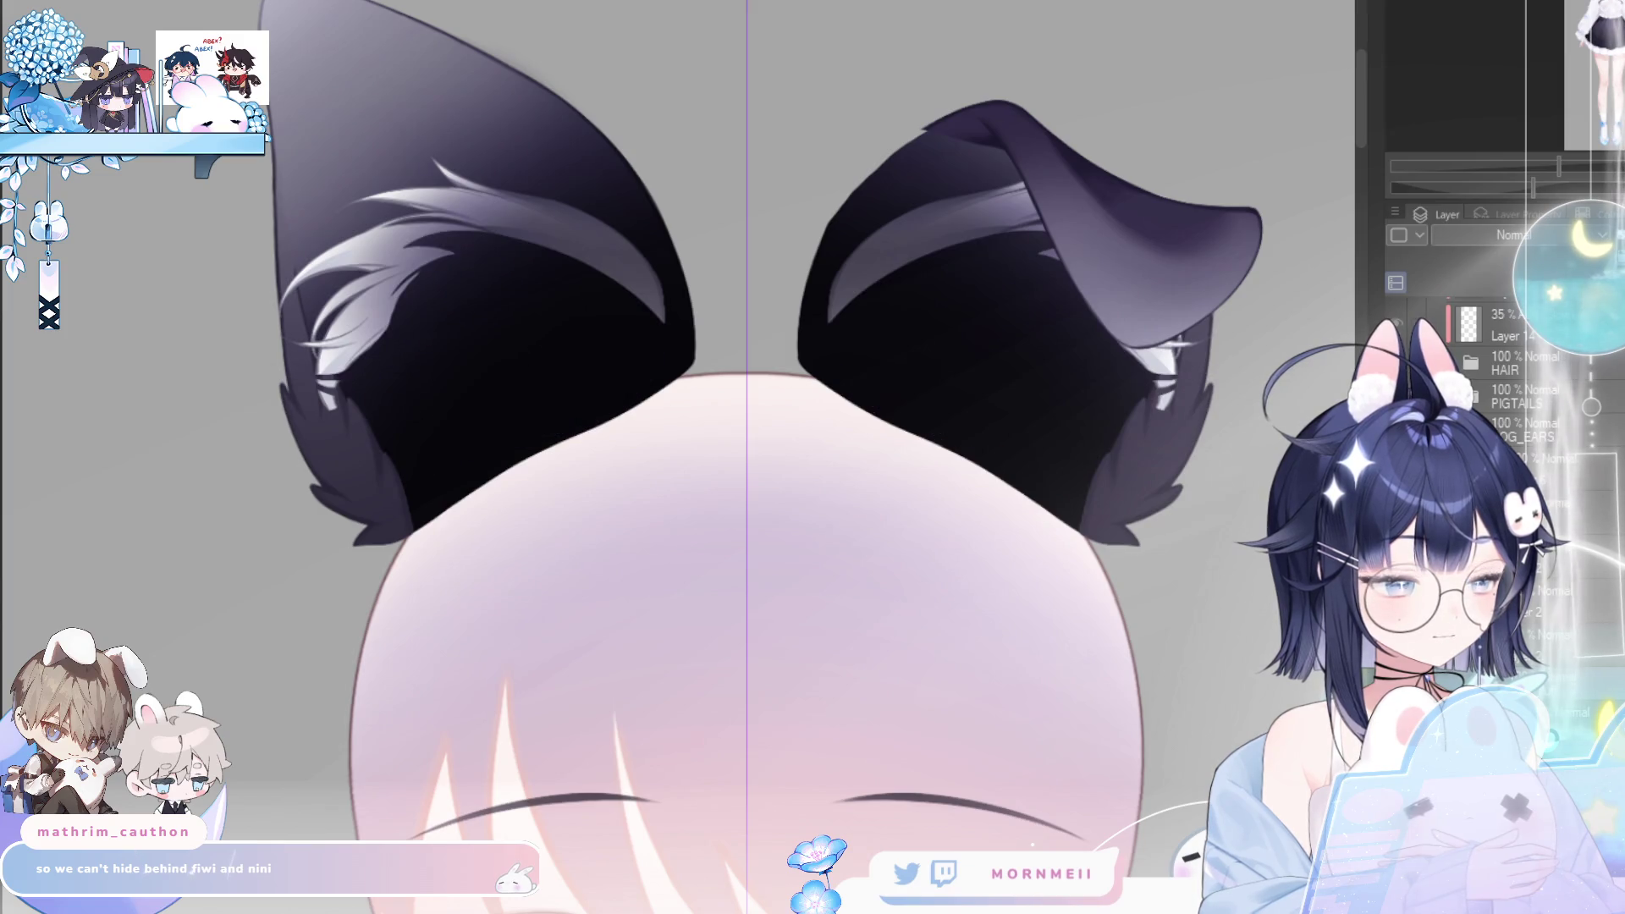
left_click(323, 326)
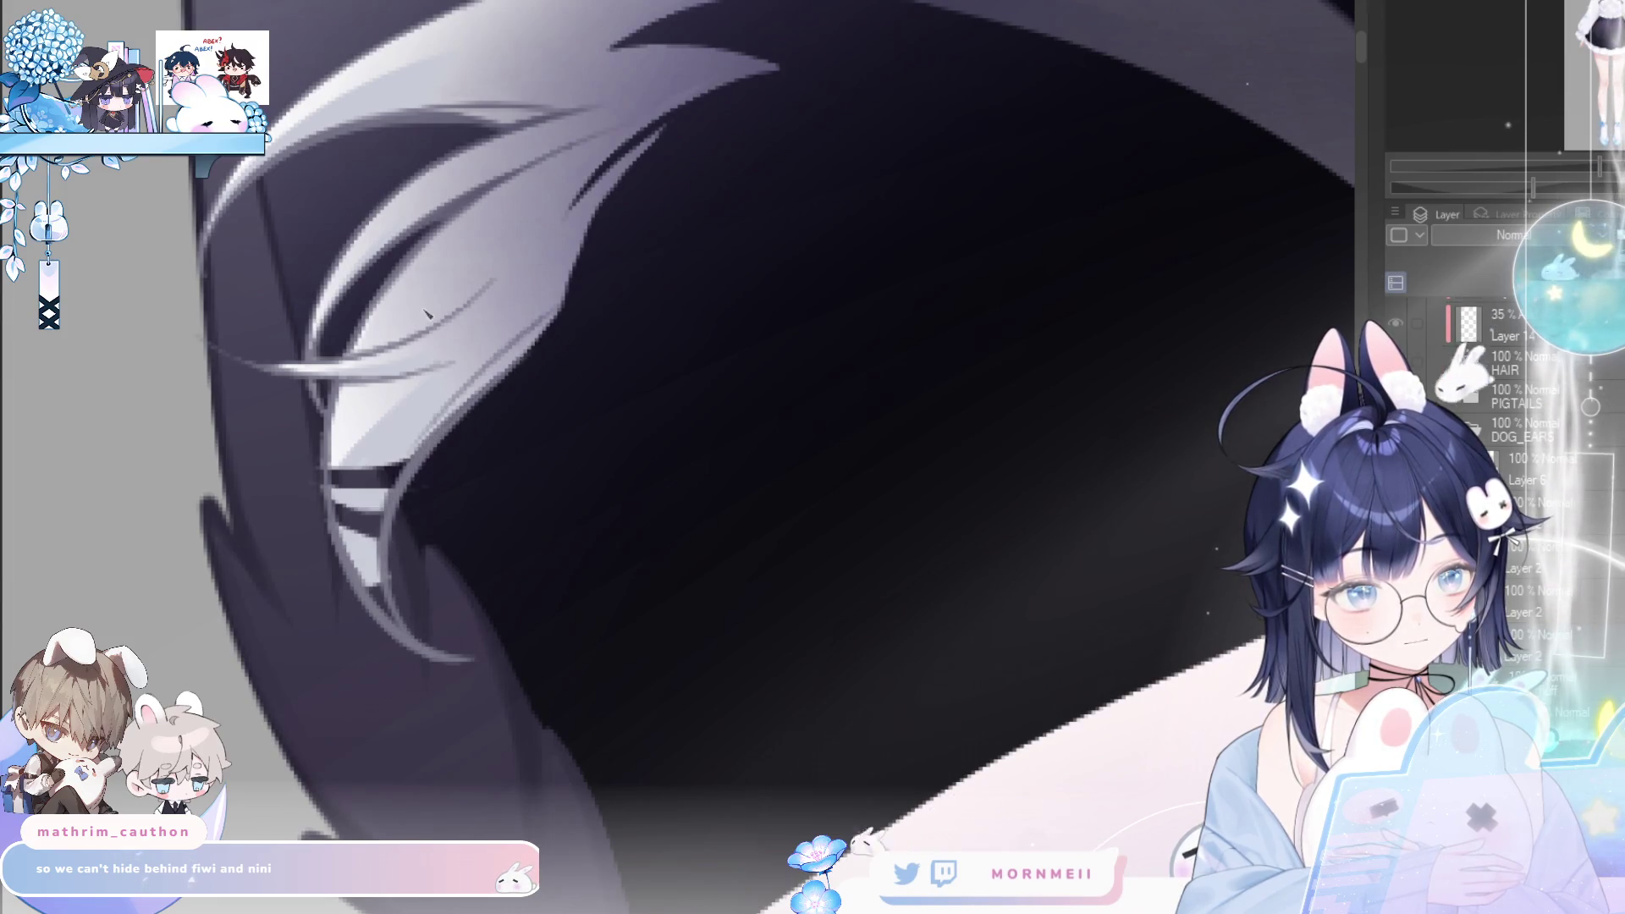
- Paint a light stroke over the dark gap in the left ear's white fur strand, checking it mirrored
mouse_move(366, 457)
left_mouse_down()
mouse_move(394, 527)
mouse_move(366, 576)
left_mouse_up()
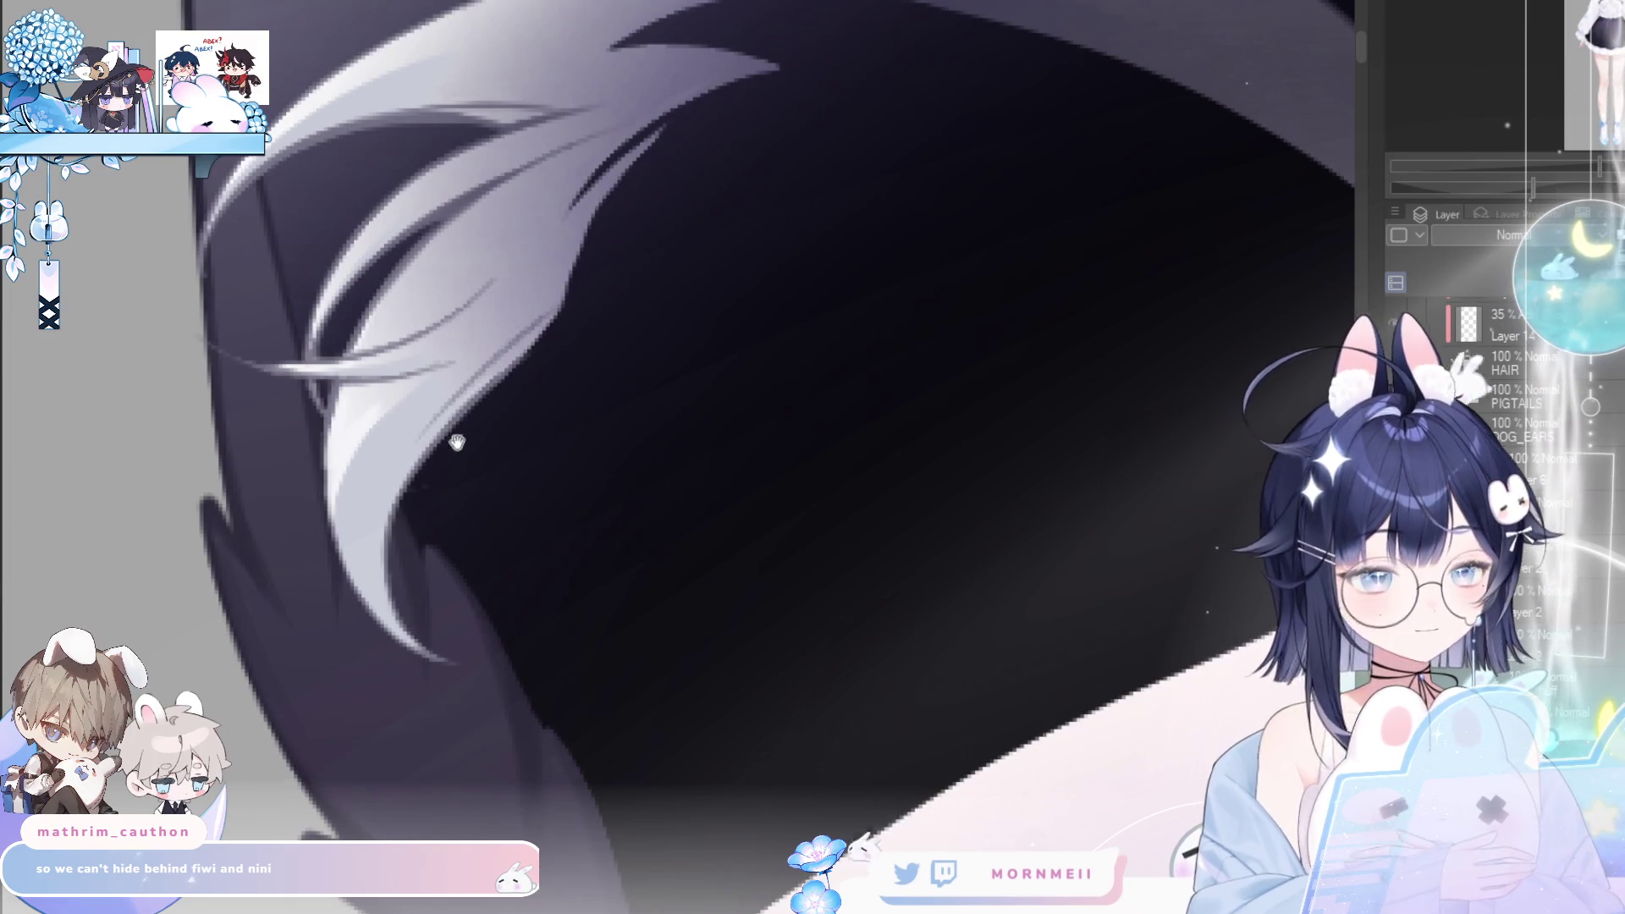
scroll(599, 457, "down", 2)
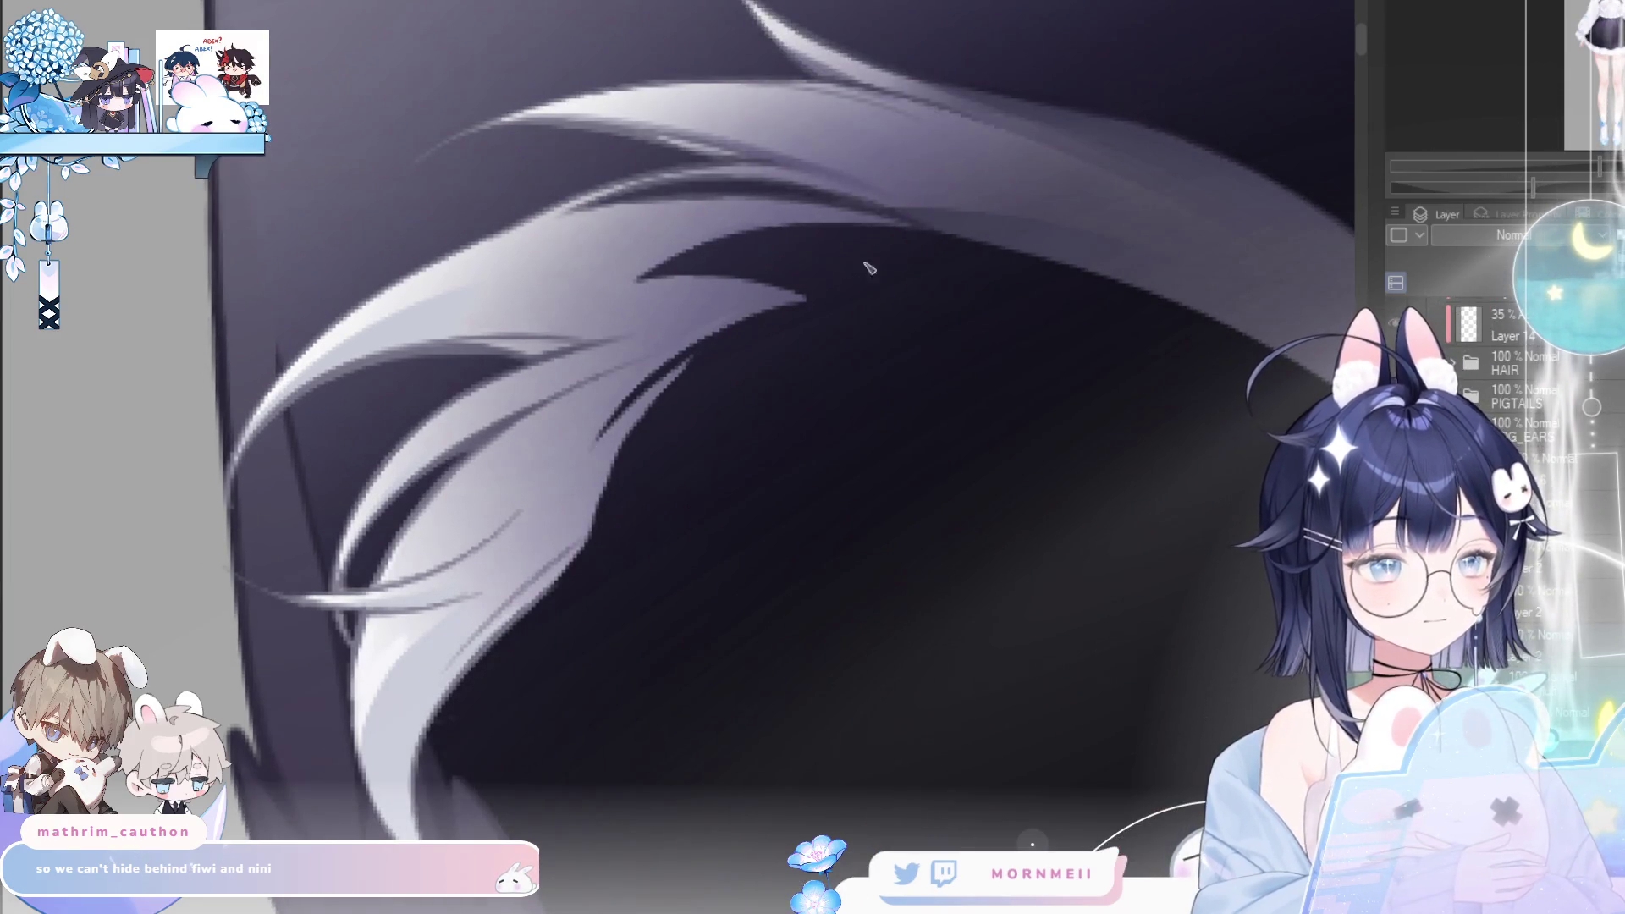
scroll(787, 317, "up", 3)
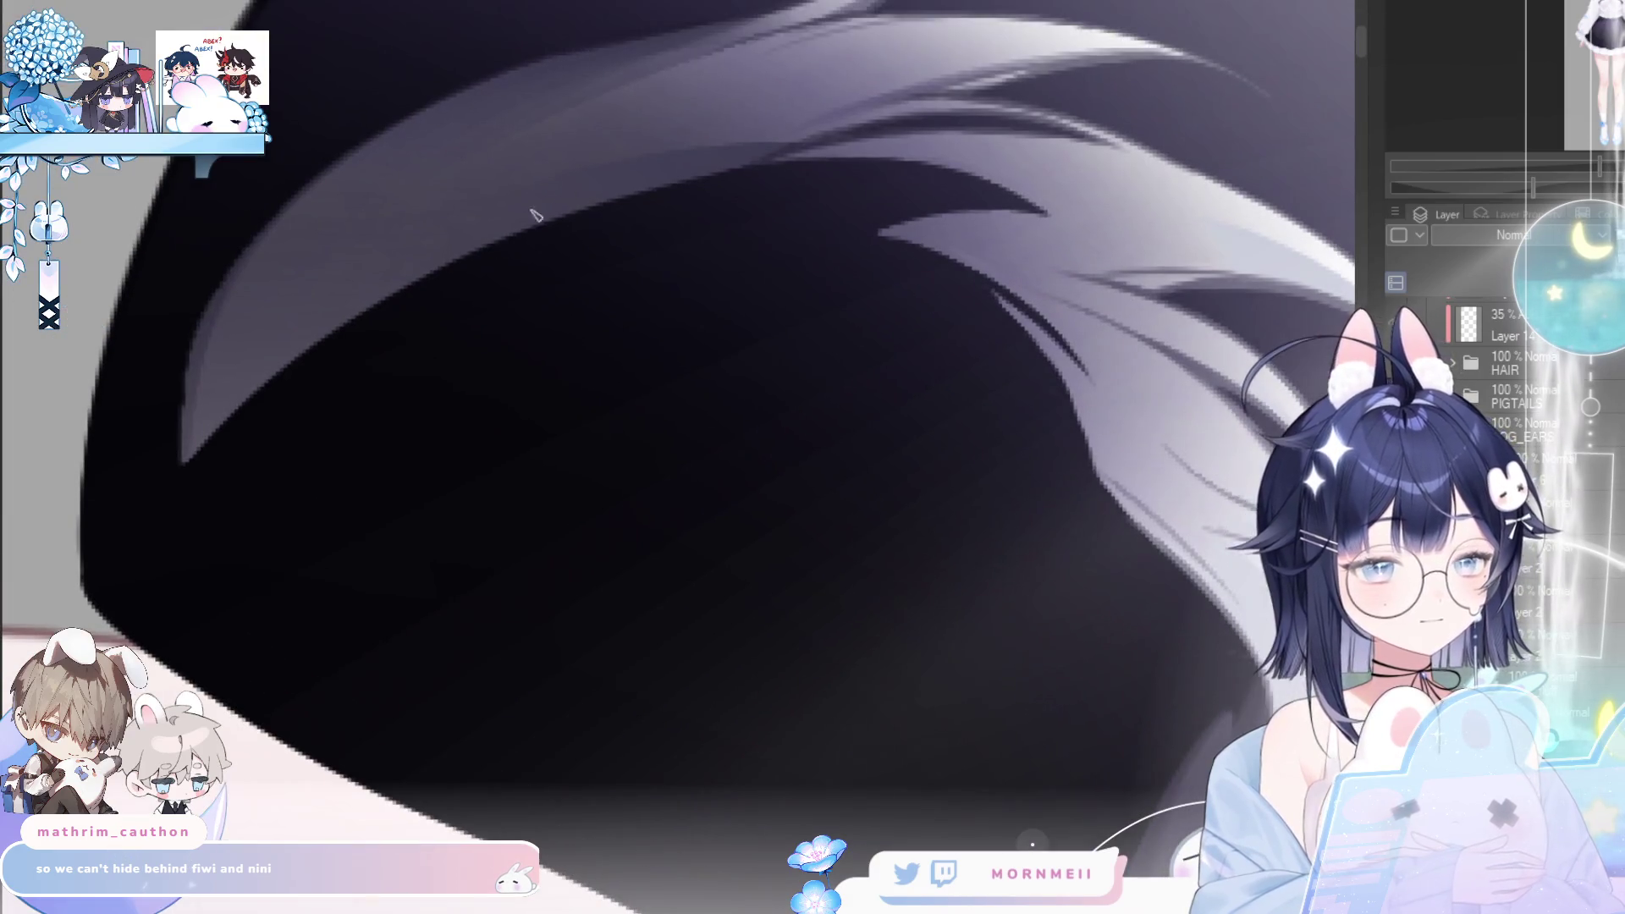
key("h")
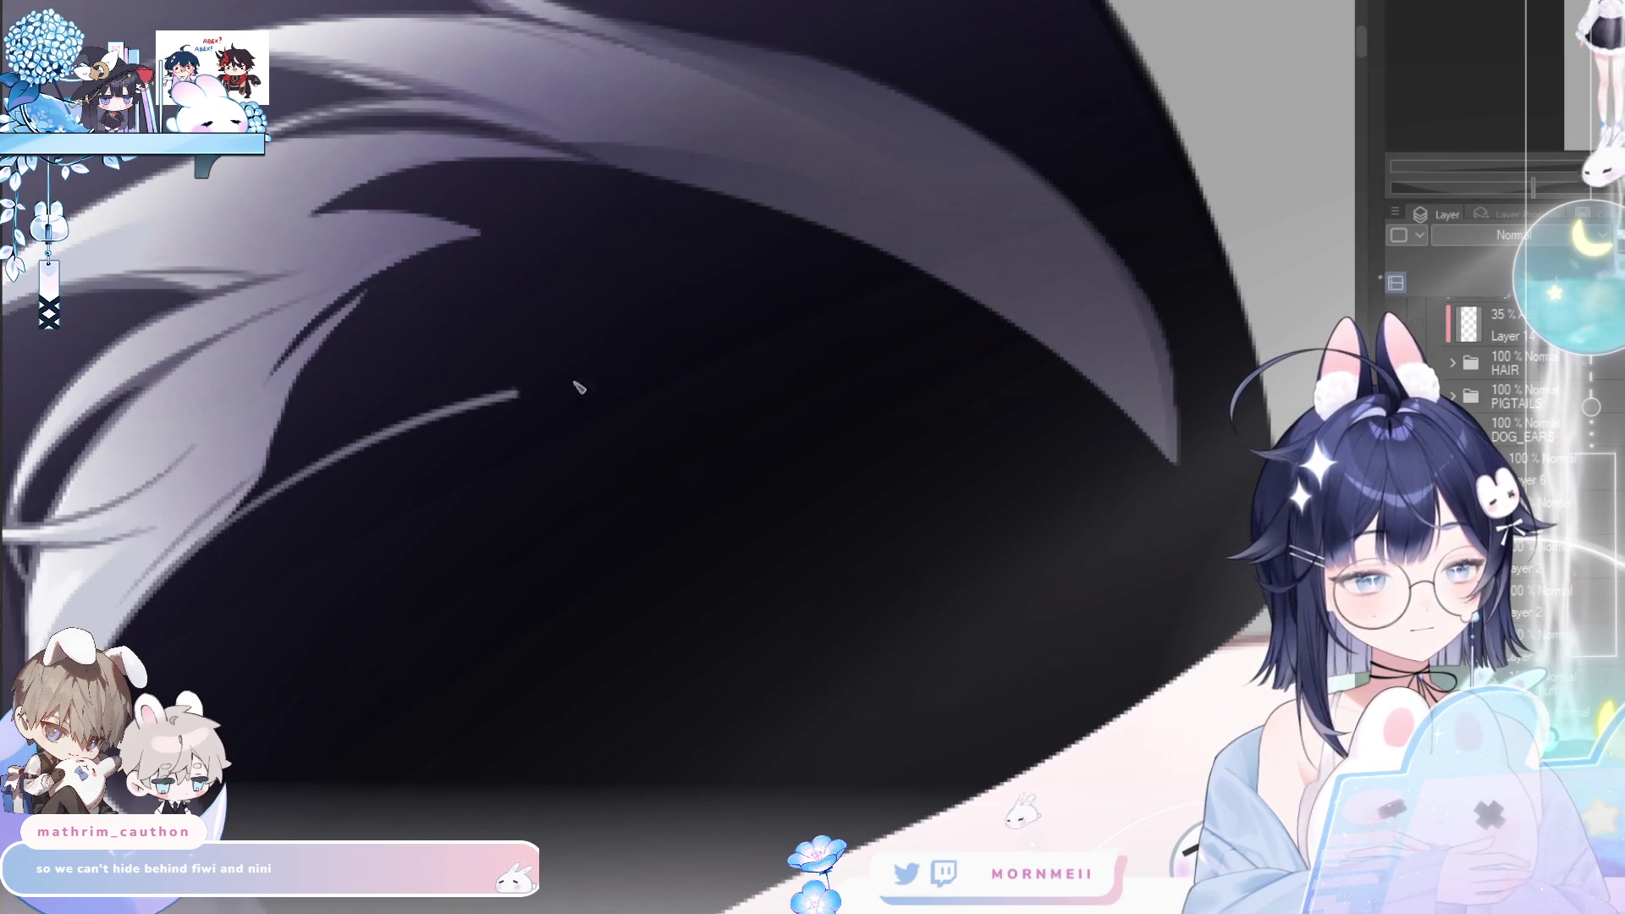
scroll(764, 420, "up", 2)
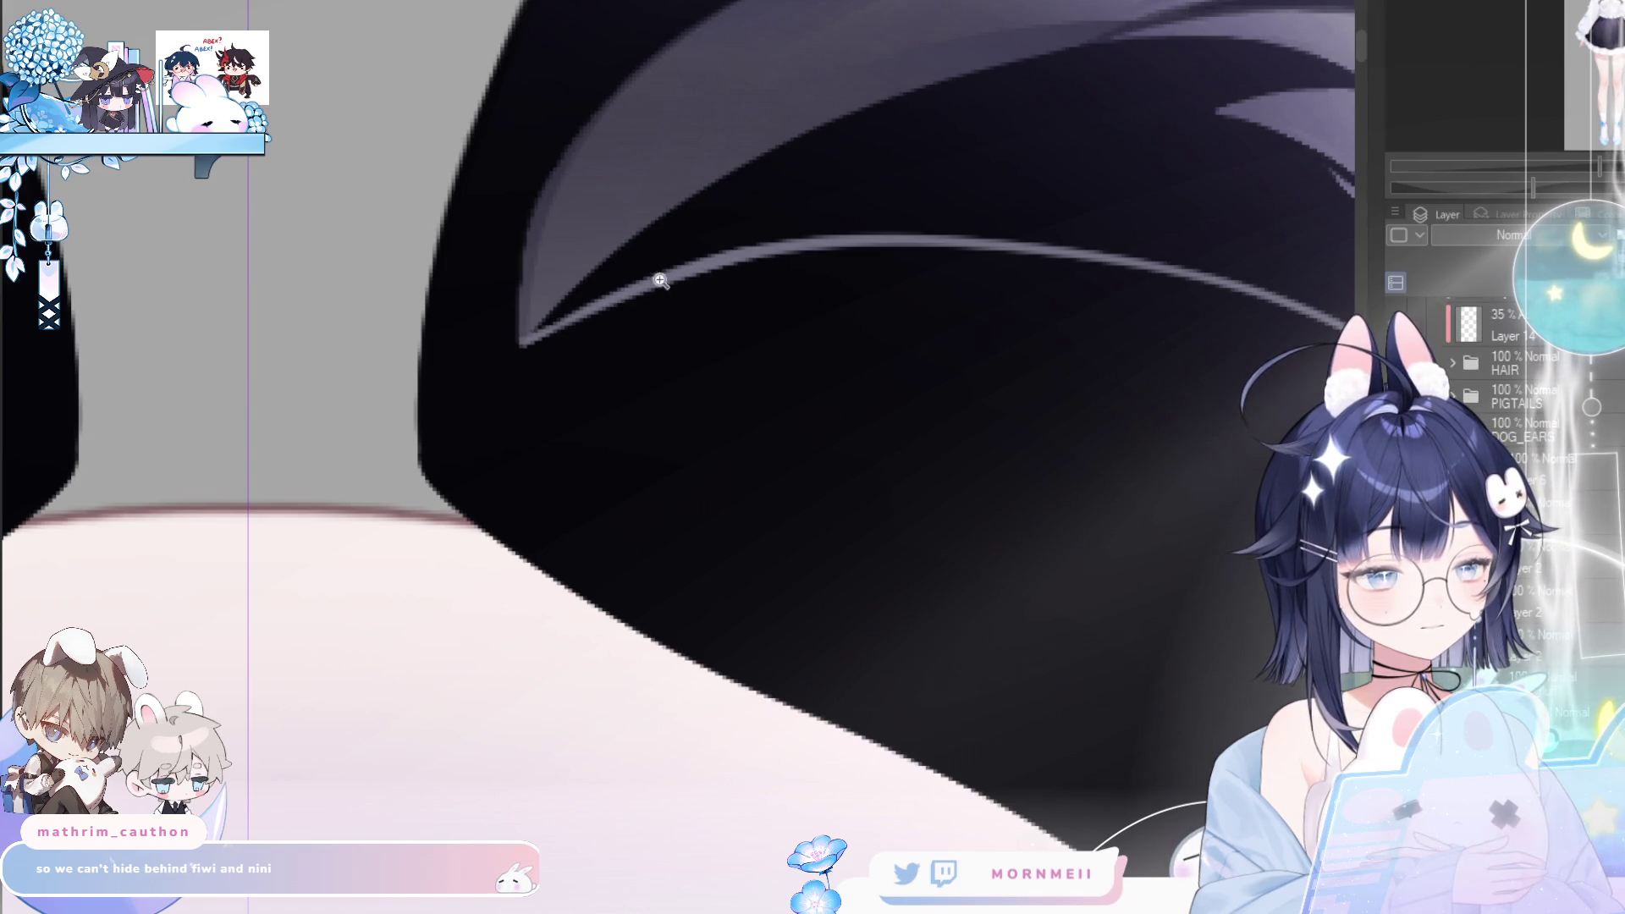
scroll(660, 281, "down", 3)
scroll(561, 315, "up", 1)
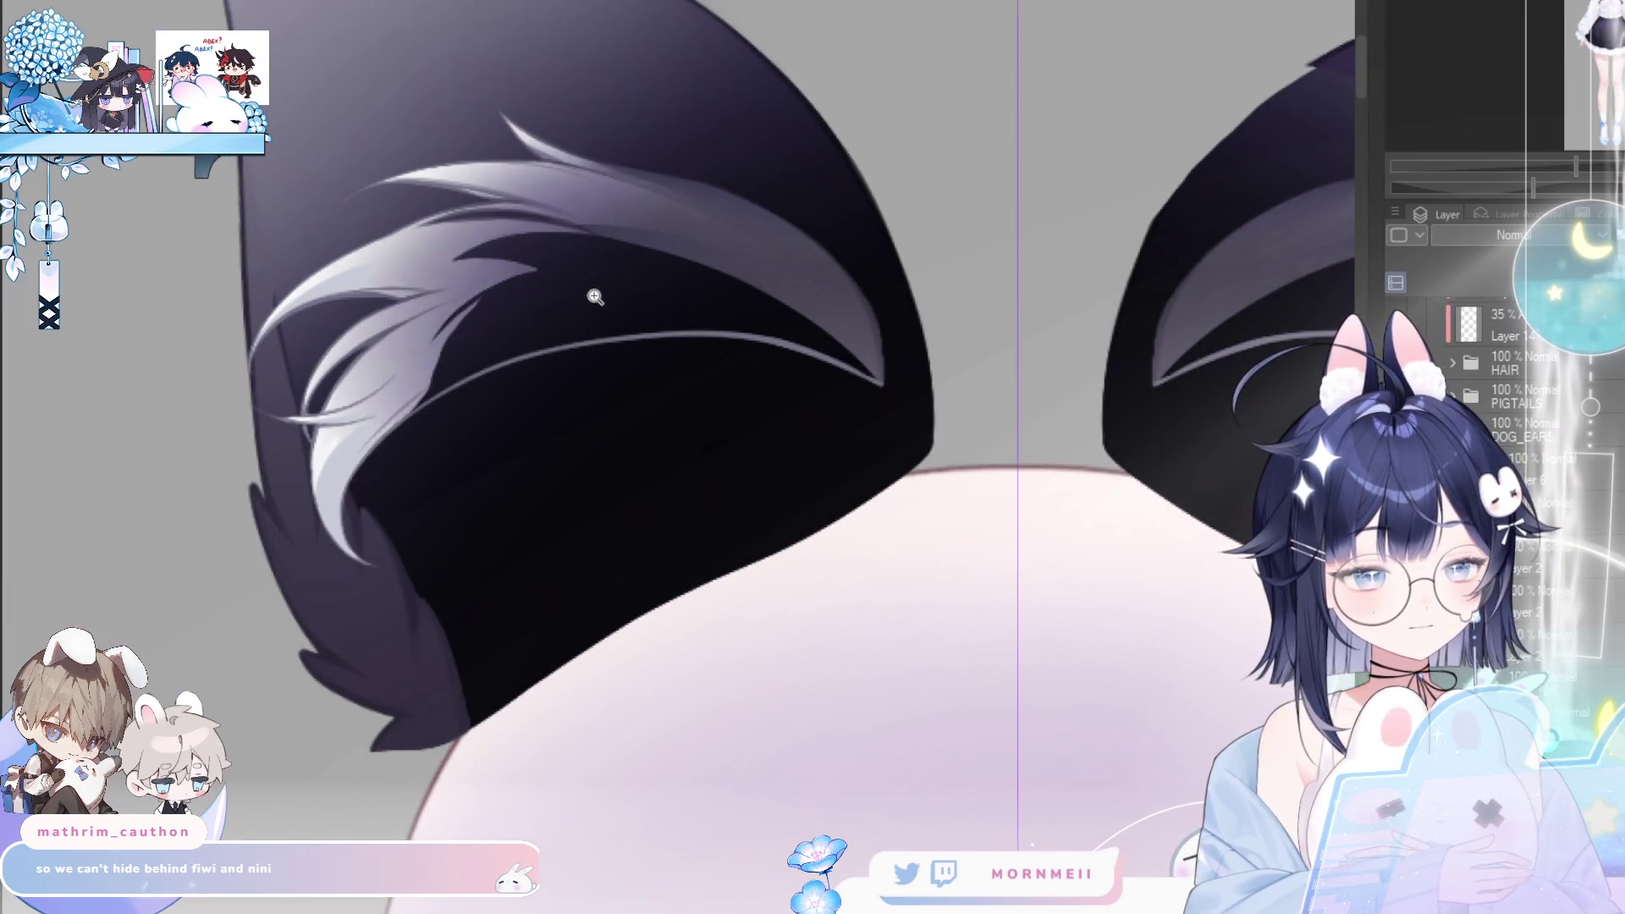
- Auto-select both ears' dark inner areas, fill them grey-purple, and deselect
left_click(595, 296)
key("ctrl+z")
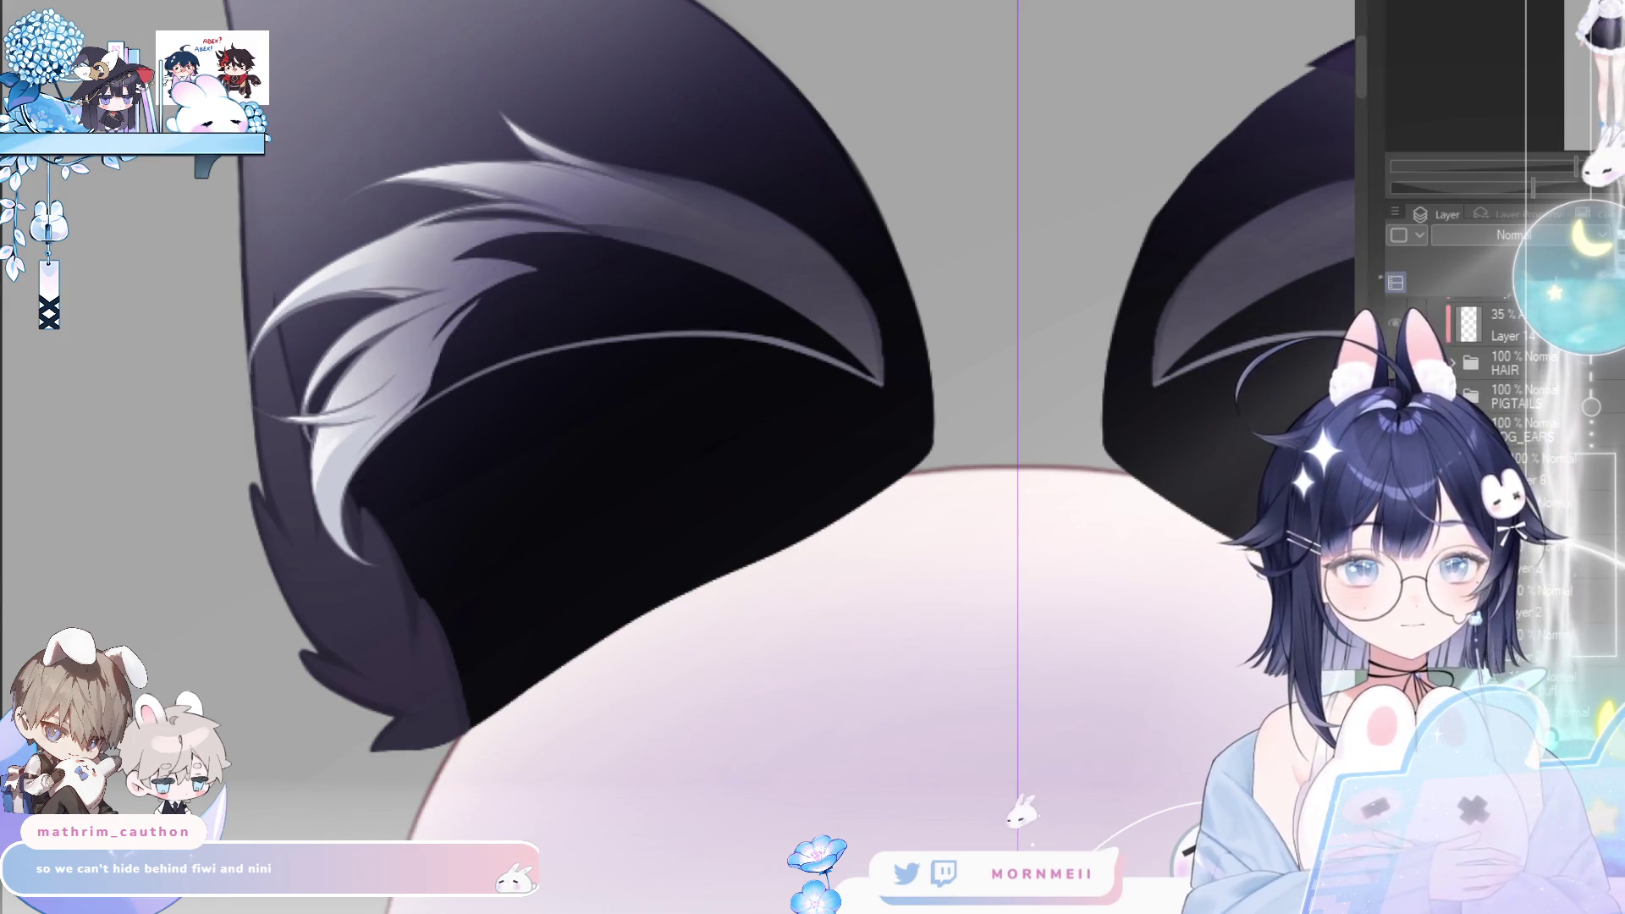
left_click(584, 290)
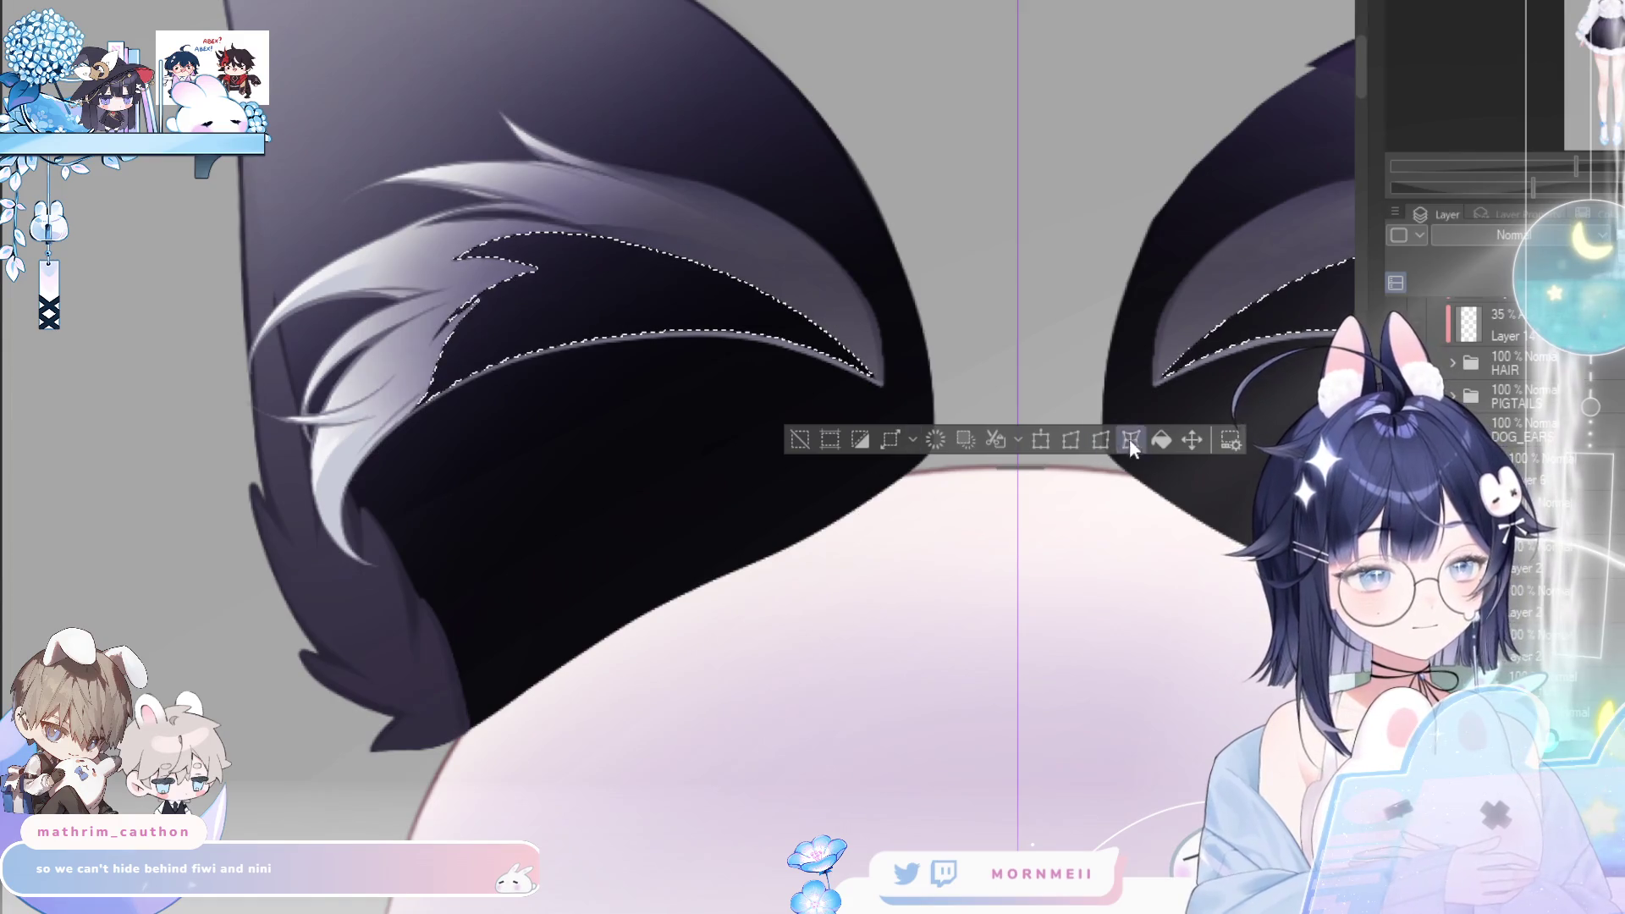
left_click(1164, 437)
left_click(801, 438)
scroll(587, 328, "up", 3)
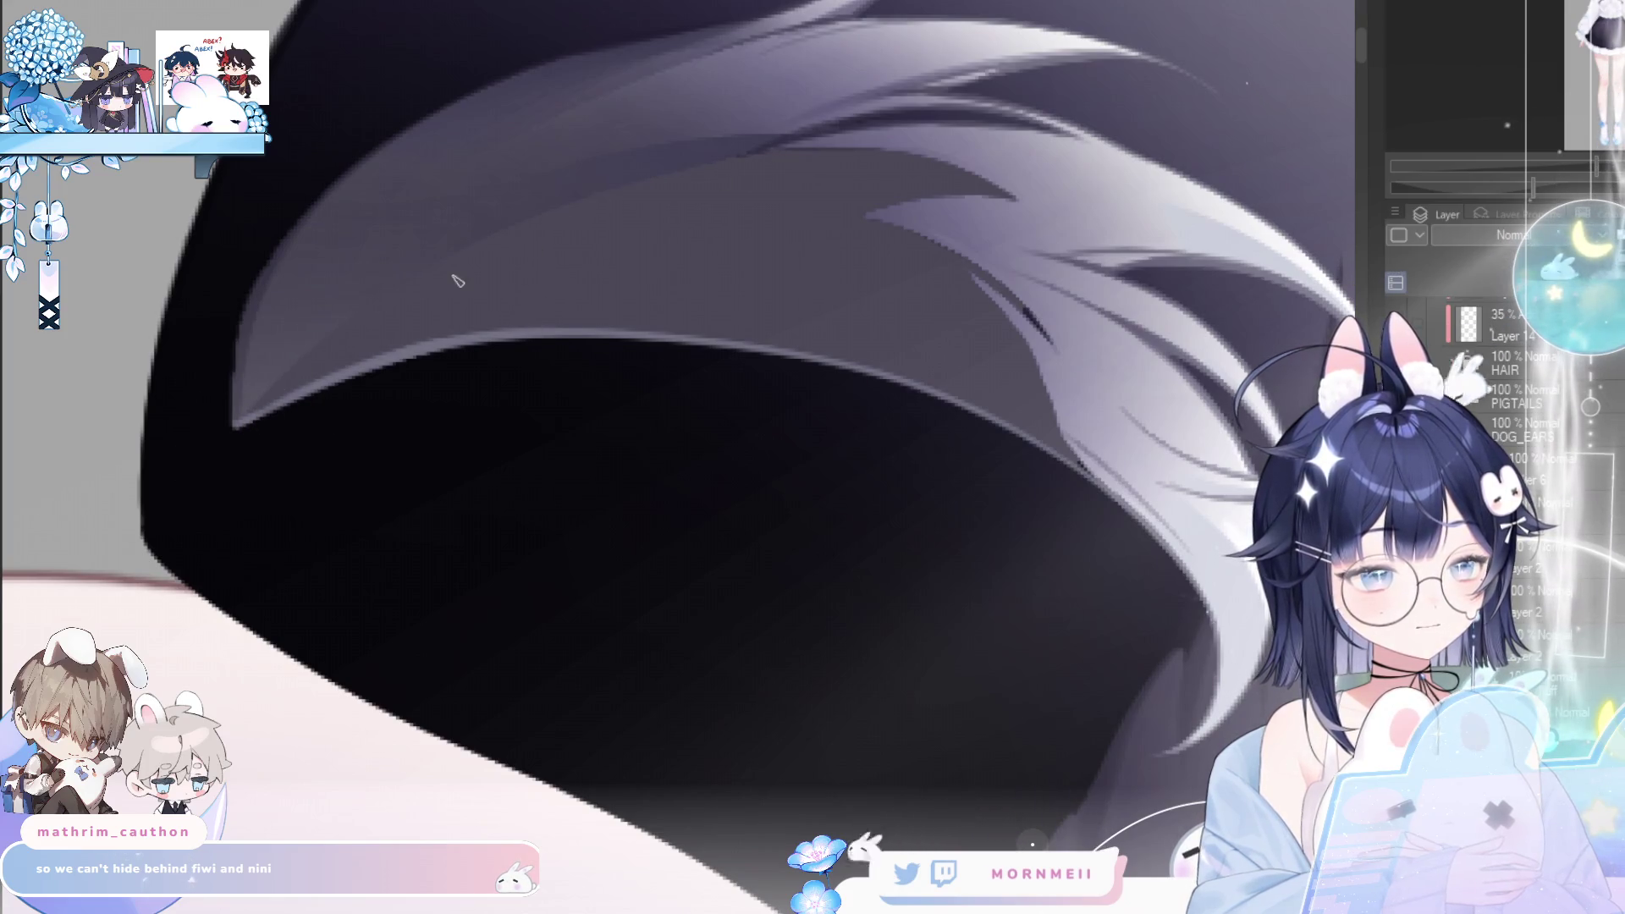
- Rotate the view onto the left ear, shrink the brush, and check the strand mirrored
left_click_drag(744, 237, 434, 330)
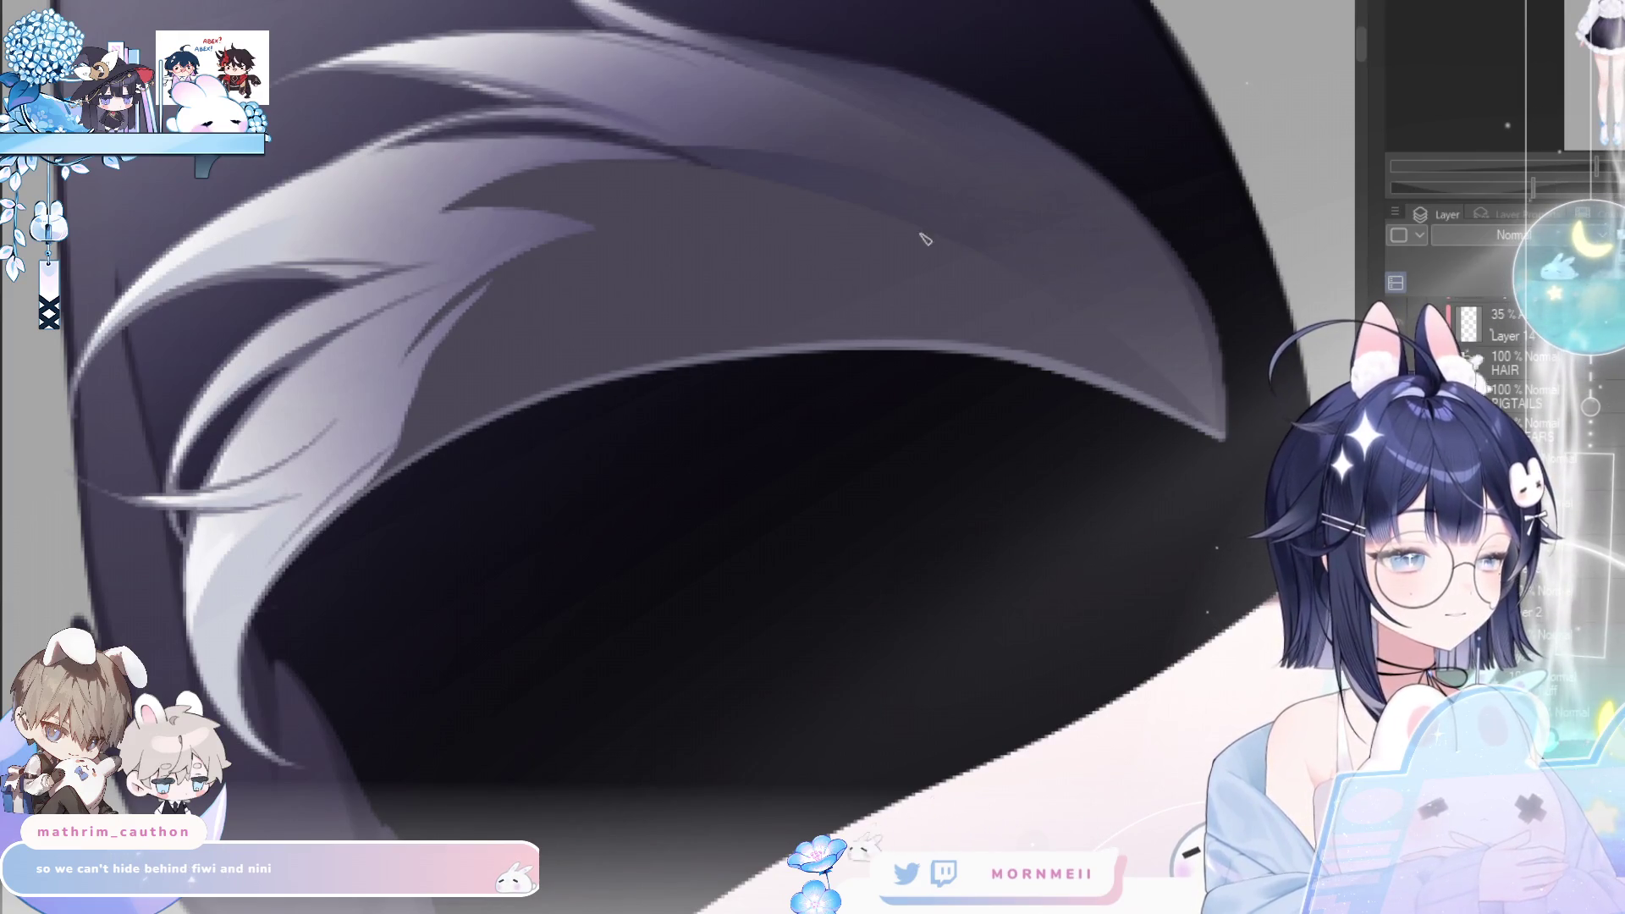
key("h")
key("h")
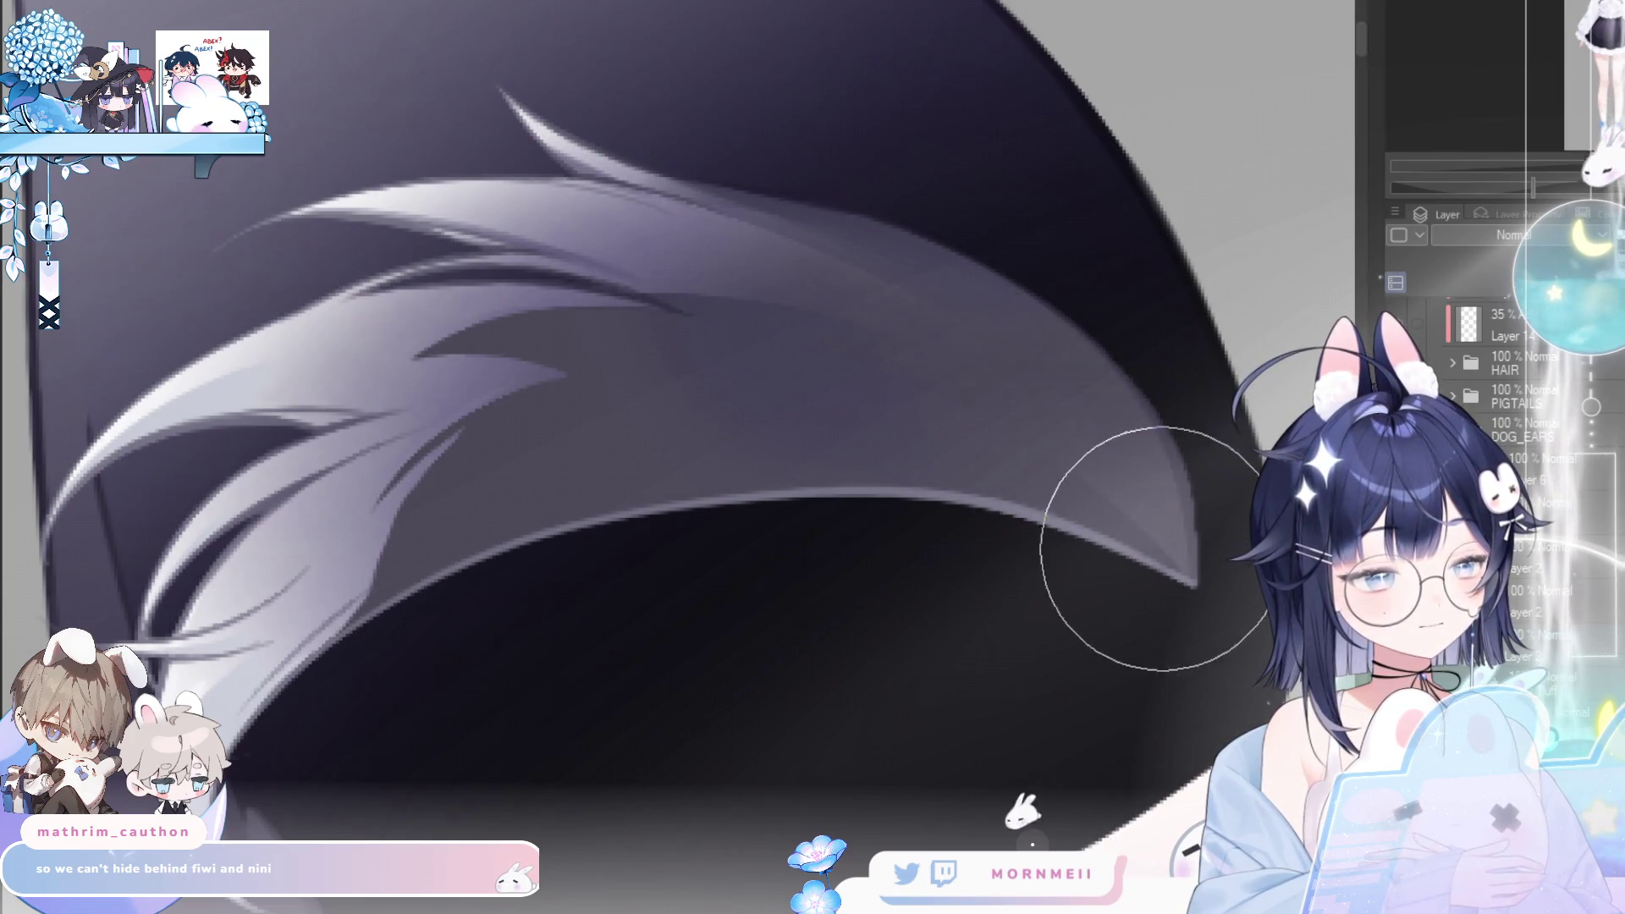
key("h")
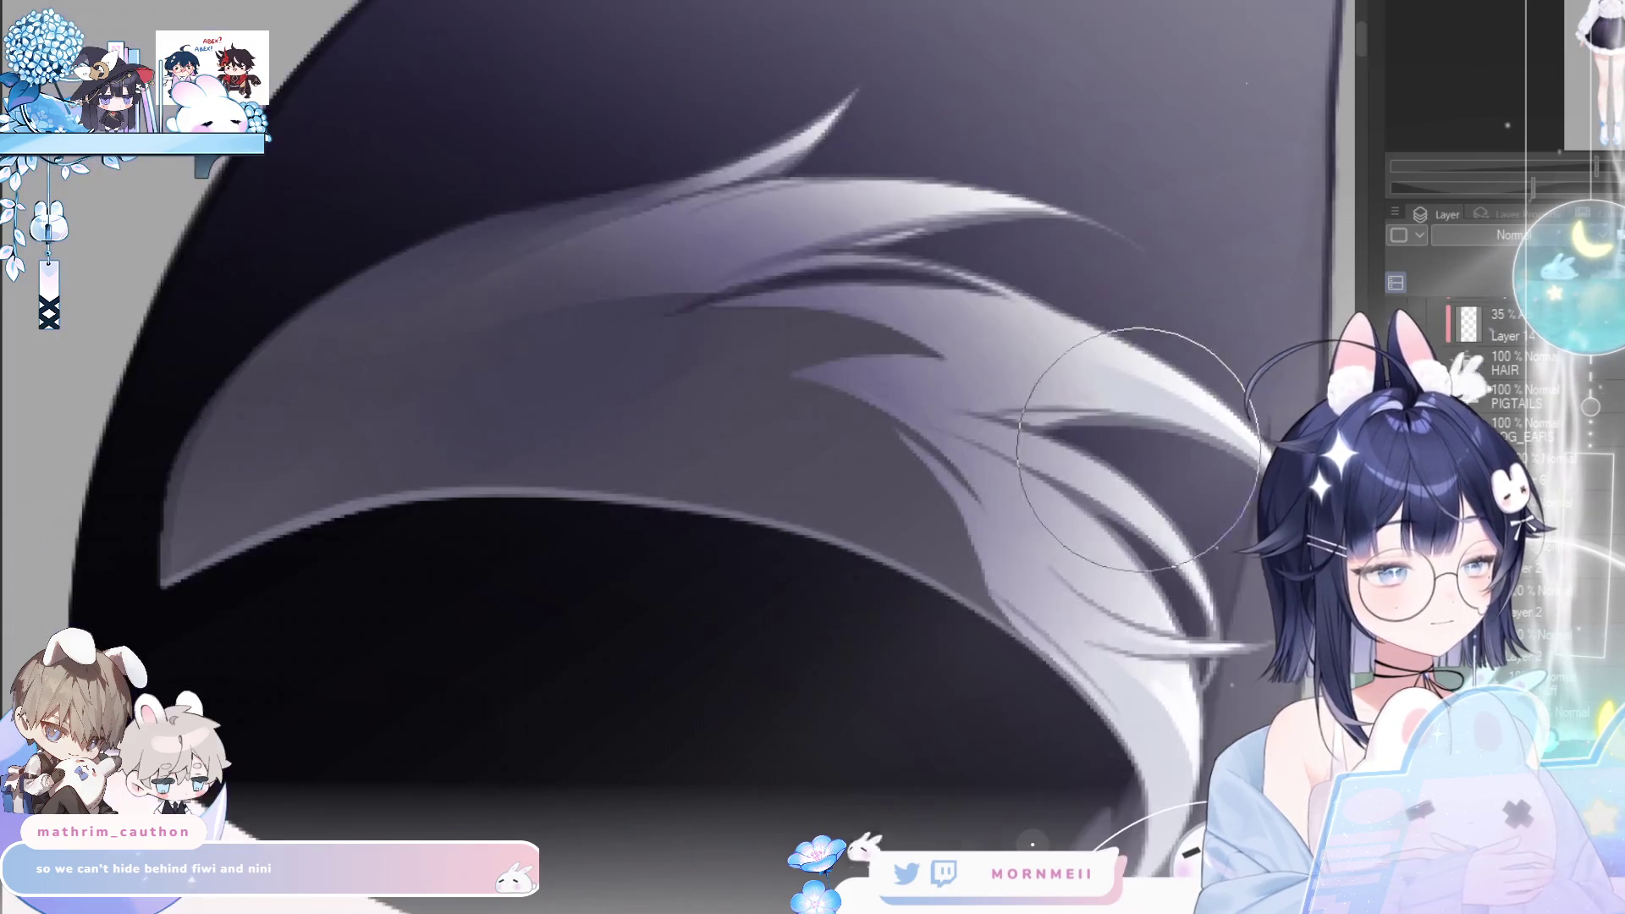
key("bracketleft")
key("bracketleft")
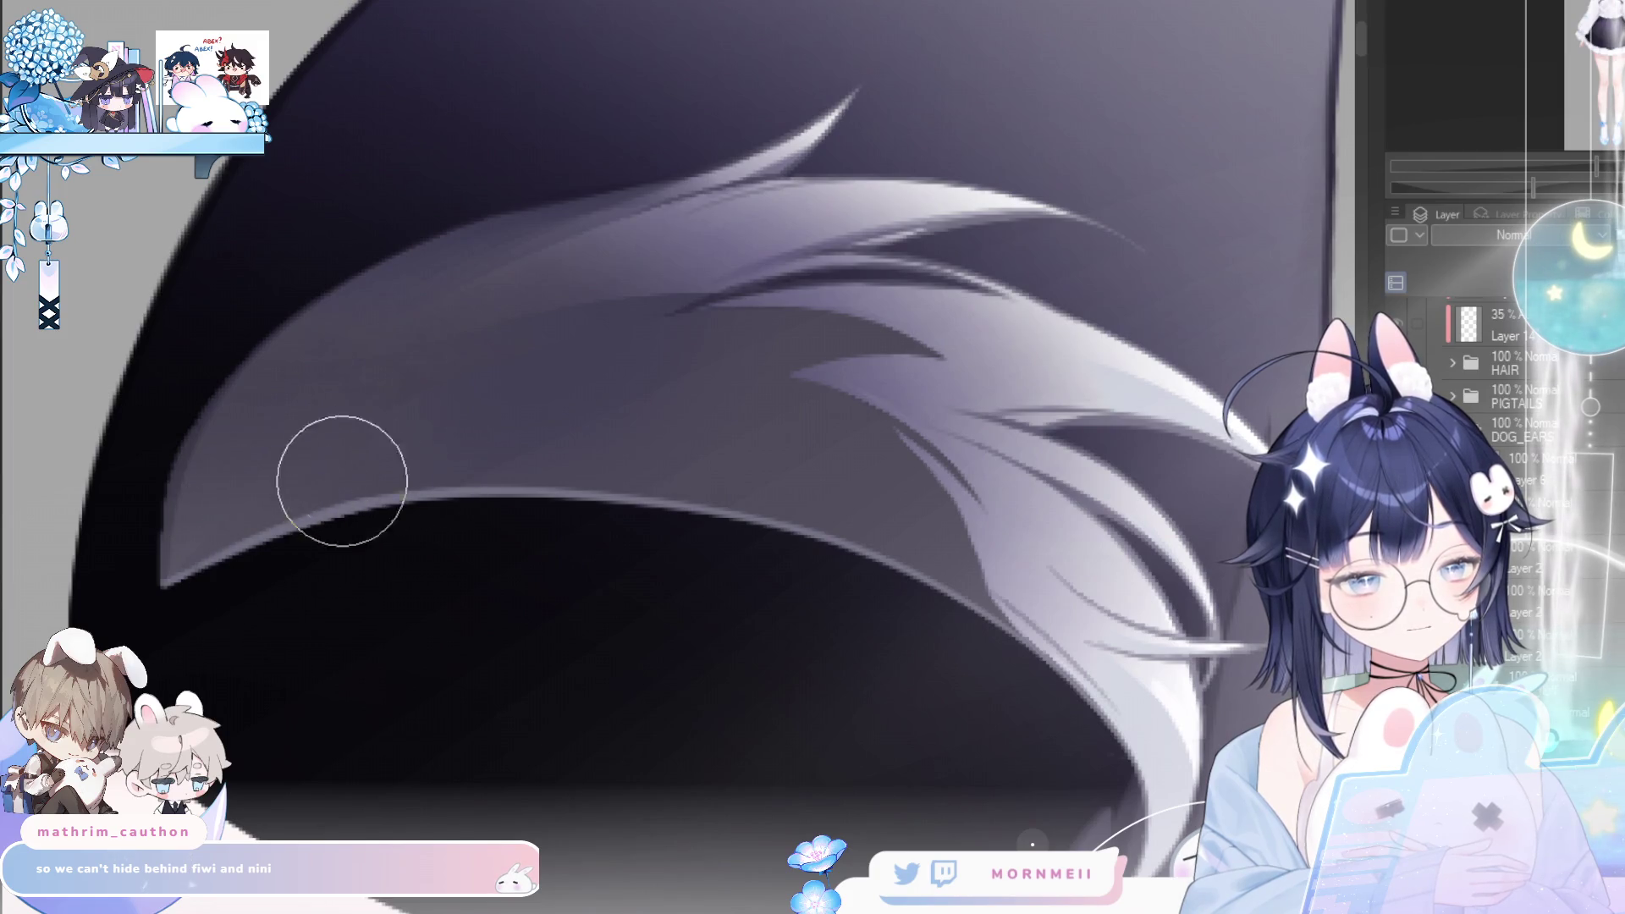
key("h")
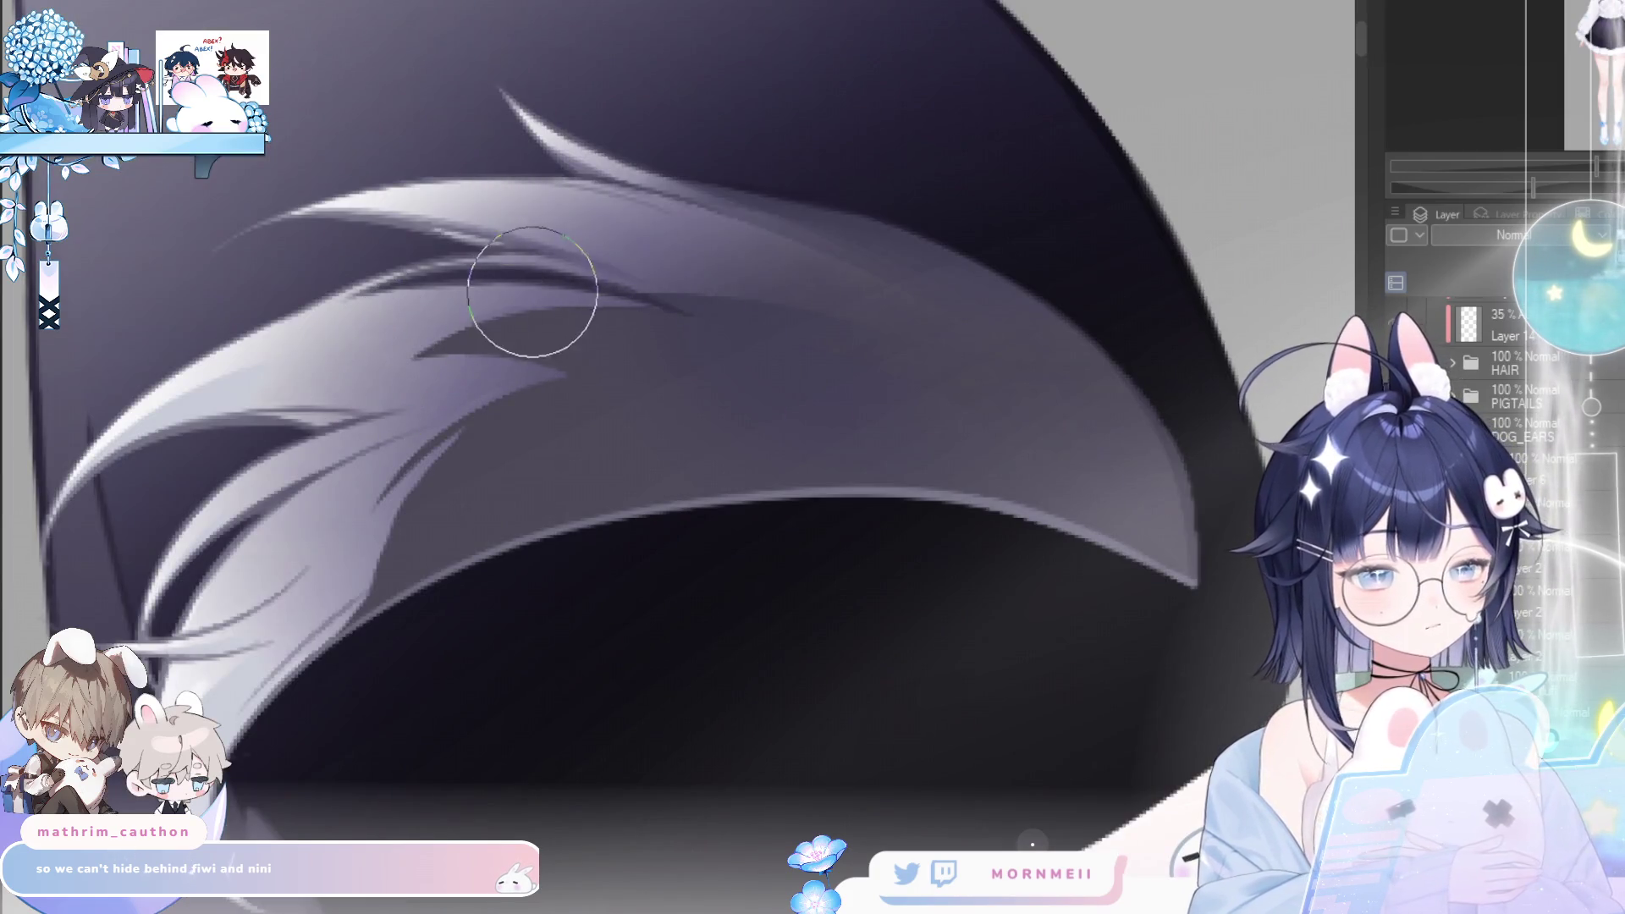
key("h")
- Lighten and blend the shading on the upper fur strands, checking them in mirrored view
left_click_drag(787, 381, 880, 322)
key("ctrl+z")
mouse_move(745, 338)
left_mouse_down()
mouse_move(761, 325)
mouse_move(905, 344)
mouse_move(951, 389)
mouse_move(881, 308)
mouse_move(972, 344)
mouse_move(896, 316)
mouse_move(957, 341)
left_mouse_up()
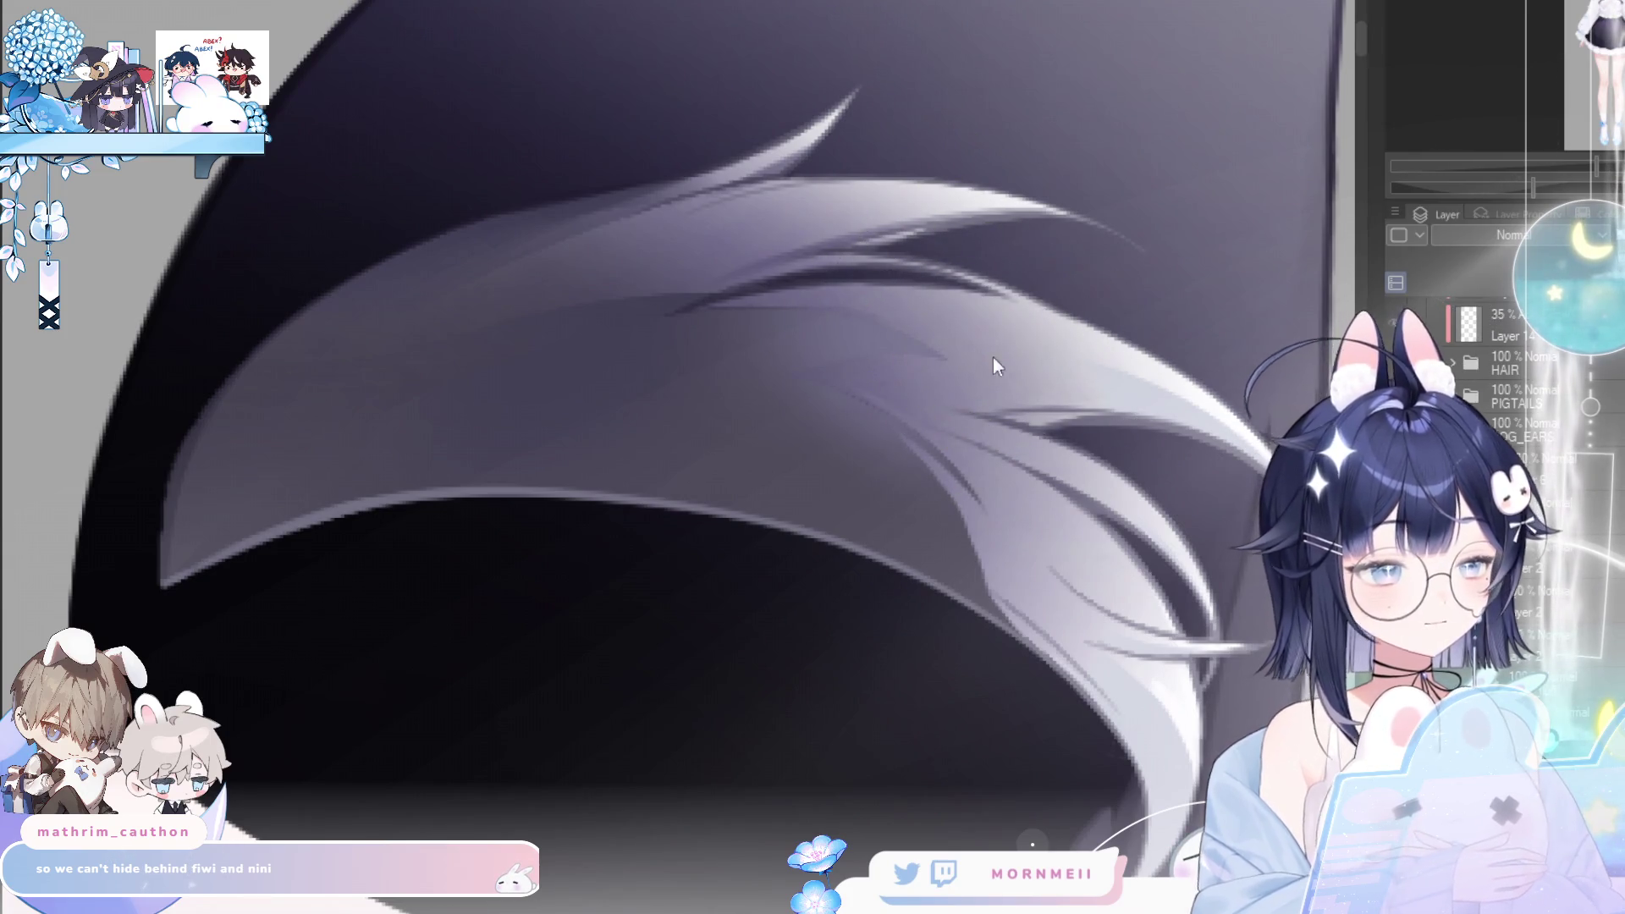
mouse_move(978, 478)
left_mouse_down()
mouse_move(961, 345)
mouse_move(979, 351)
mouse_move(960, 297)
mouse_move(967, 337)
left_mouse_up()
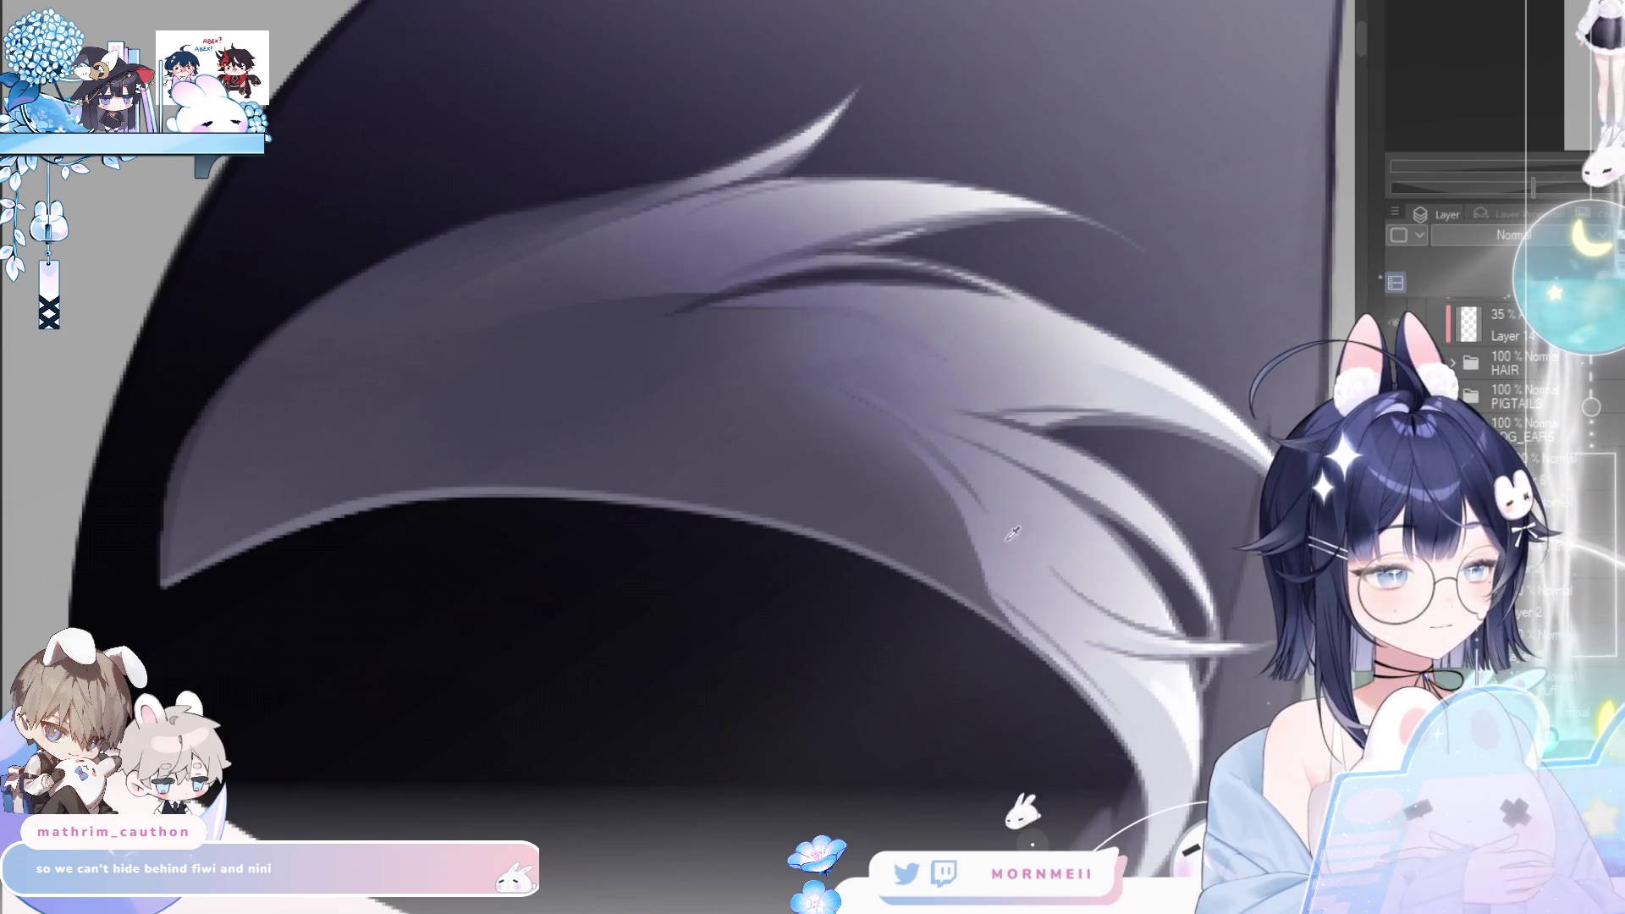
key("h")
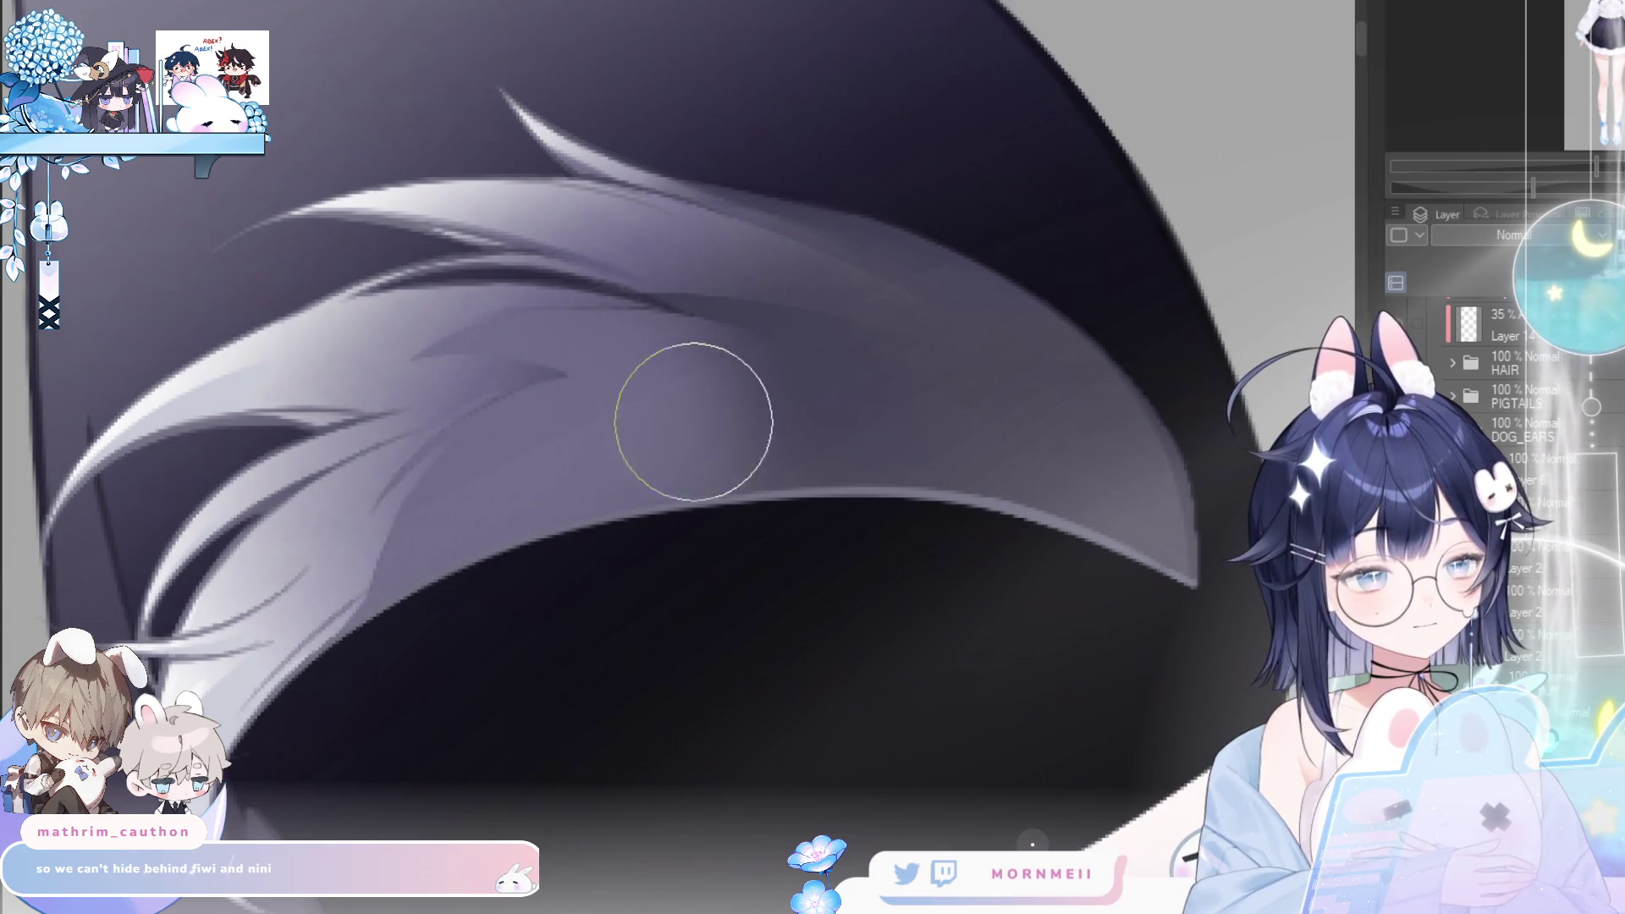
key("bracketright")
key("h")
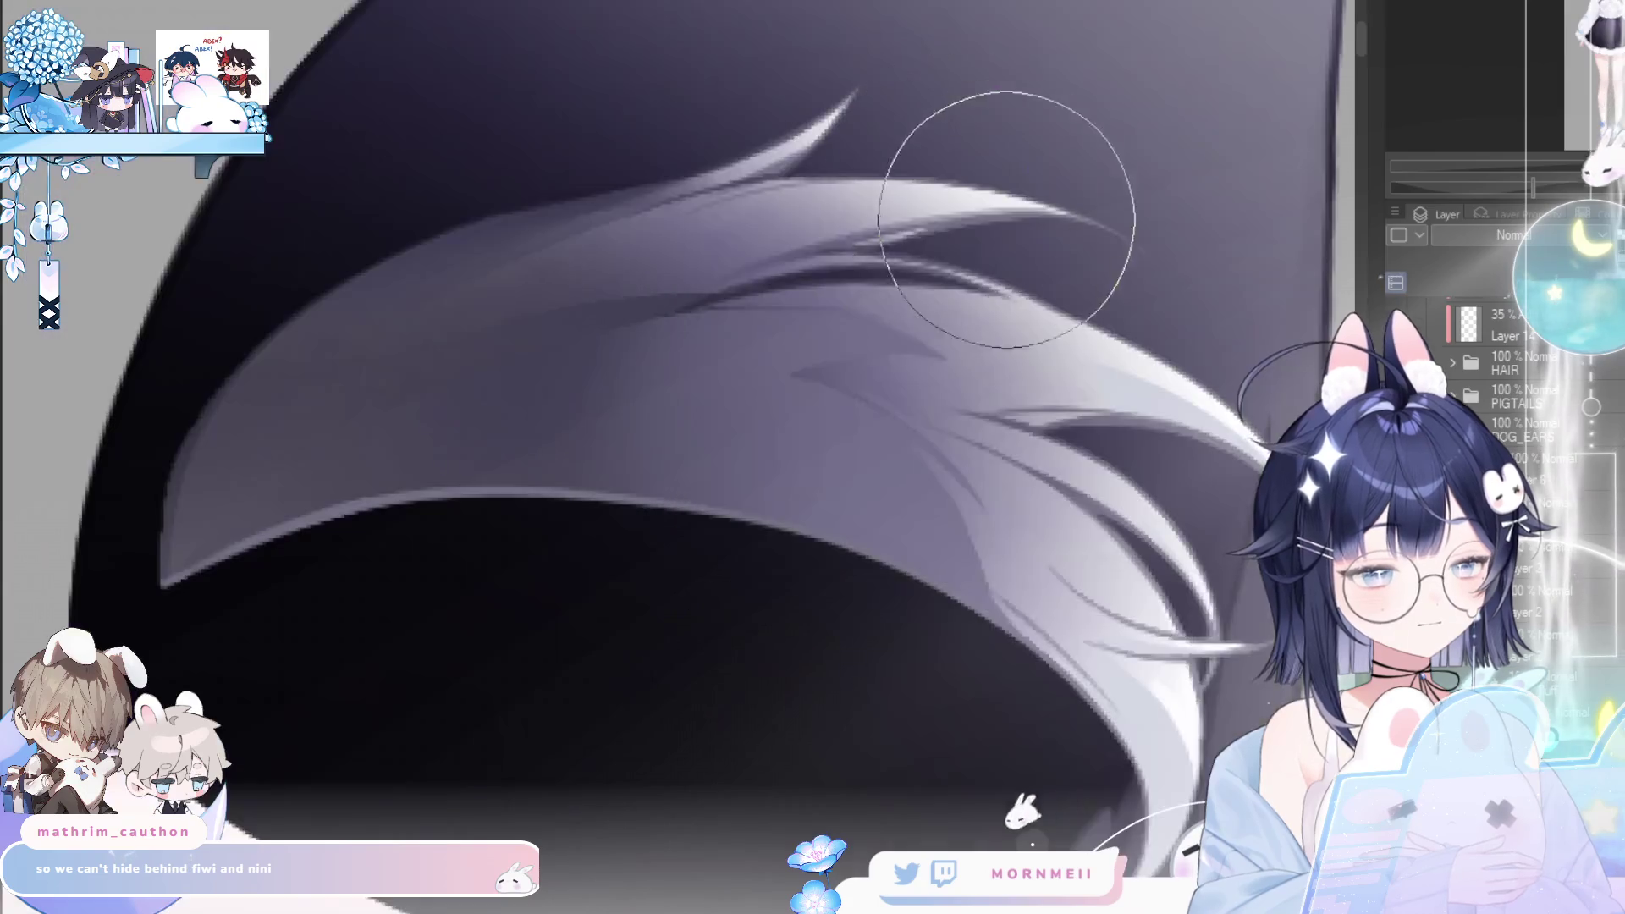
key("bracketleft")
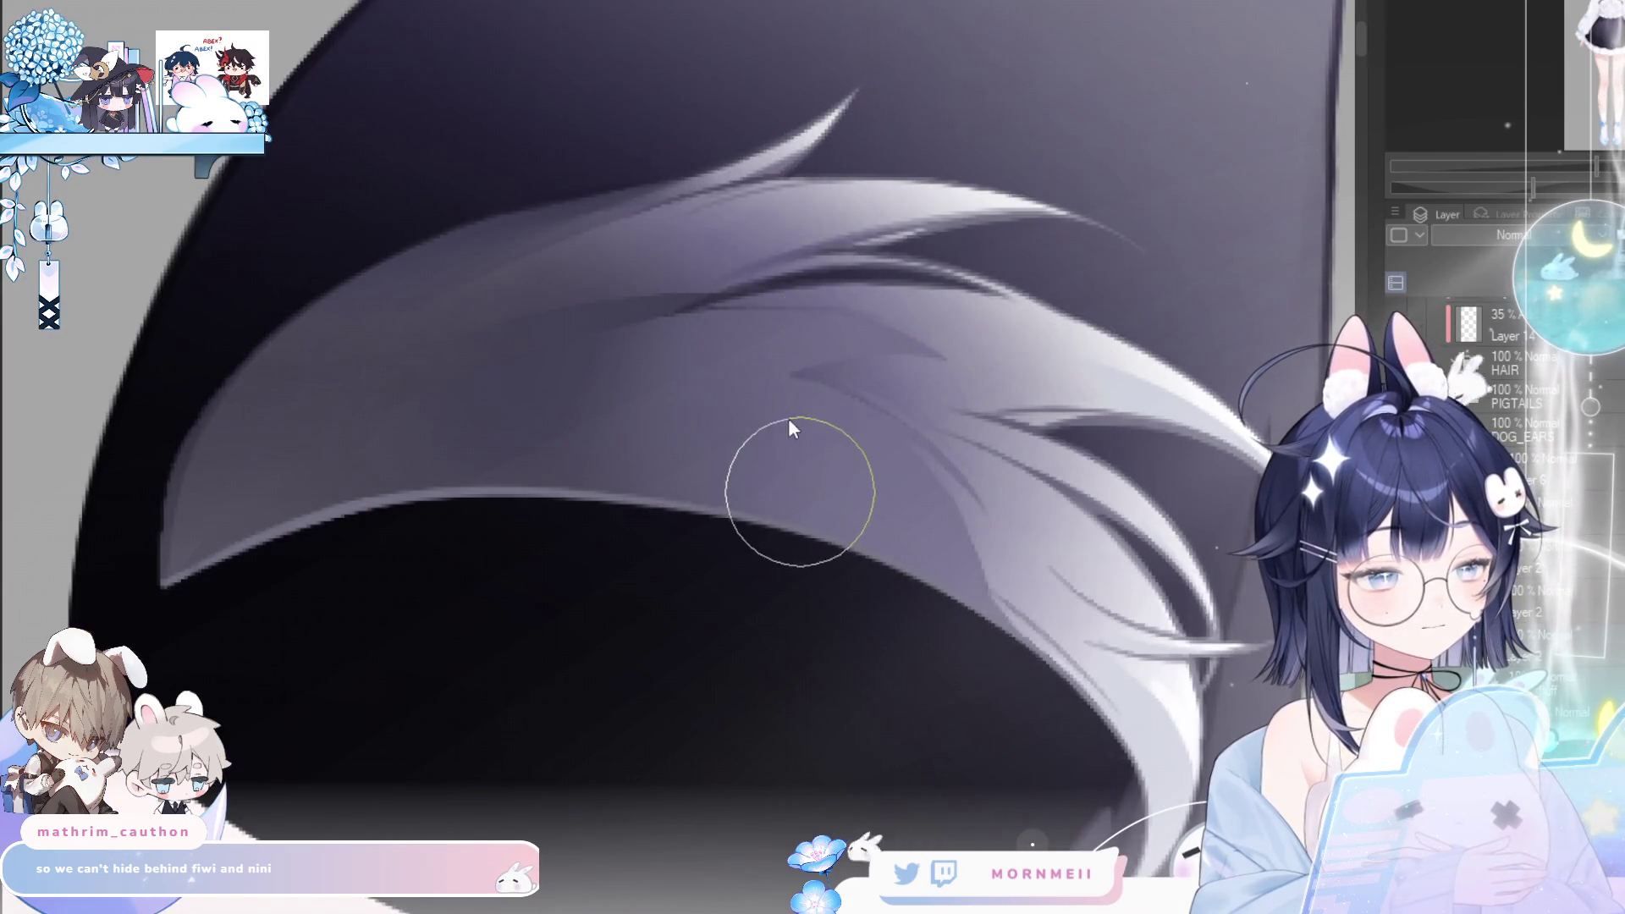
key("h")
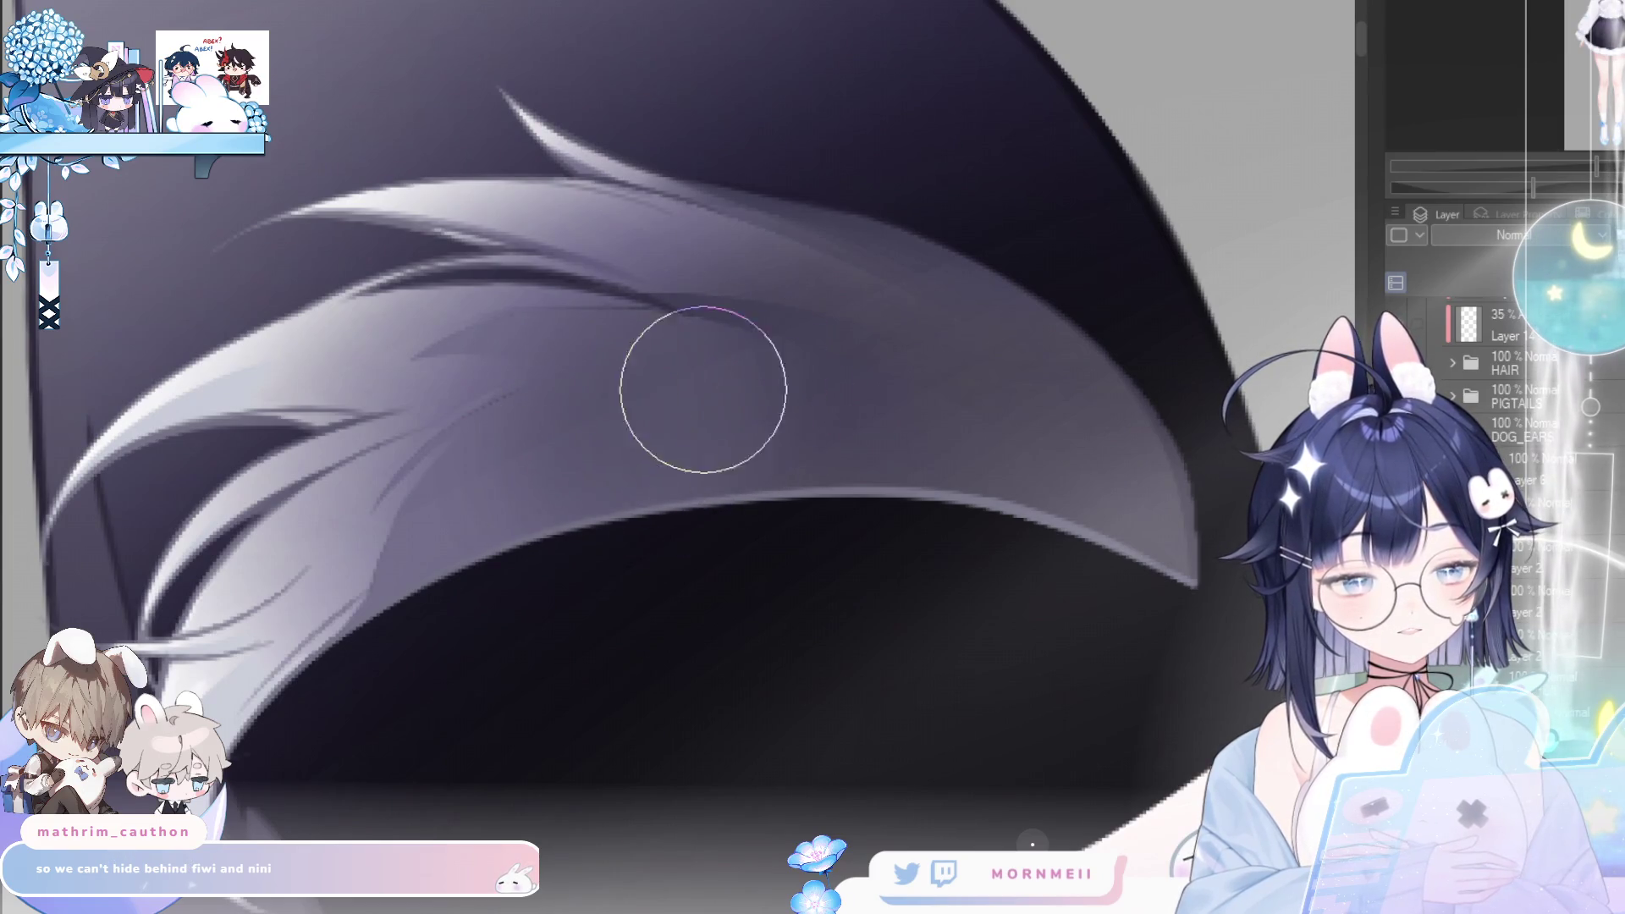
key("h")
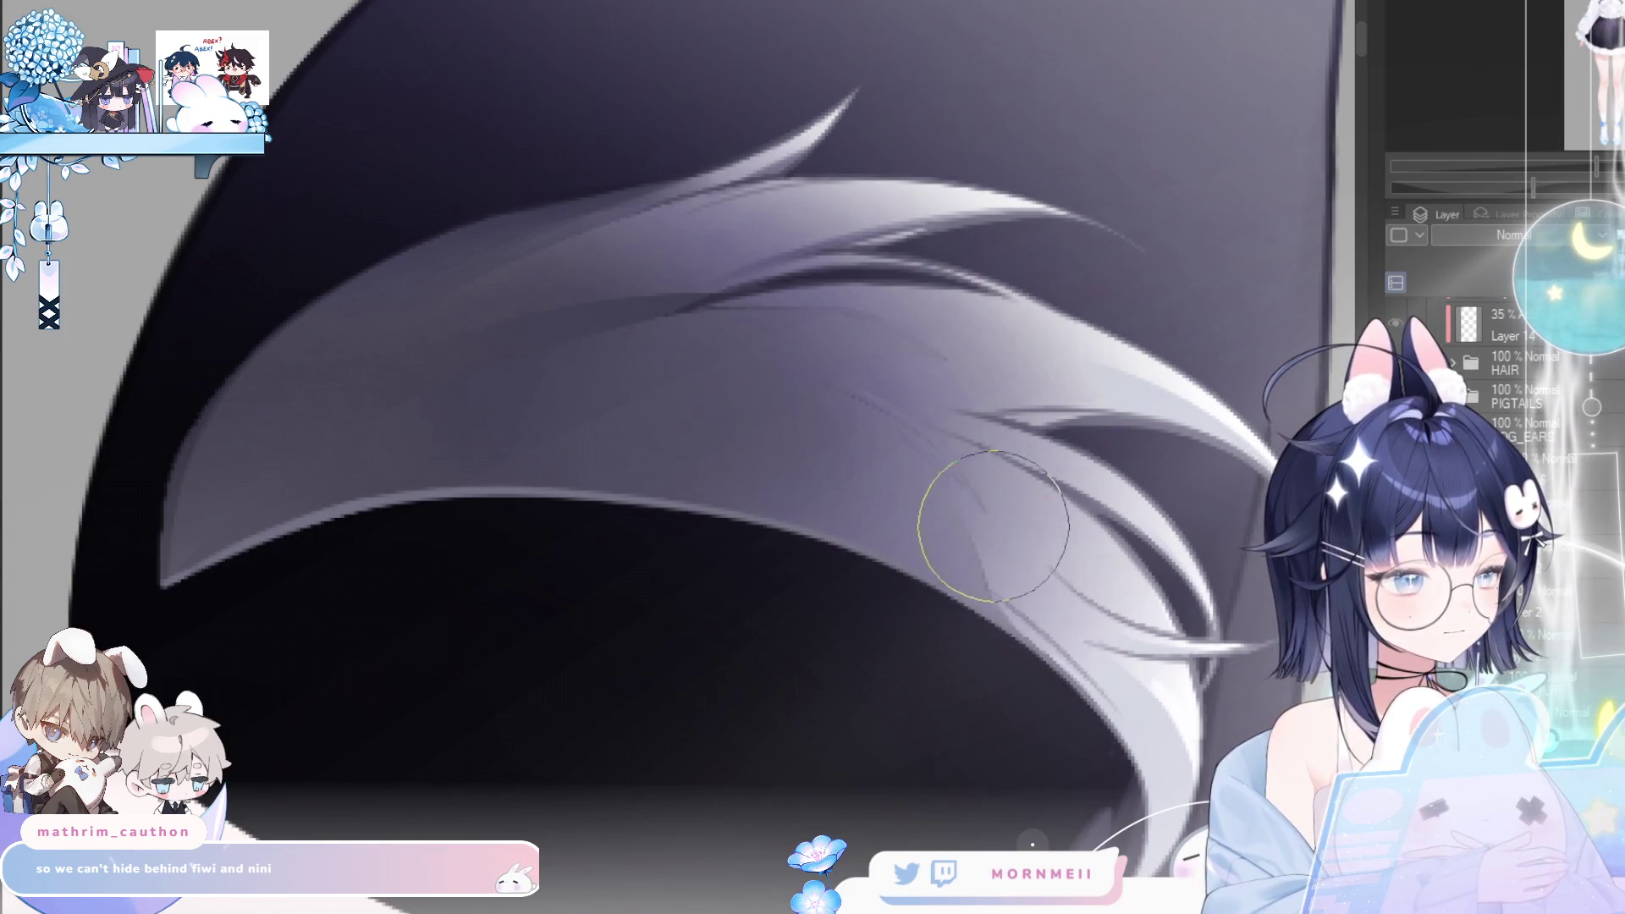
scroll(1063, 624, "down", 2)
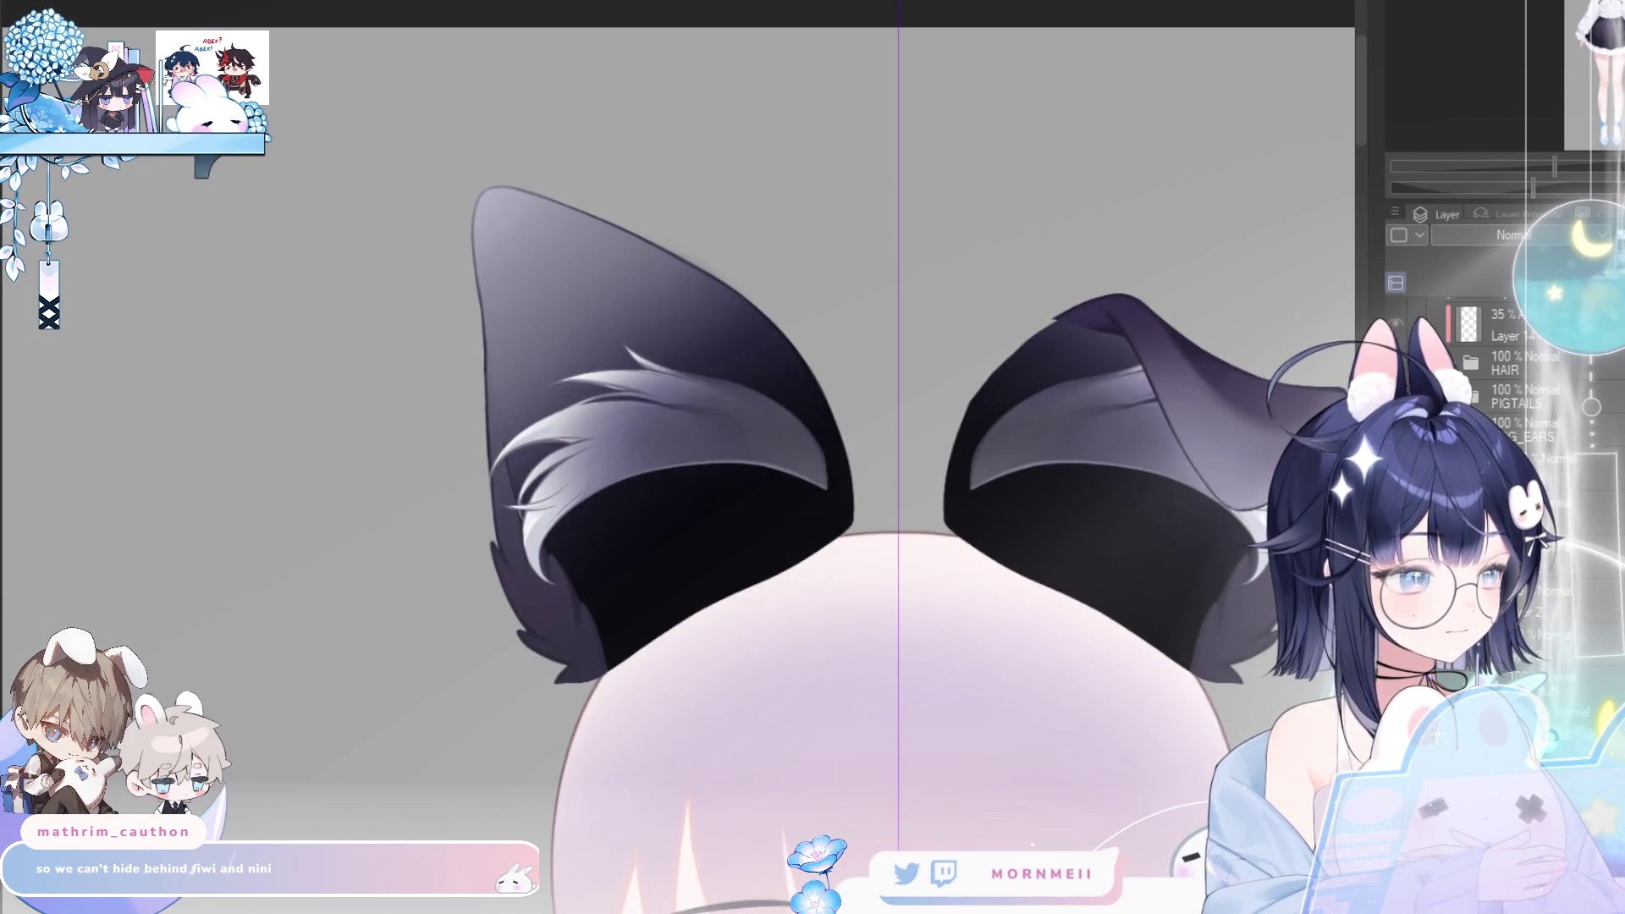
- Paint finer blended strands into the left ear's inner fur with a smaller brush, checking mirrored
scroll(687, 550, "up", 3)
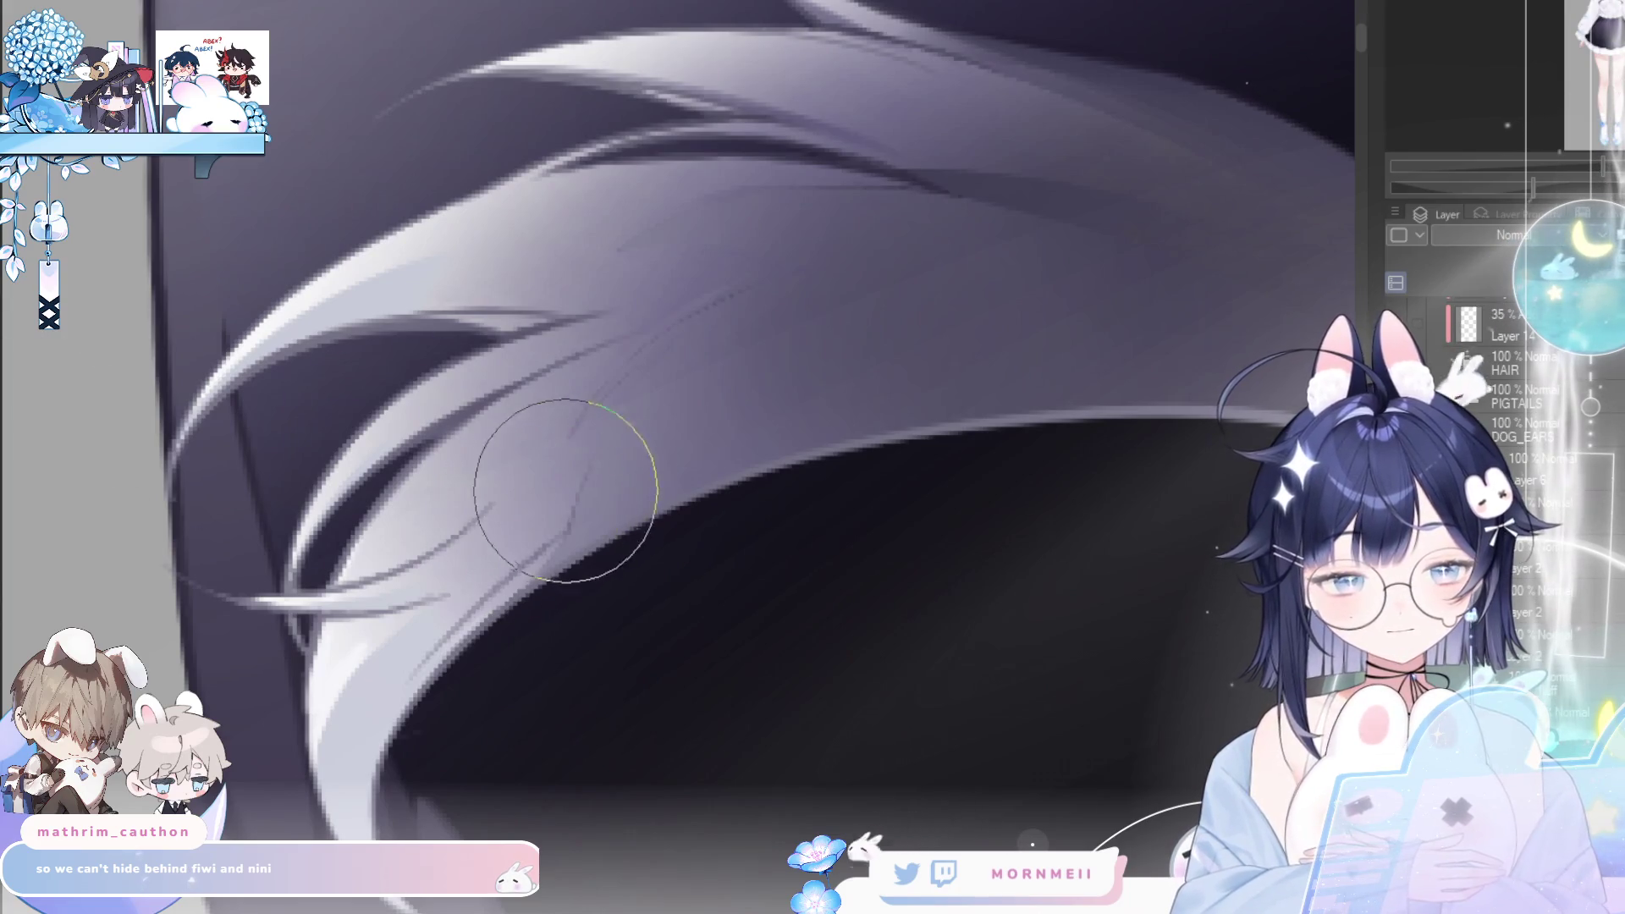
left_click_drag(611, 555, 653, 567)
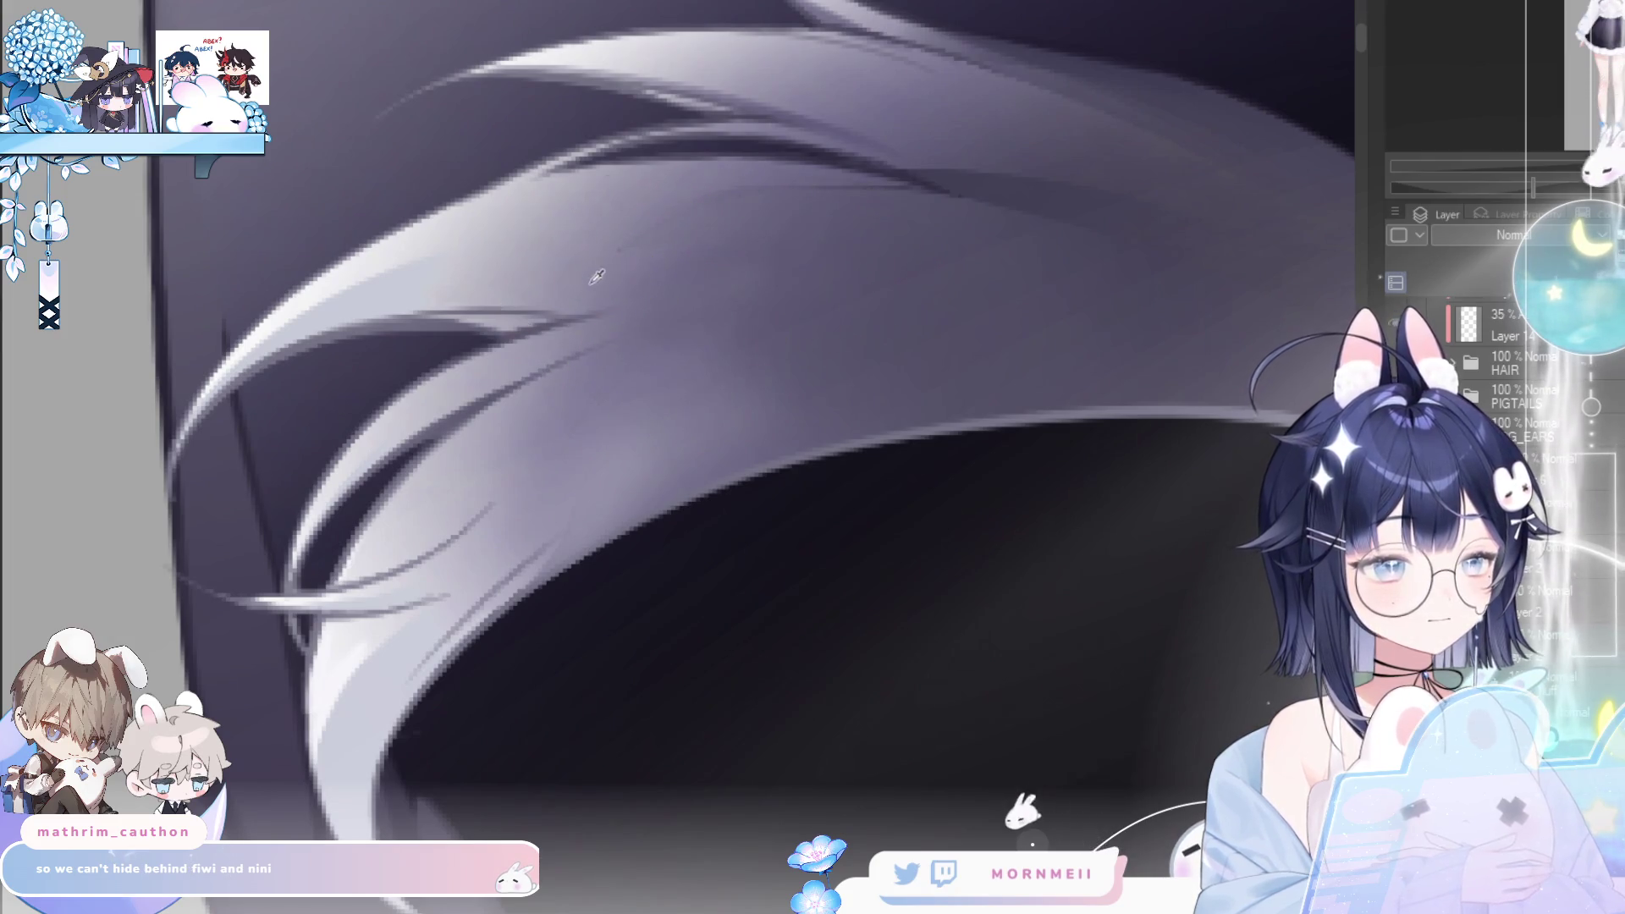
key("h")
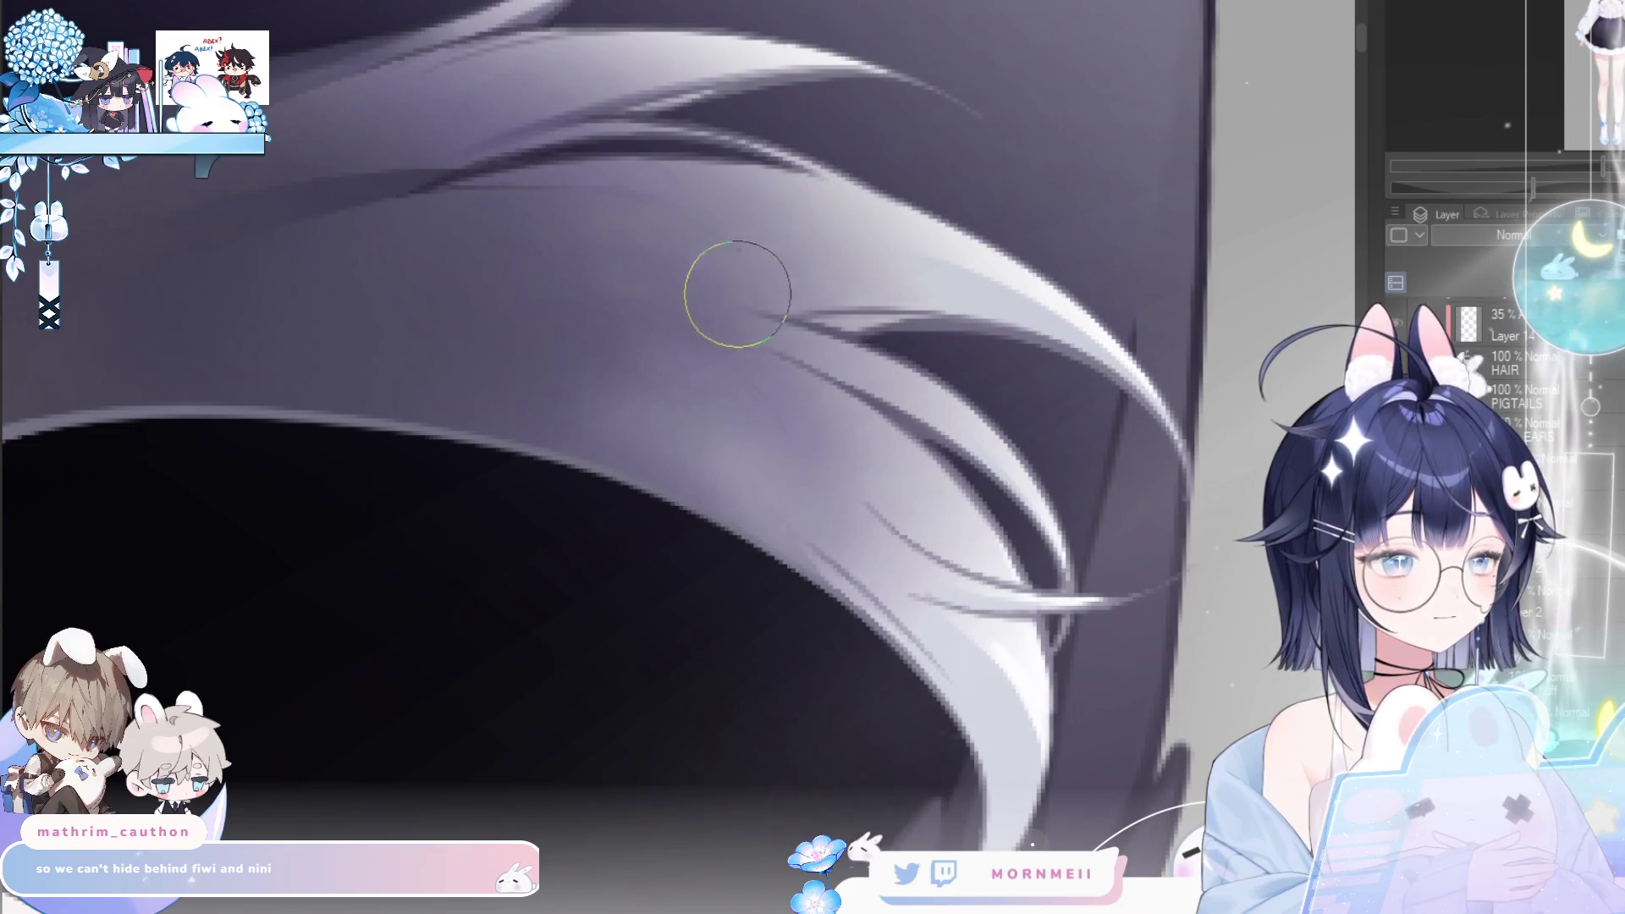
key("h")
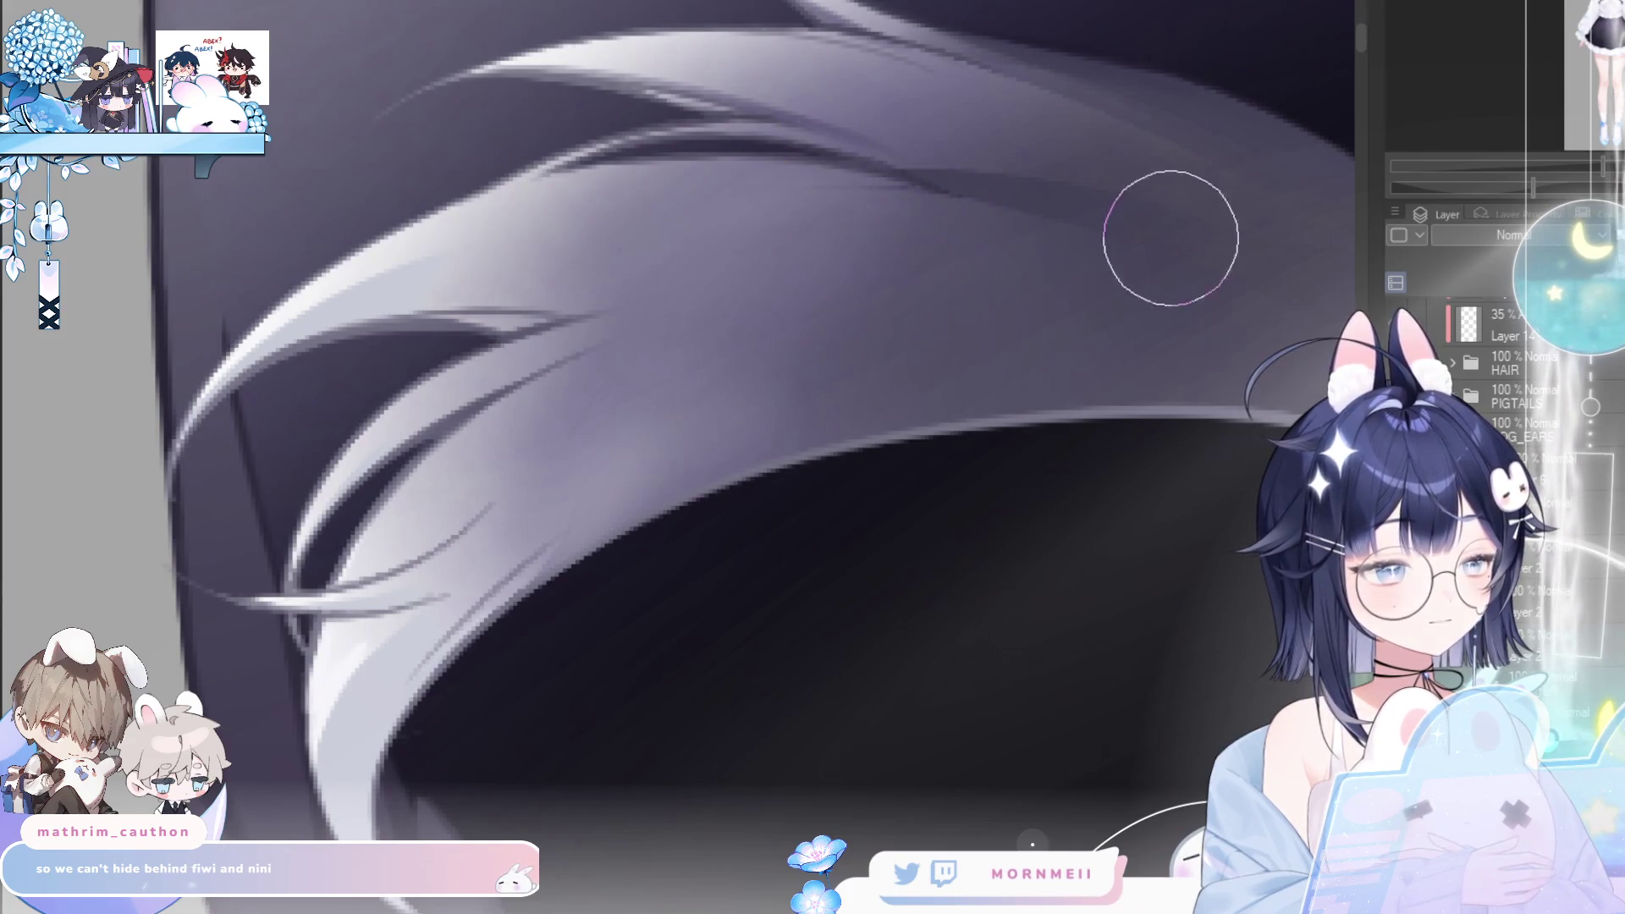
key("h")
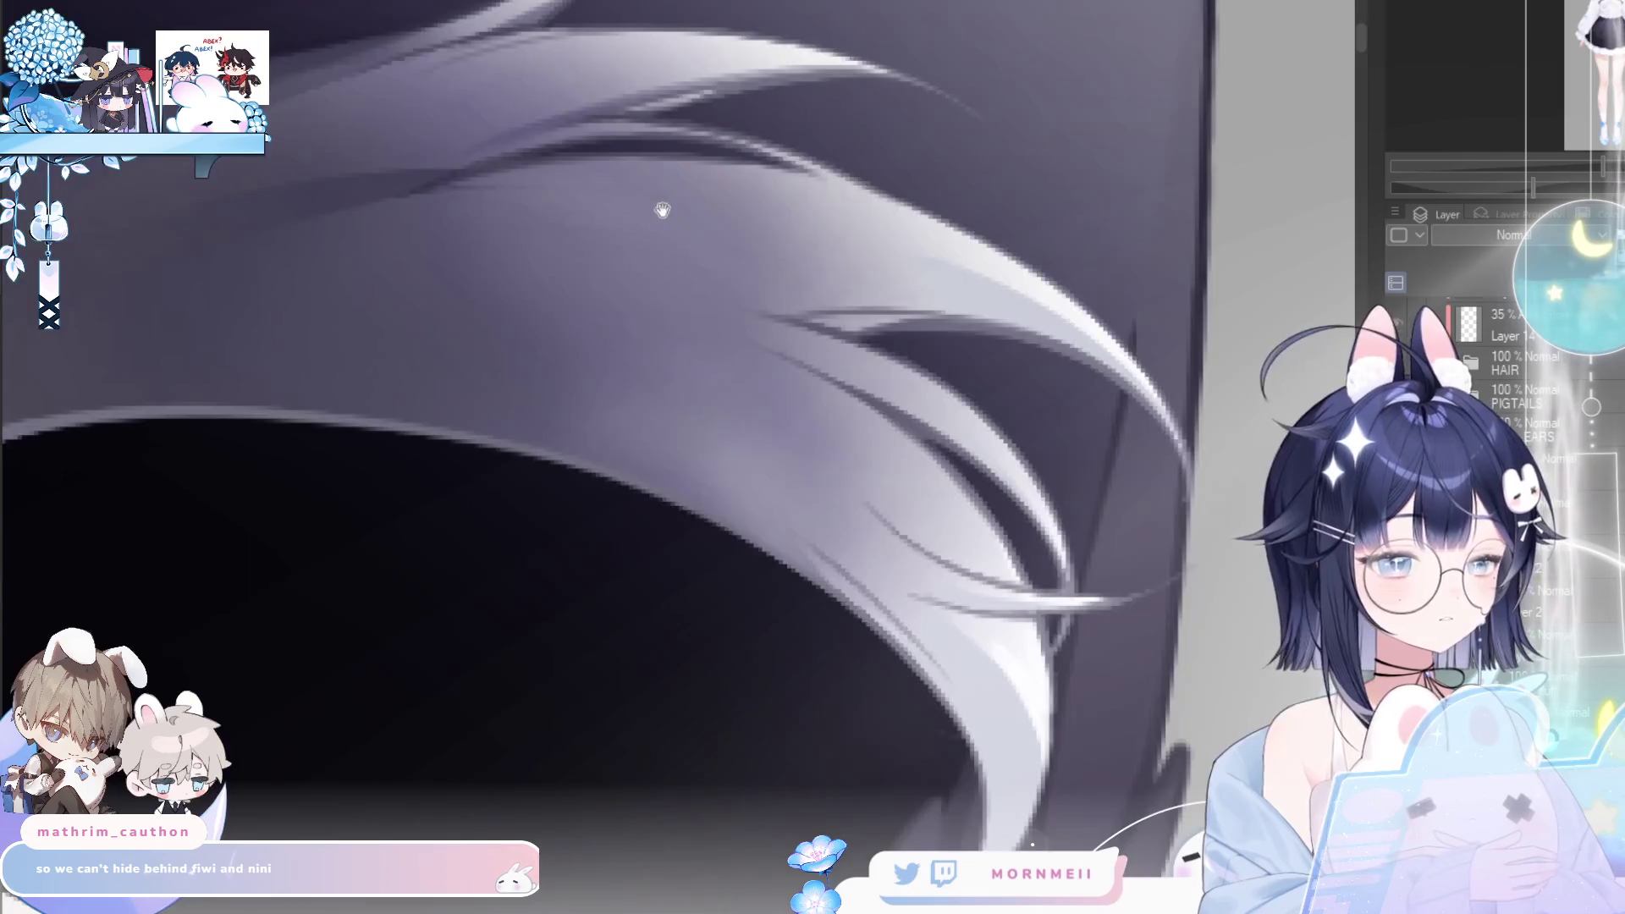
key("h")
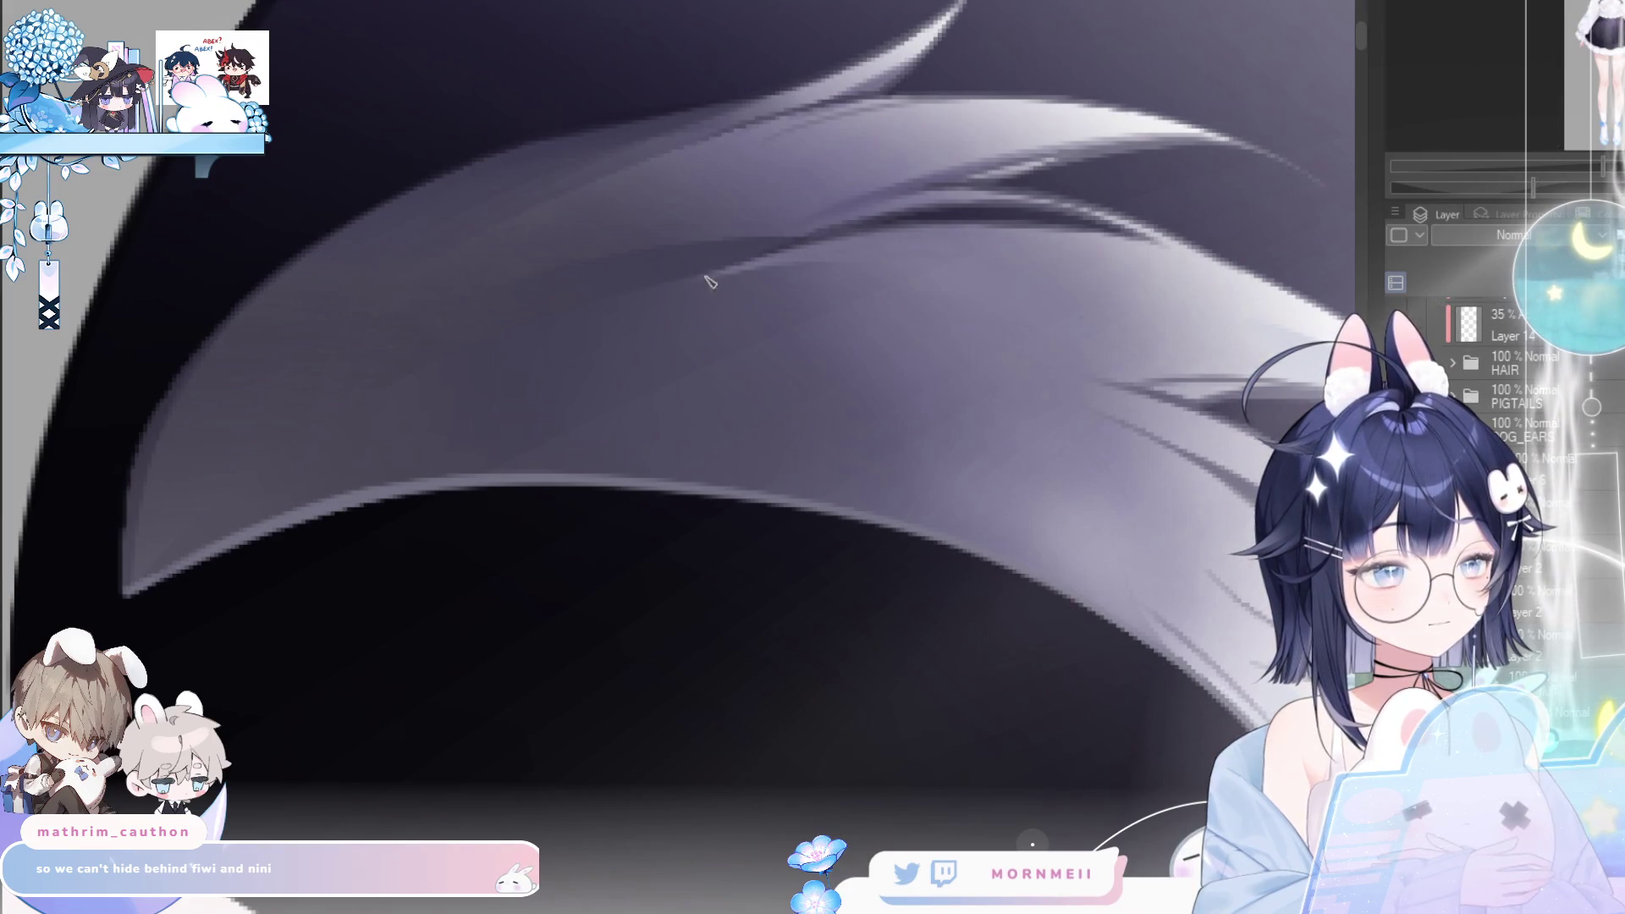
key("h")
key("h")
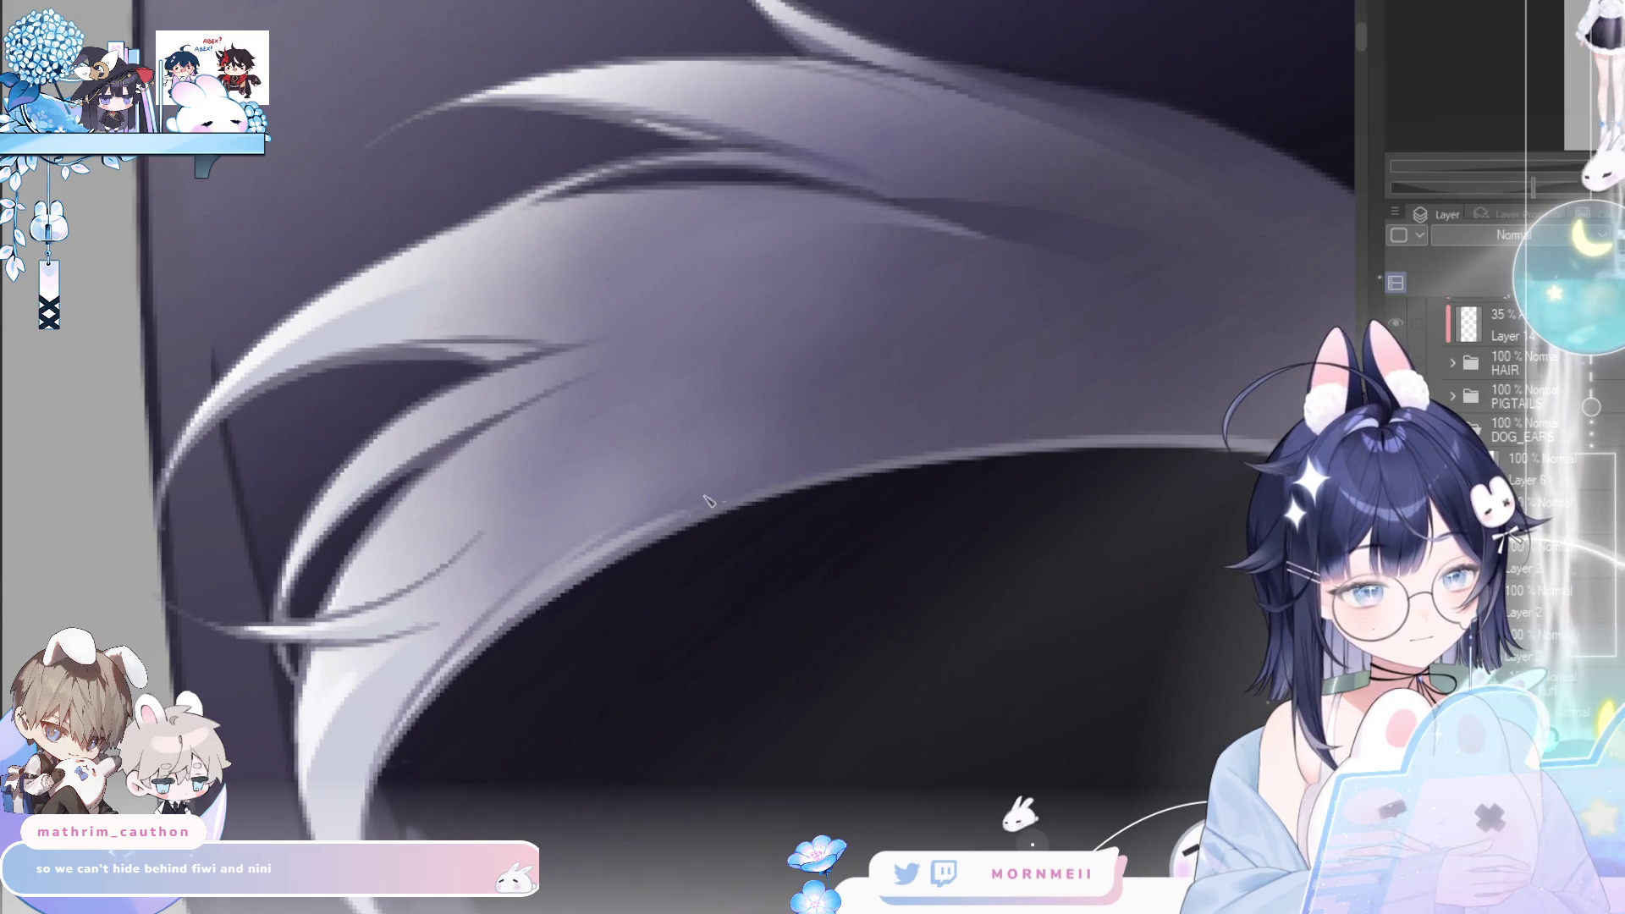
left_click_drag(965, 422, 846, 440)
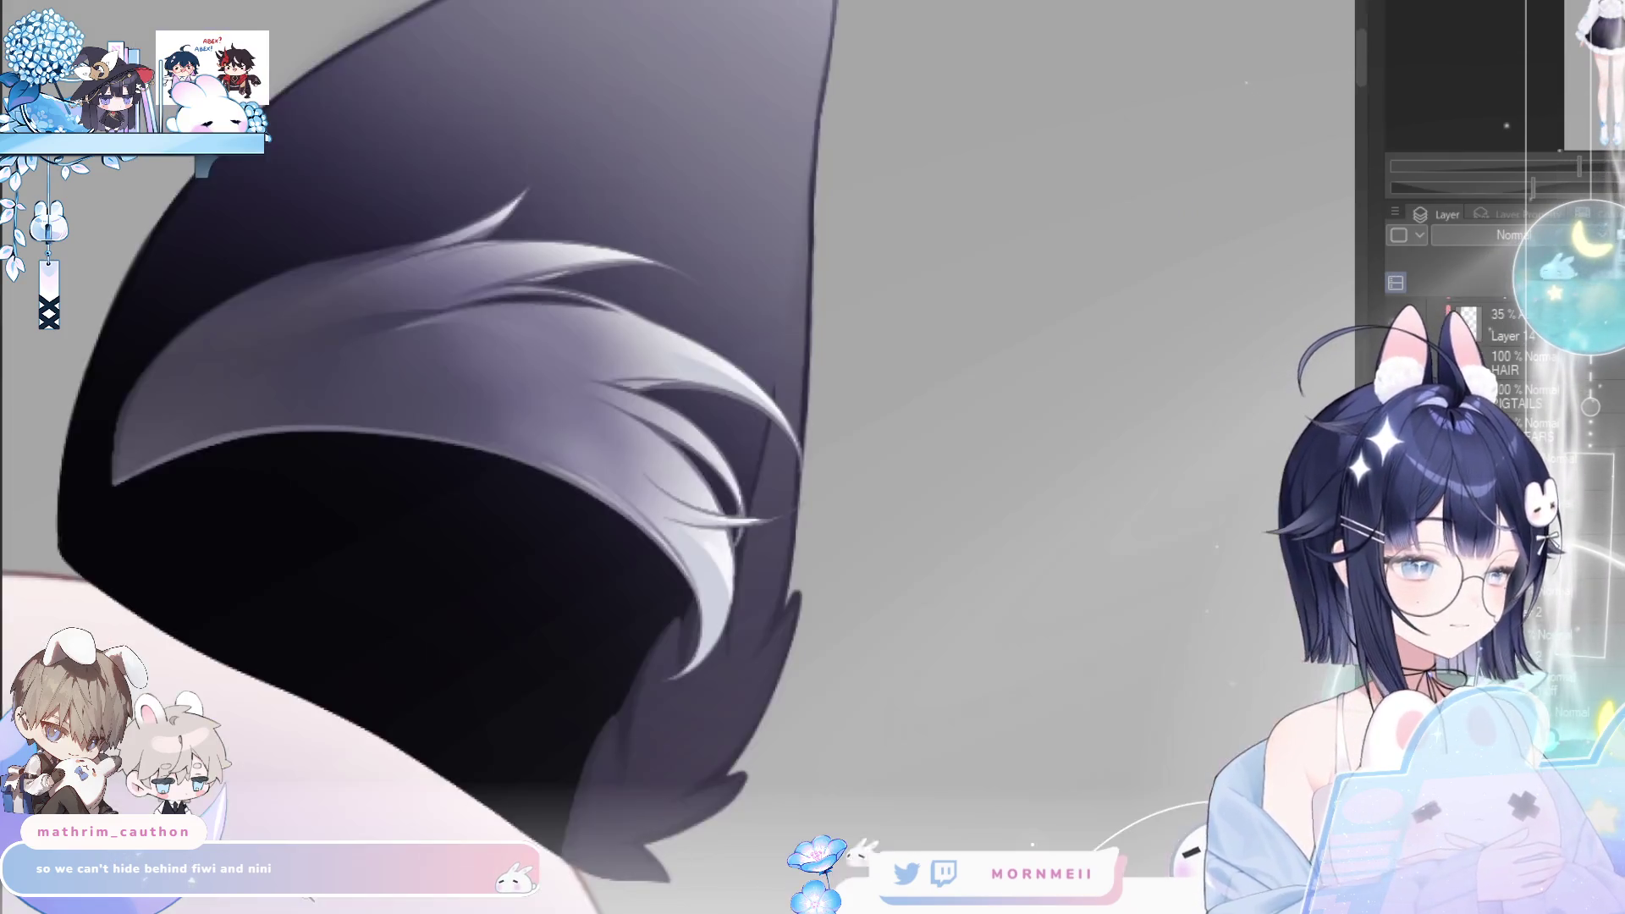
key("ctrl+minus")
key("ctrl+minus")
key("ctrl+minus")
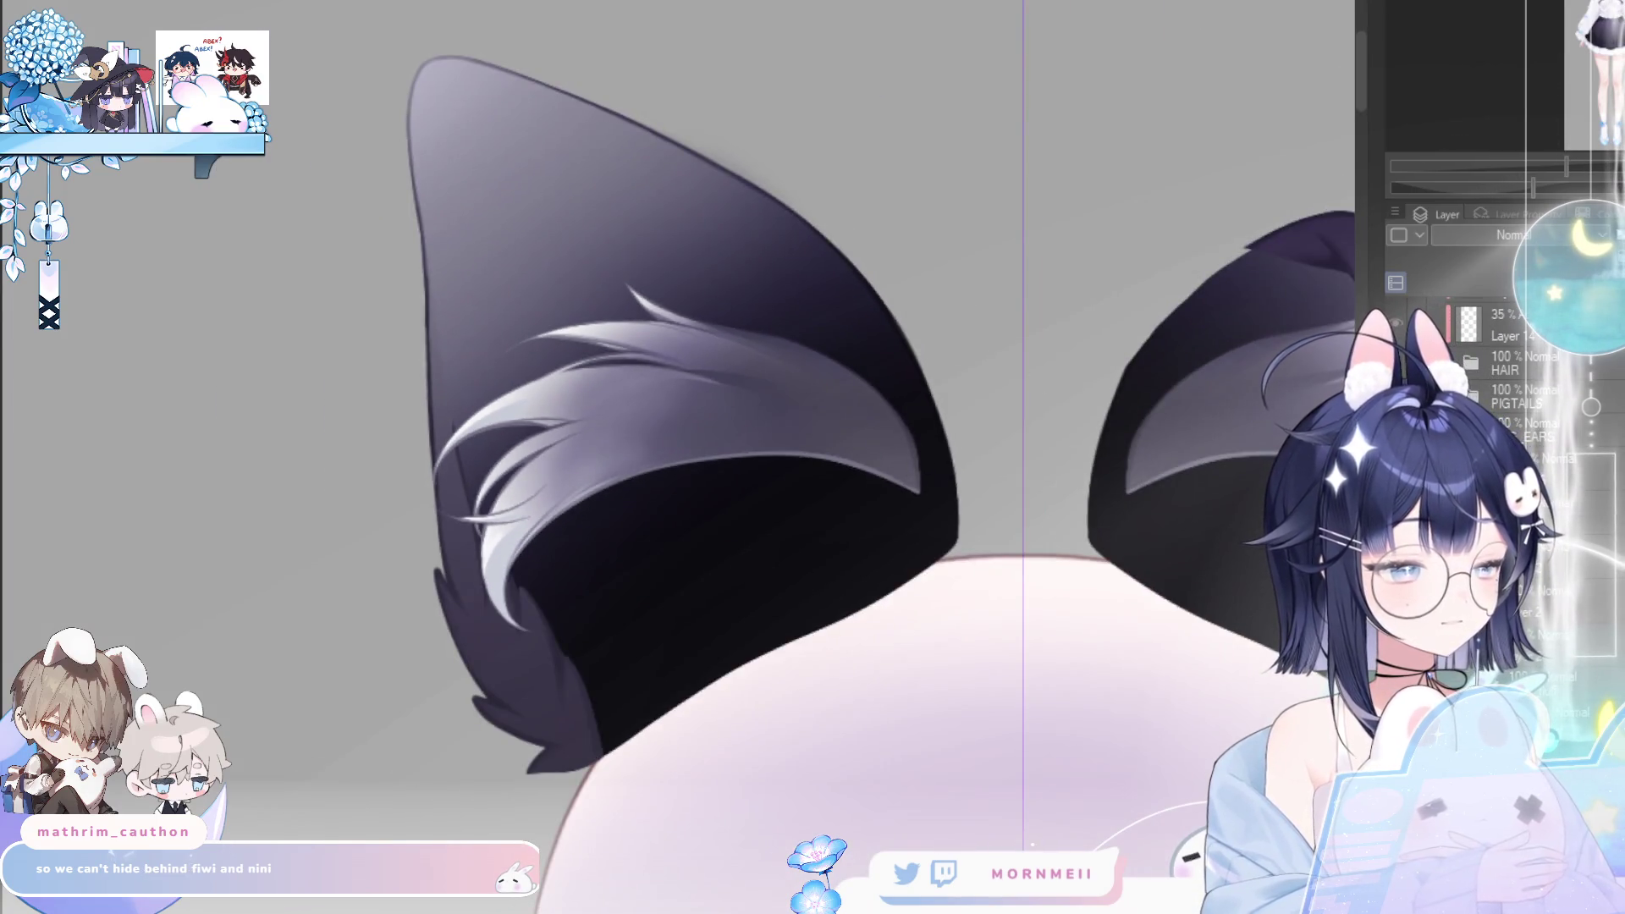
- Compare the fur with and without the blend, readjust brush size, and begin lassoing the fur edge
key("ctrl+y")
key("ctrl+z")
key("ctrl+y")
left_click(532, 422)
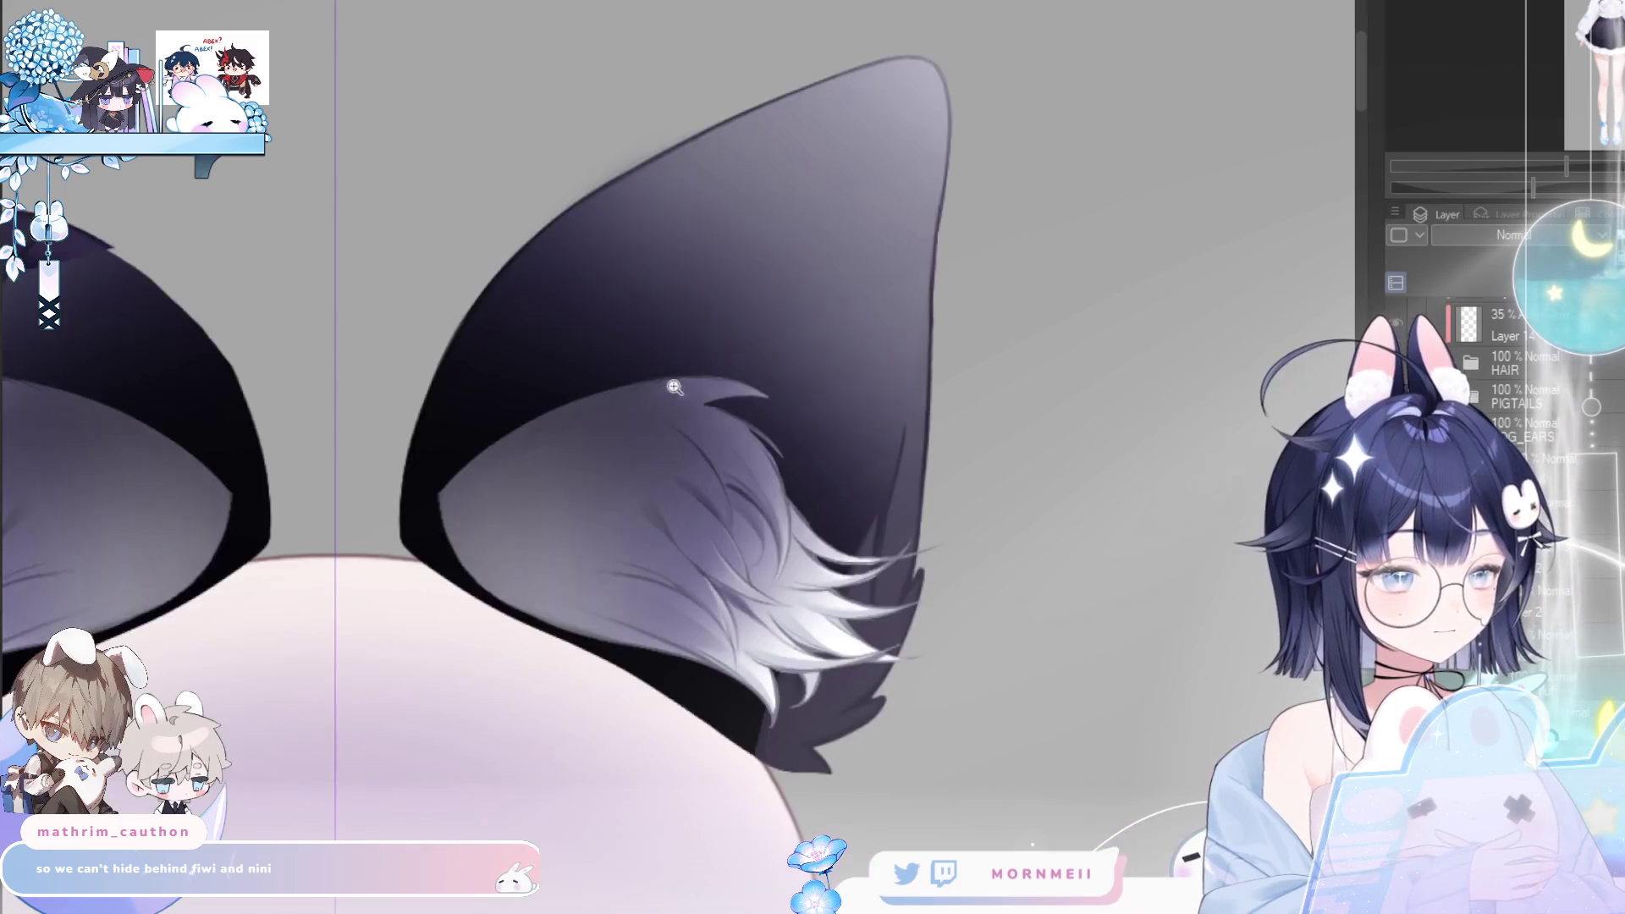
left_click(532, 422)
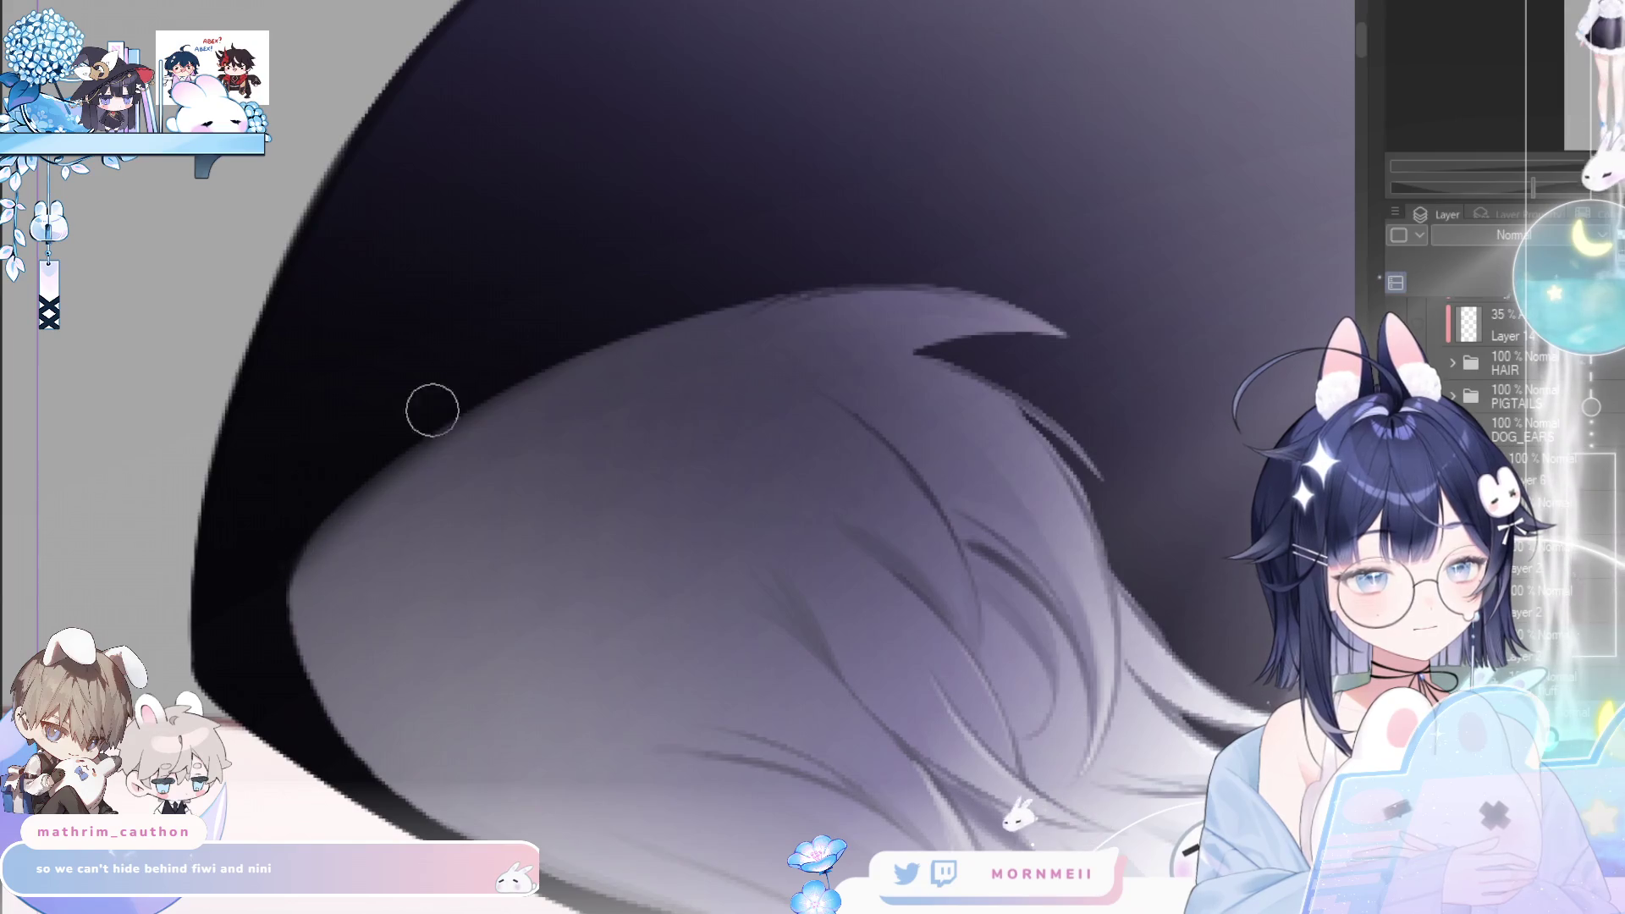
key("bracketright")
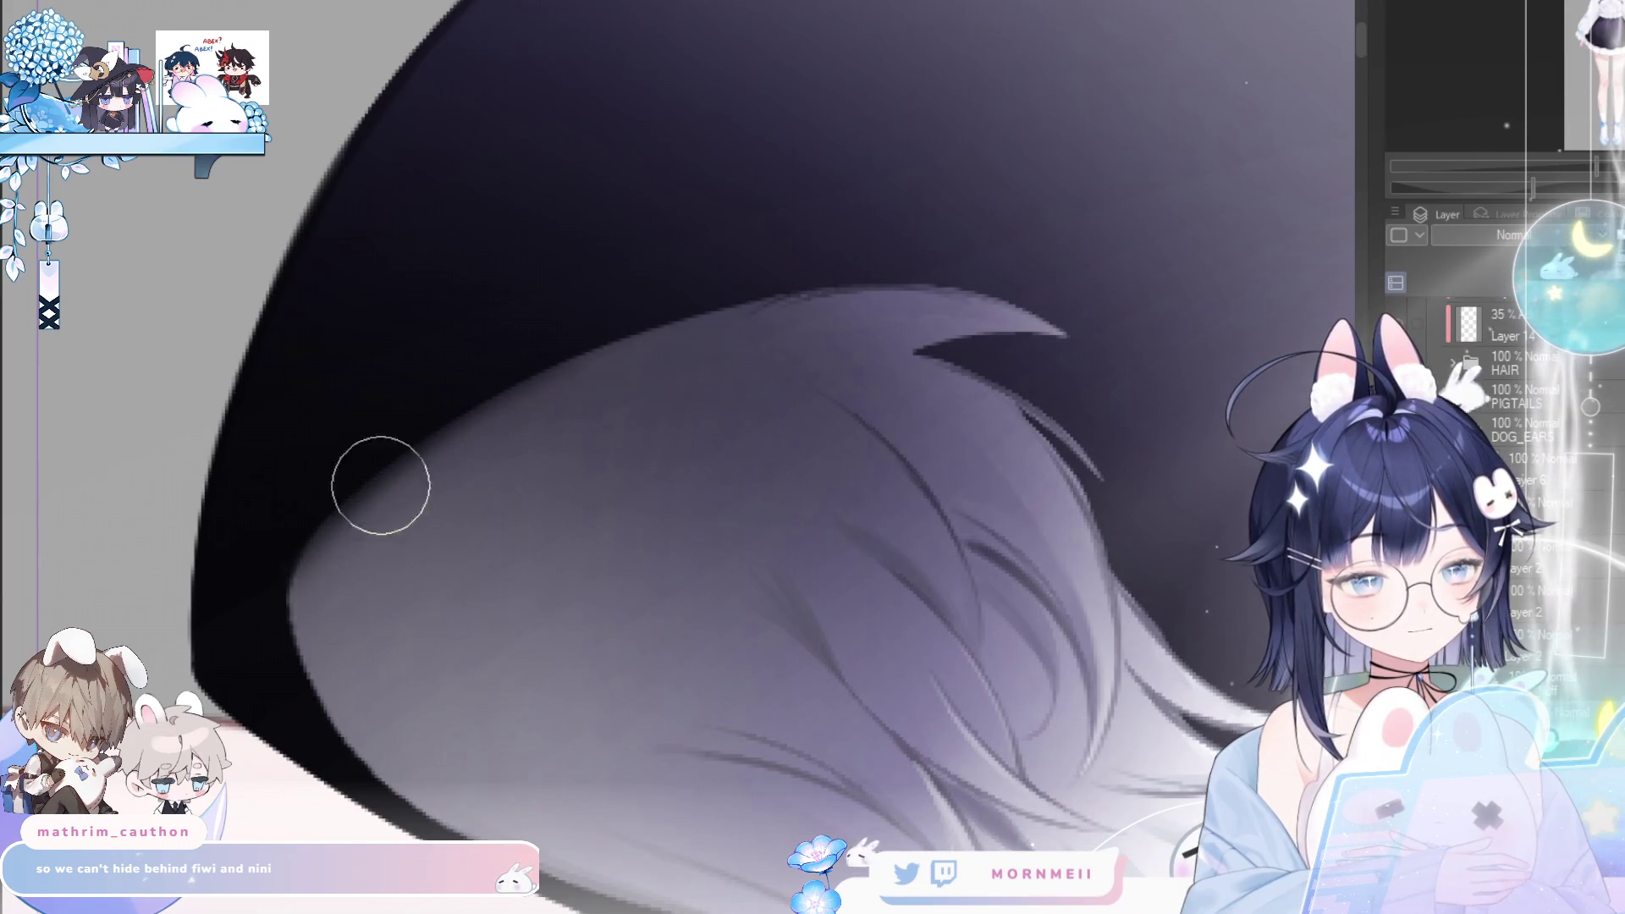
key("bracketleft")
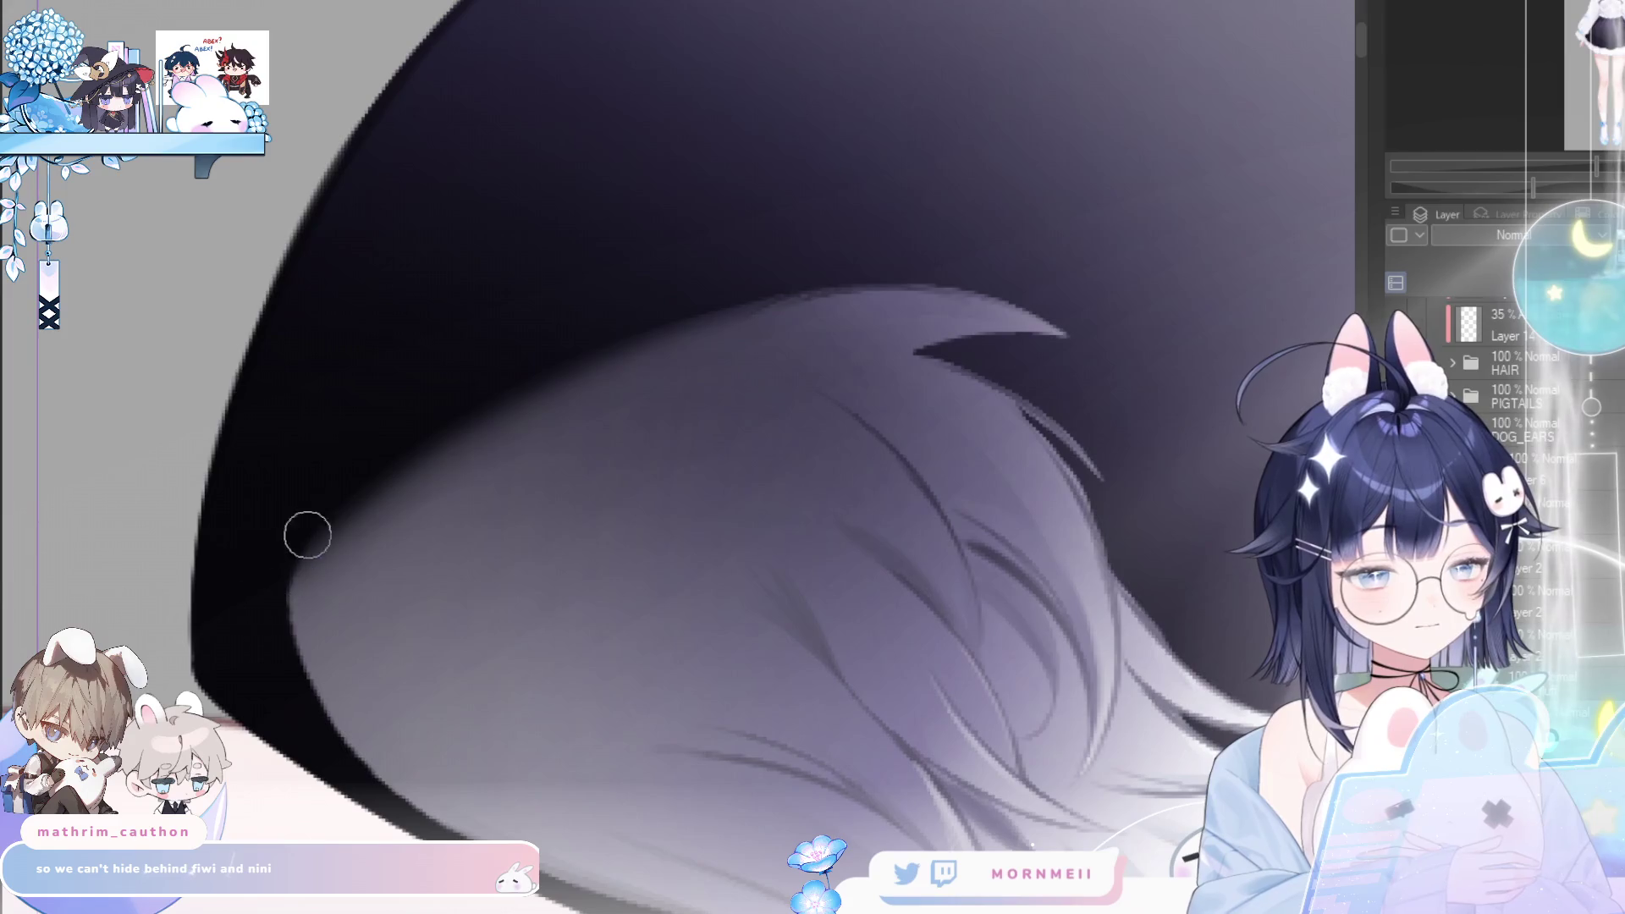
scroll(883, 497, "down", 5)
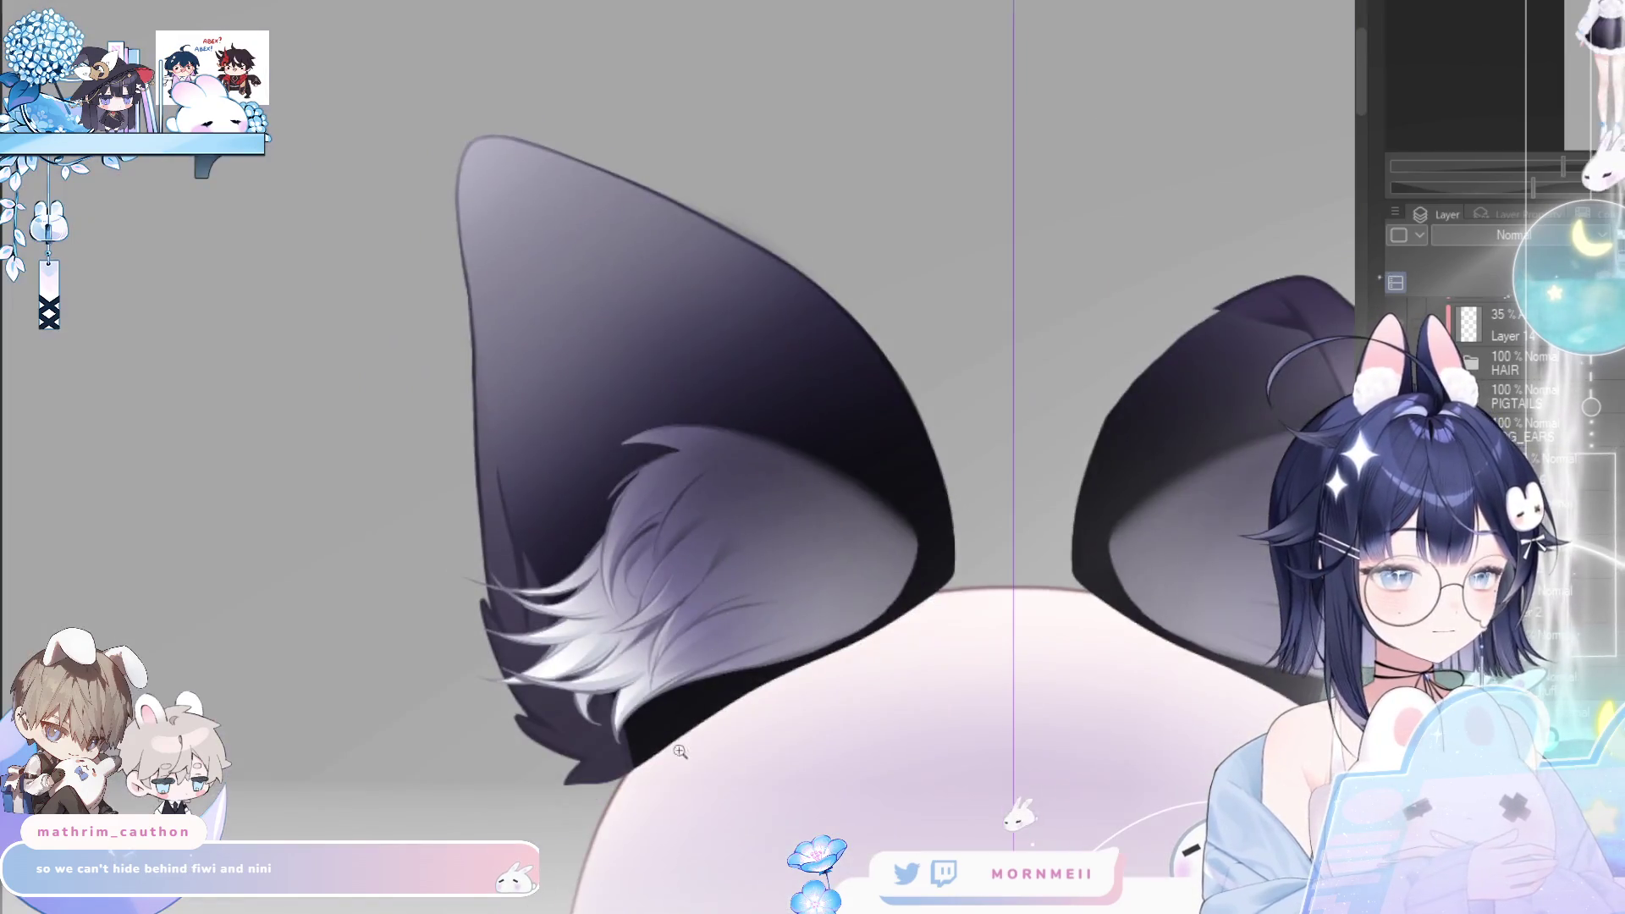
scroll(705, 585, "up", 5)
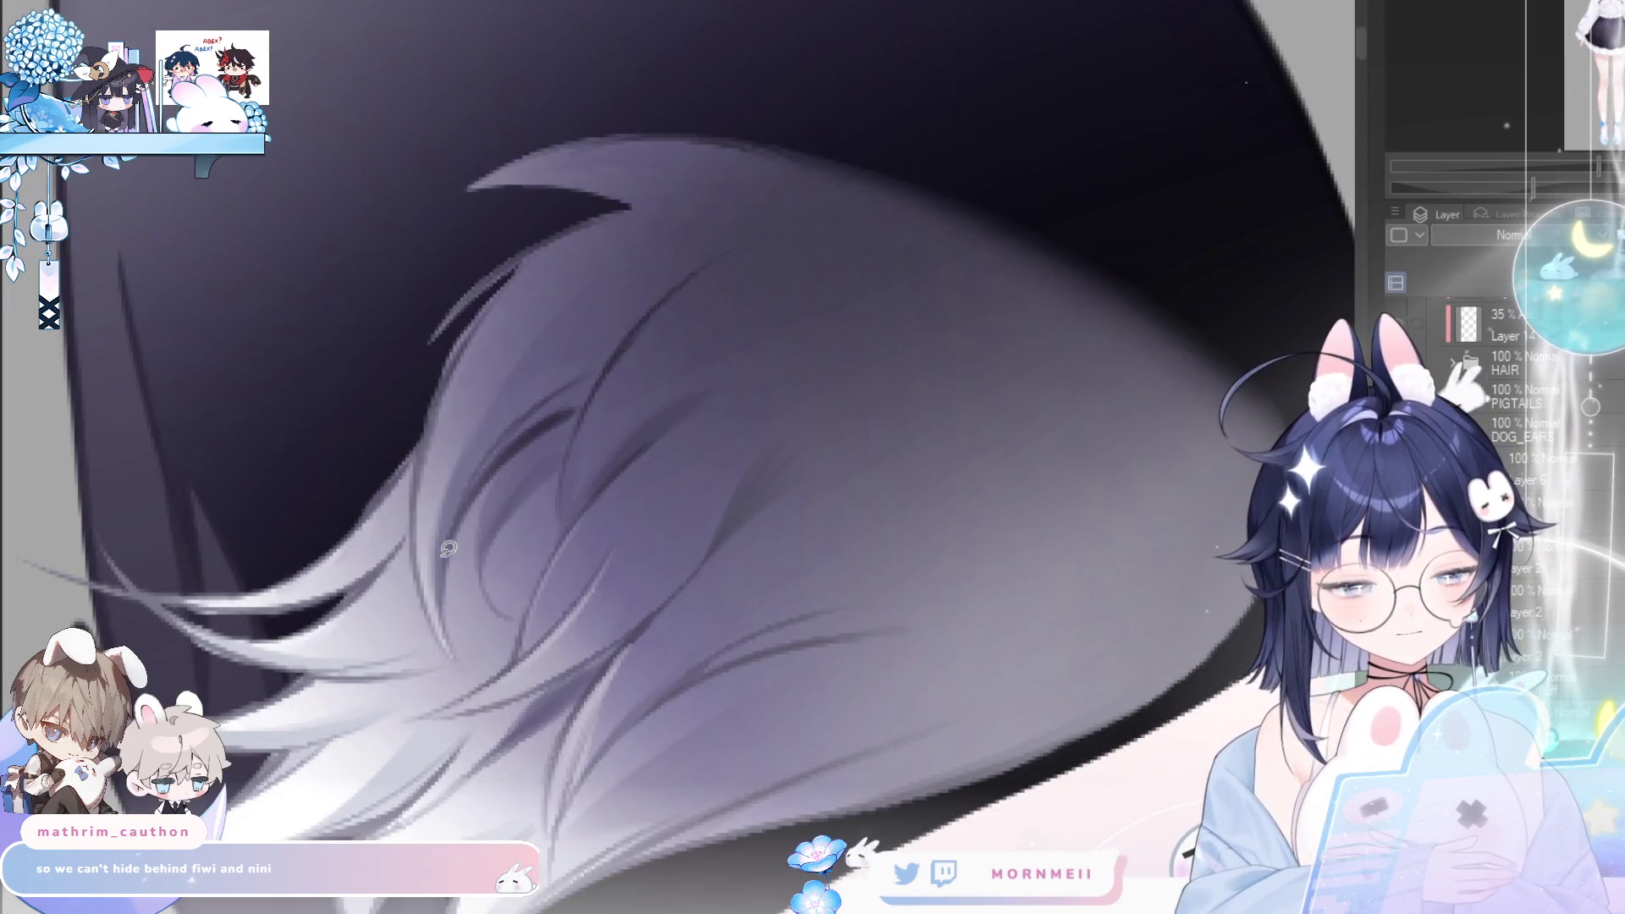
left_click_drag(451, 370, 424, 466)
mouse_move(435, 398)
left_mouse_down()
mouse_move(594, 18)
mouse_move(1294, 284)
mouse_move(1113, 808)
left_mouse_up()
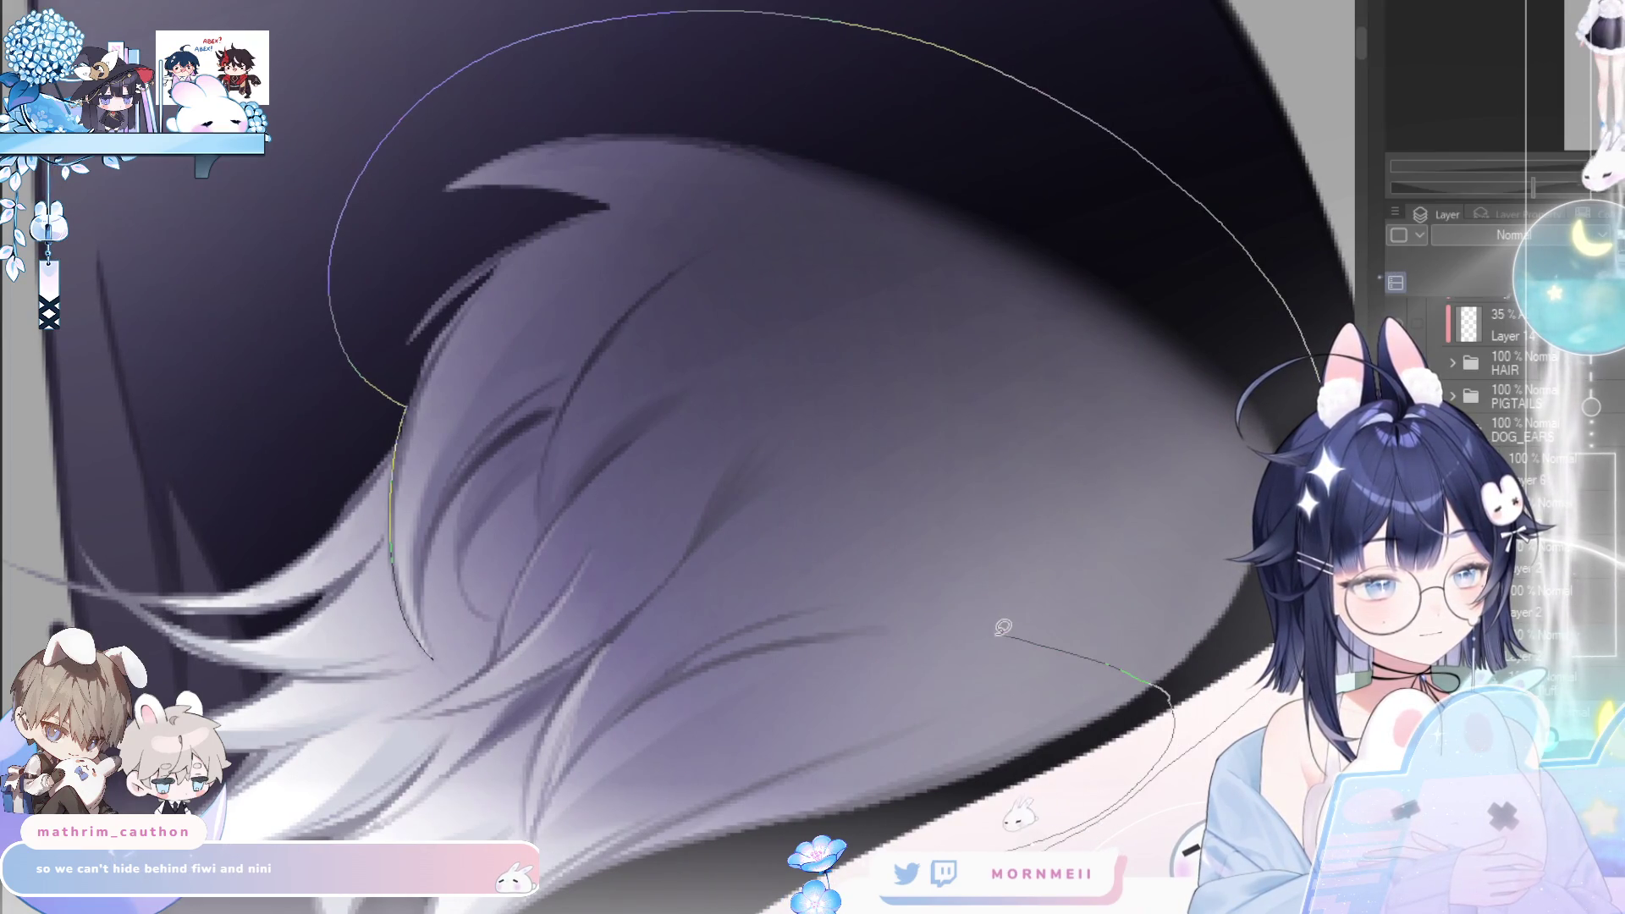
- Lasso the part of the pale fur to cut between the strand tips
mouse_move(836, 635)
left_mouse_down()
mouse_move(473, 322)
mouse_move(404, 507)
mouse_move(677, 152)
mouse_move(474, 280)
left_mouse_up()
scroll(569, 337, "down", 3)
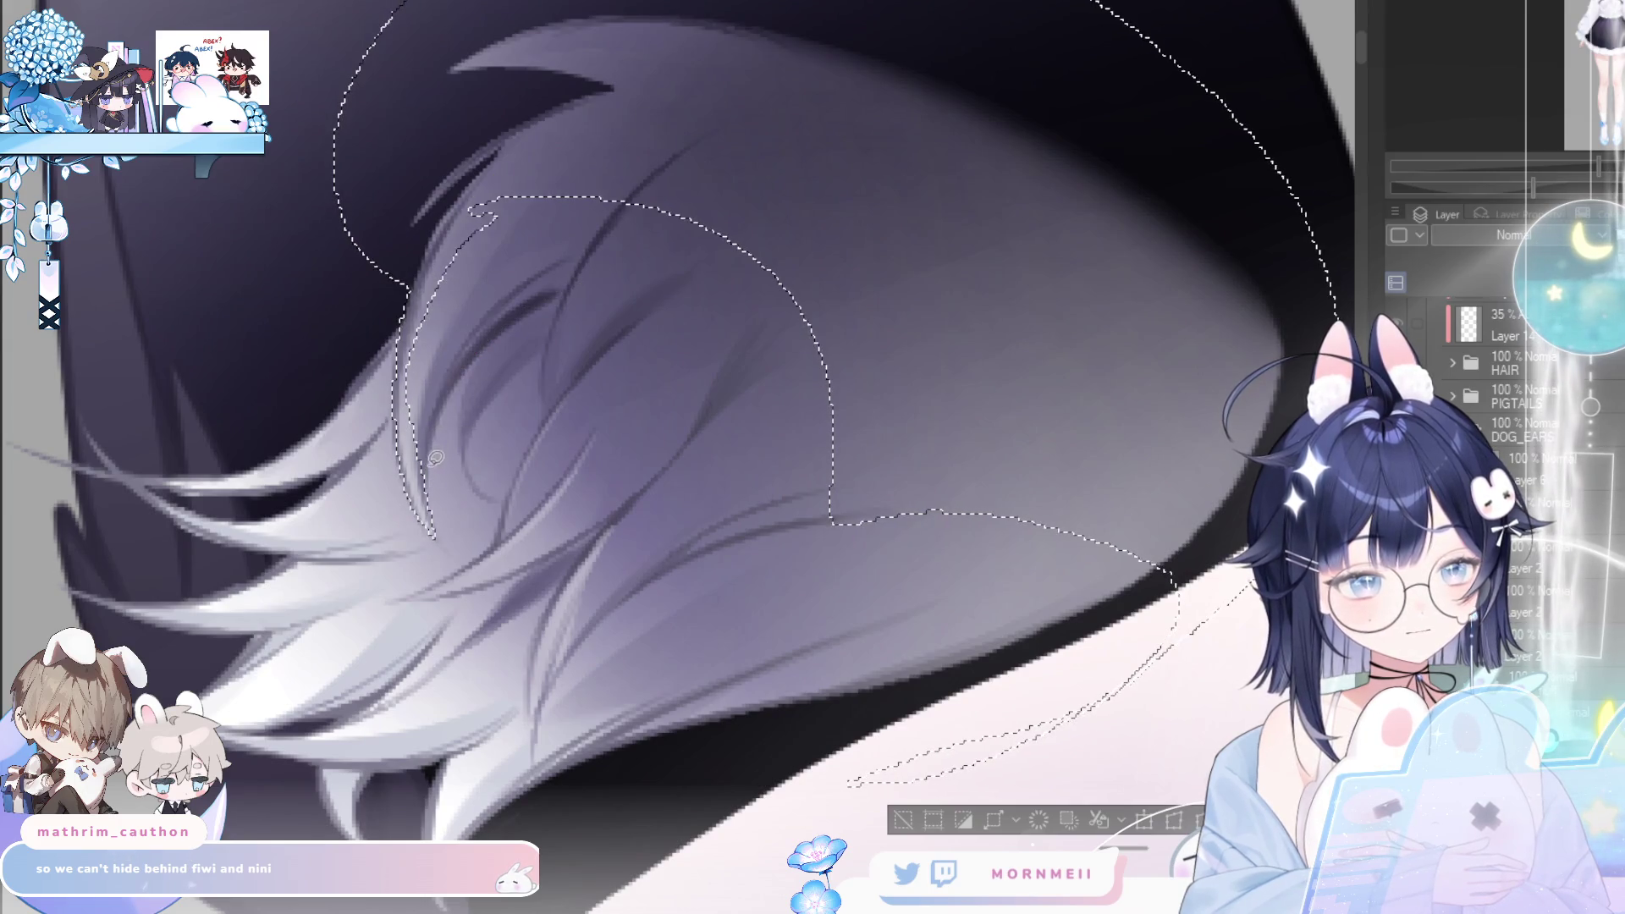
mouse_move(426, 487)
left_mouse_down()
mouse_move(474, 359)
mouse_move(657, 156)
mouse_move(541, 296)
mouse_move(413, 336)
left_mouse_up()
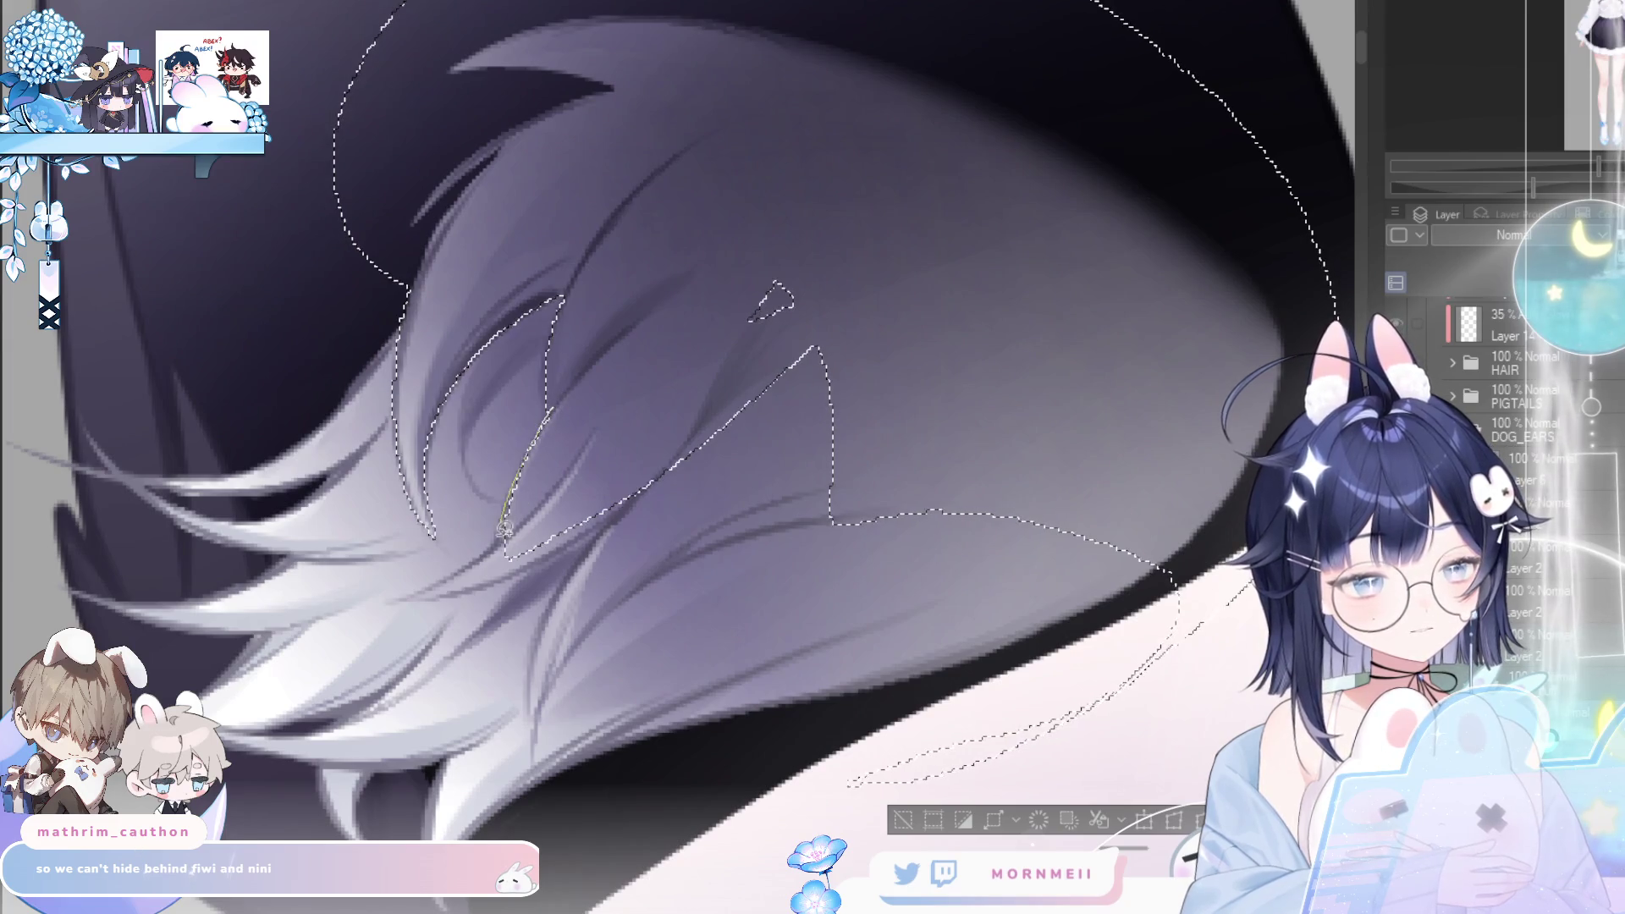
left_click_drag(401, 595, 526, 572)
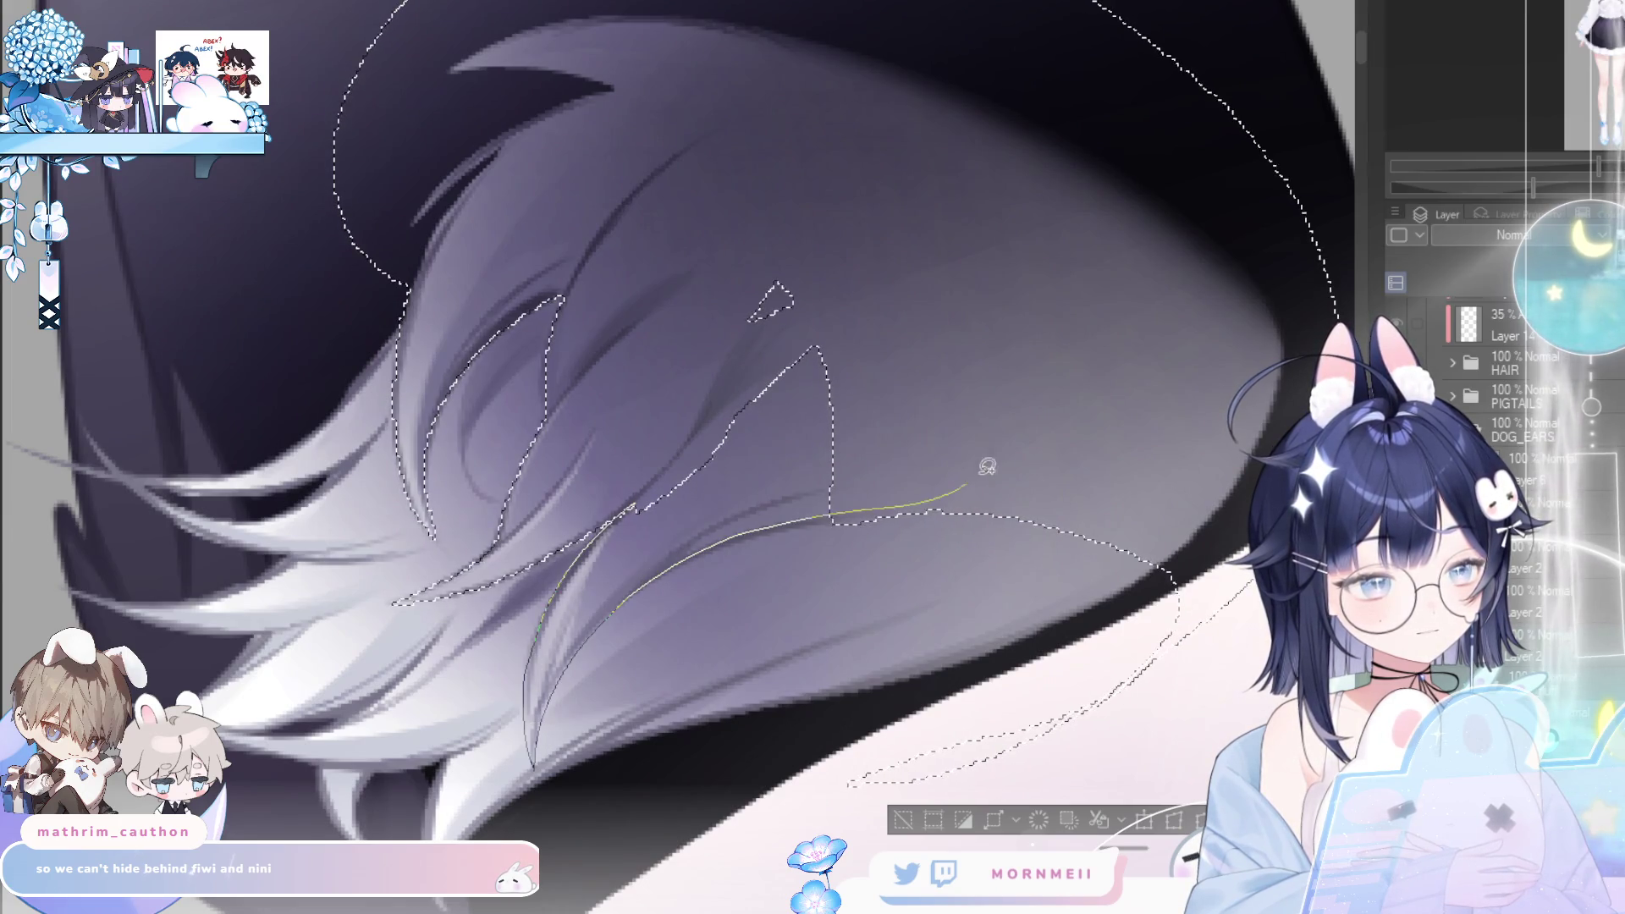
mouse_move(630, 337)
left_mouse_down()
mouse_move(924, 582)
mouse_move(930, 319)
left_mouse_up()
key("h")
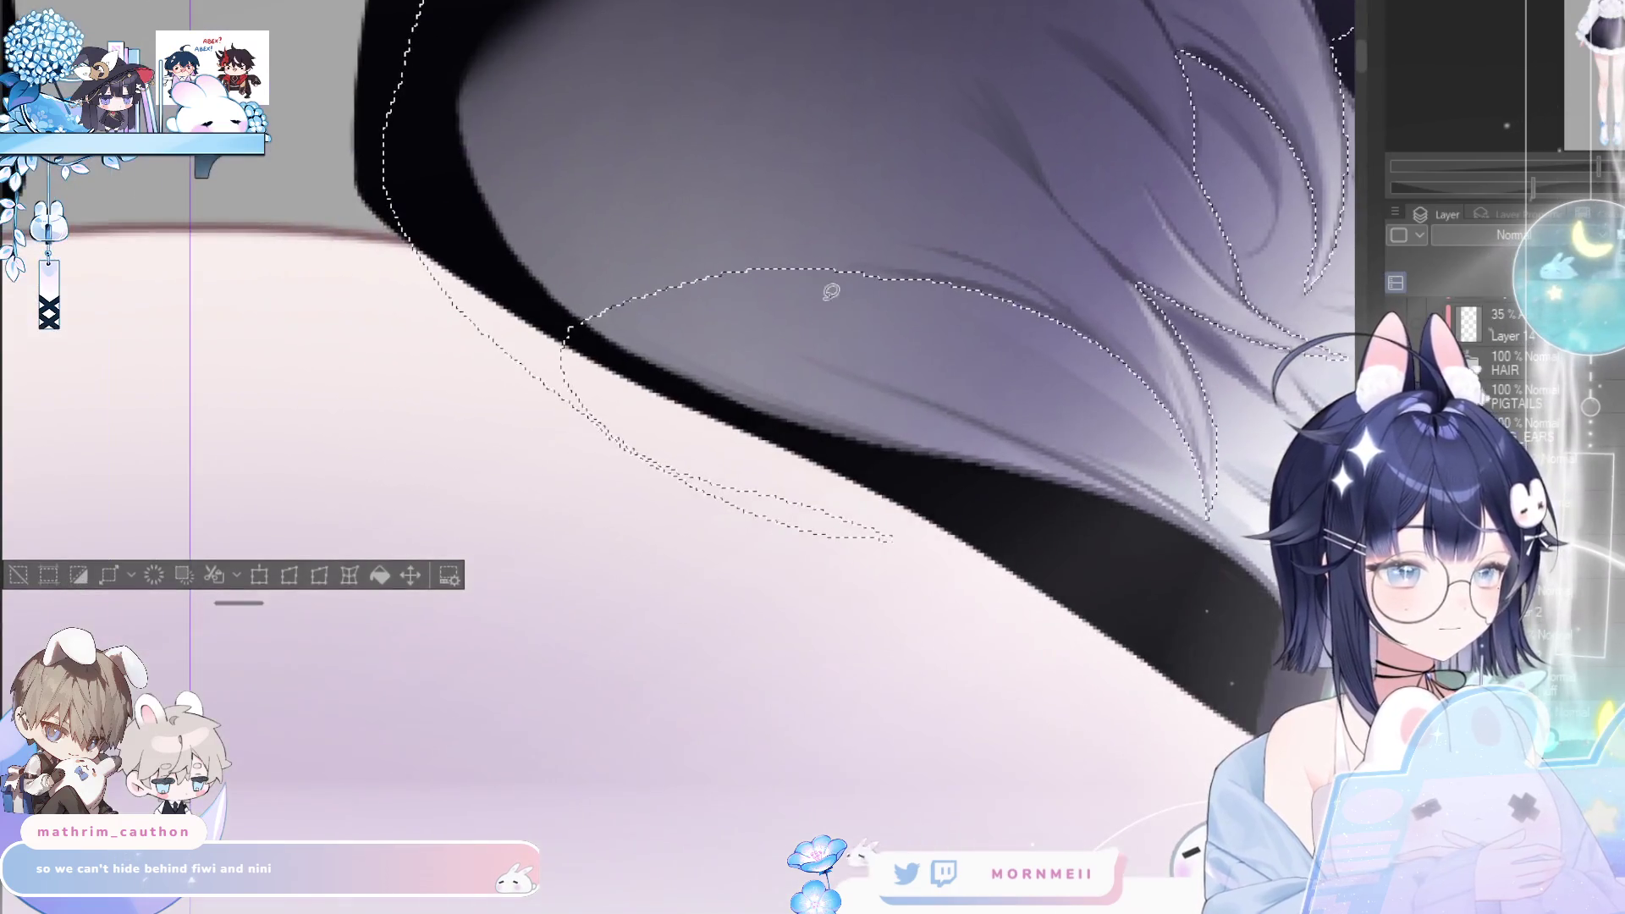
key("h")
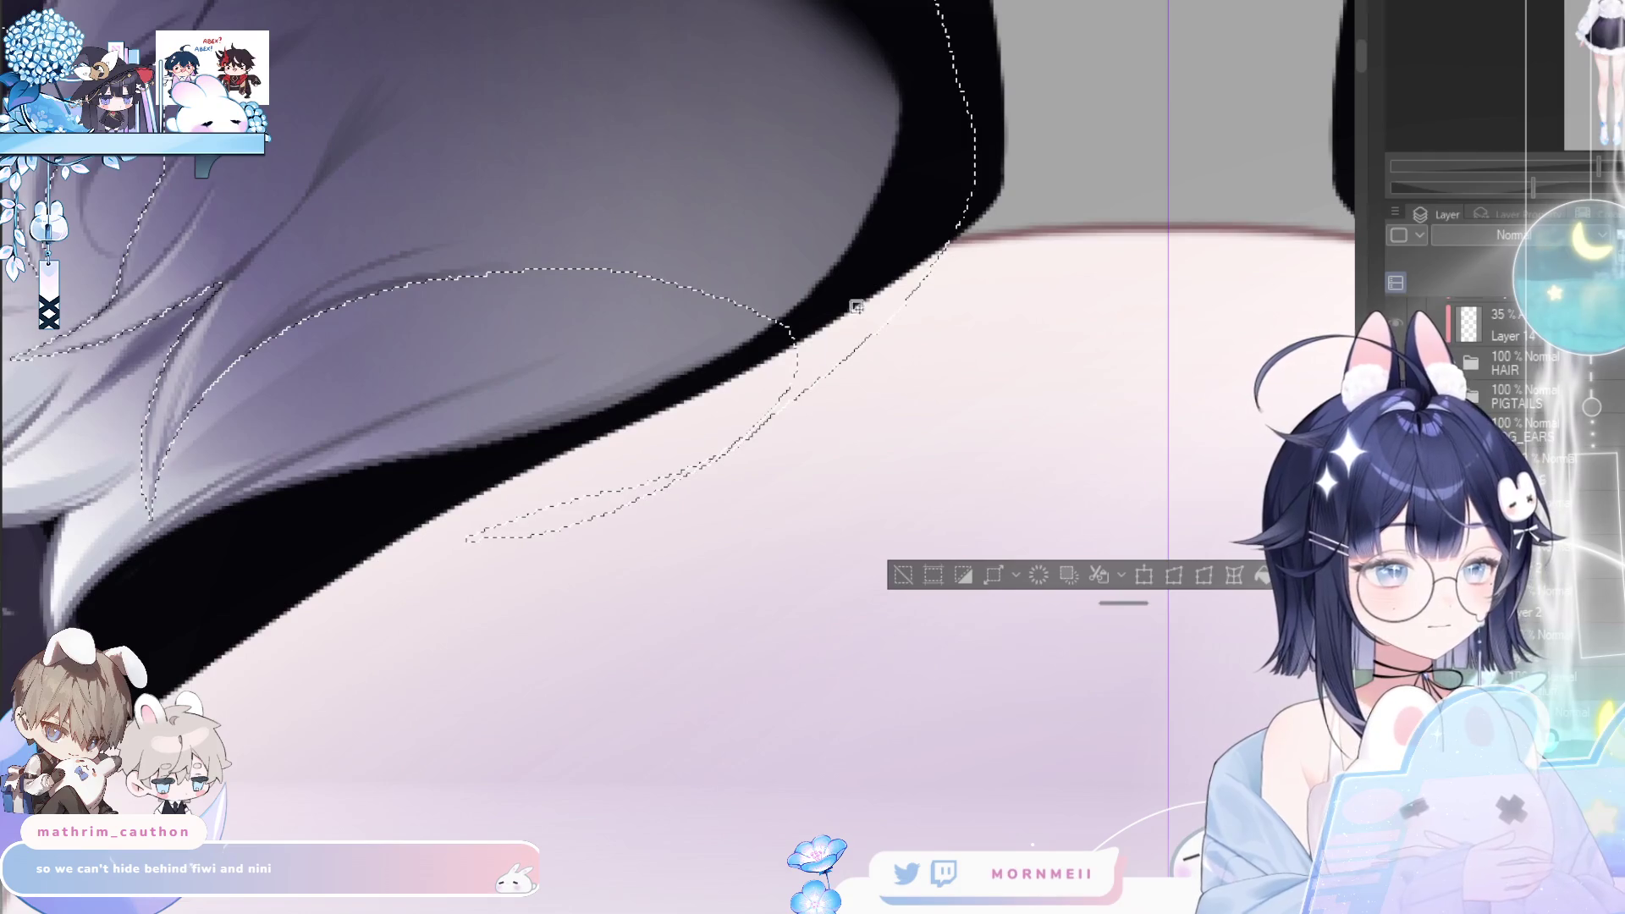
left_click_drag(606, 560, 737, 829)
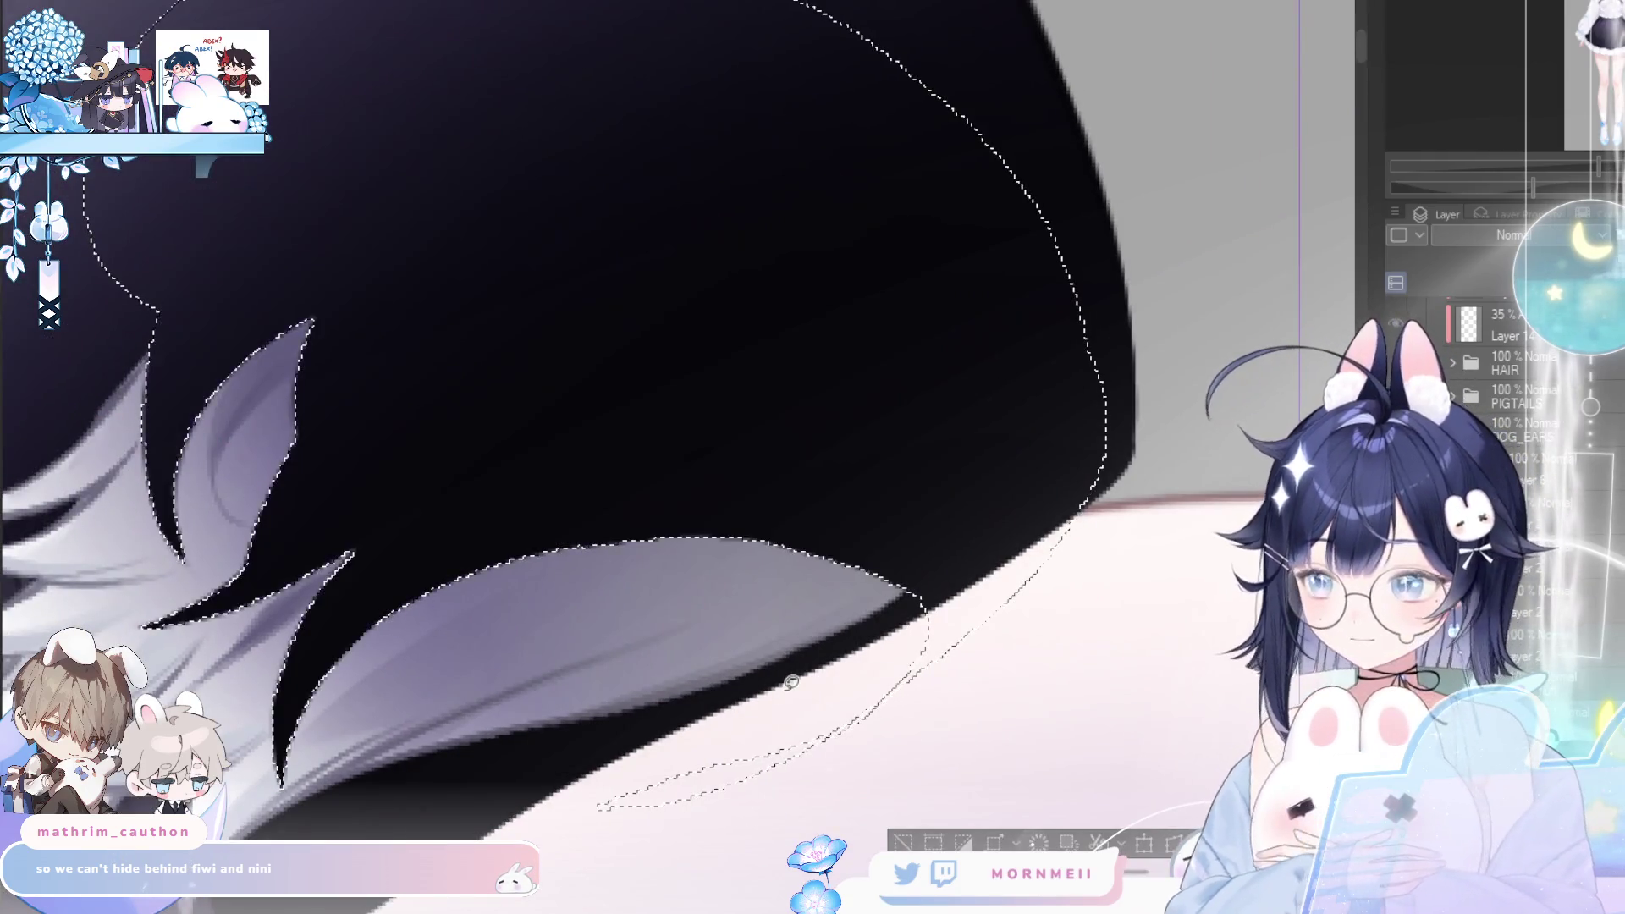
- Delete the lassoed fur to notch the strands, deselect, and compare before and after
key("Delete")
key("ctrl+d")
key("ctrl+z")
key("ctrl+y")
key("ctrl+z")
key("ctrl+y")
key("ctrl+z")
key("ctrl+y")
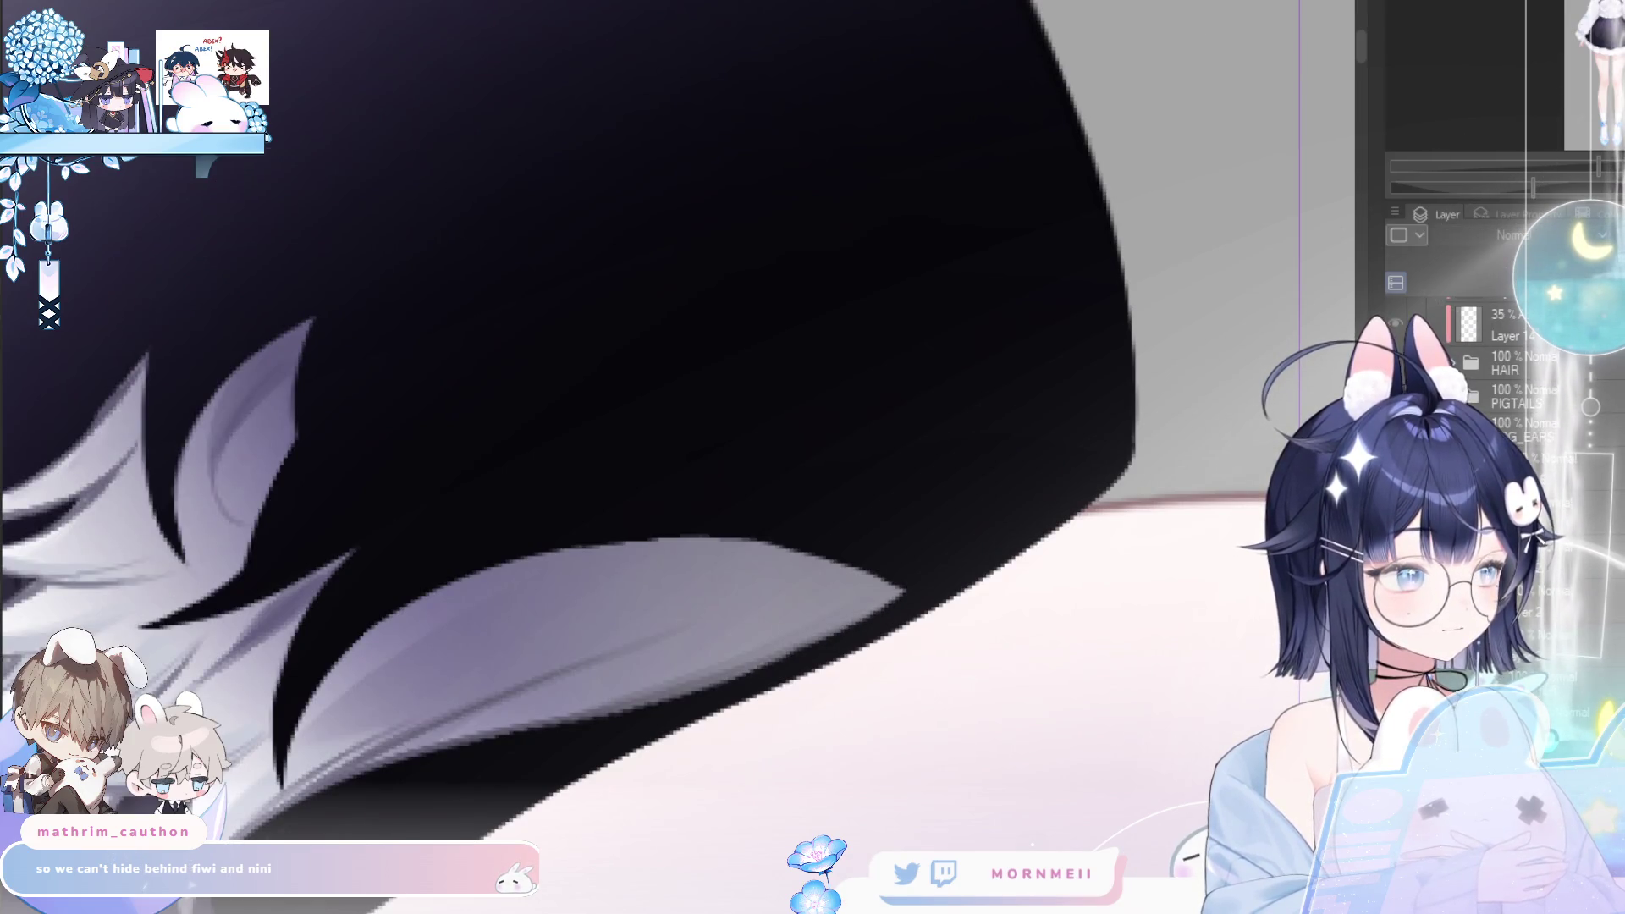
mouse_move(145, 387)
left_mouse_down()
mouse_move(368, 390)
mouse_move(409, 327)
mouse_move(1031, 195)
mouse_move(1125, 562)
left_mouse_up()
- Brighten the light rim along the ear's inner curve and fill the dark gap pale grey-purple
key("h")
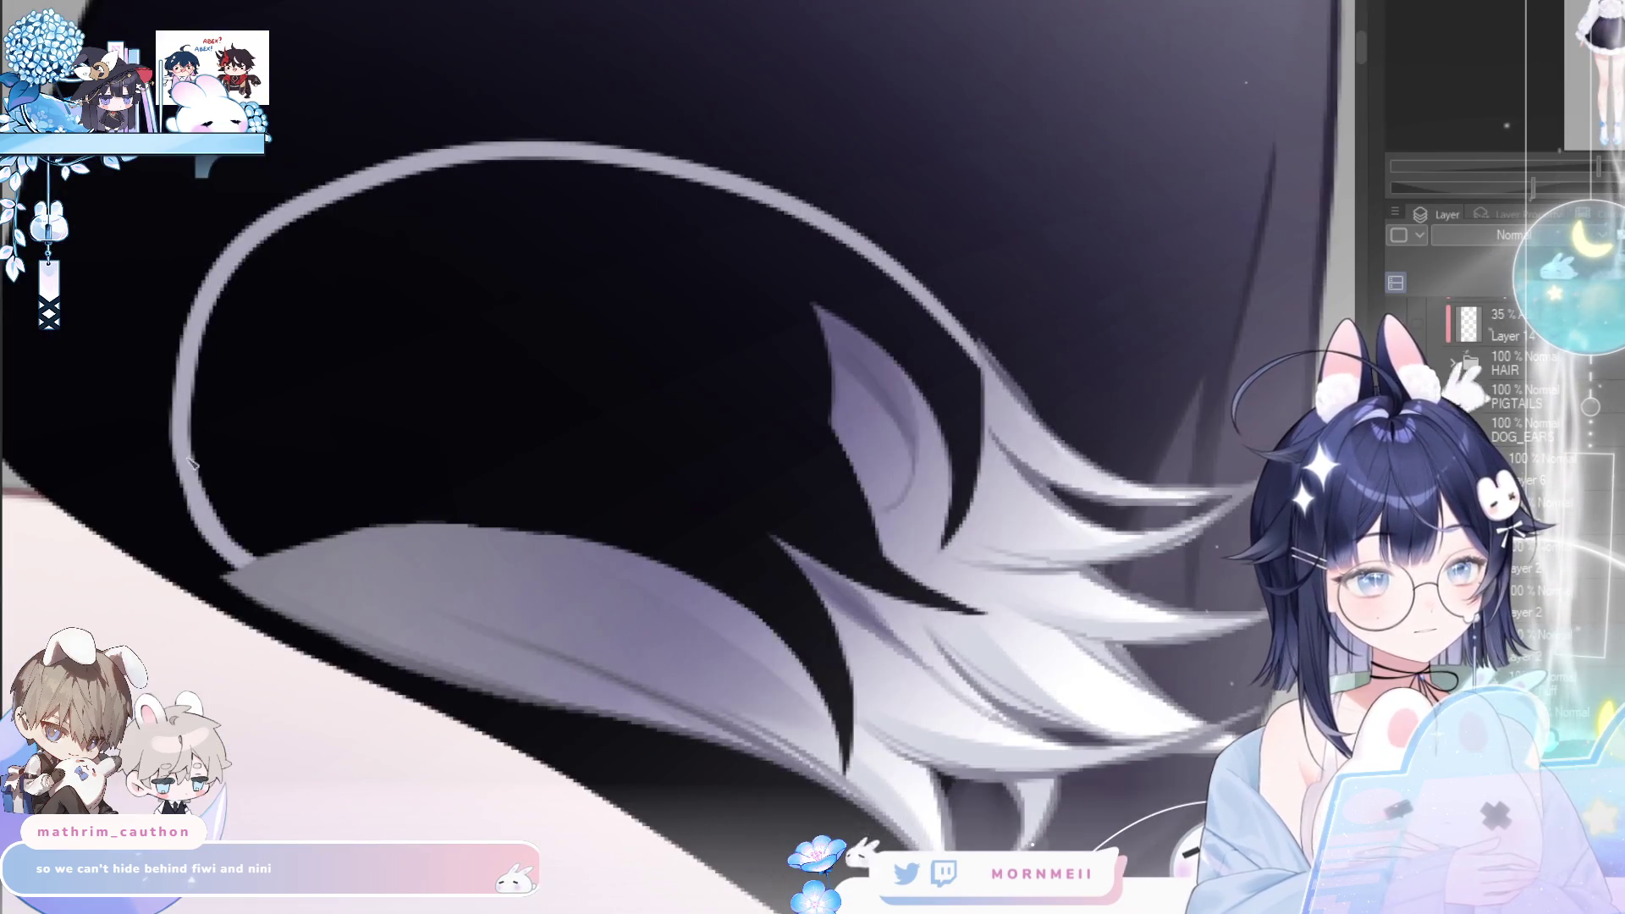
left_click_drag(191, 463, 224, 556)
left_click_drag(172, 409, 258, 249)
left_click_drag(174, 381, 395, 246)
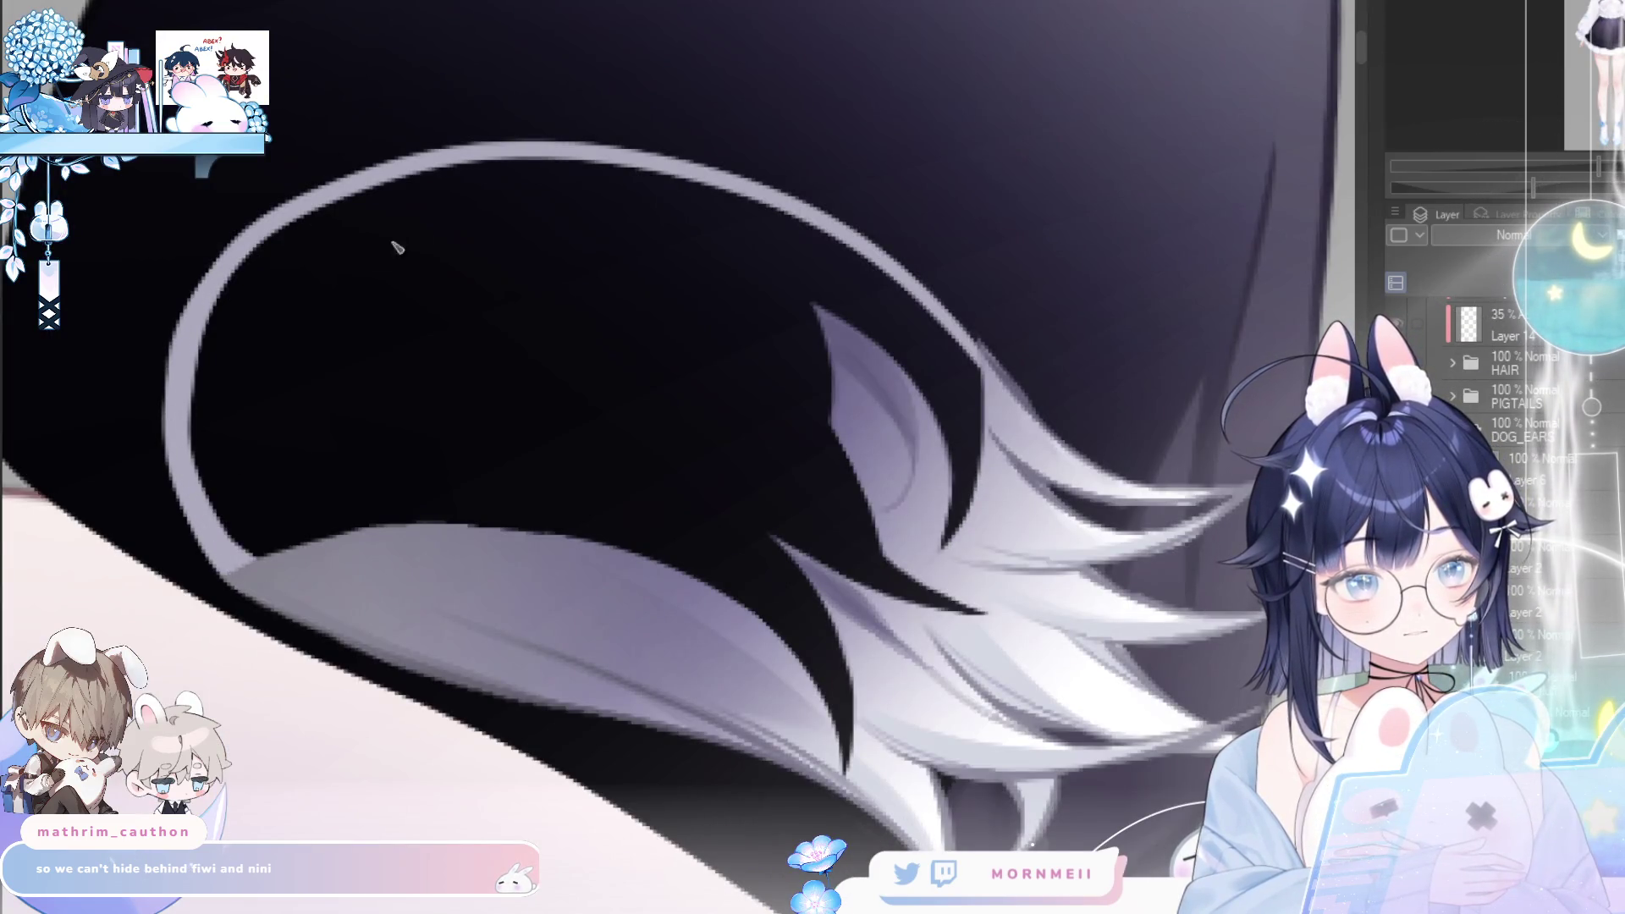
key("h")
mouse_move(390, 355)
left_mouse_down()
mouse_move(412, 545)
mouse_move(508, 753)
left_mouse_up()
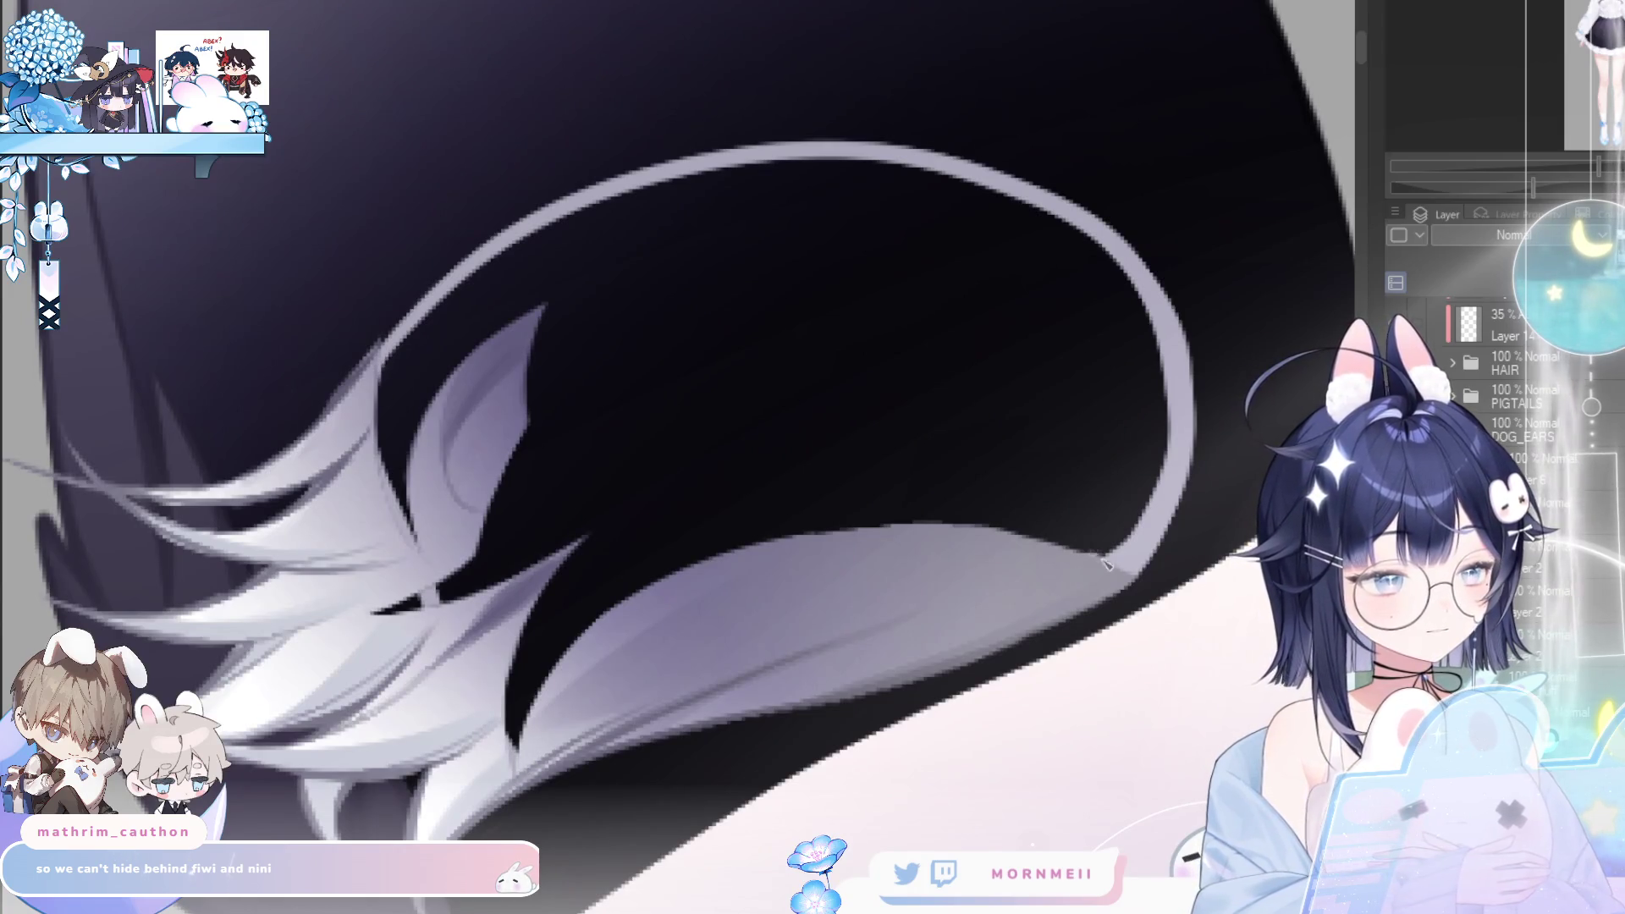
left_click(827, 500)
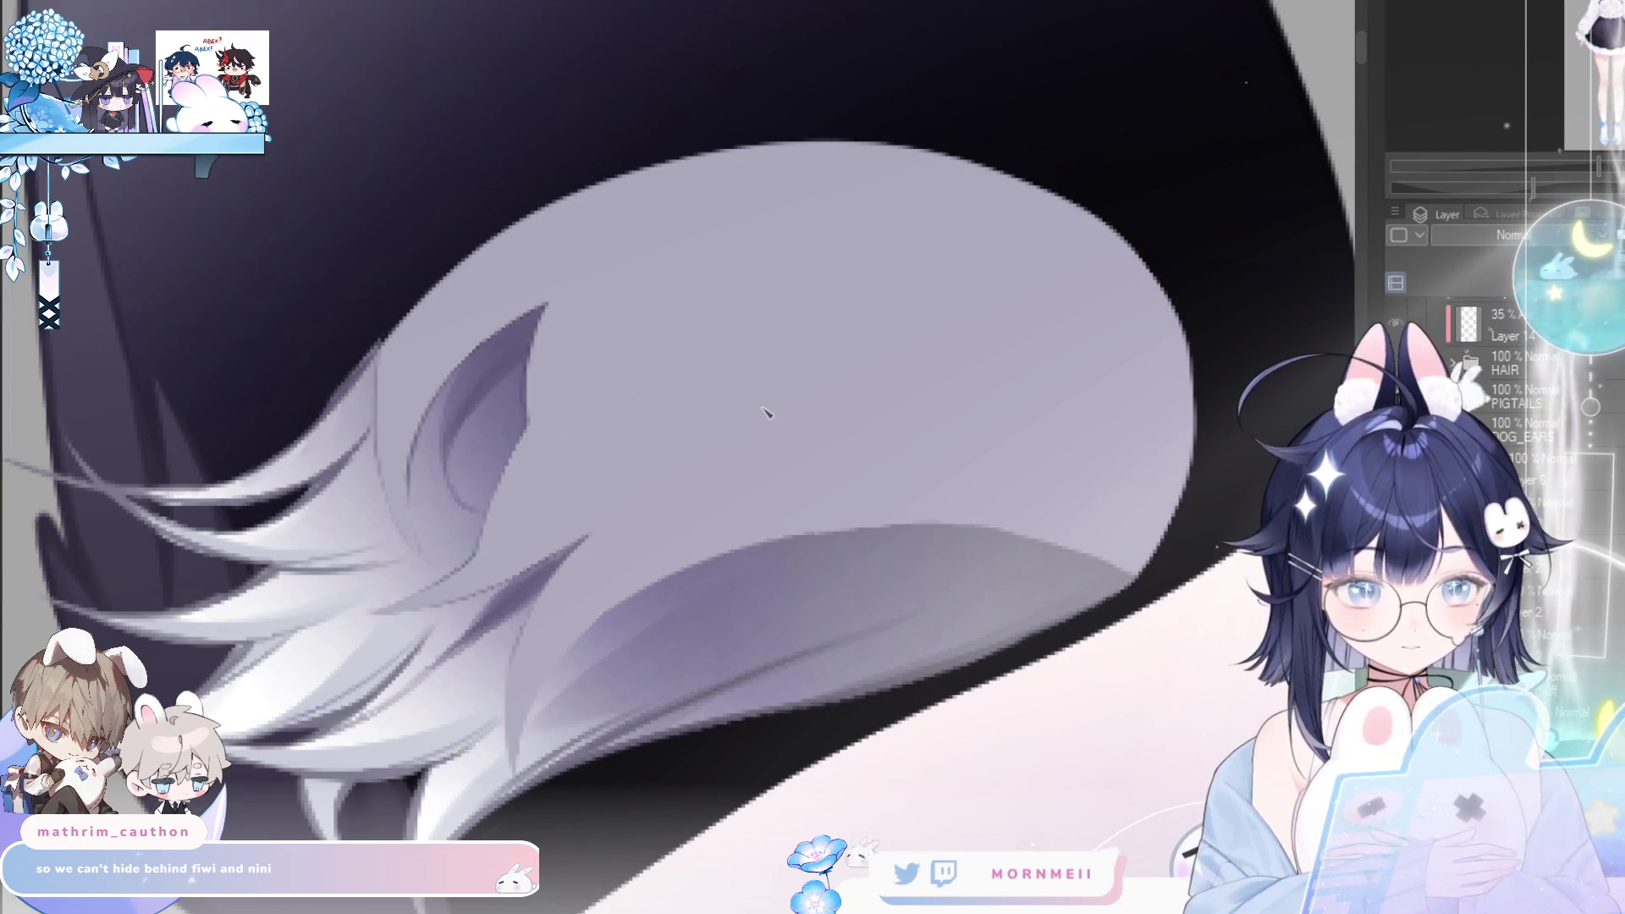
scroll(731, 549, "down", 5)
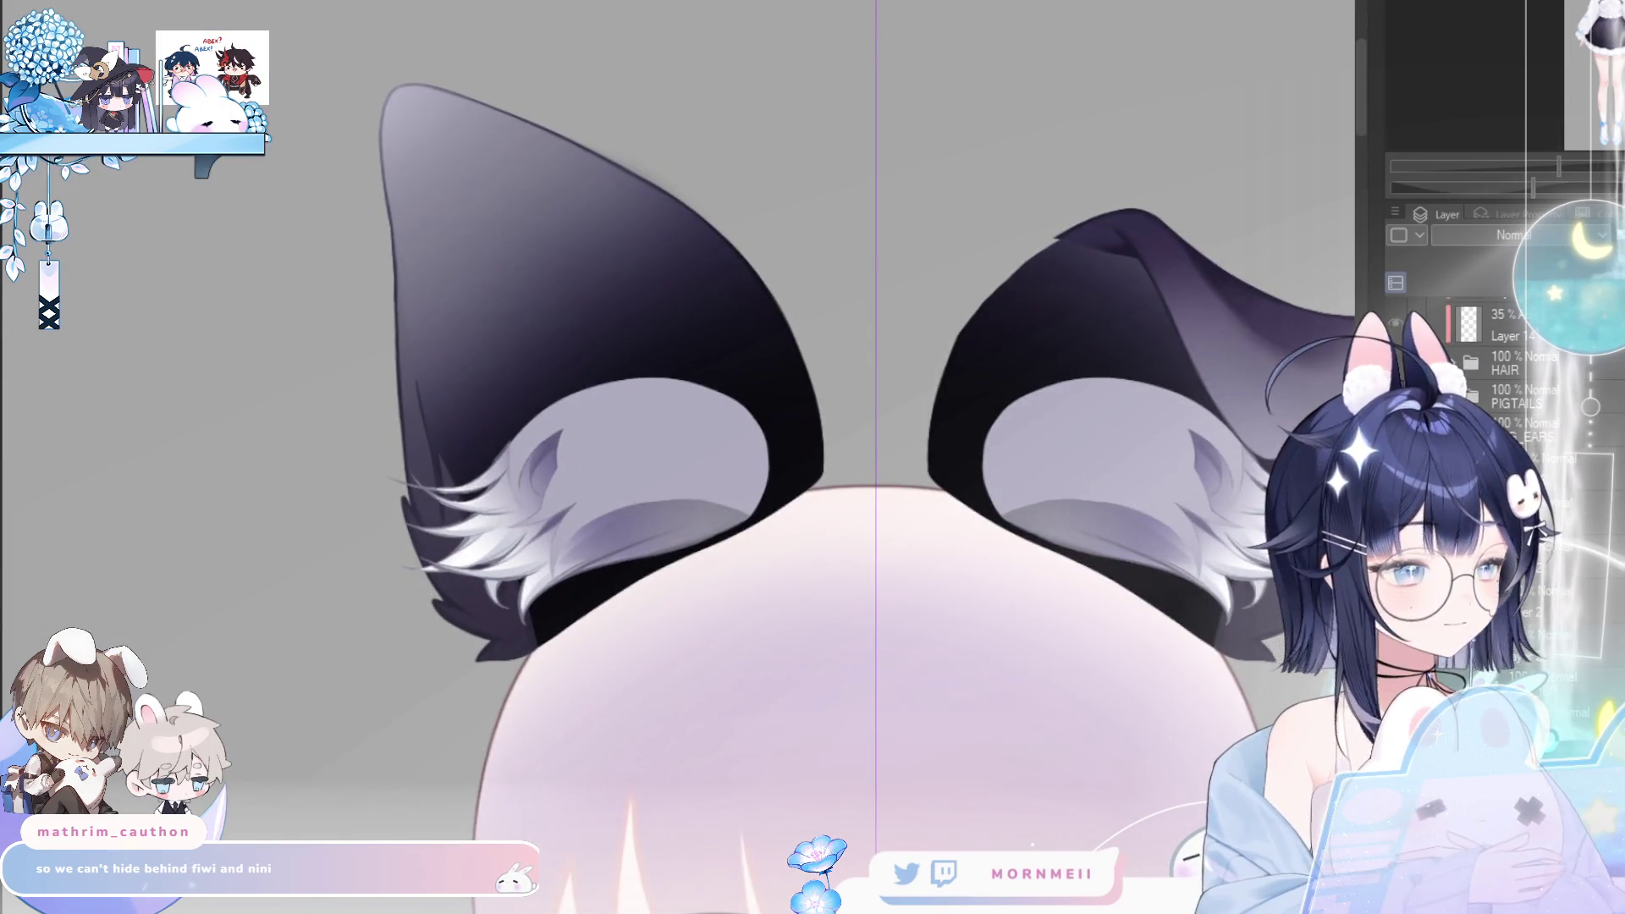
- Airbrush darker shading into both inner ears up toward the tips
key("h")
mouse_move(816, 453)
left_mouse_down()
mouse_move(769, 424)
mouse_move(826, 387)
mouse_move(790, 435)
mouse_move(790, 363)
mouse_move(754, 352)
mouse_move(784, 384)
mouse_move(663, 518)
mouse_move(624, 536)
mouse_move(587, 443)
mouse_move(634, 538)
left_mouse_up()
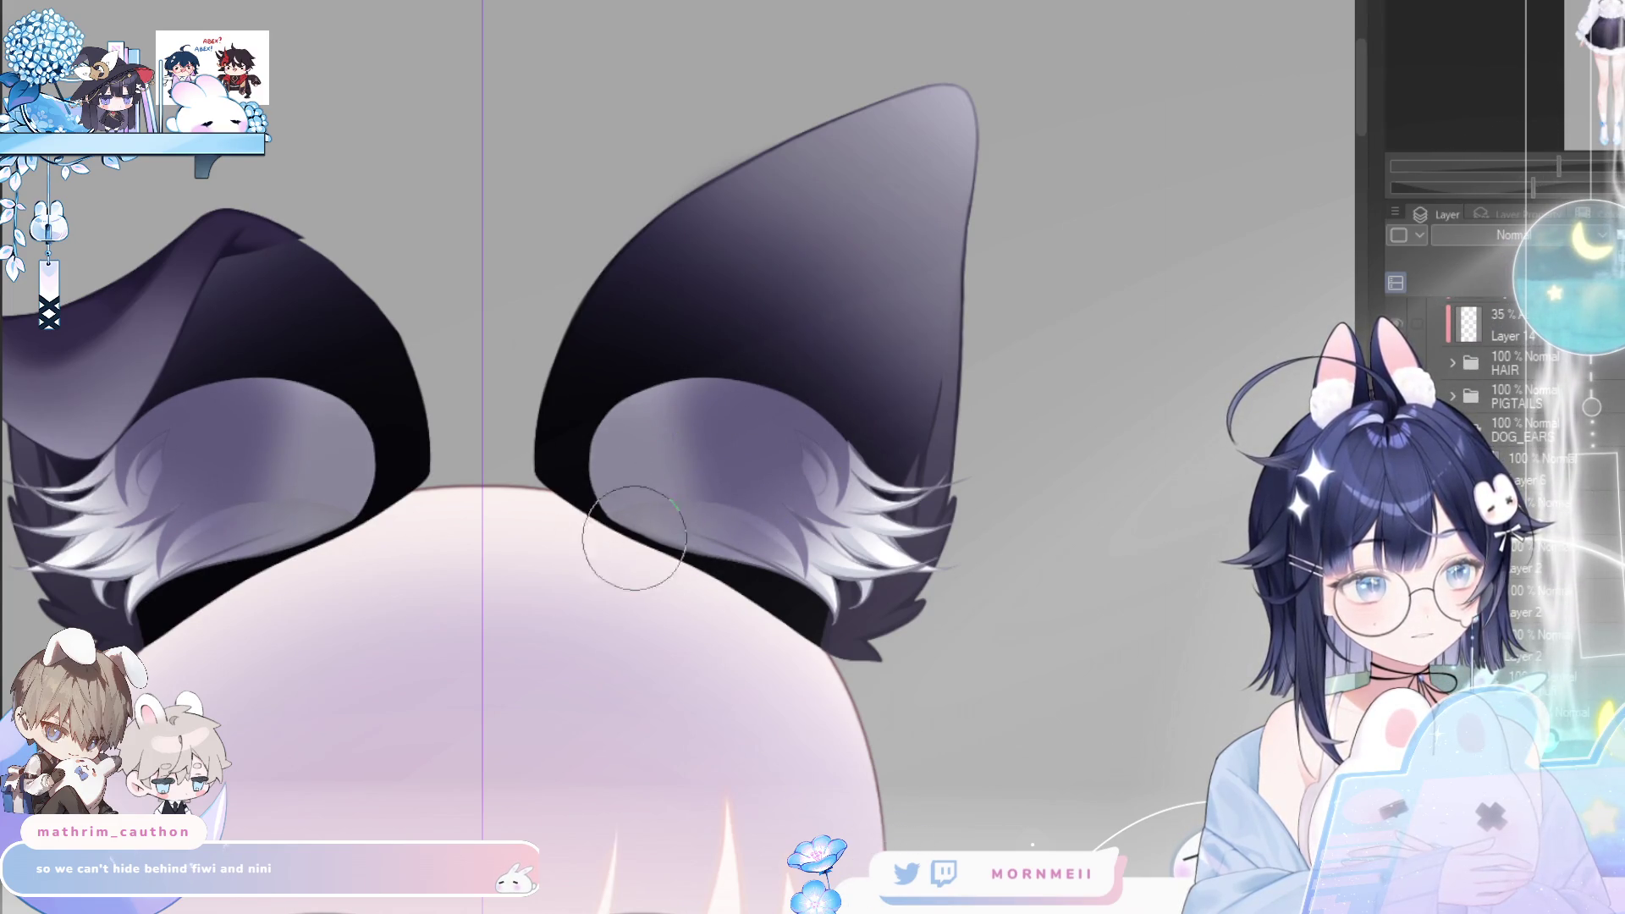
mouse_move(710, 471)
left_mouse_down()
mouse_move(698, 478)
mouse_move(653, 363)
left_mouse_up()
left_click_drag(719, 436, 714, 443)
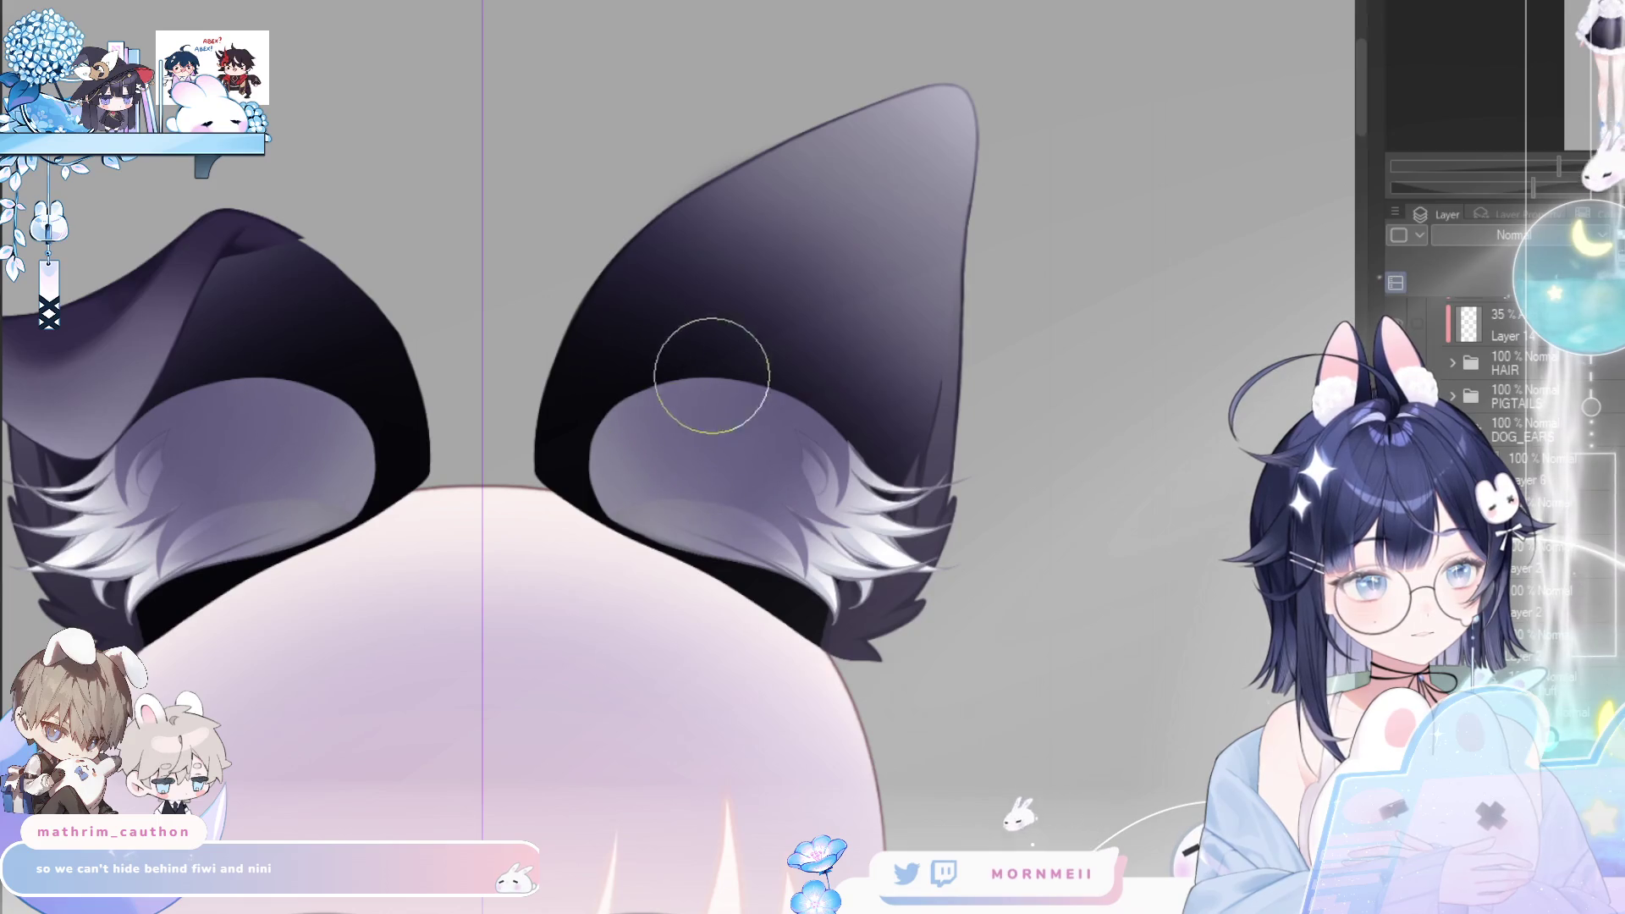
- Paint fine light fur strands into both inner ears with a smaller brush
key("h")
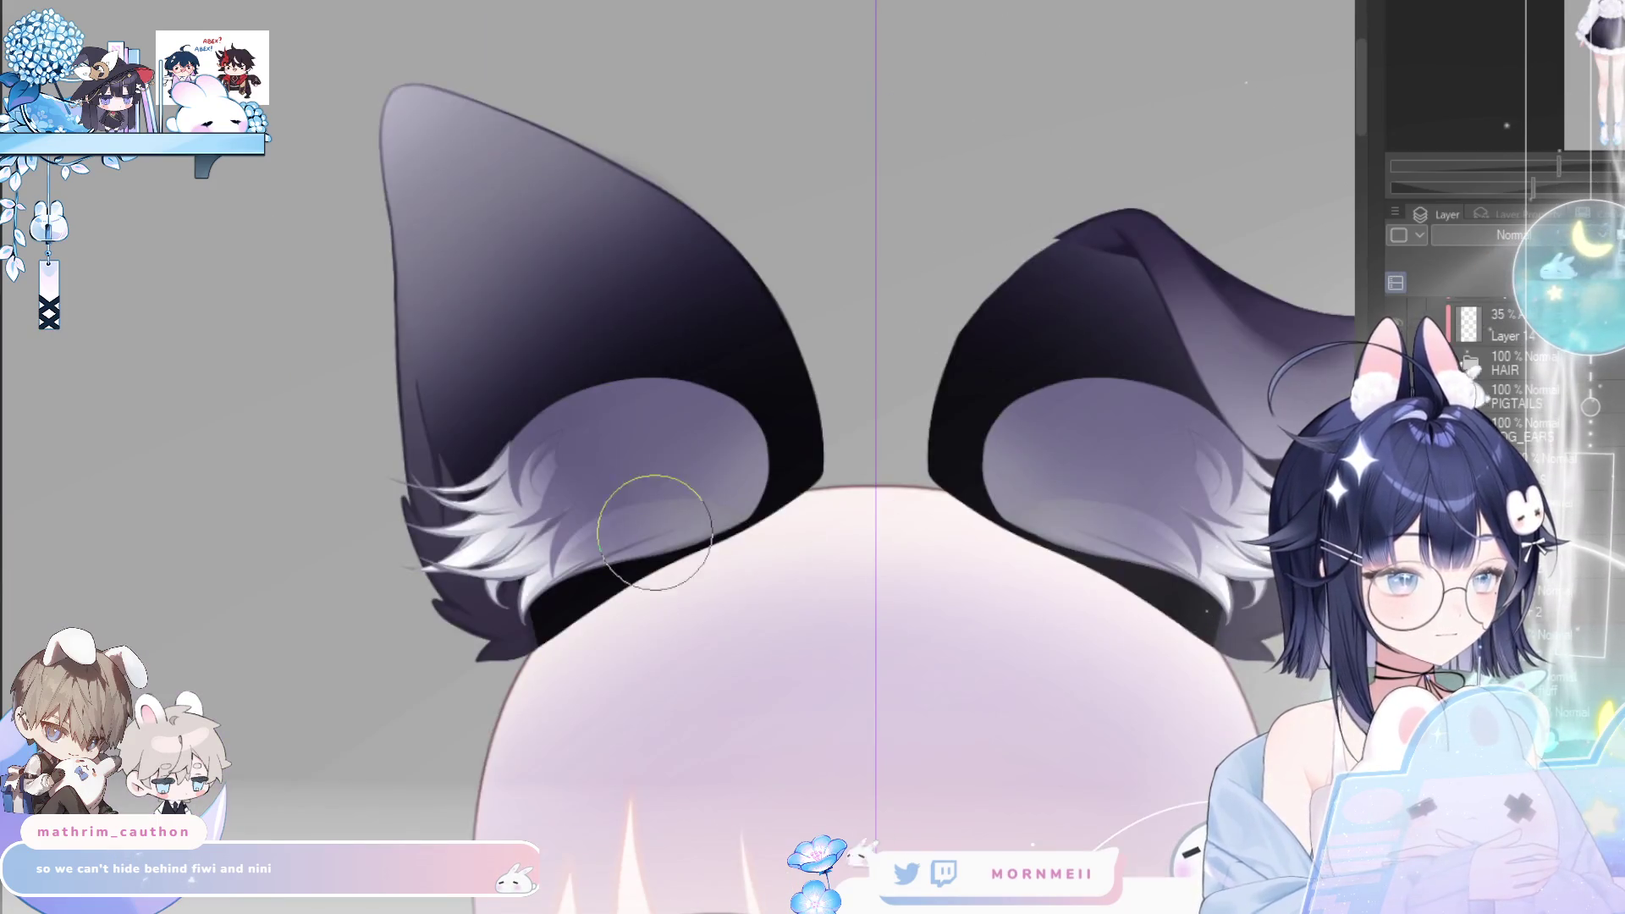
key("bracketleft")
key("bracketleft")
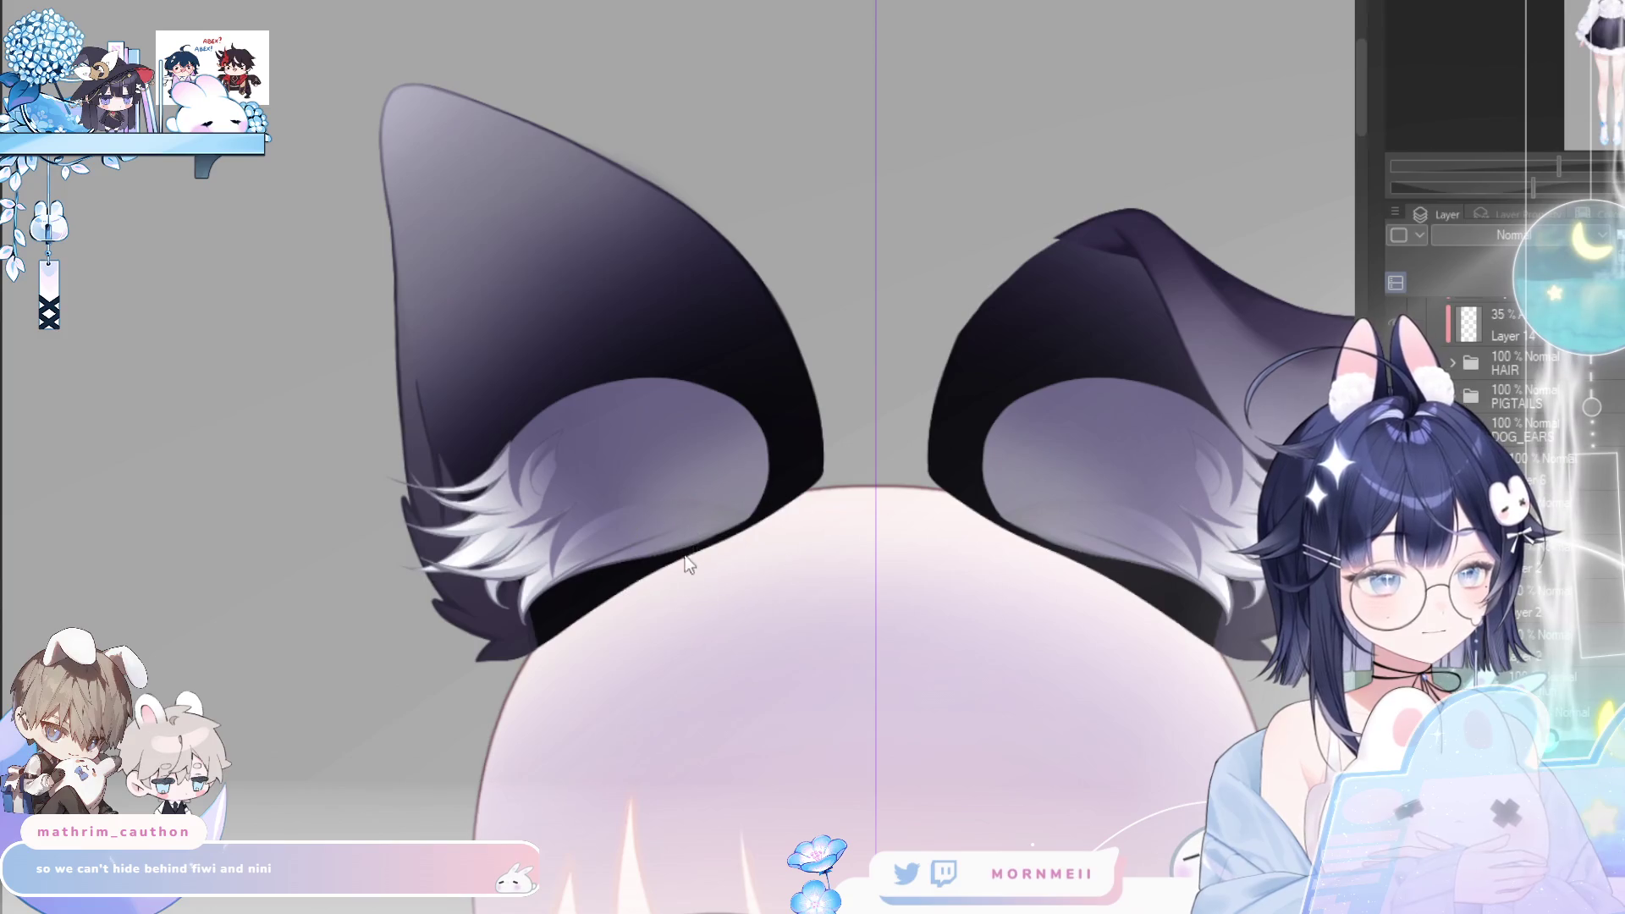
key("h")
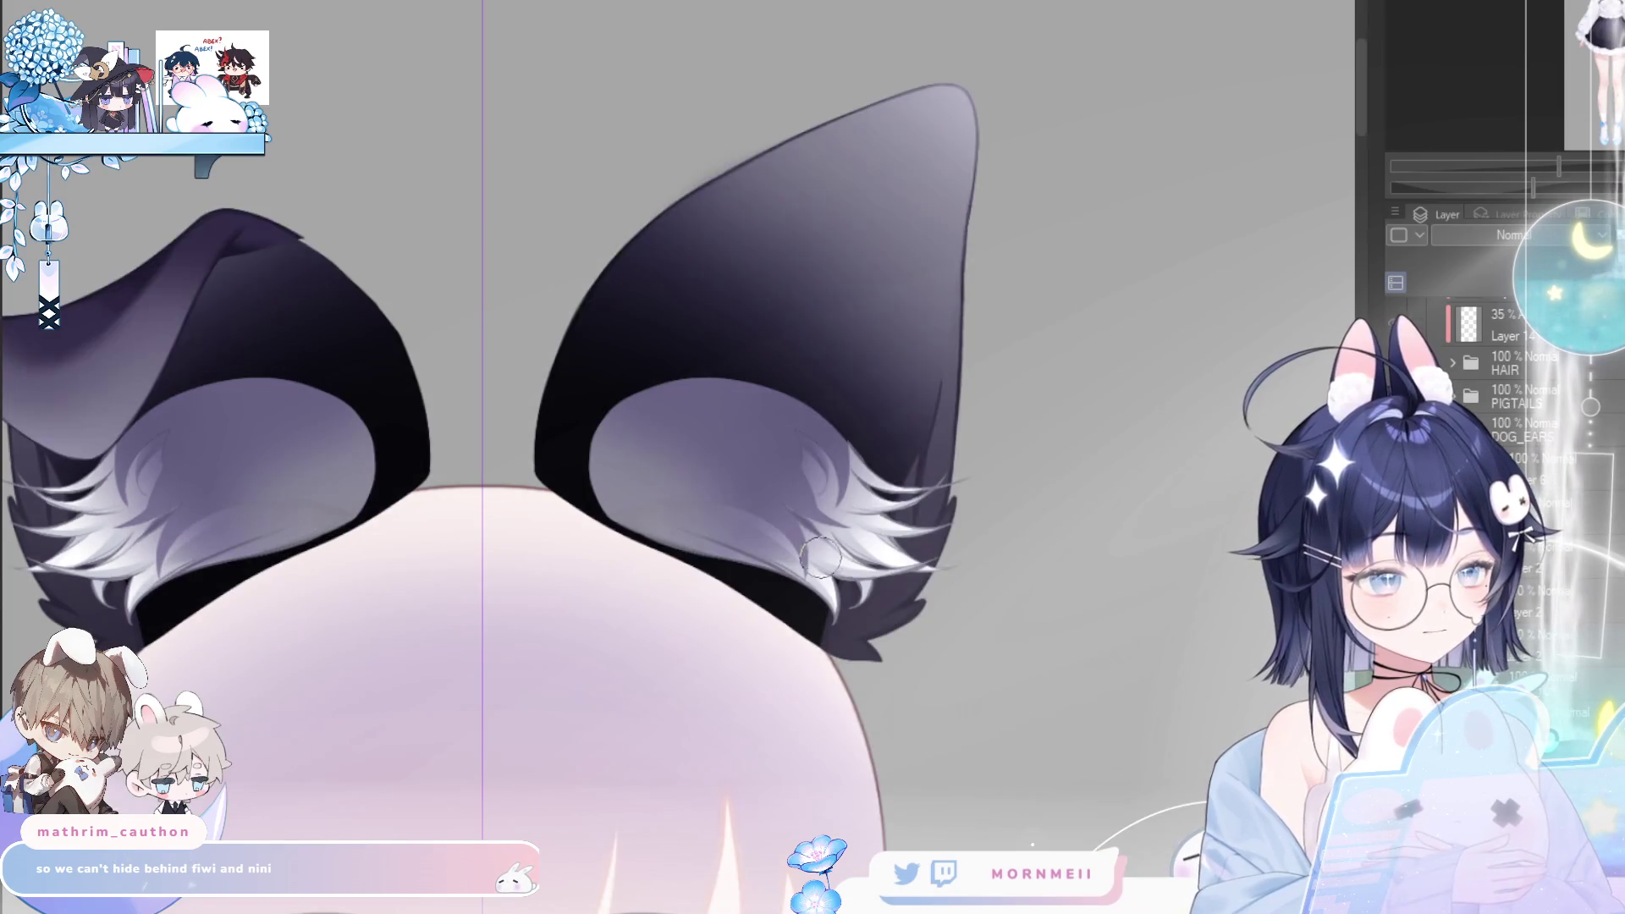
mouse_move(832, 548)
left_mouse_down()
mouse_move(808, 516)
mouse_move(880, 474)
mouse_move(846, 473)
mouse_move(867, 453)
mouse_move(867, 472)
mouse_move(803, 482)
left_mouse_up()
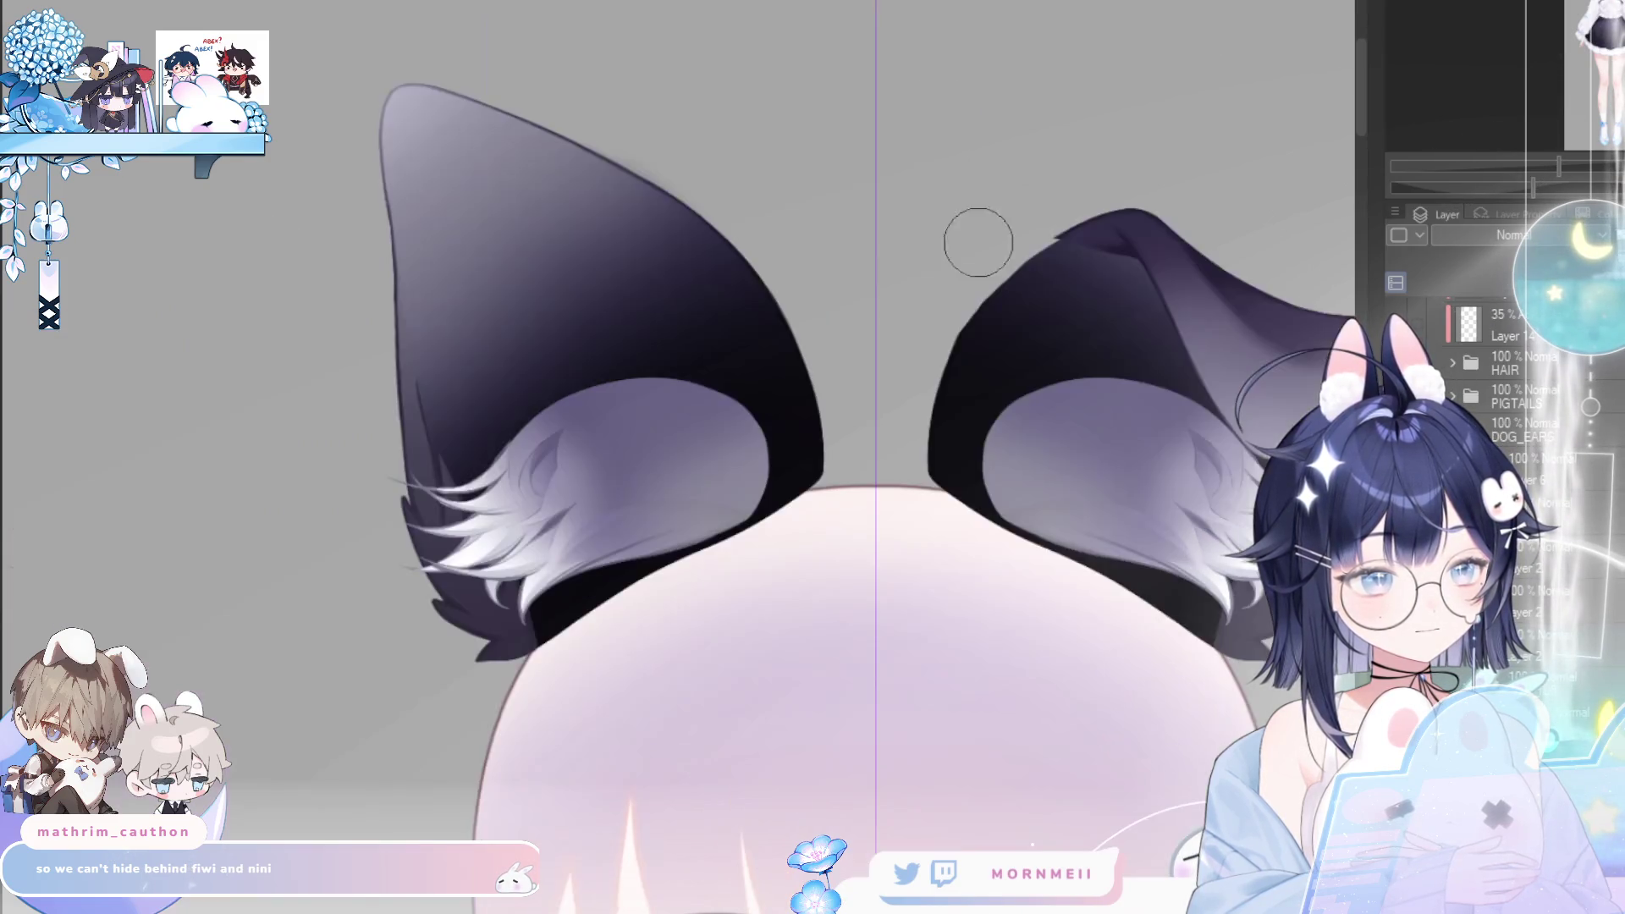
scroll(598, 384, "up", 5)
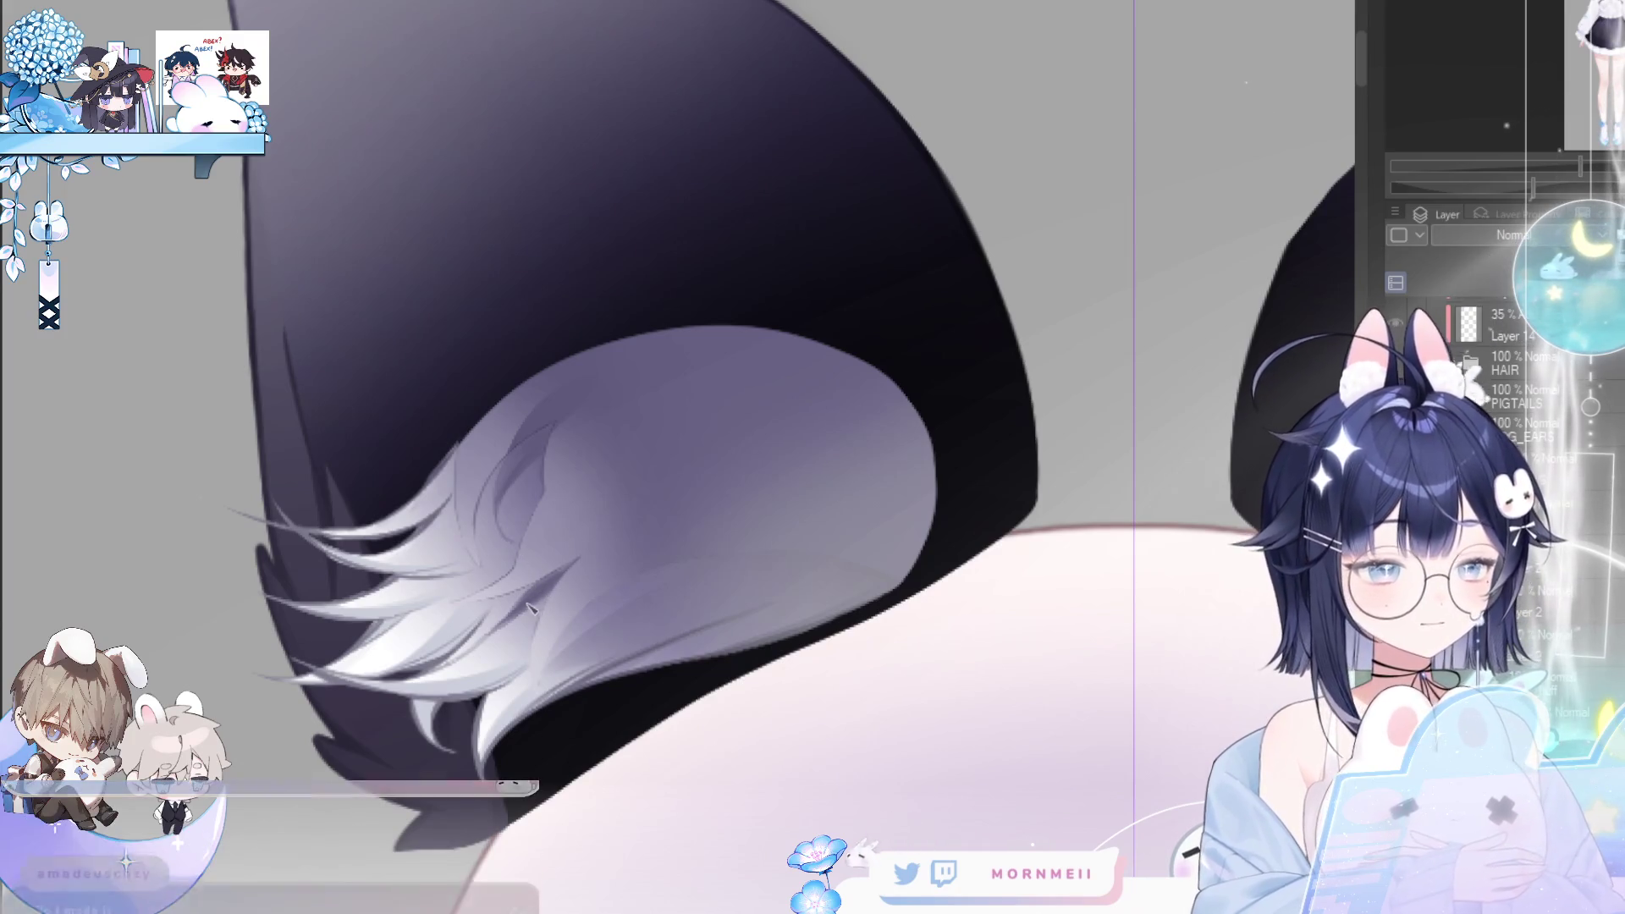
- Paint two darker purple diagonal strokes into the left ear's inner fur
left_click_drag(596, 545, 535, 599)
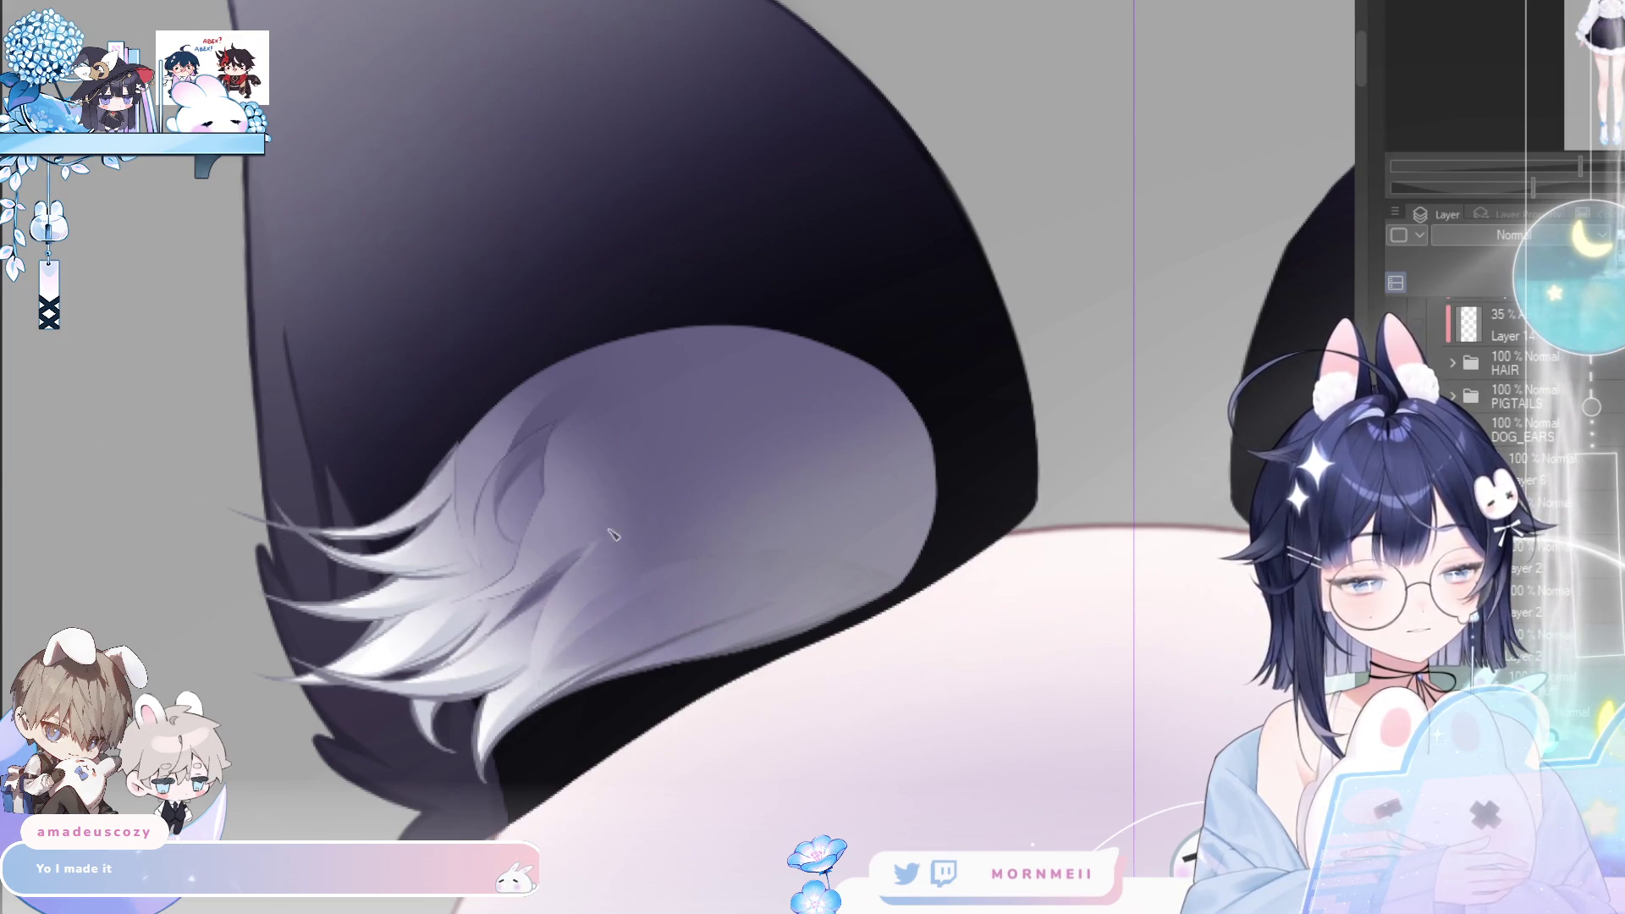
left_click_drag(590, 550, 535, 605)
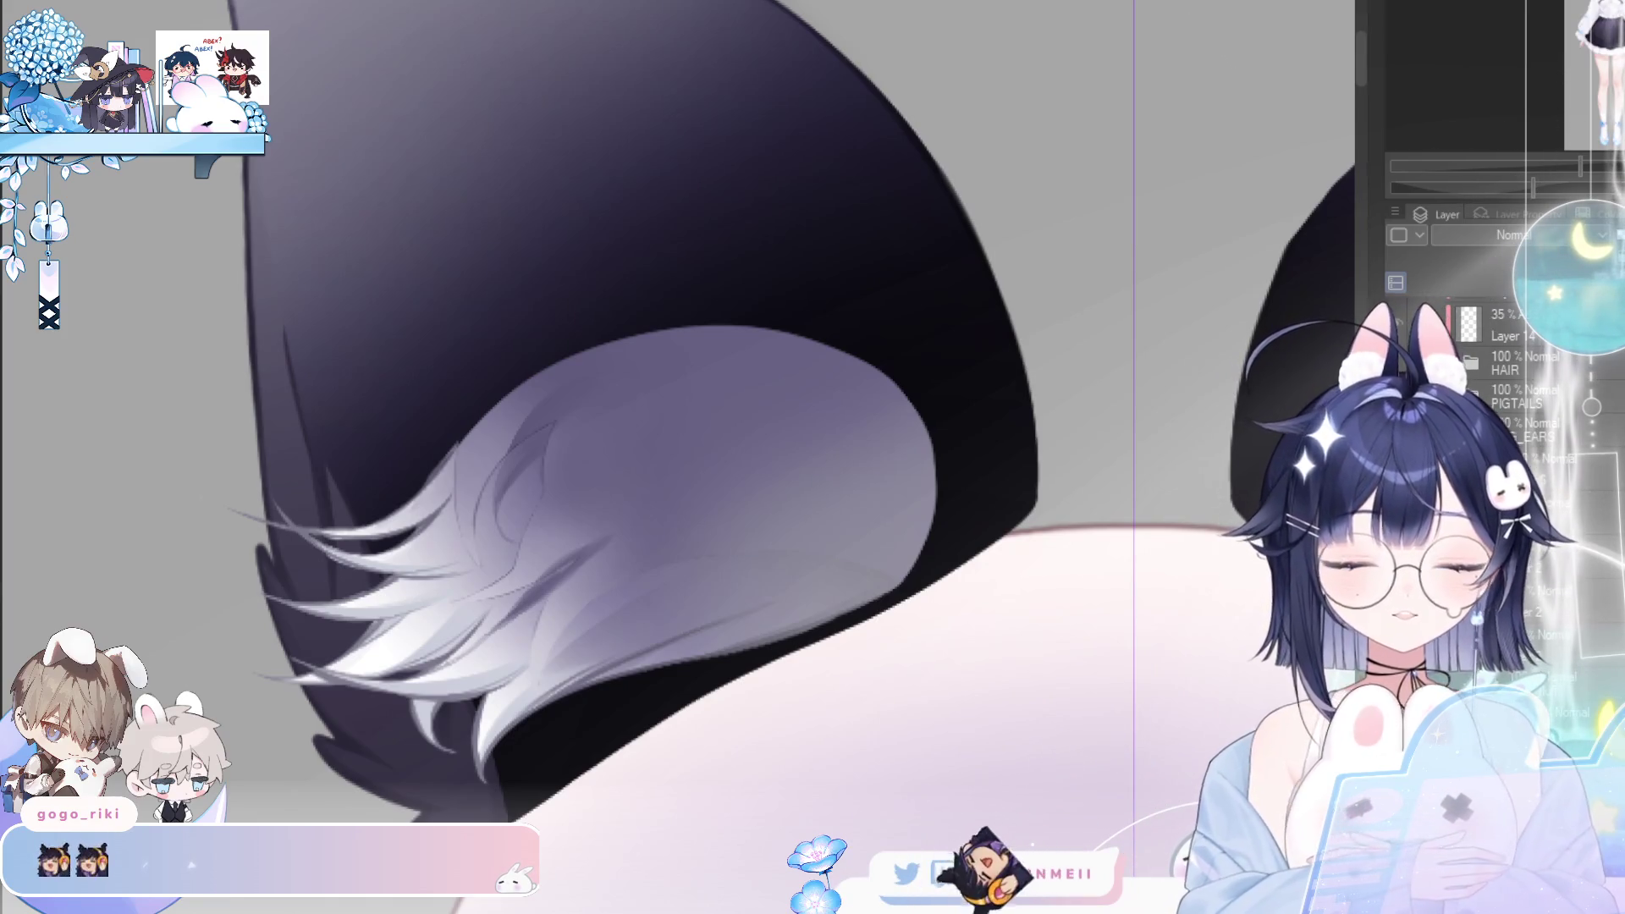
scroll(508, 499, "up", 3)
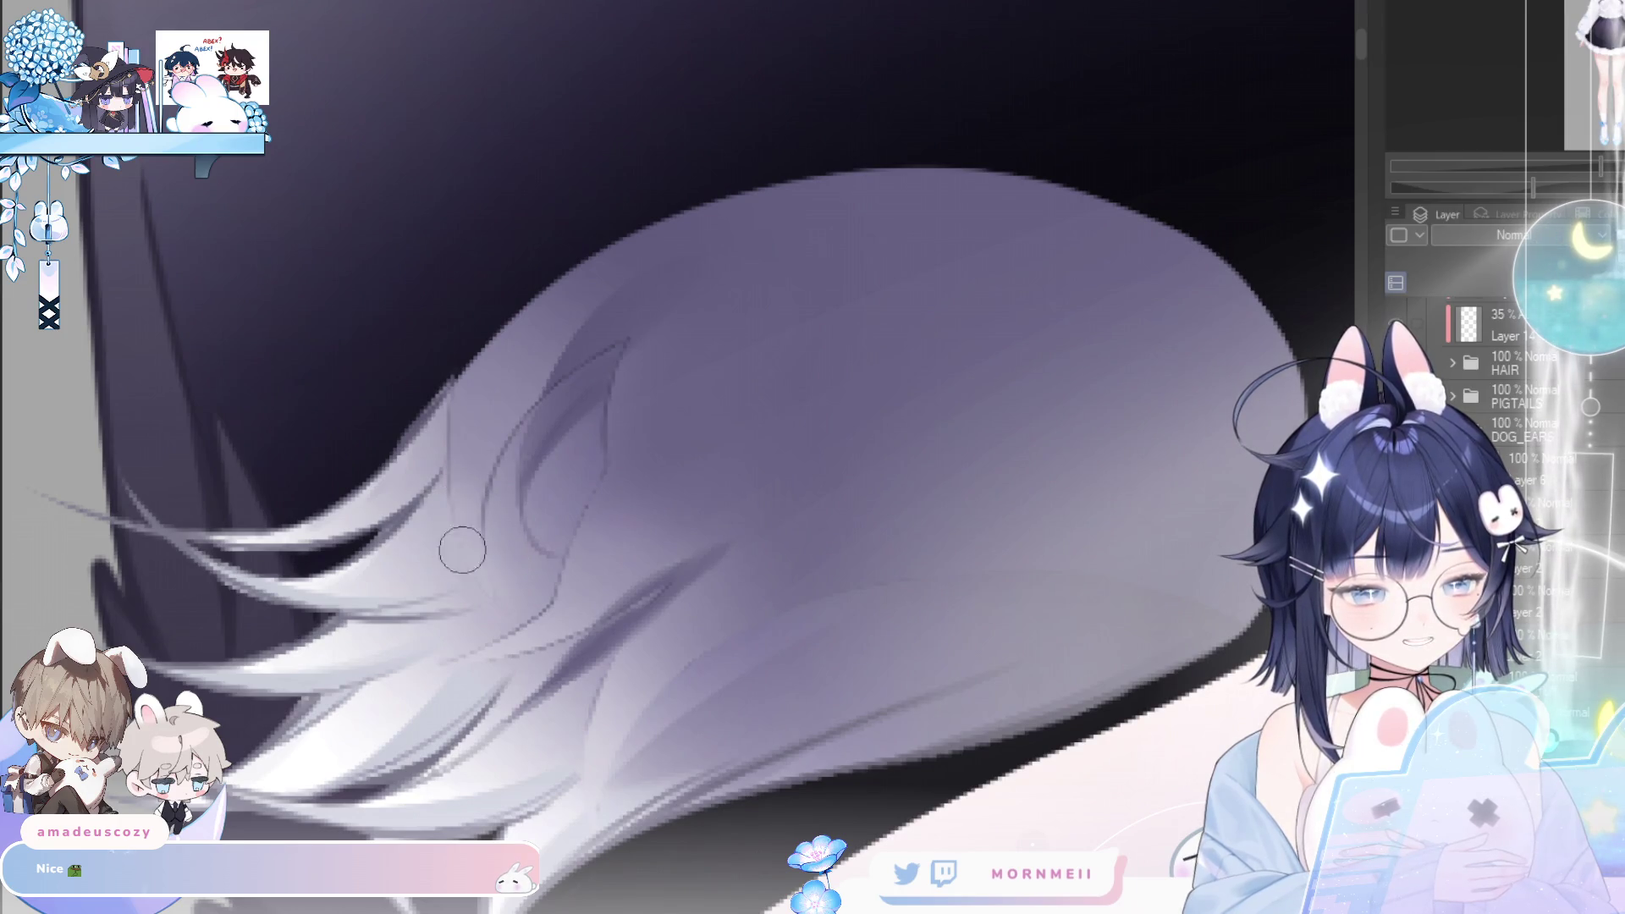
- Resize the brush and blend the light patch into the surrounding purple fur
key("[")
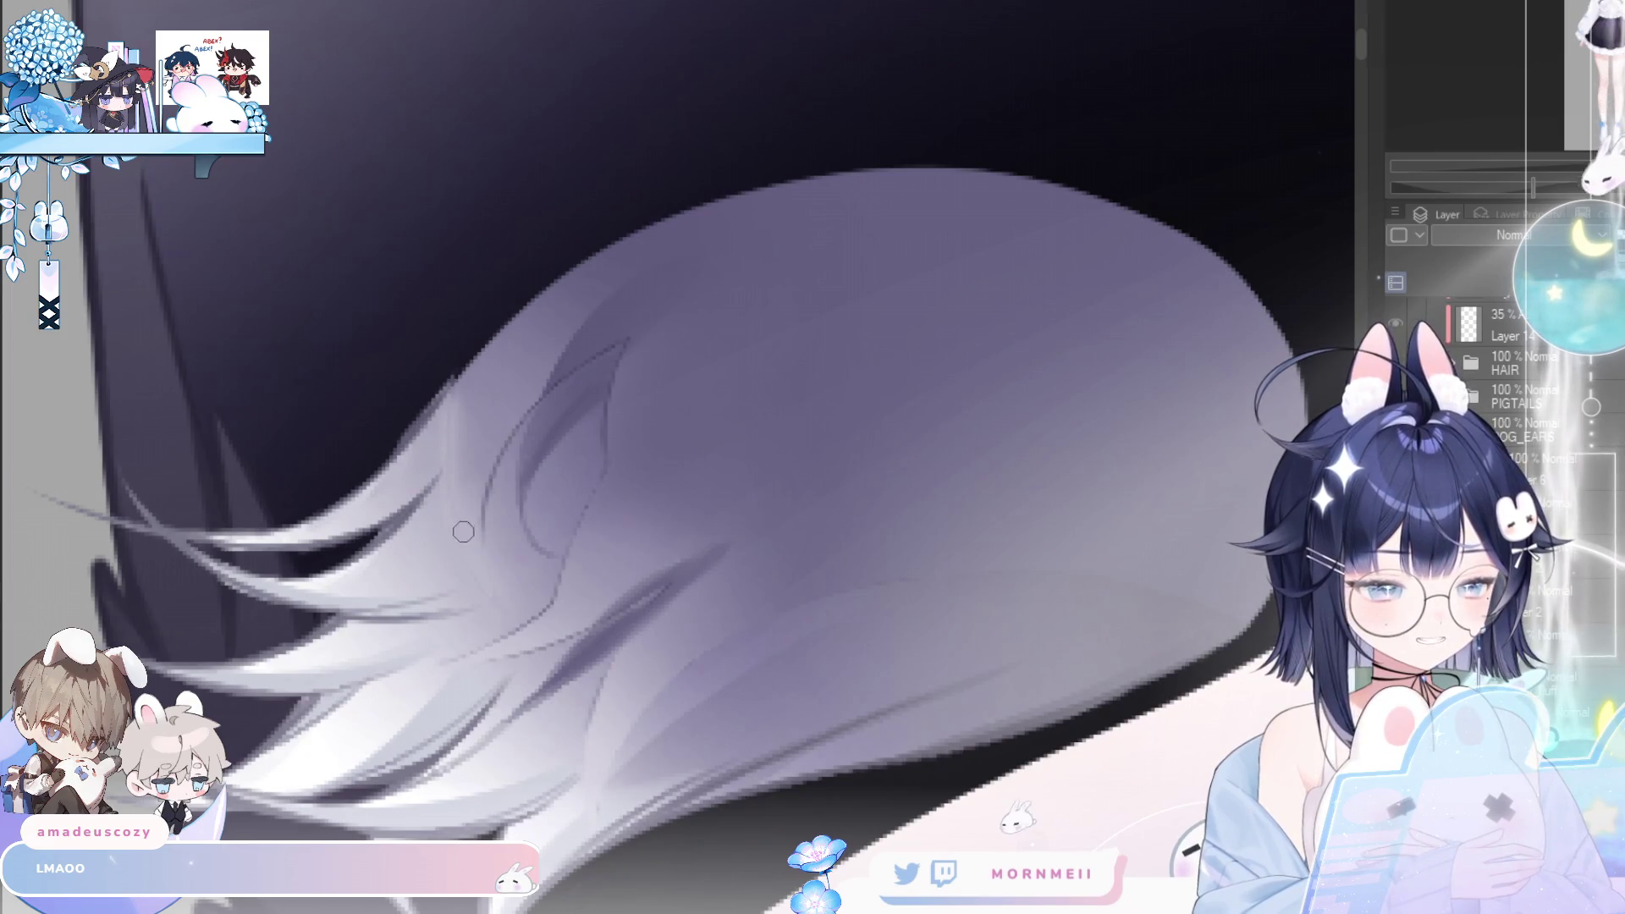
key("]")
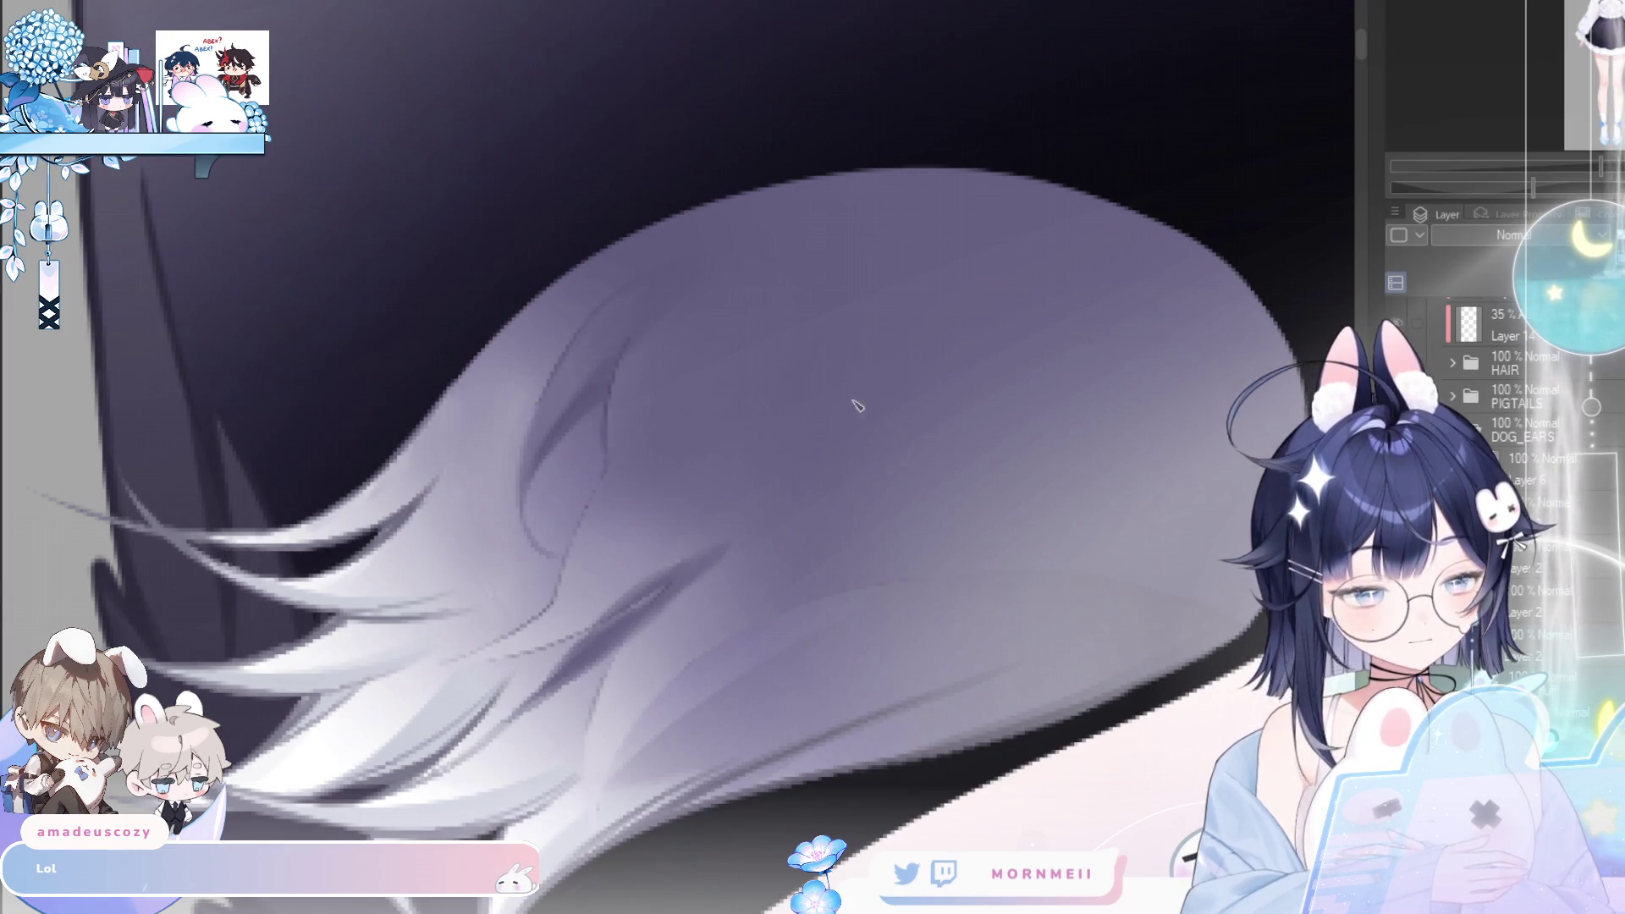
scroll(615, 500, "up", 2)
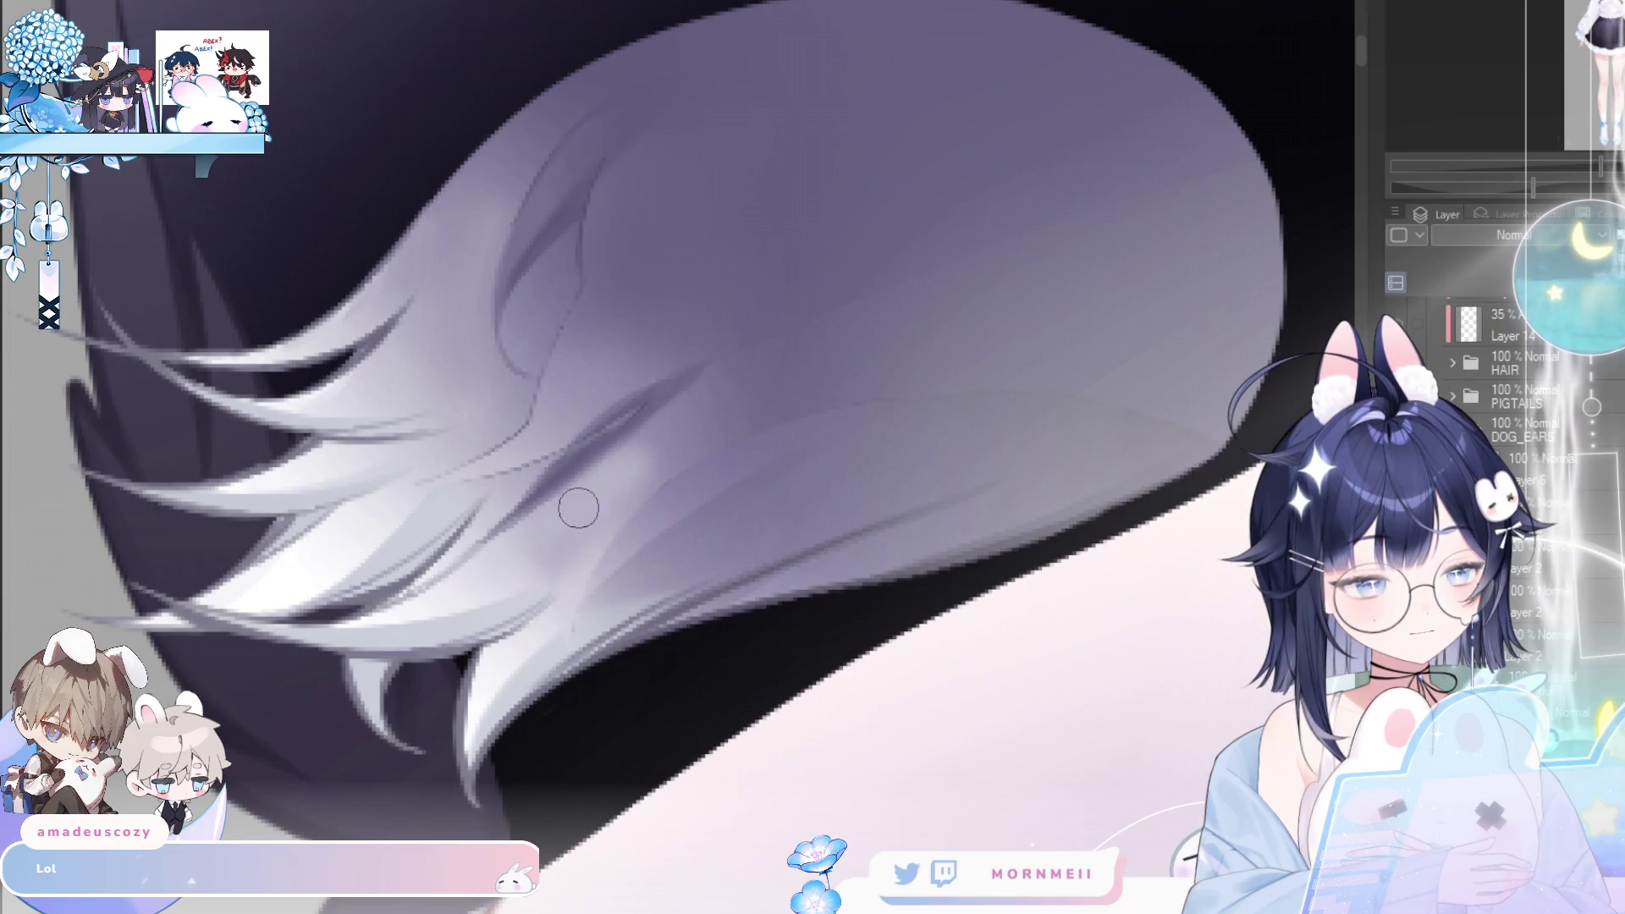
left_click_drag(663, 446, 710, 406)
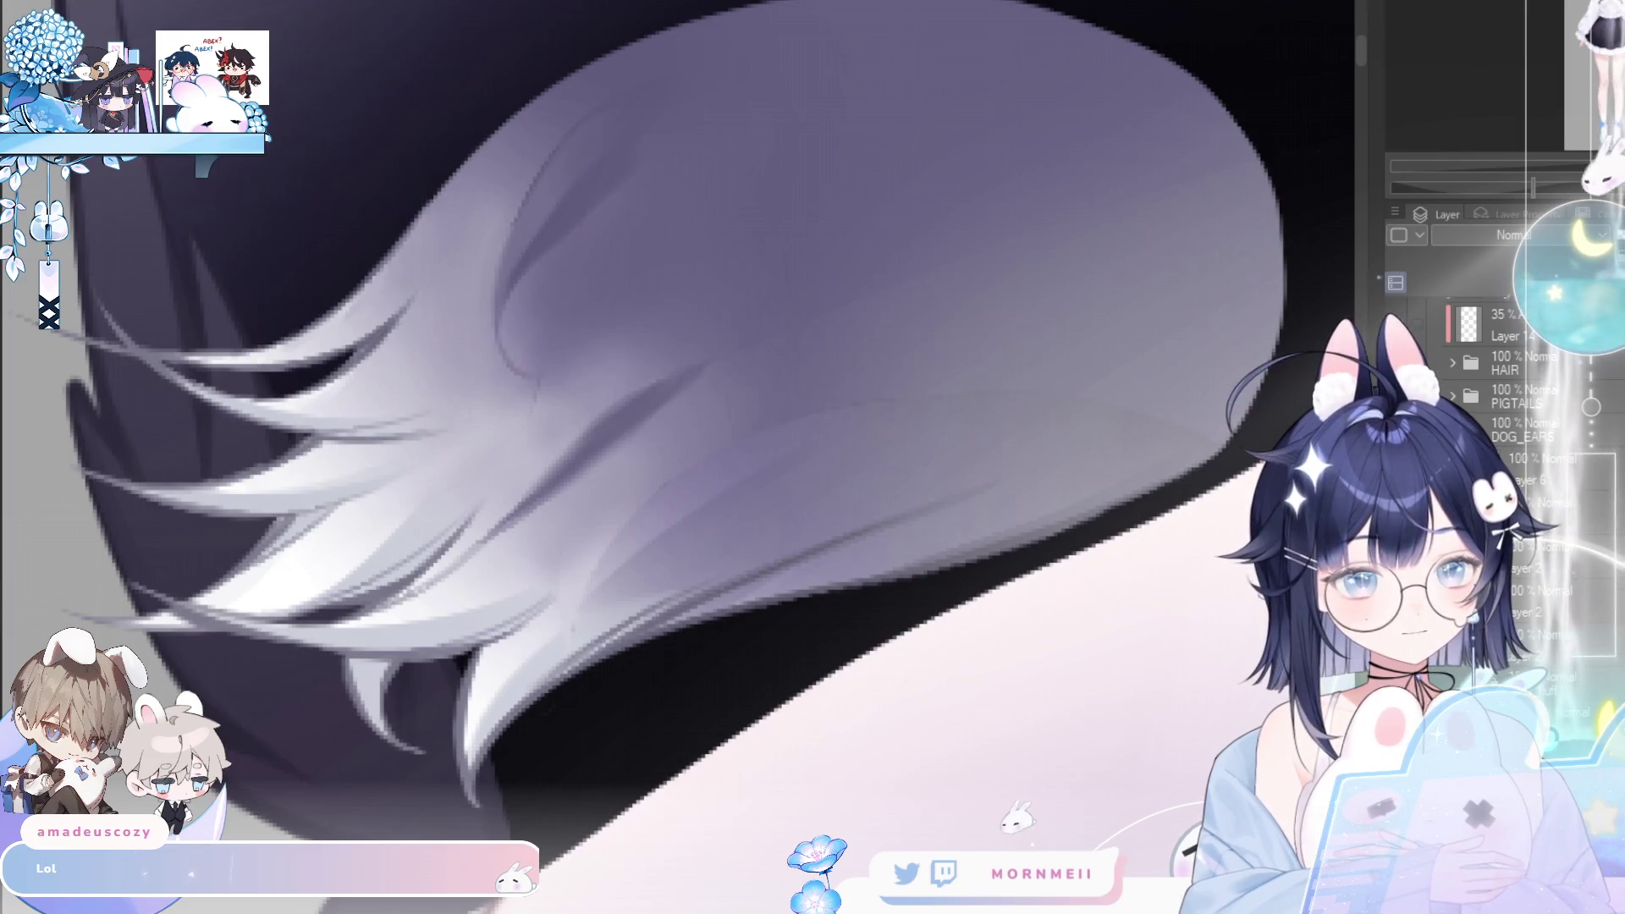
- Mirror the canvas to check the blended fur, flip it back, and zoom out
key("h")
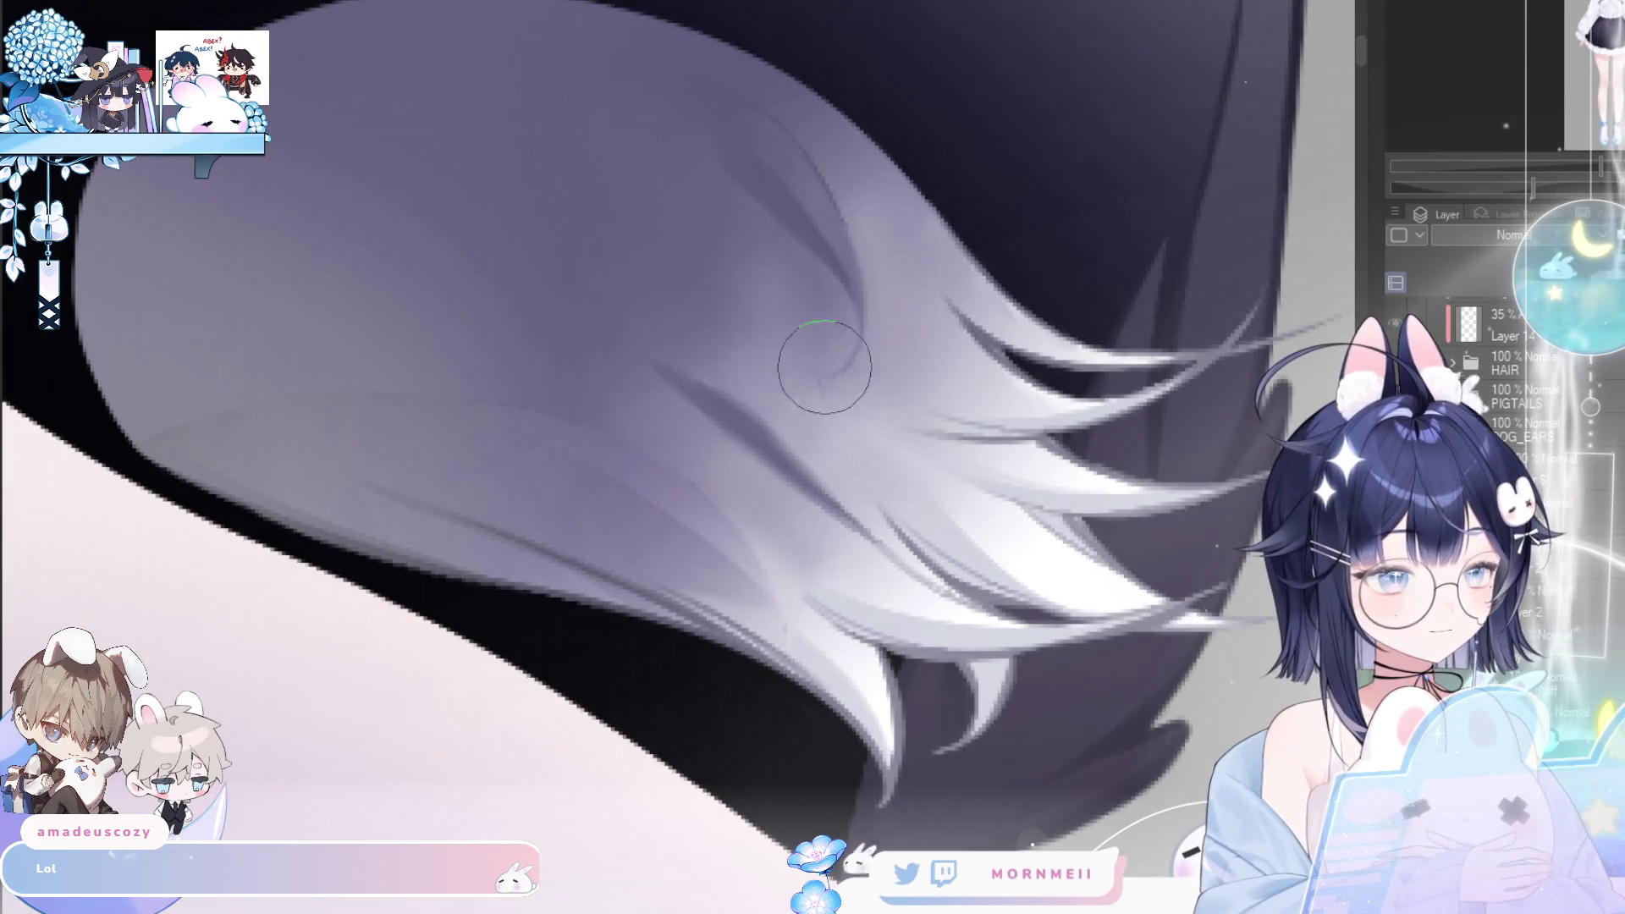
key("bracketright")
key("bracketleft")
key("bracketleft")
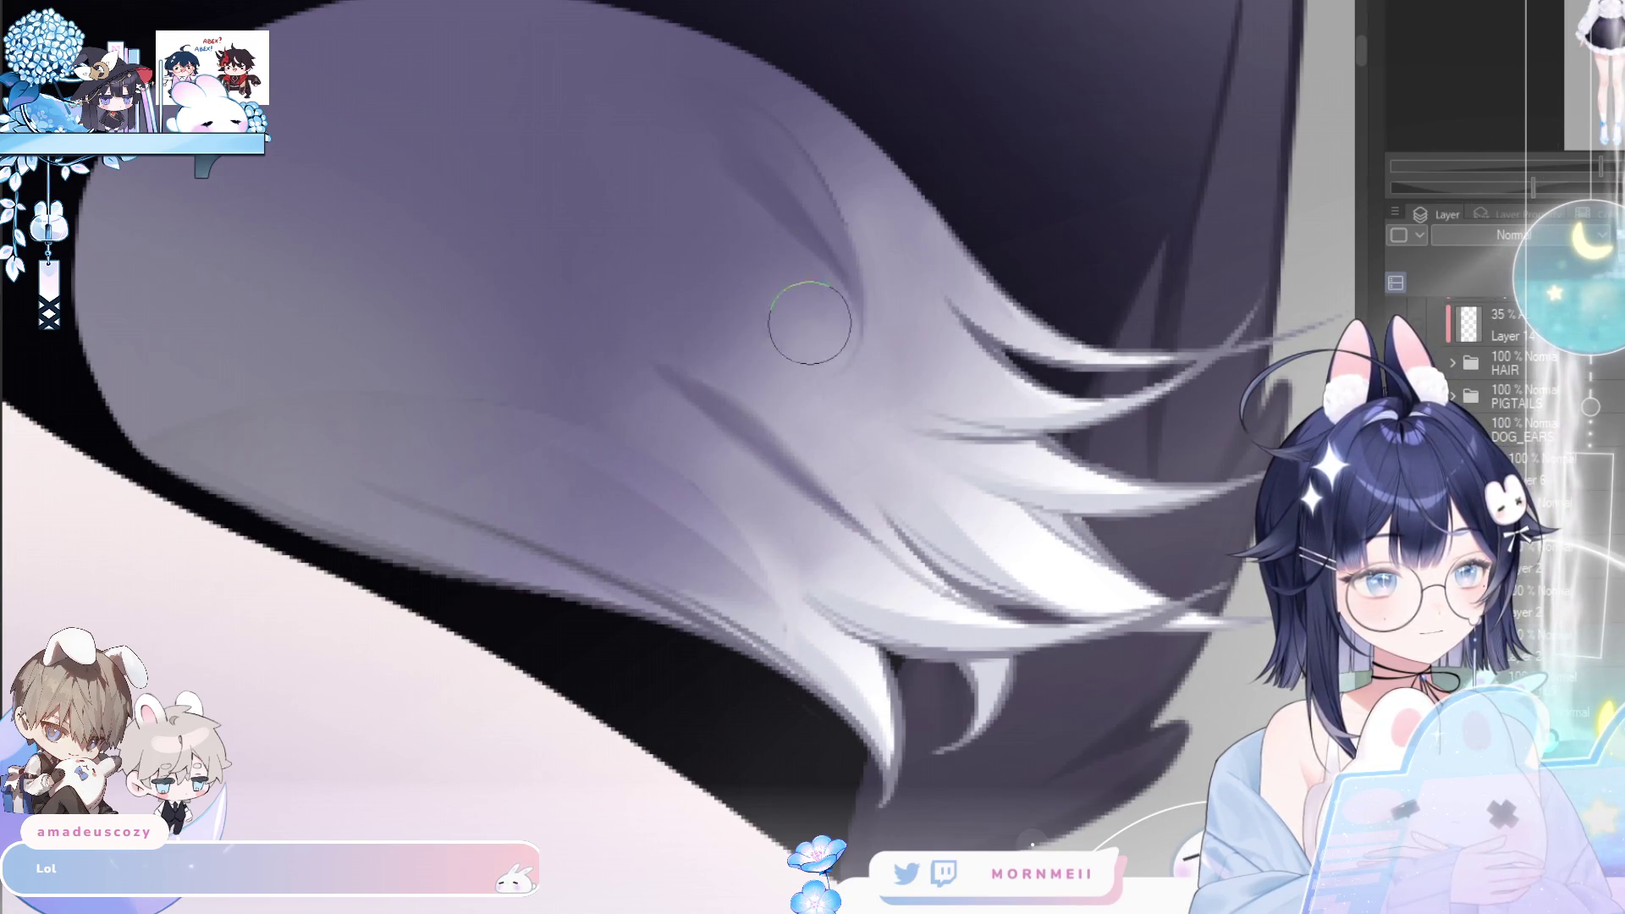
key("h")
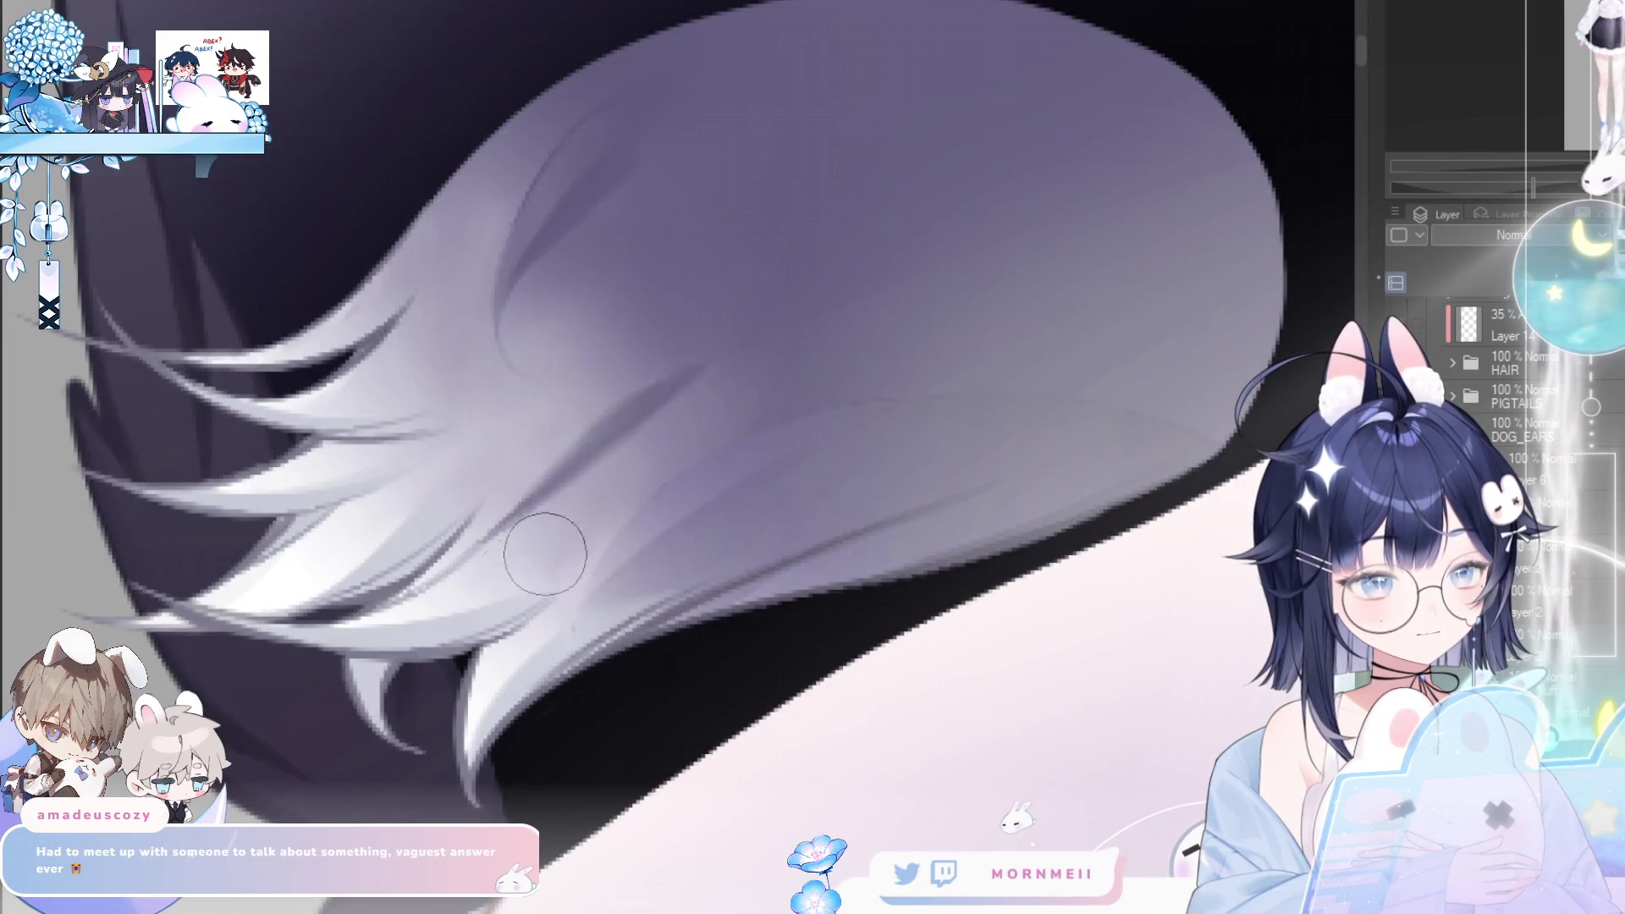
key("bracketleft")
key("bracketleft")
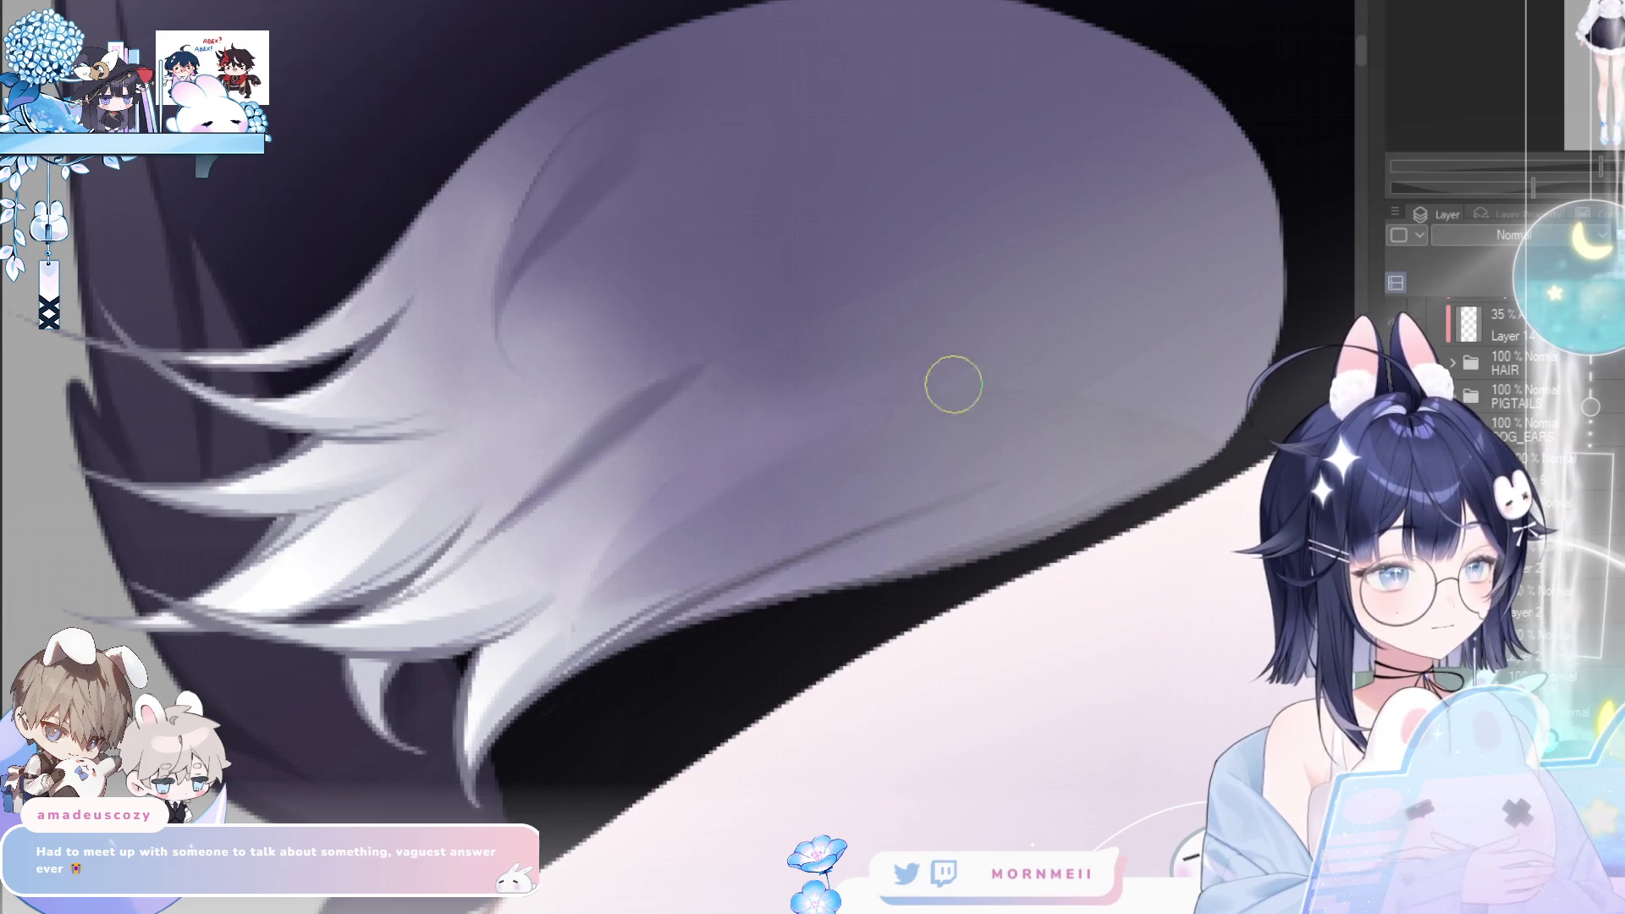
key("bracketright")
key("bracketright")
key("bracketright")
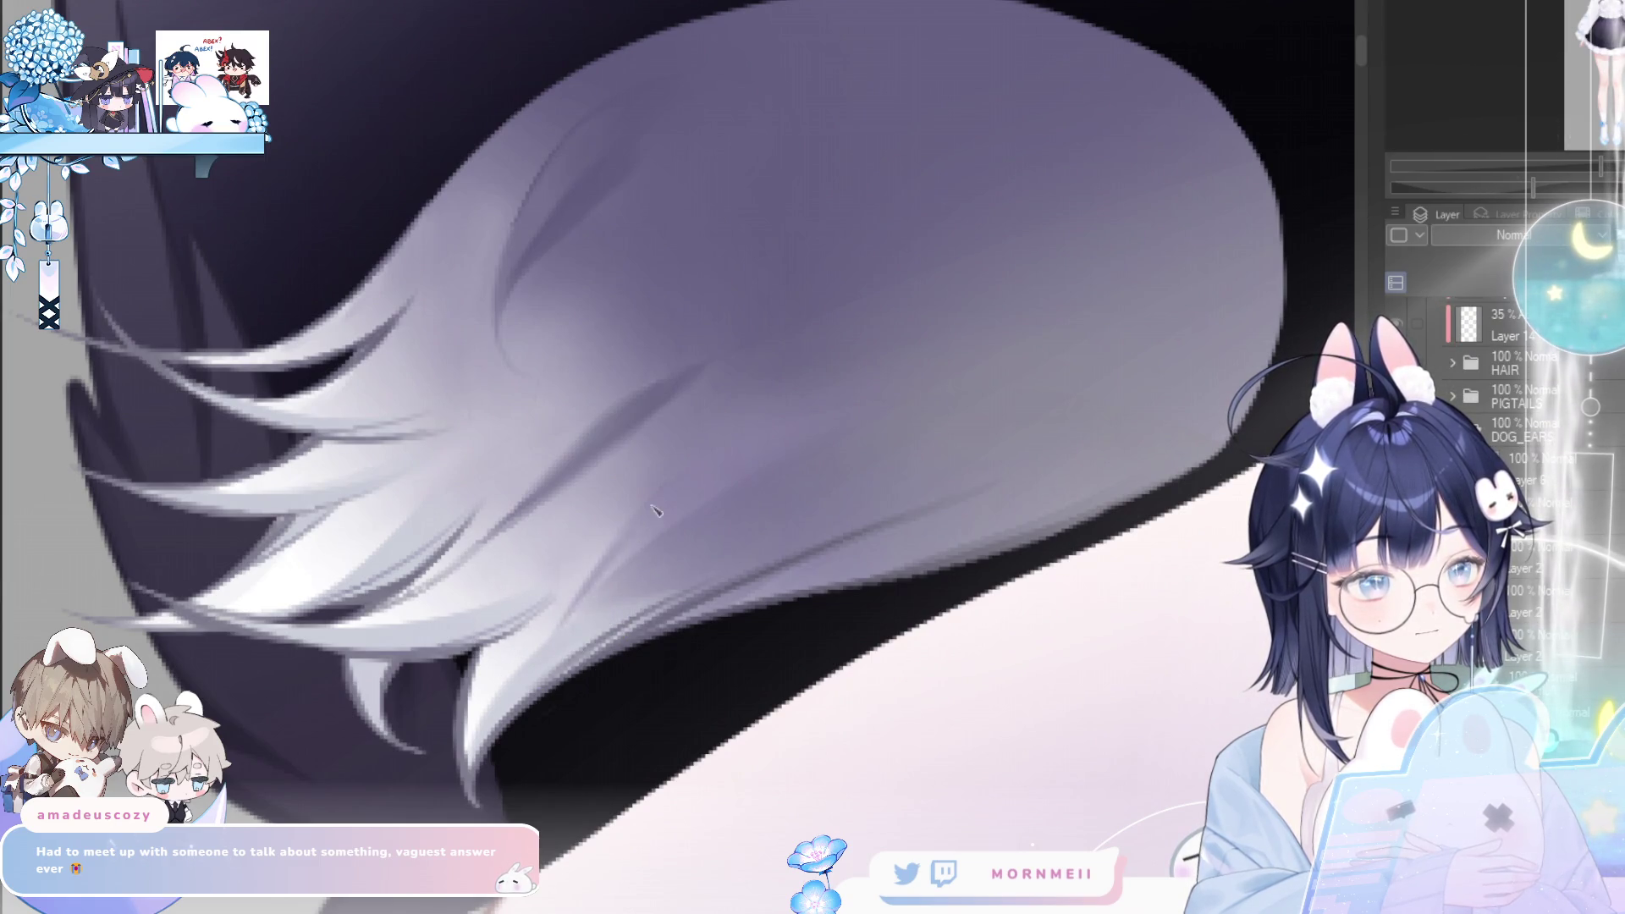
scroll(744, 552, "down", 3)
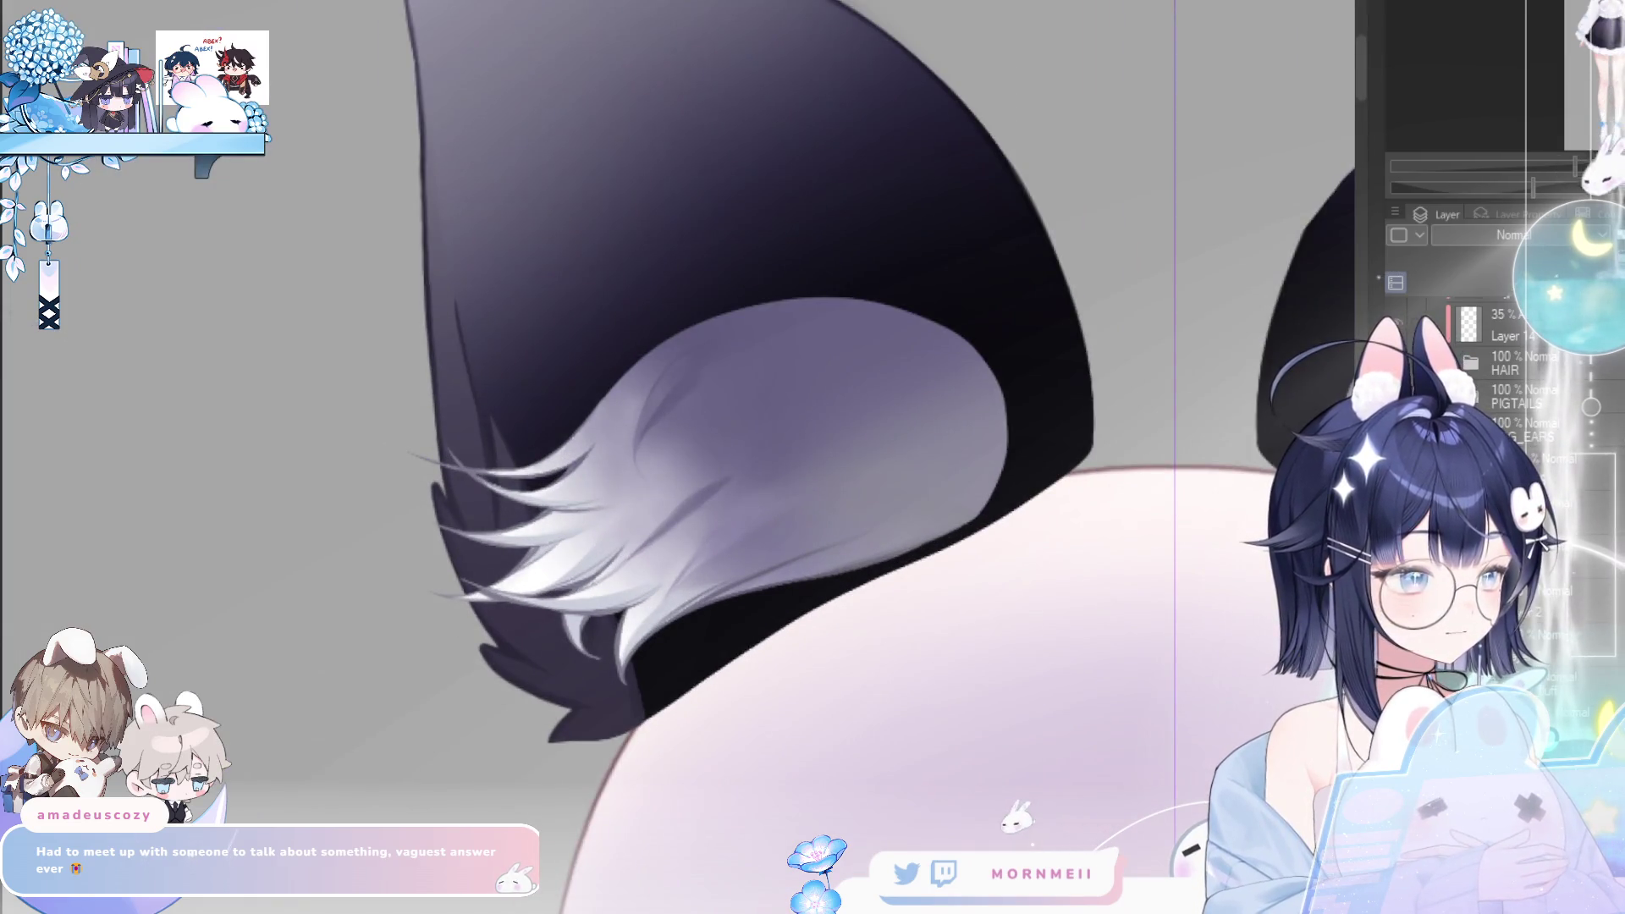
- Compare the fur versions through undo and redo, ending on the darker, sparser lavender strands
key("ctrl+z")
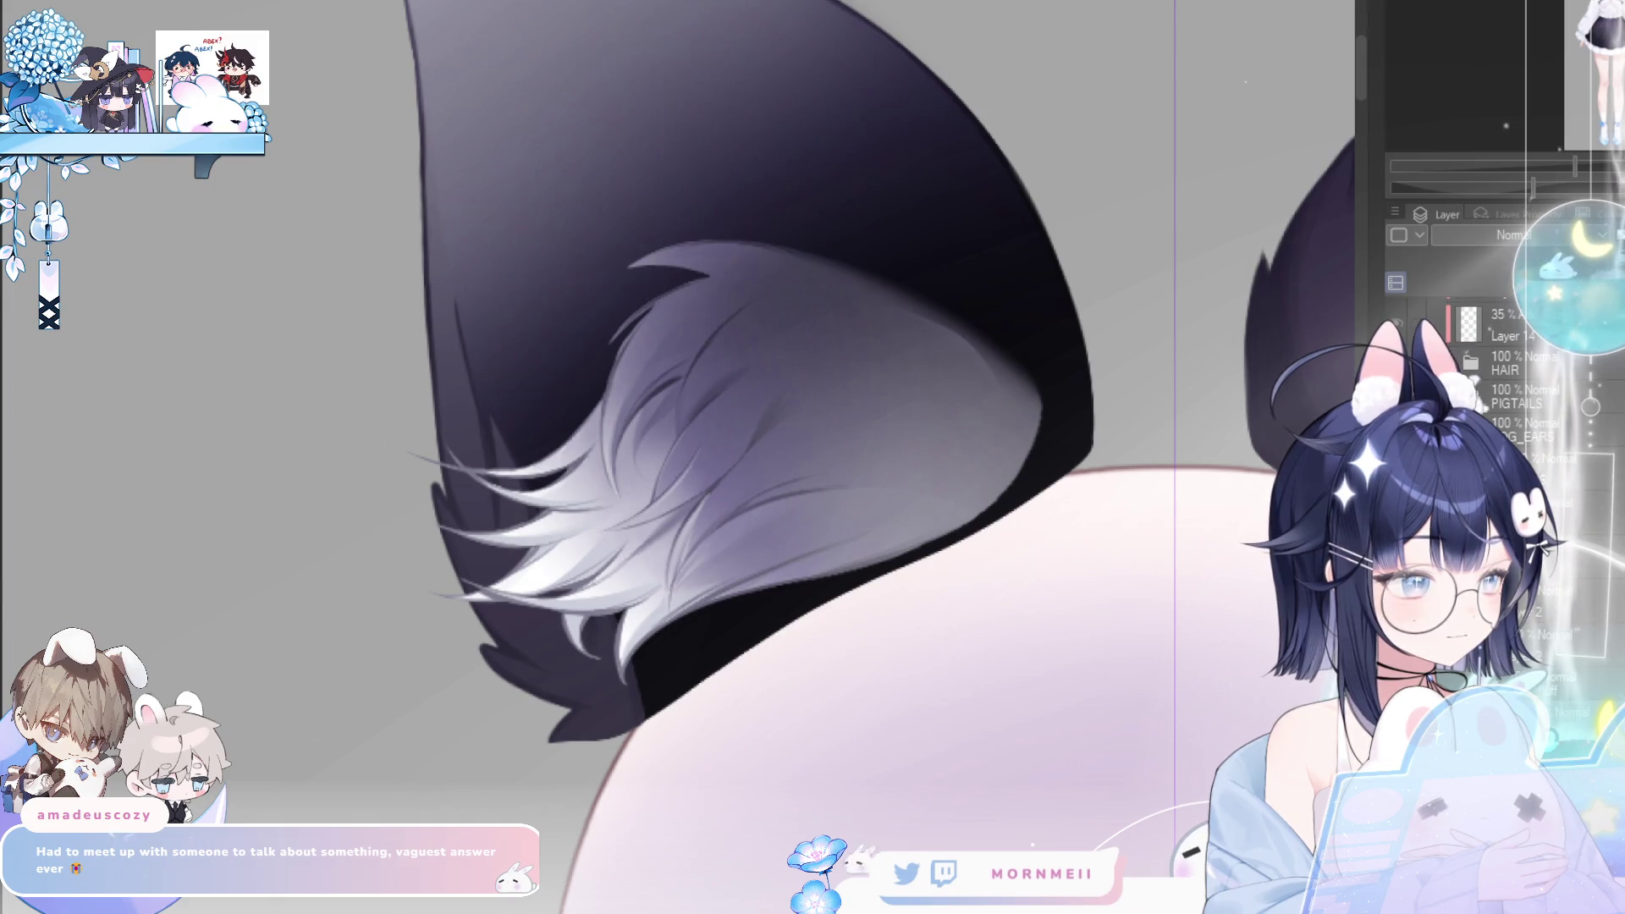
key("ctrl+z")
key("ctrl+z")
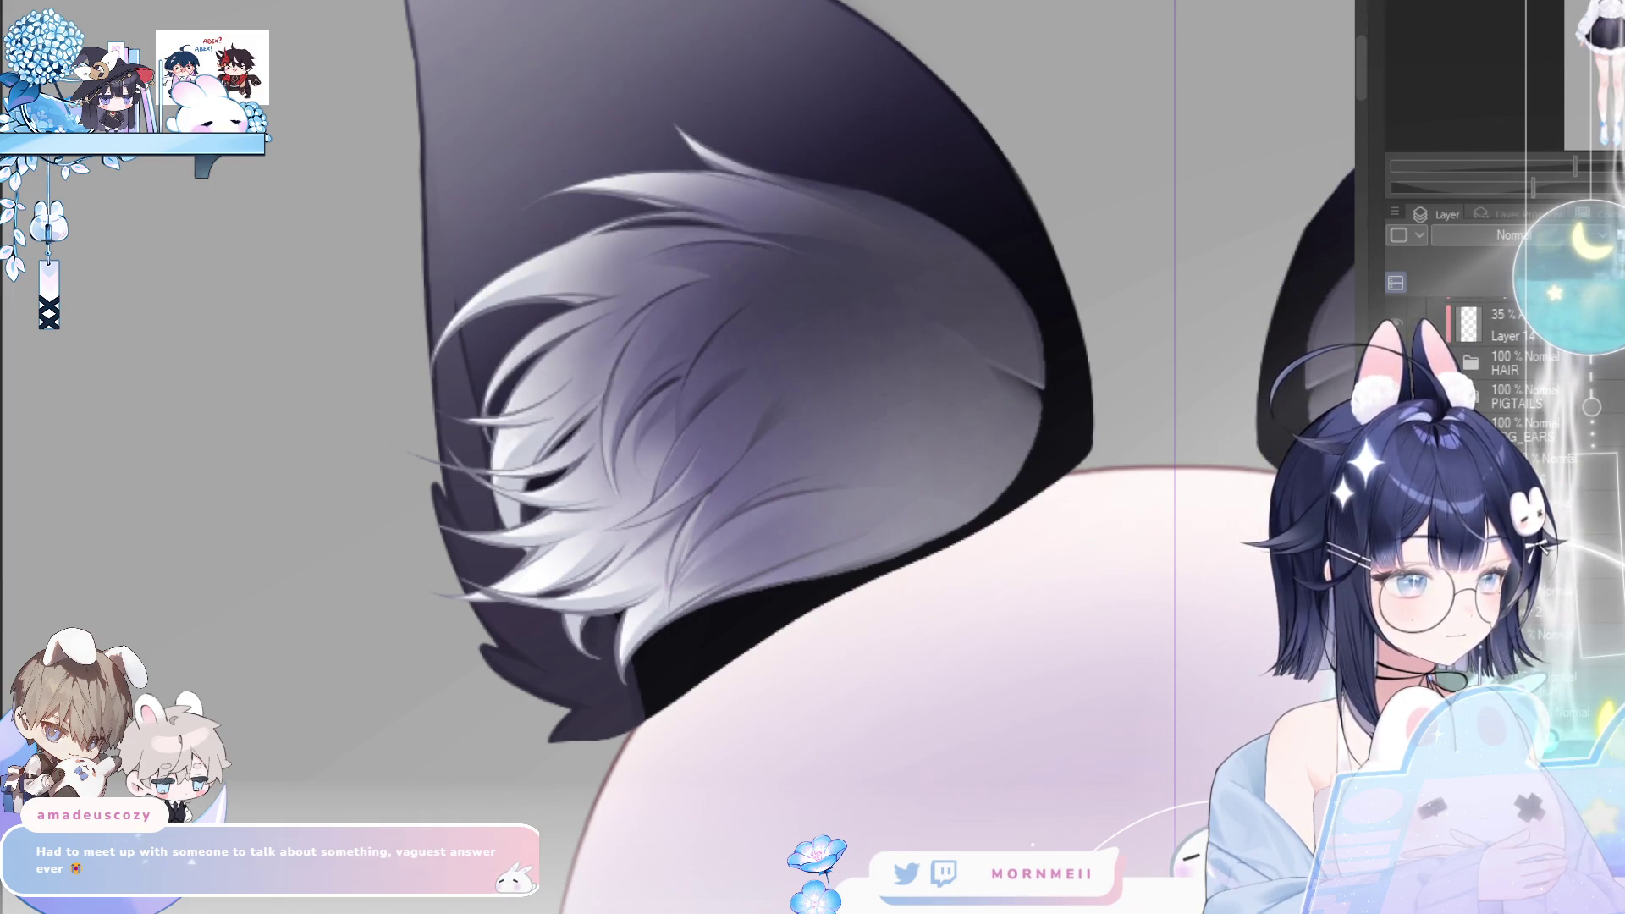
key("ctrl+z")
key("ctrl+y")
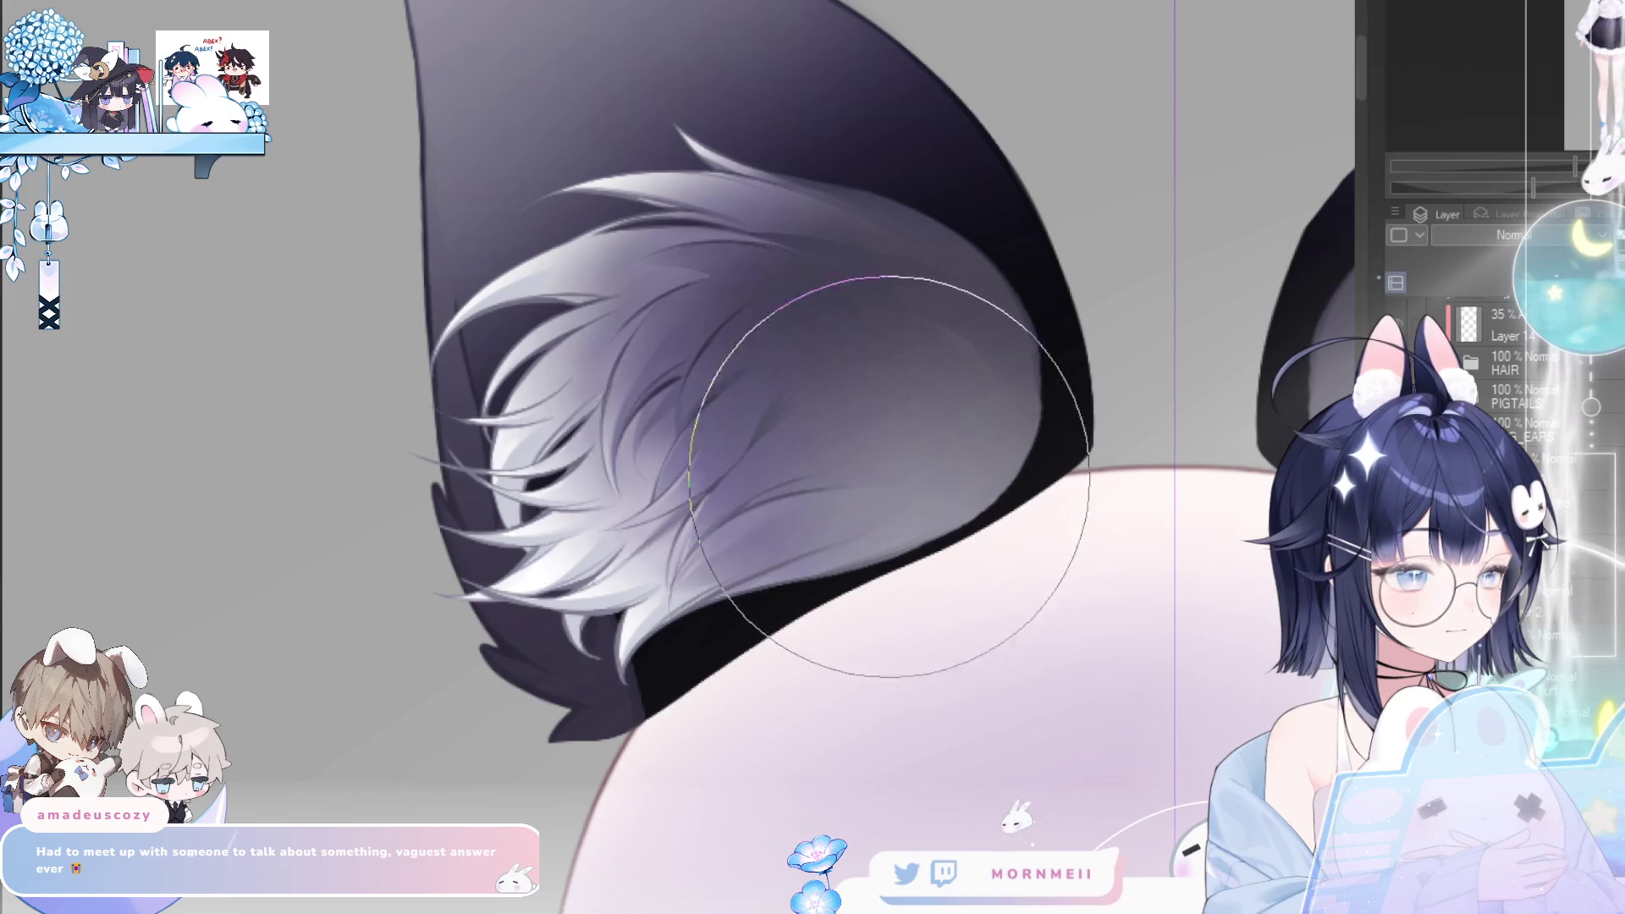
key("ctrl+z")
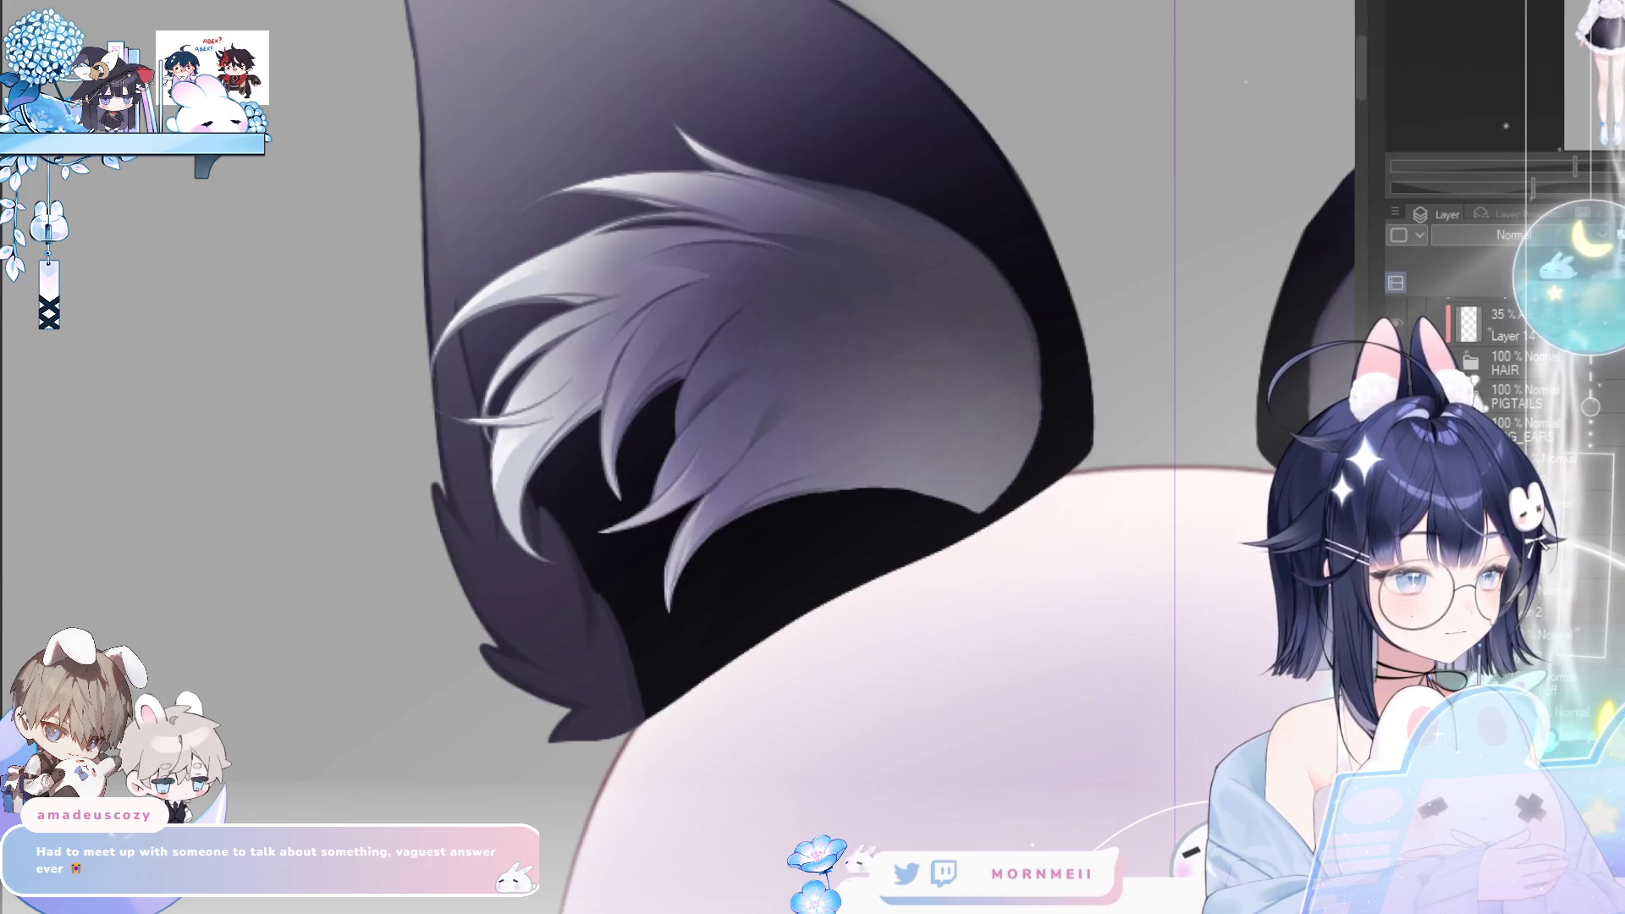